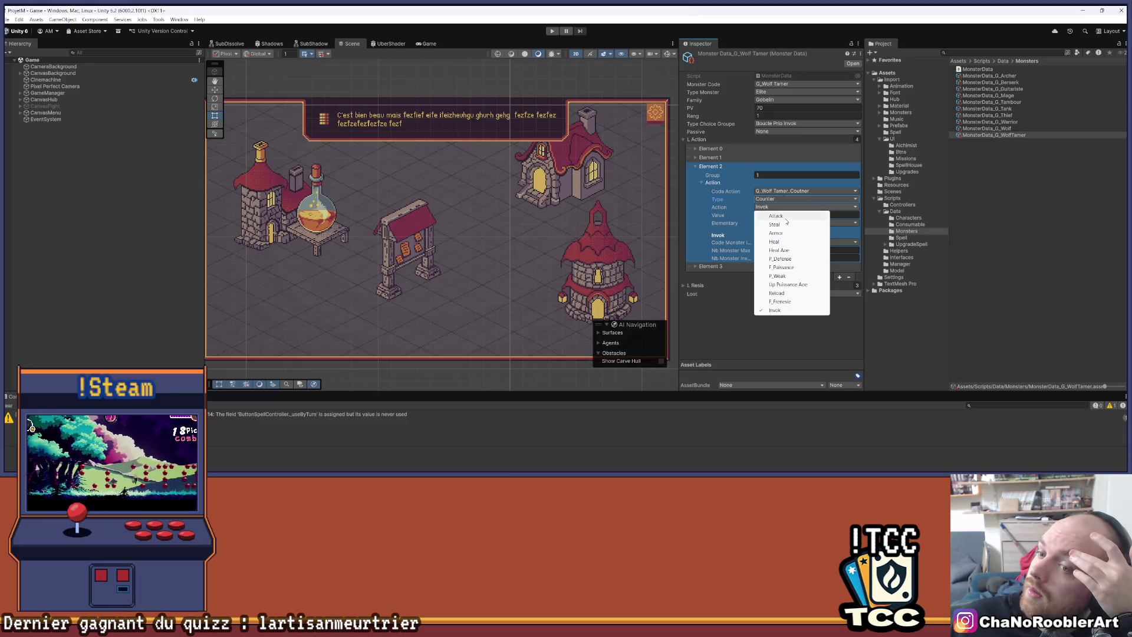
# Make Element 2 an Attack action with value 6, collapse it, and bring up the monster stats sheet.
pyautogui.click(778, 216)
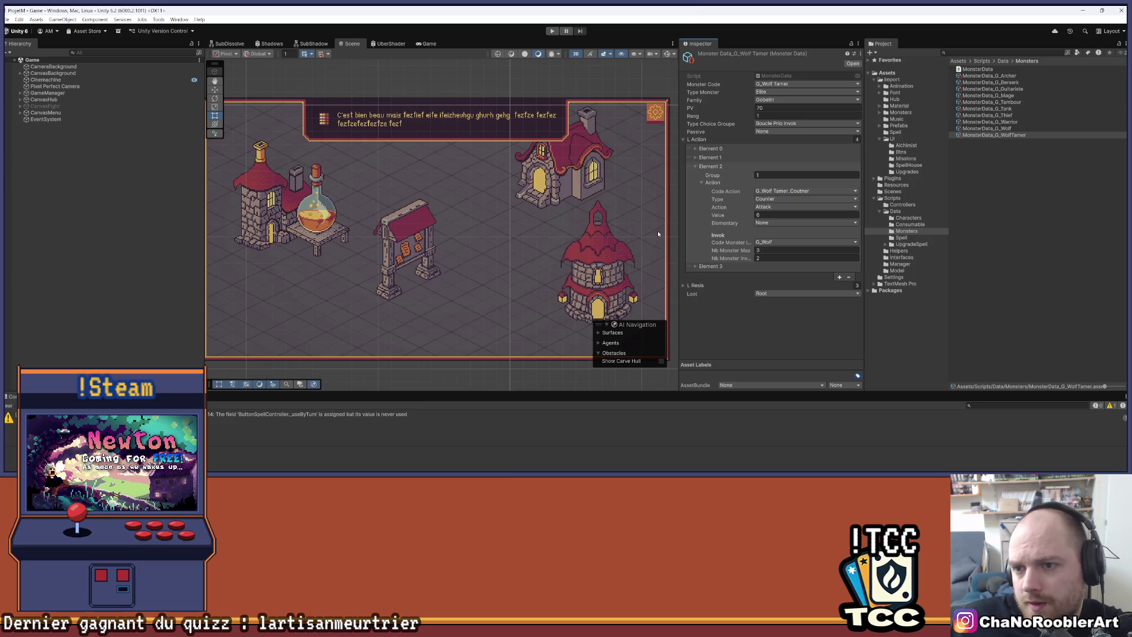
pyautogui.click(701, 158)
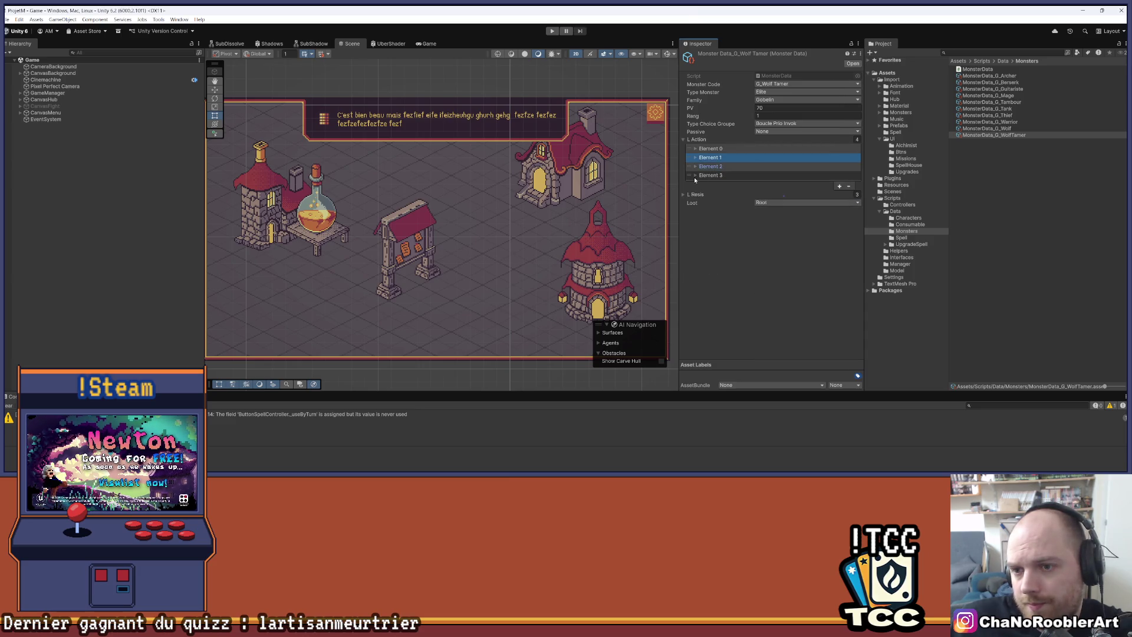
pyautogui.click(695, 167)
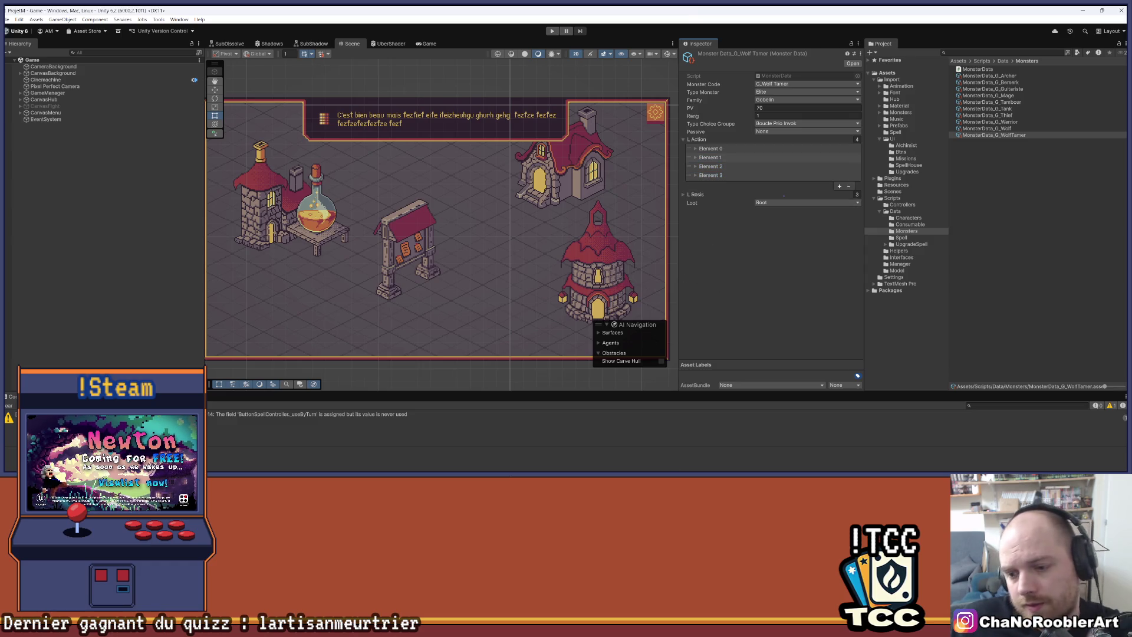
pyautogui.moveTo(576, 469)
pyautogui.click(503, 423)
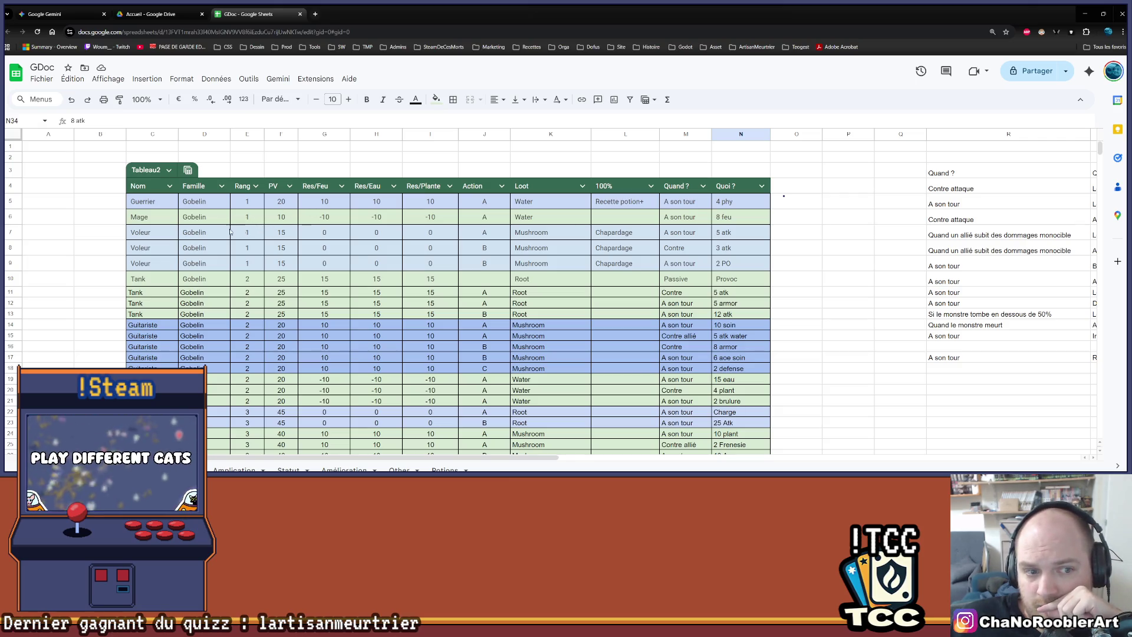
# Find the Cavalier row and set its PV in F33 to 60.
pyautogui.scroll(-1, 289, 259)
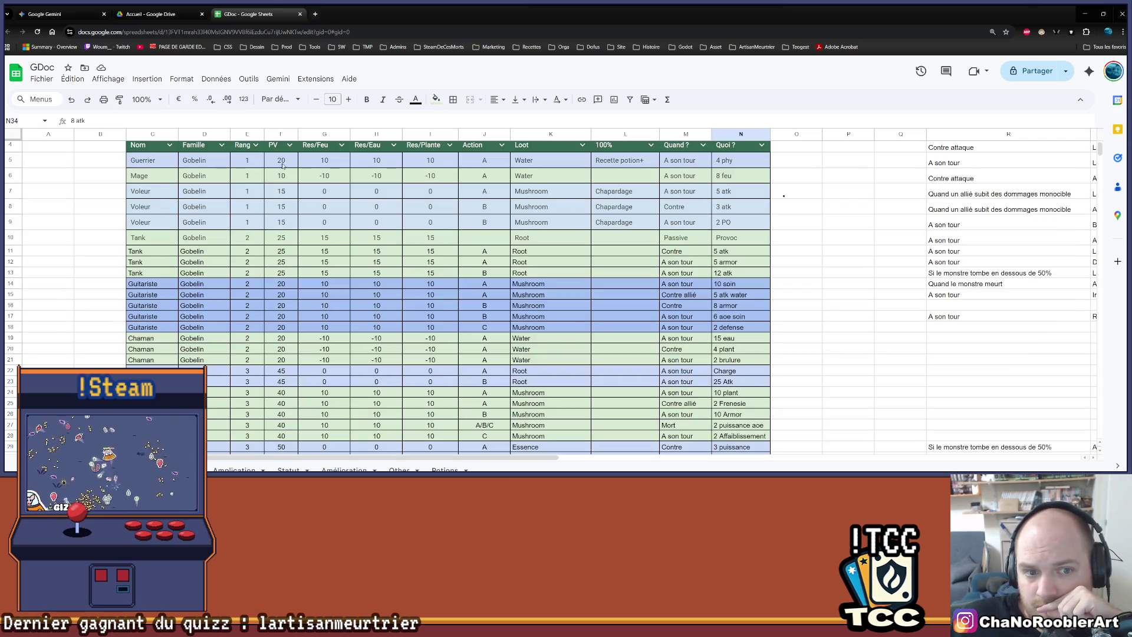
pyautogui.scroll(-3, 283, 167)
pyautogui.scroll(5, 301, 190)
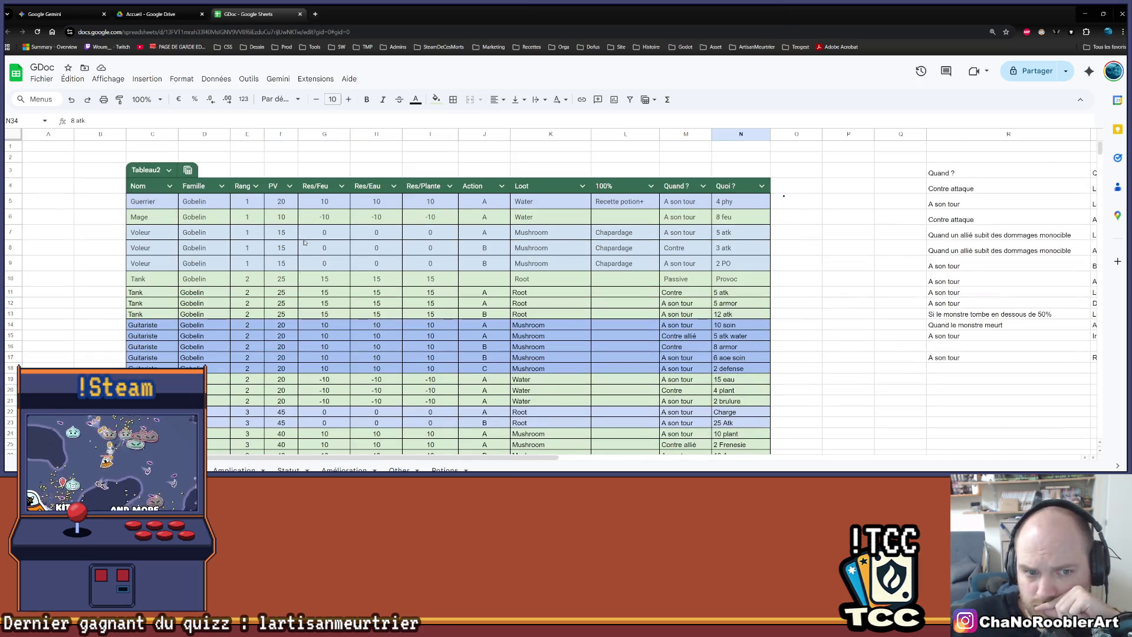
pyautogui.scroll(-1, 304, 242)
pyautogui.scroll(-2, 301, 229)
pyautogui.scroll(3, 298, 212)
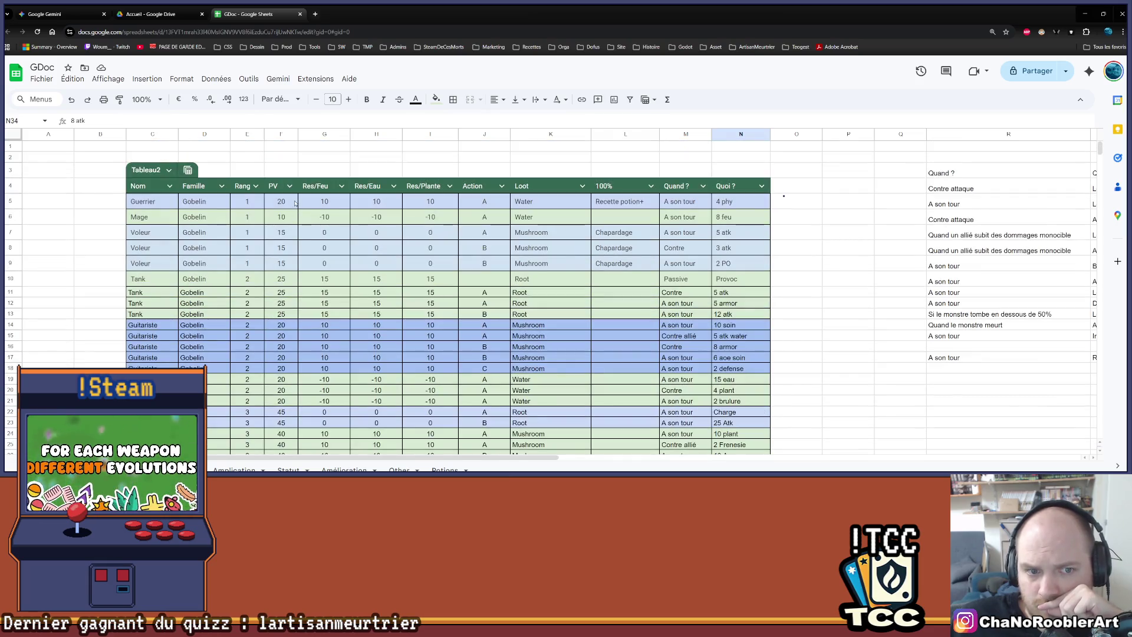
pyautogui.scroll(-4, 281, 217)
pyautogui.click(282, 372)
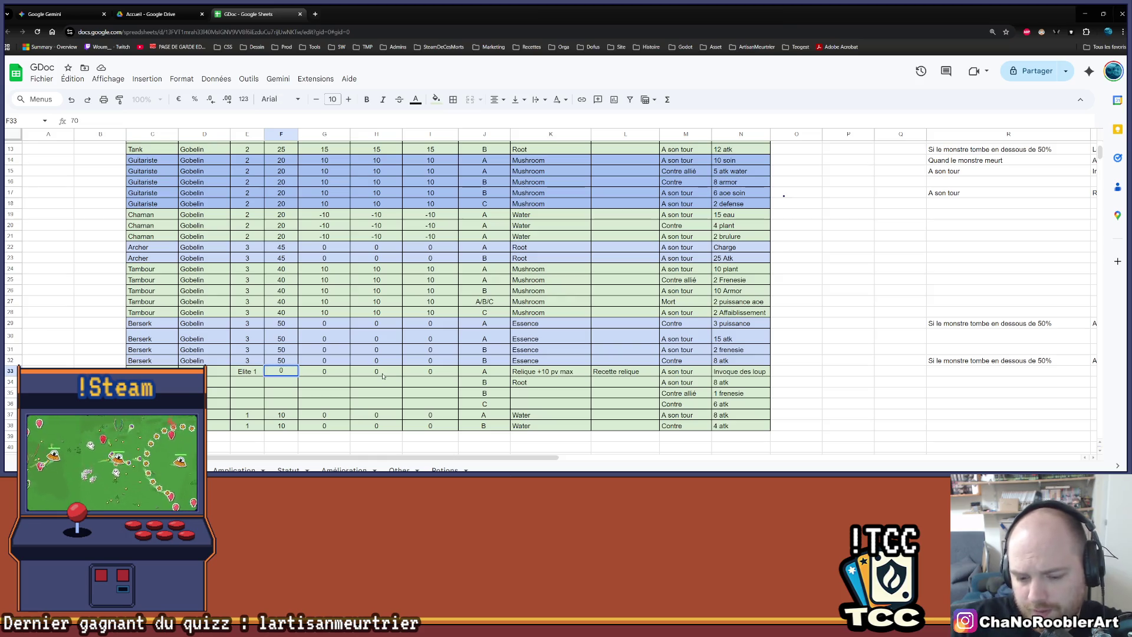
pyautogui.hotkey('ctrl', 'Return')
pyautogui.click(429, 428)
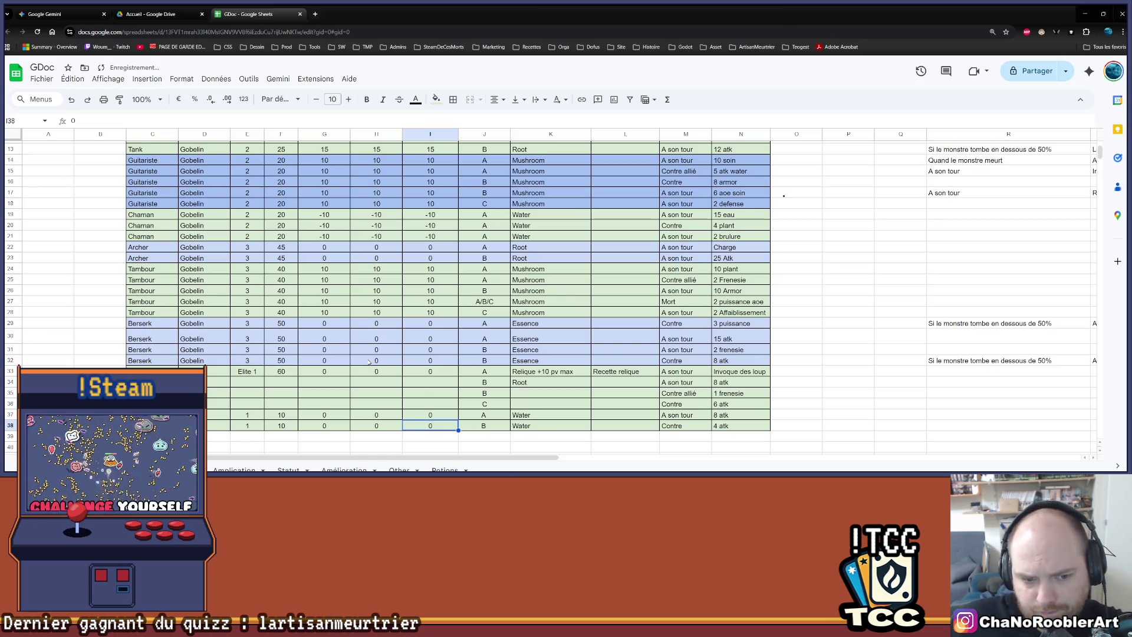
pyautogui.scroll(4, 284, 327)
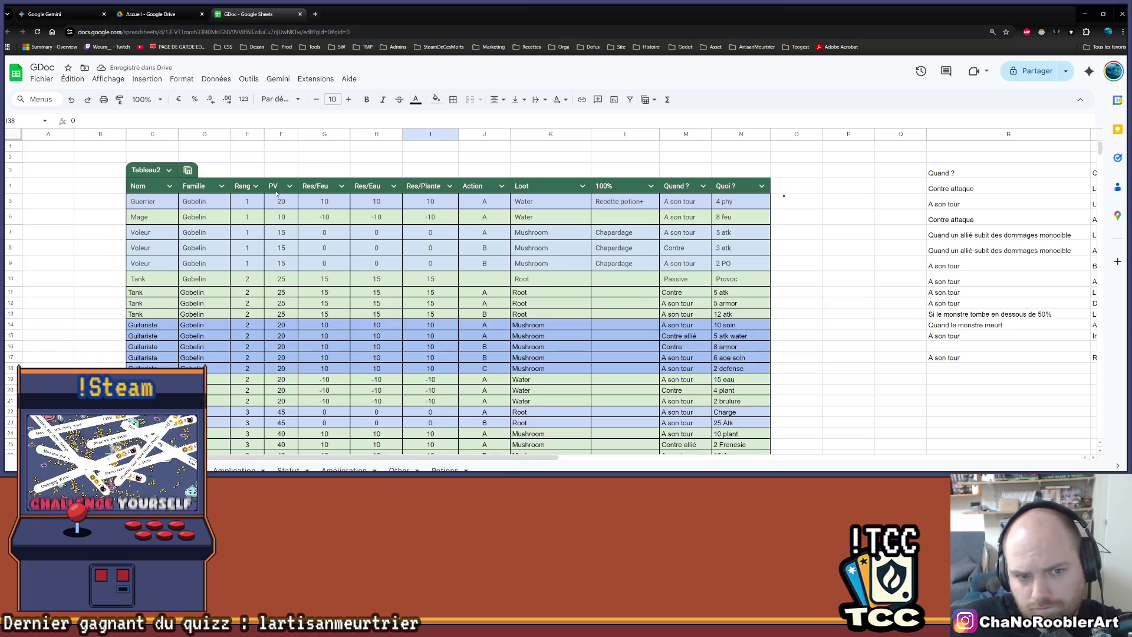
pyautogui.scroll(-5, 282, 265)
# Set both Loup rows' PV (F37, F38) to 15, then minimize Chrome back to Unity.
pyautogui.click(286, 293)
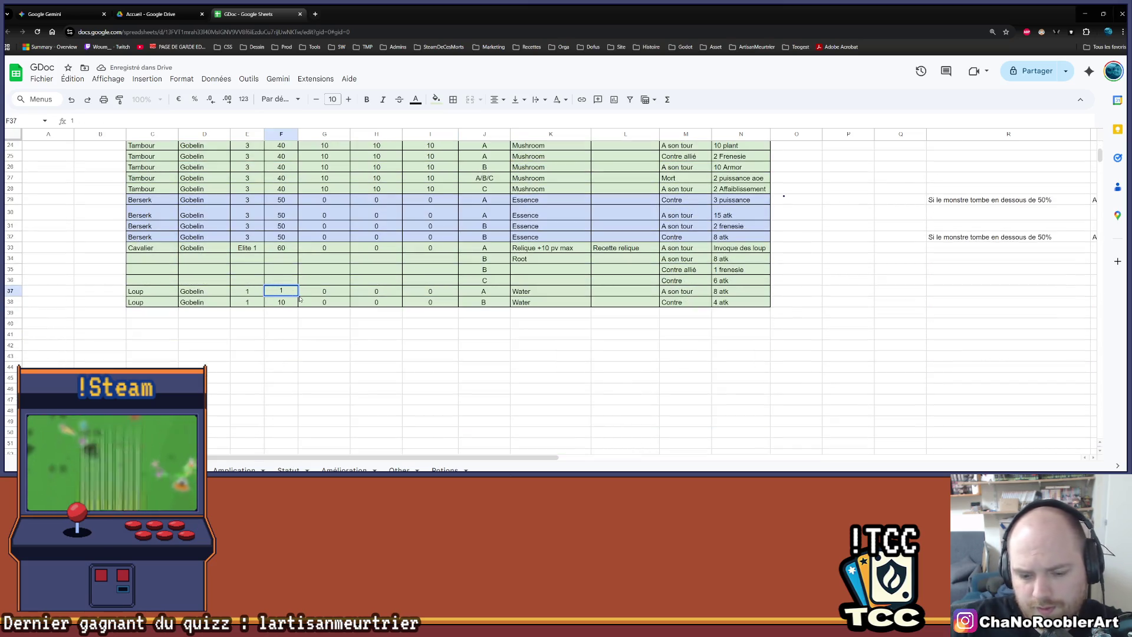
pyautogui.write('5')
pyautogui.press('Tab')
pyautogui.doubleClick(291, 301)
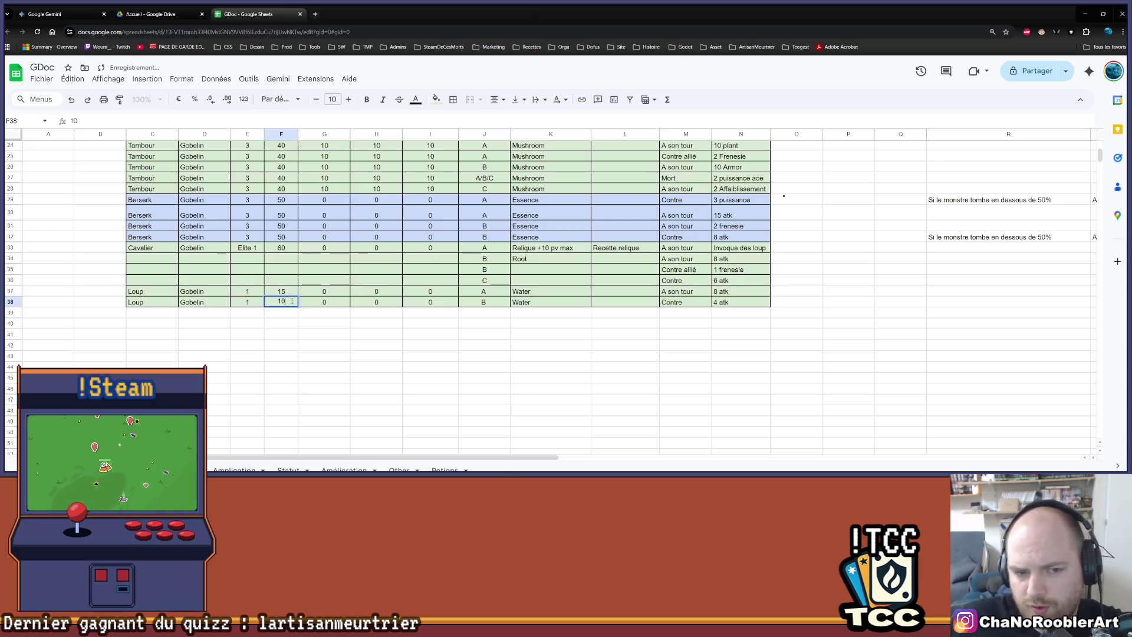
pyautogui.press('Tab')
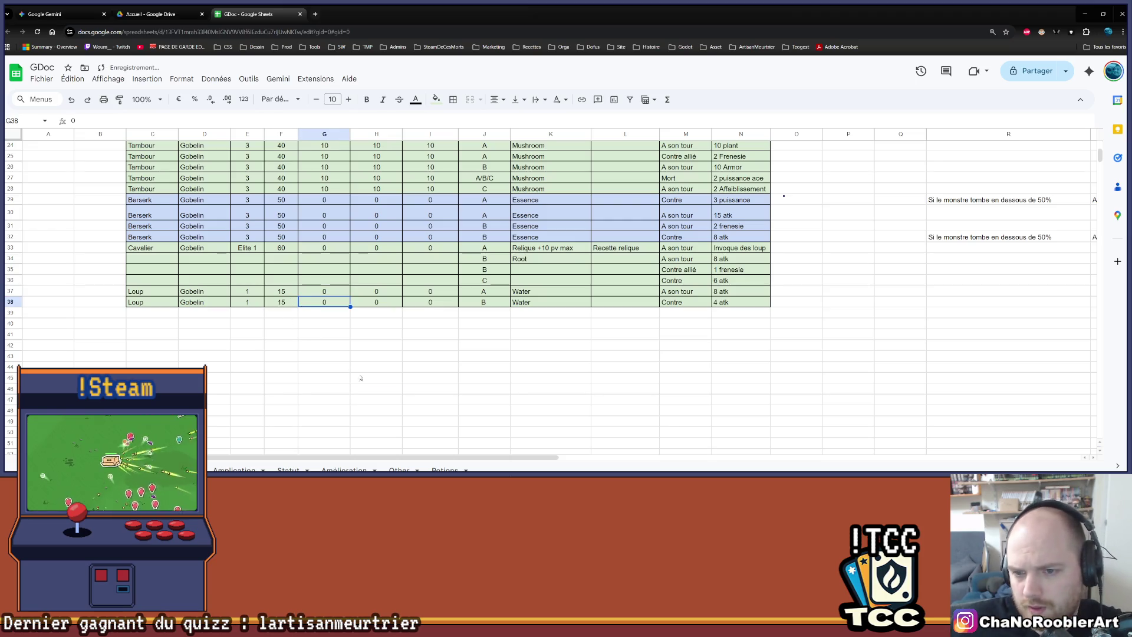
pyautogui.click(361, 378)
pyautogui.click(1083, 13)
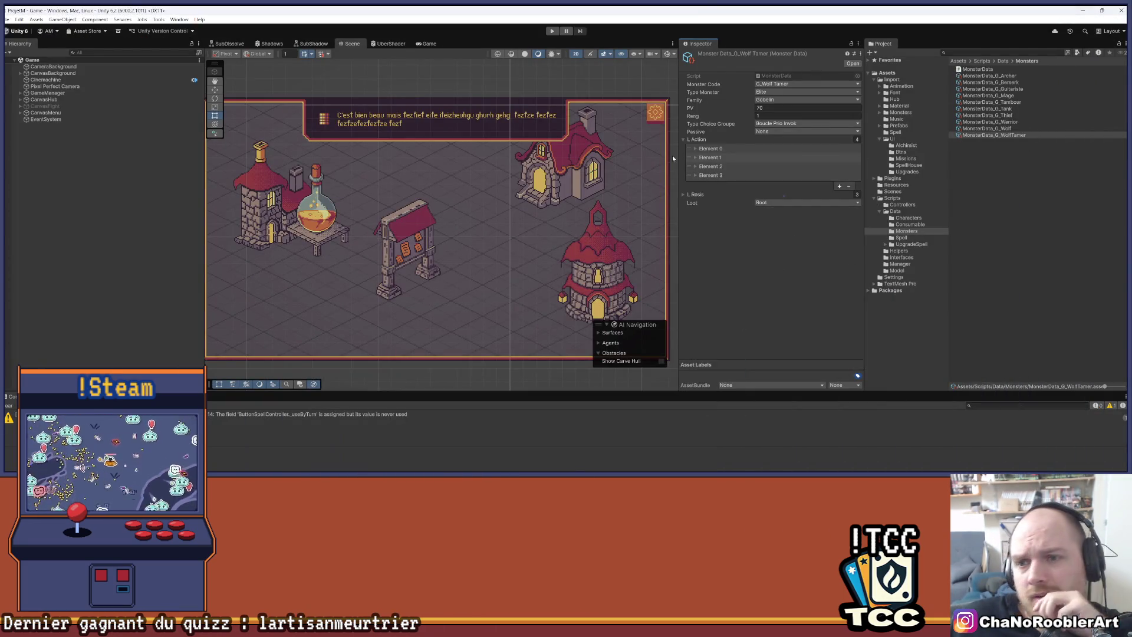
# Expand and review the Wolf Tamer's L Action Elements 3 and 2, then collapse them.
pyautogui.click(707, 158)
pyautogui.click(696, 176)
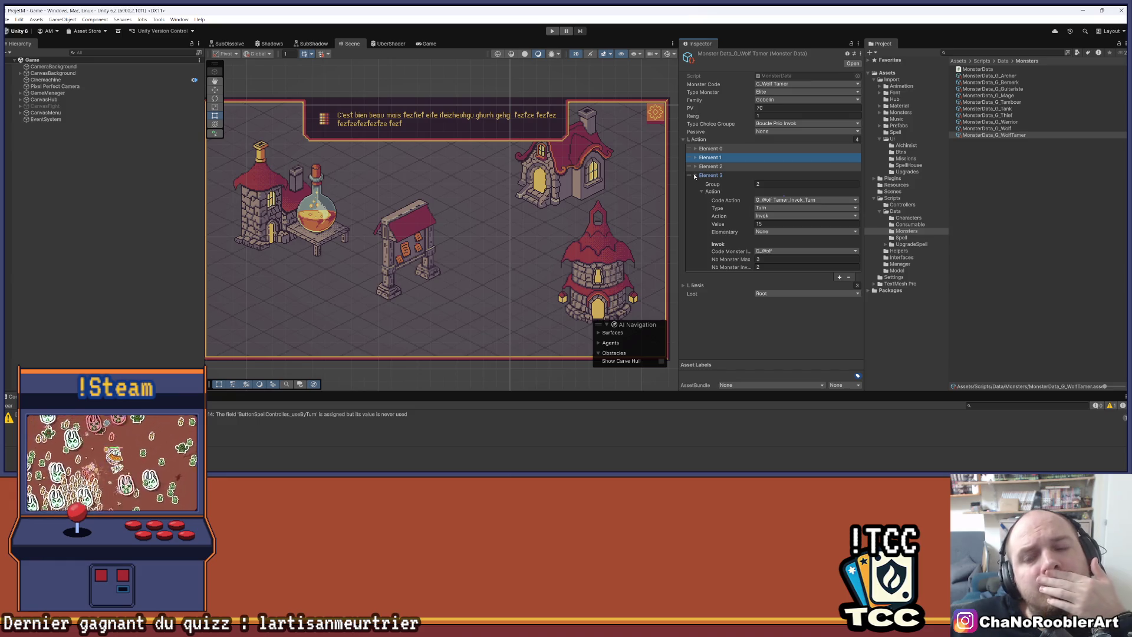
pyautogui.click(694, 175)
pyautogui.click(695, 167)
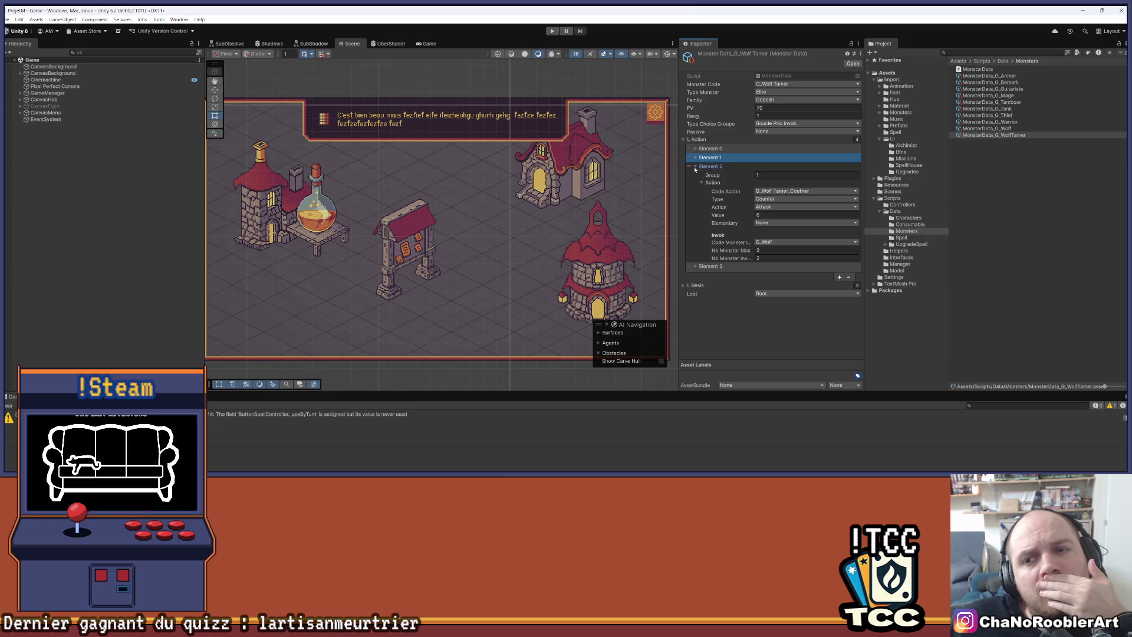
pyautogui.click(695, 166)
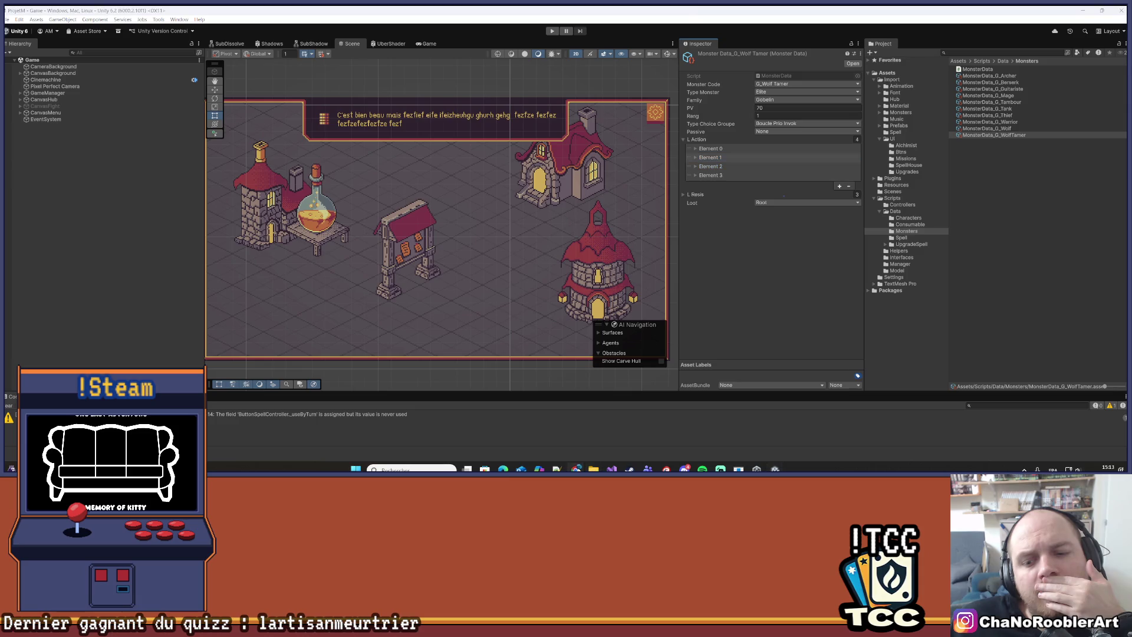
# Change the Wolf Tamer's PV from 70 to 60, widen the Scene view, and enter Play mode.
pyautogui.moveTo(576, 470)
pyautogui.moveTo(650, 433)
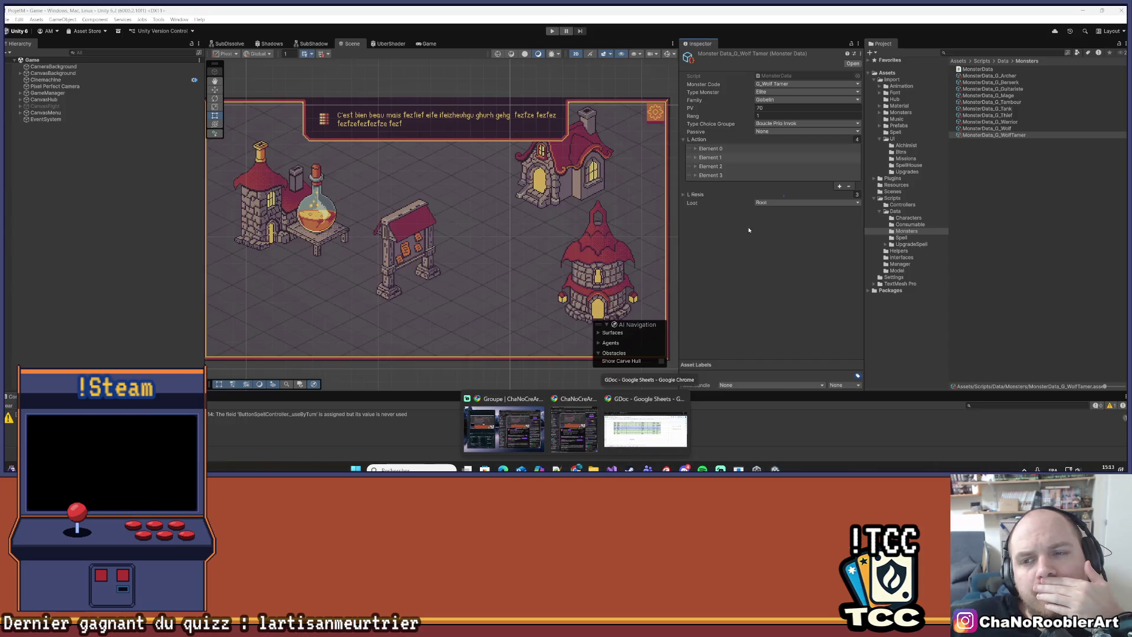
pyautogui.click(766, 108)
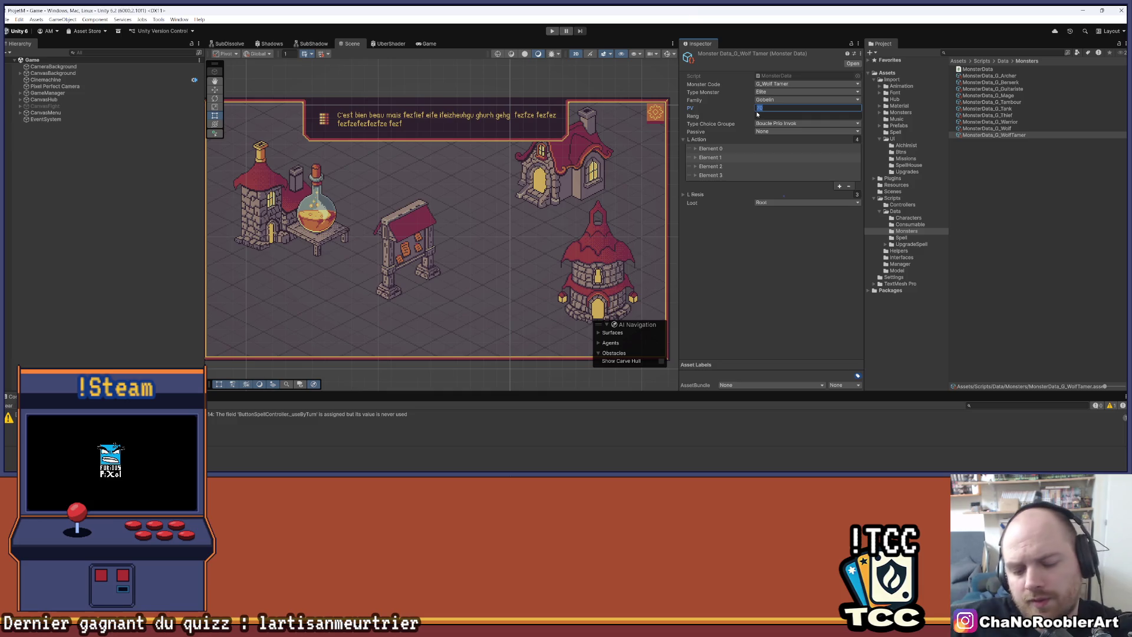
pyautogui.click(756, 296)
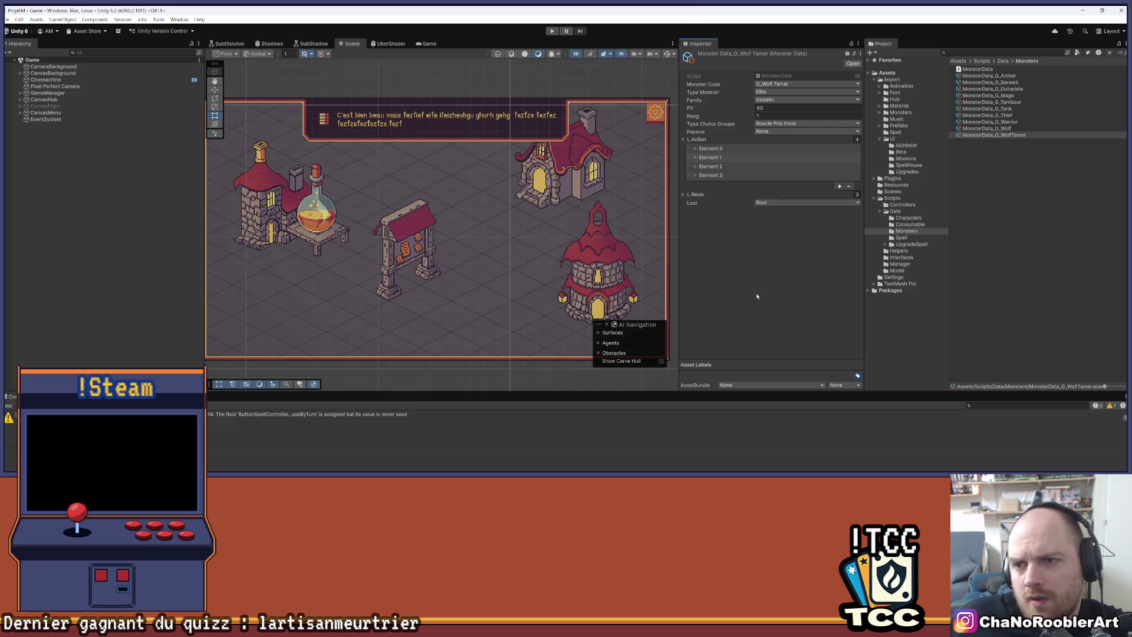
pyautogui.moveTo(676, 149); pyautogui.dragTo(710, 149)
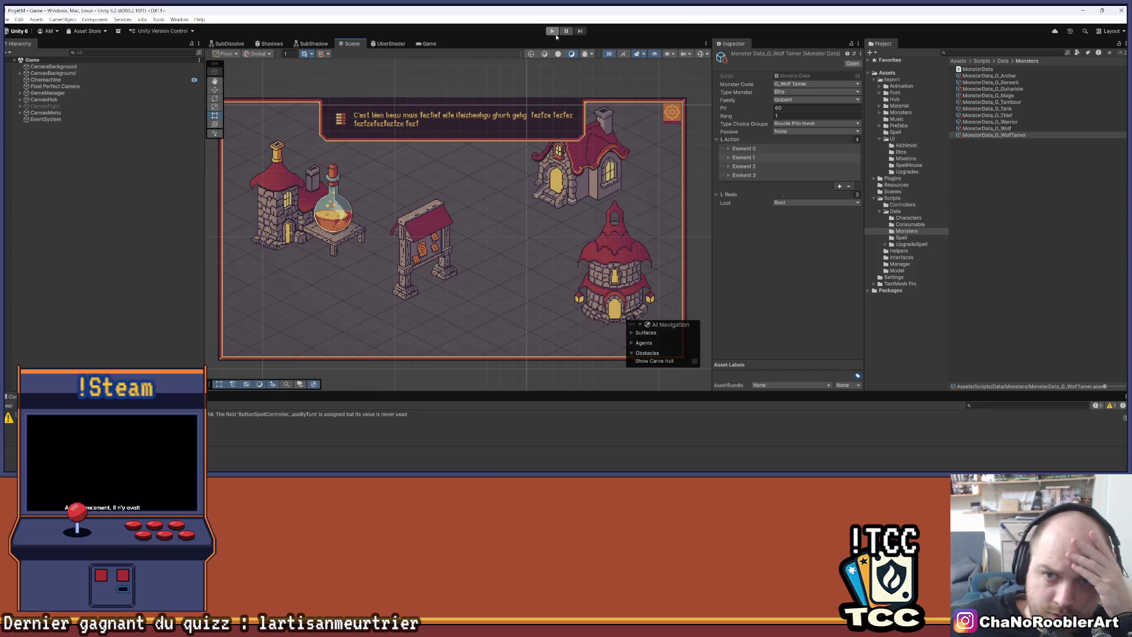
pyautogui.click(551, 31)
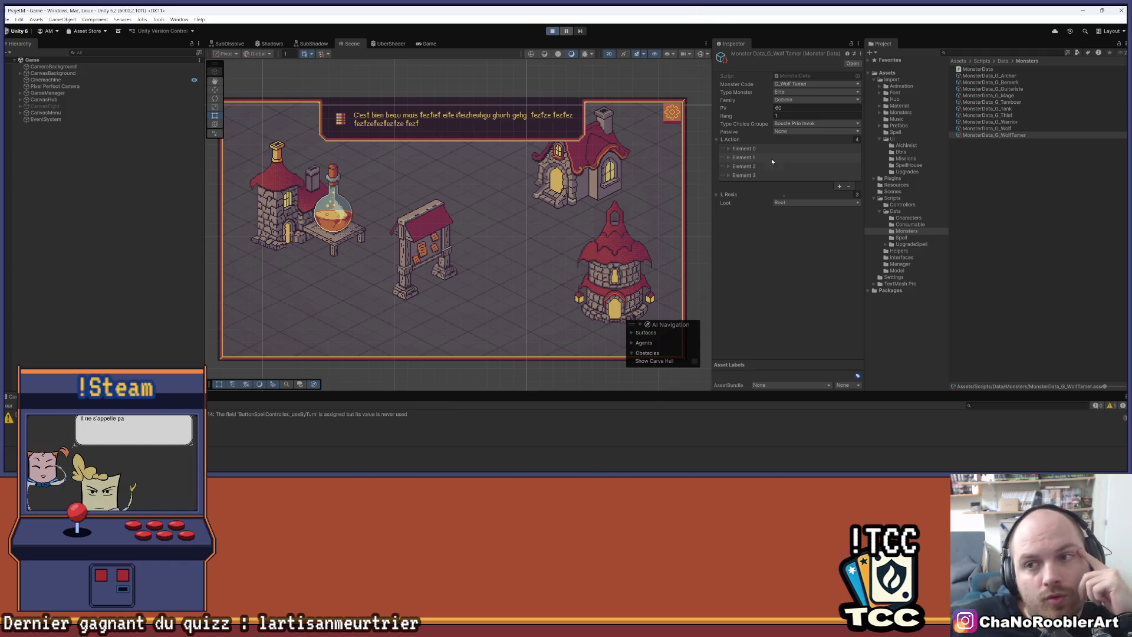
# Continue into the battle scene and maximize the Game view.
pyautogui.click(494, 176)
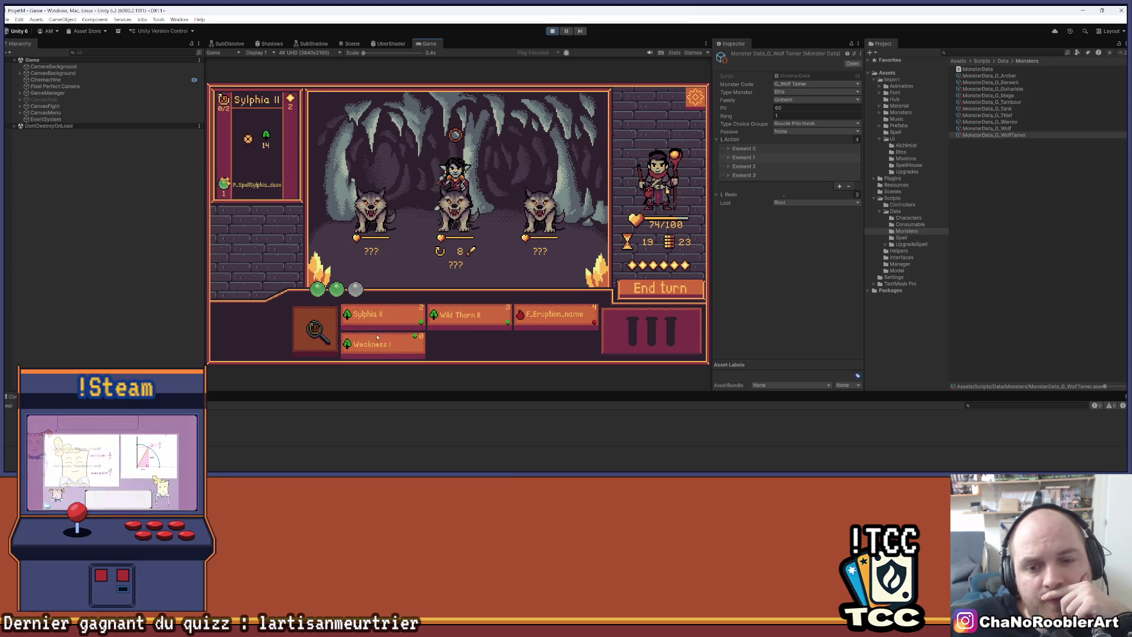
pyautogui.click(706, 43)
pyautogui.click(725, 100)
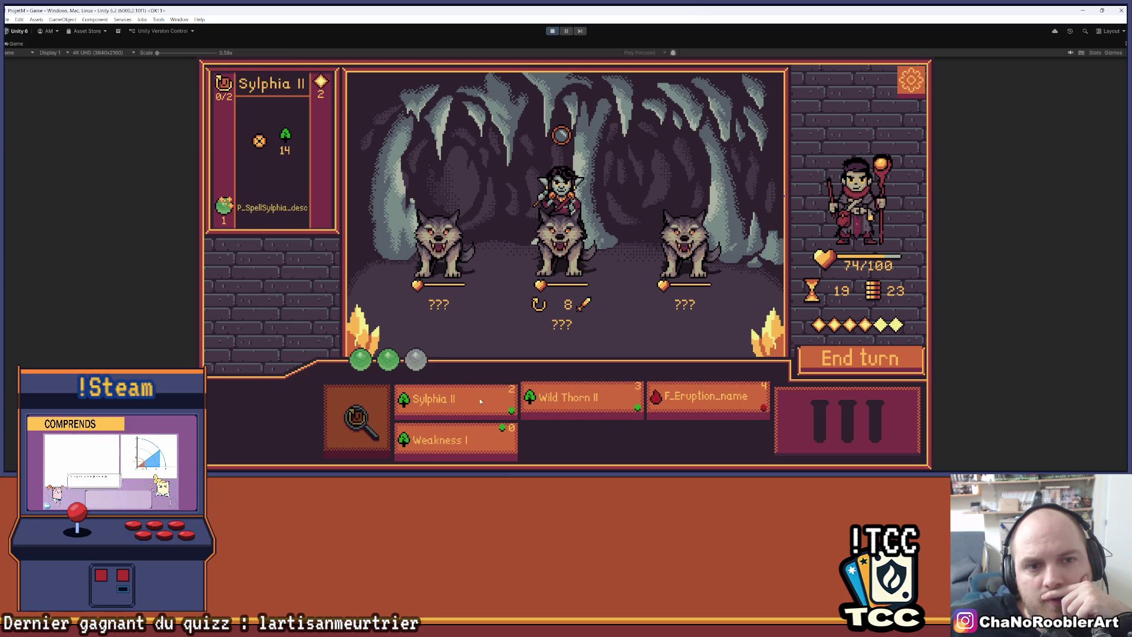
# First turn: cast Sylphia II, Weakness I and Wild Thorn II on the wolves and tamer, then end turn.
pyautogui.moveTo(264, 150)
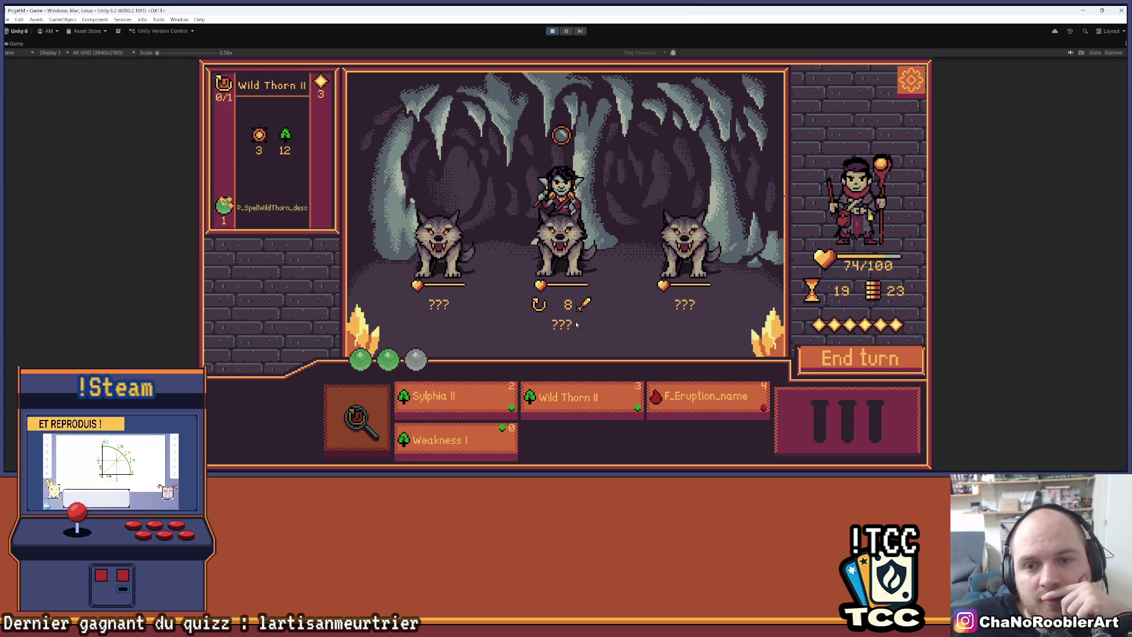
pyautogui.moveTo(671, 242)
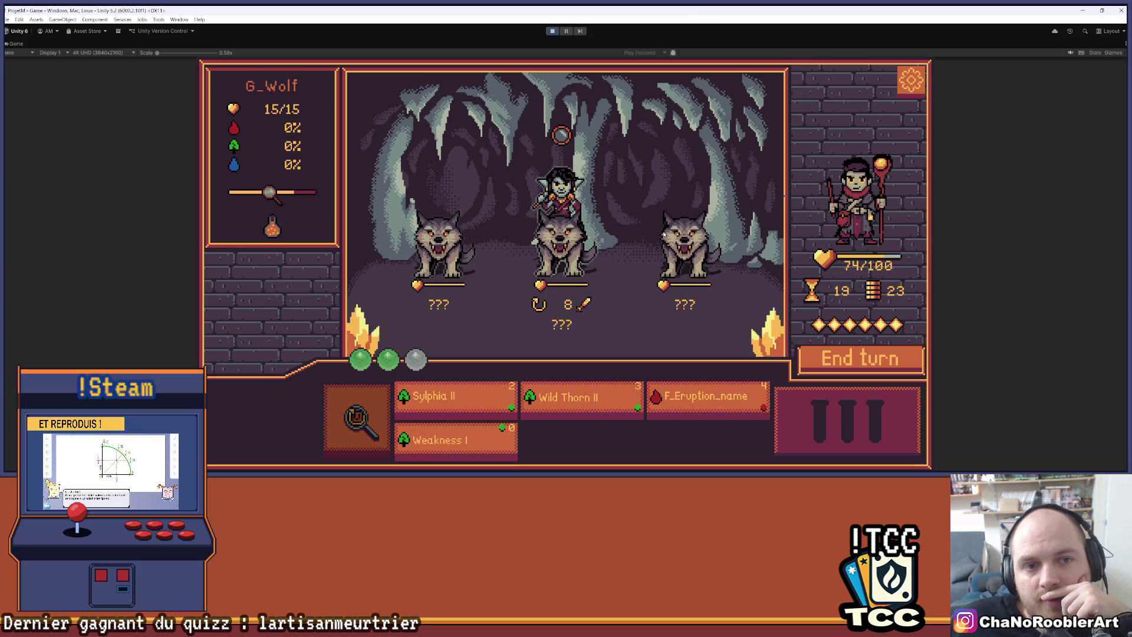
pyautogui.moveTo(479, 409)
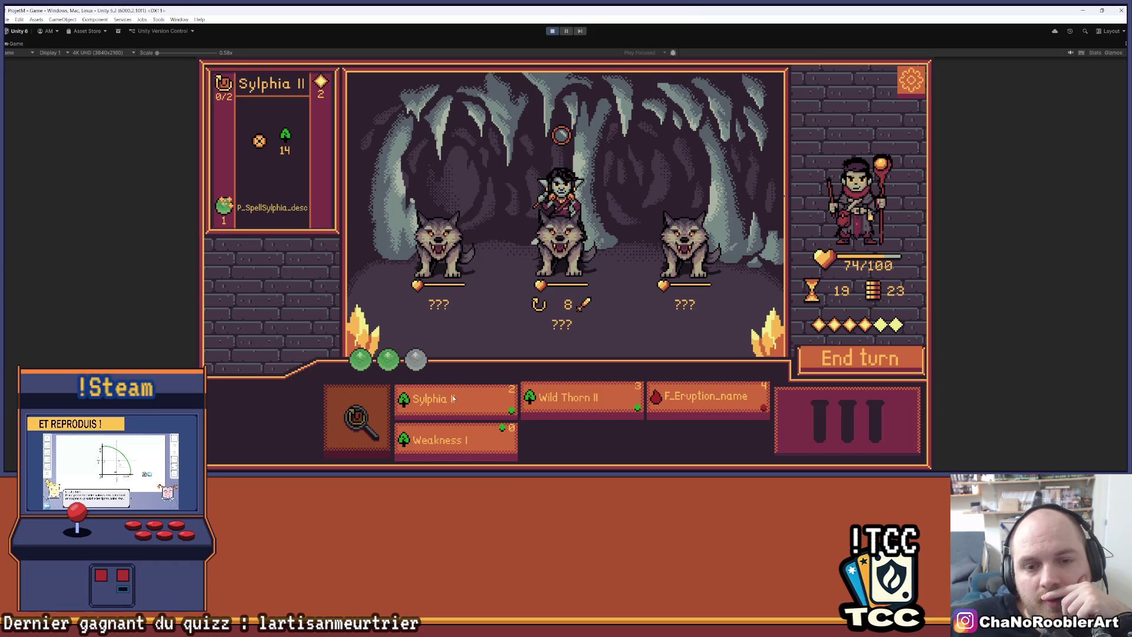
pyautogui.moveTo(525, 412)
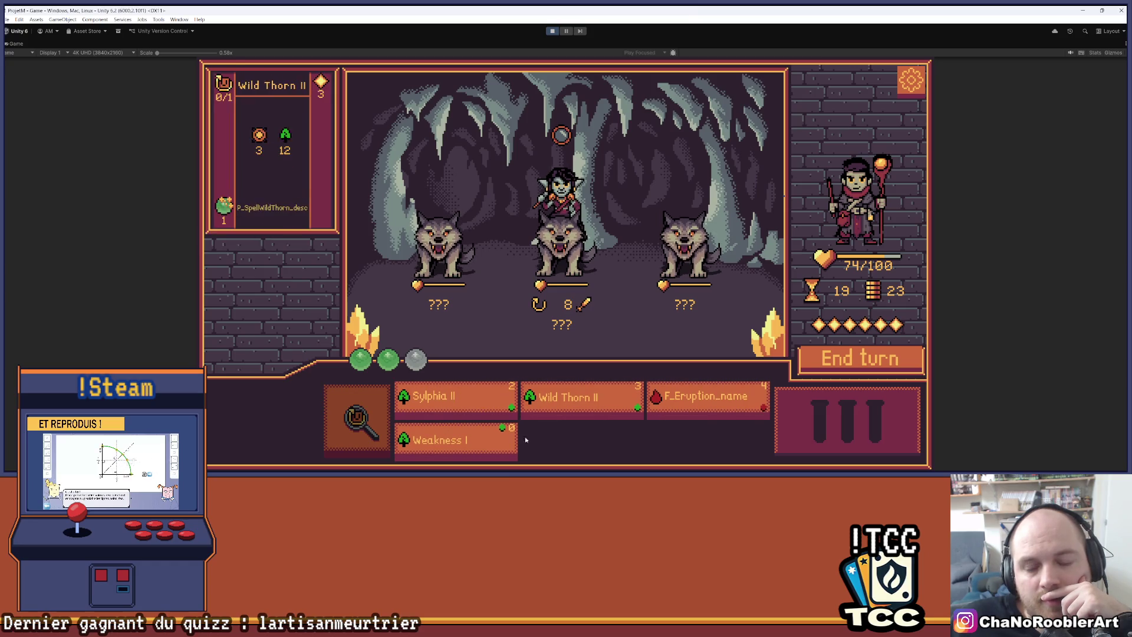
pyautogui.moveTo(653, 410)
pyautogui.moveTo(612, 414)
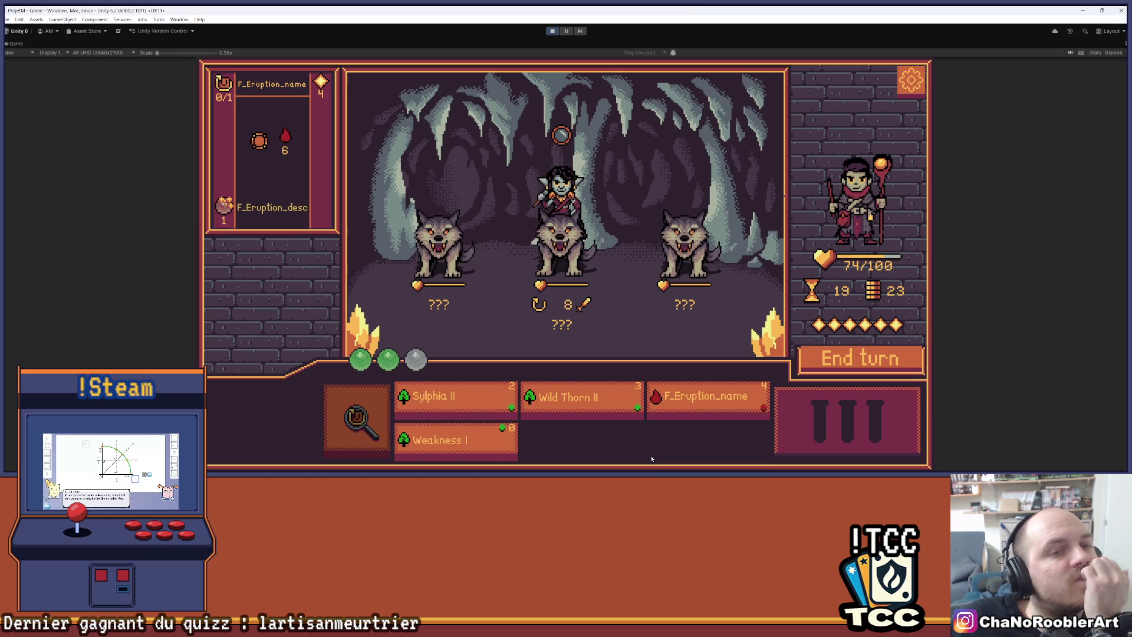
pyautogui.click(612, 413)
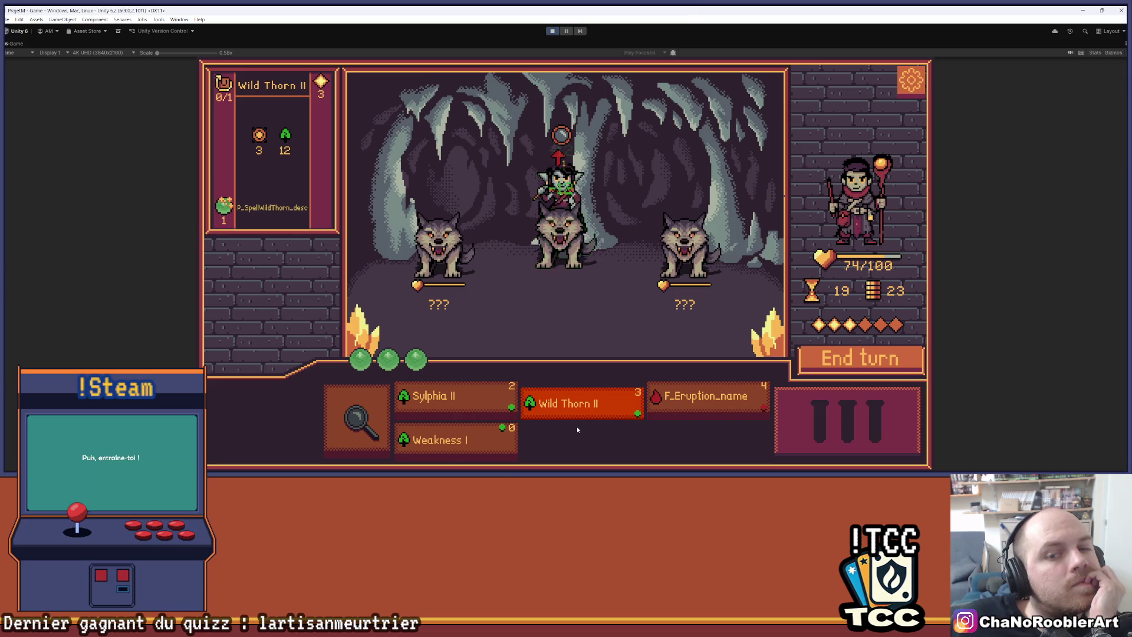
pyautogui.moveTo(457, 385)
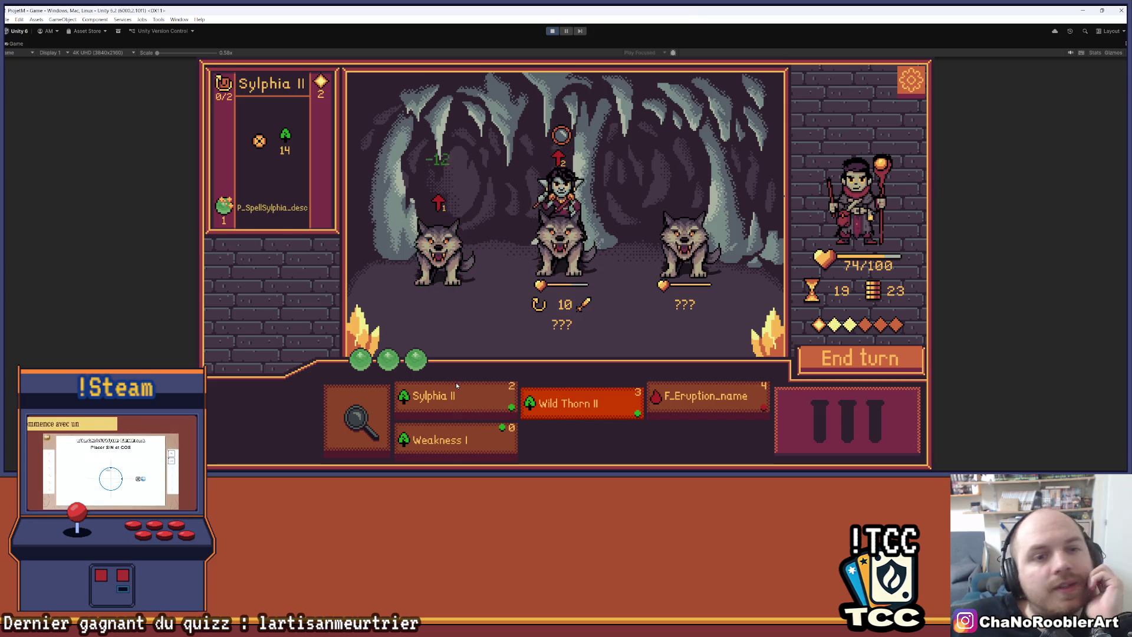
pyautogui.moveTo(506, 435)
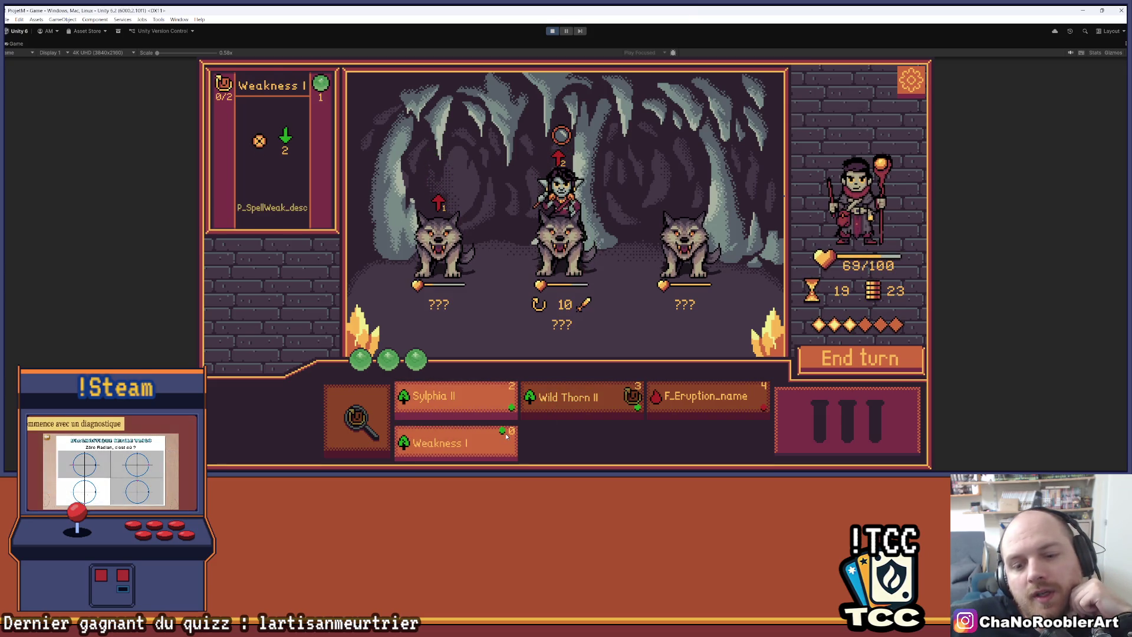
pyautogui.click(453, 401)
pyautogui.click(447, 248)
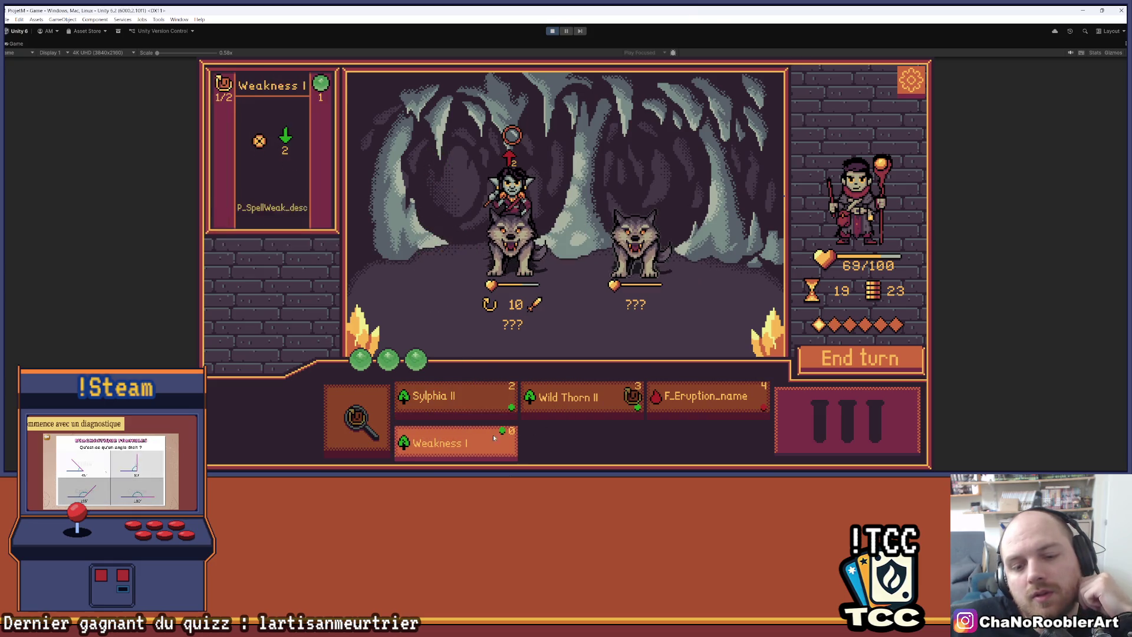
pyautogui.click(494, 437)
pyautogui.click(636, 248)
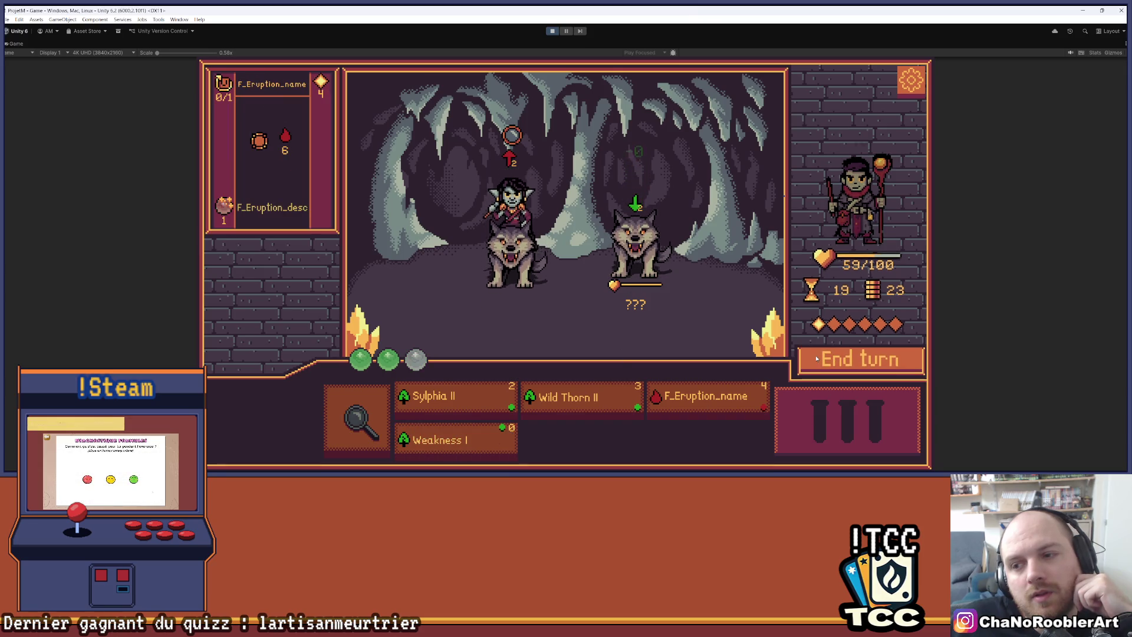
pyautogui.click(580, 407)
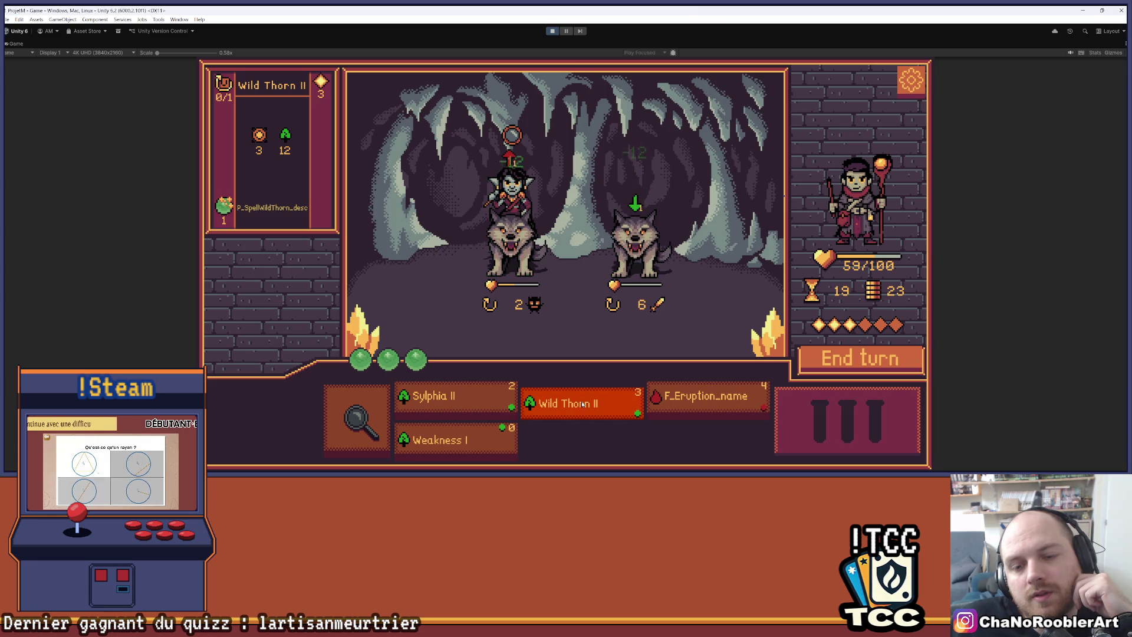
pyautogui.click(457, 395)
pyautogui.click(545, 258)
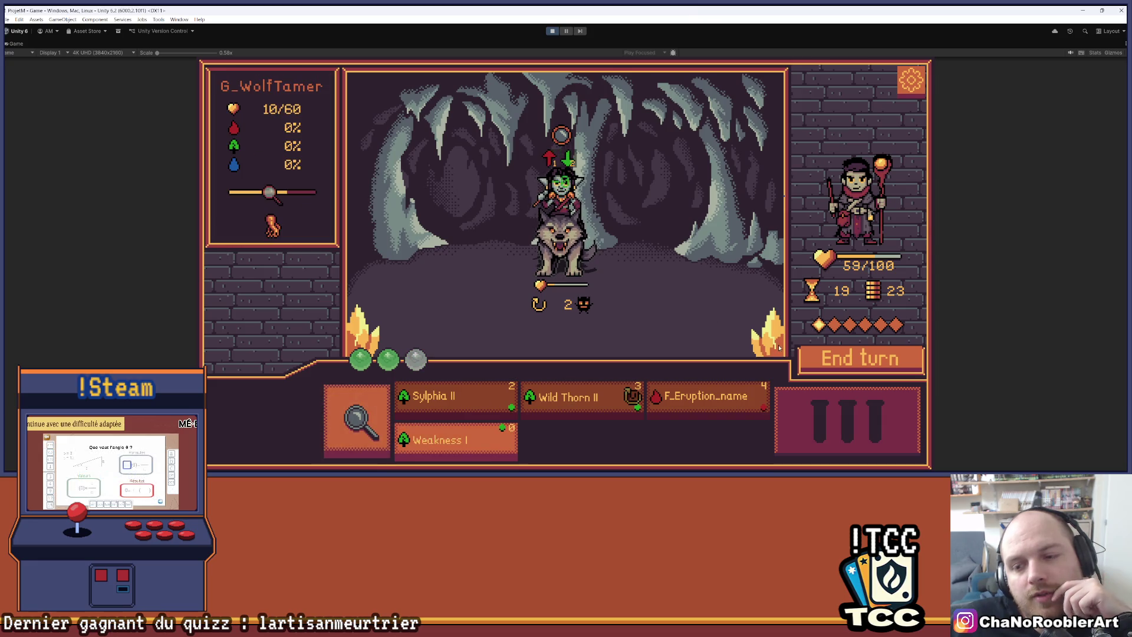
pyautogui.click(825, 359)
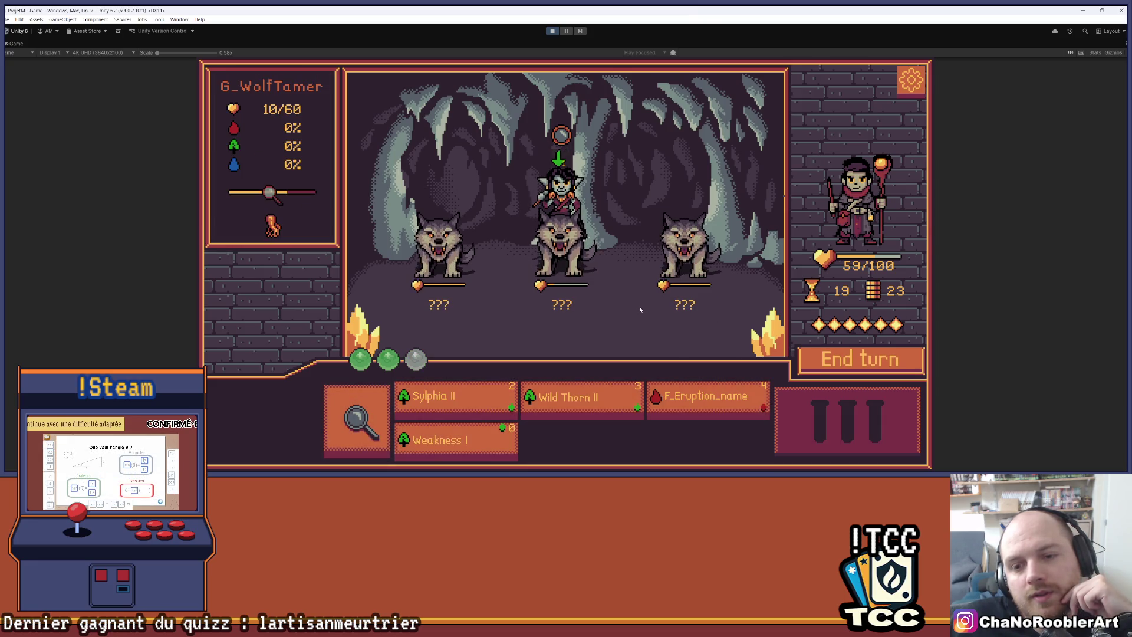
# Second turn: Sylphia II and Weakness I on the wolves, analyze, end turn, then return to the editor.
pyautogui.click(448, 402)
pyautogui.click(439, 236)
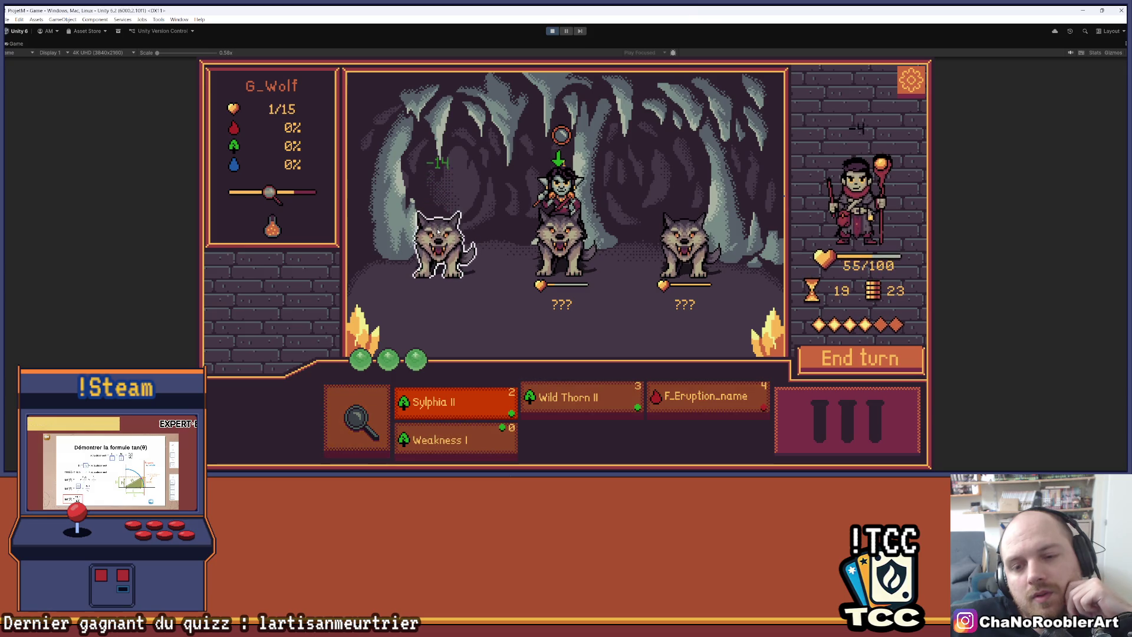
pyautogui.click(620, 413)
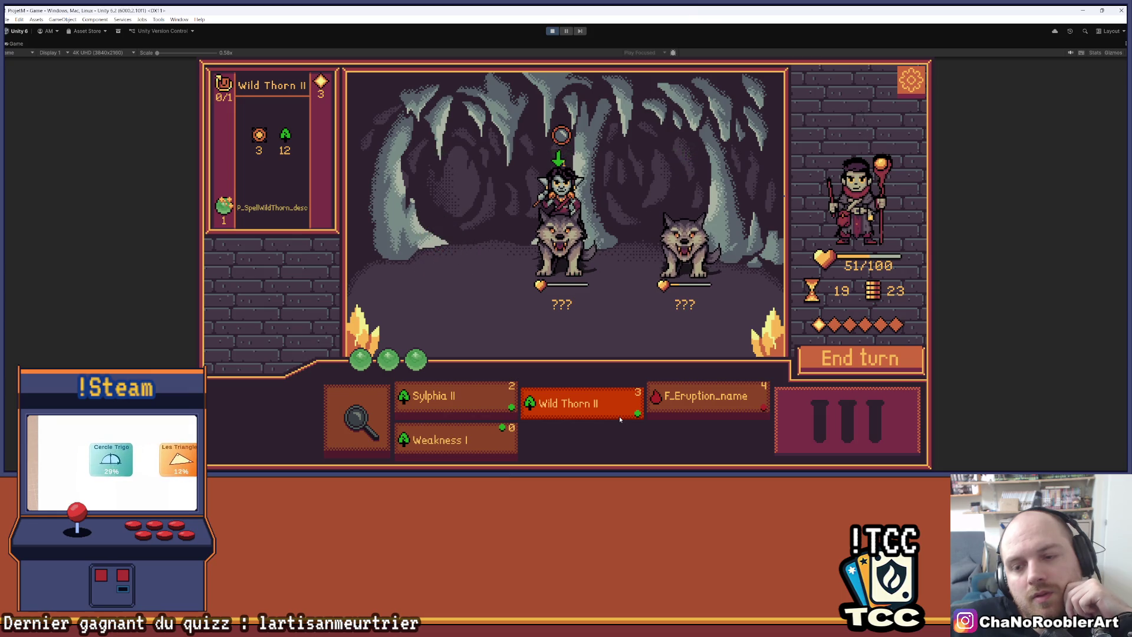
pyautogui.click(466, 441)
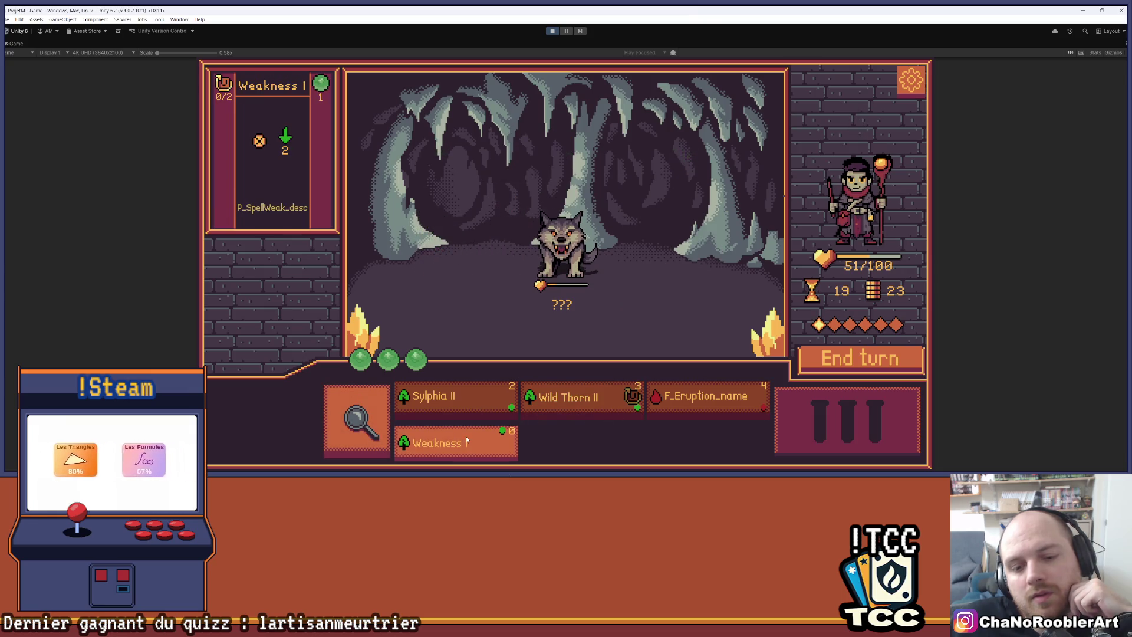
pyautogui.click(563, 245)
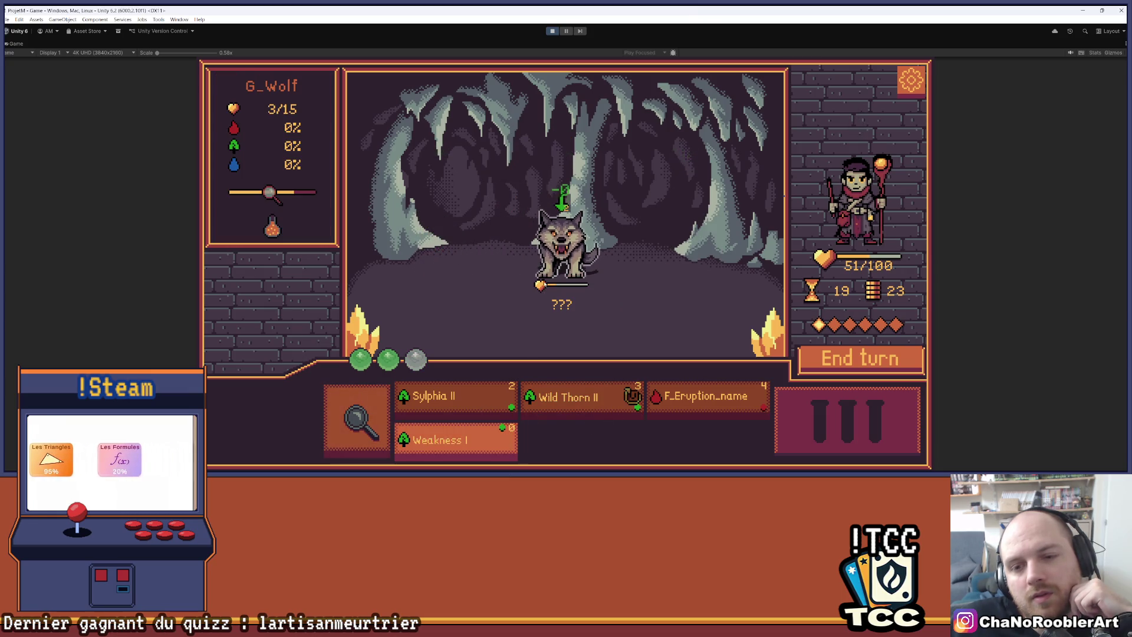
pyautogui.click(355, 407)
pyautogui.click(844, 357)
pyautogui.click(442, 401)
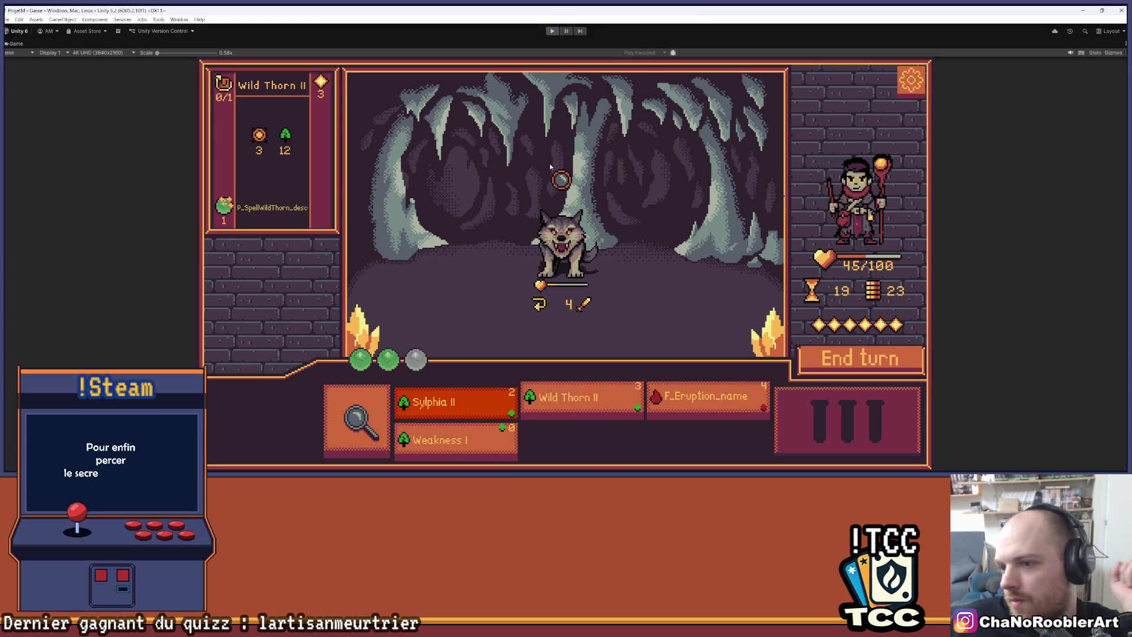
pyautogui.hotkey('ctrl', 'p')
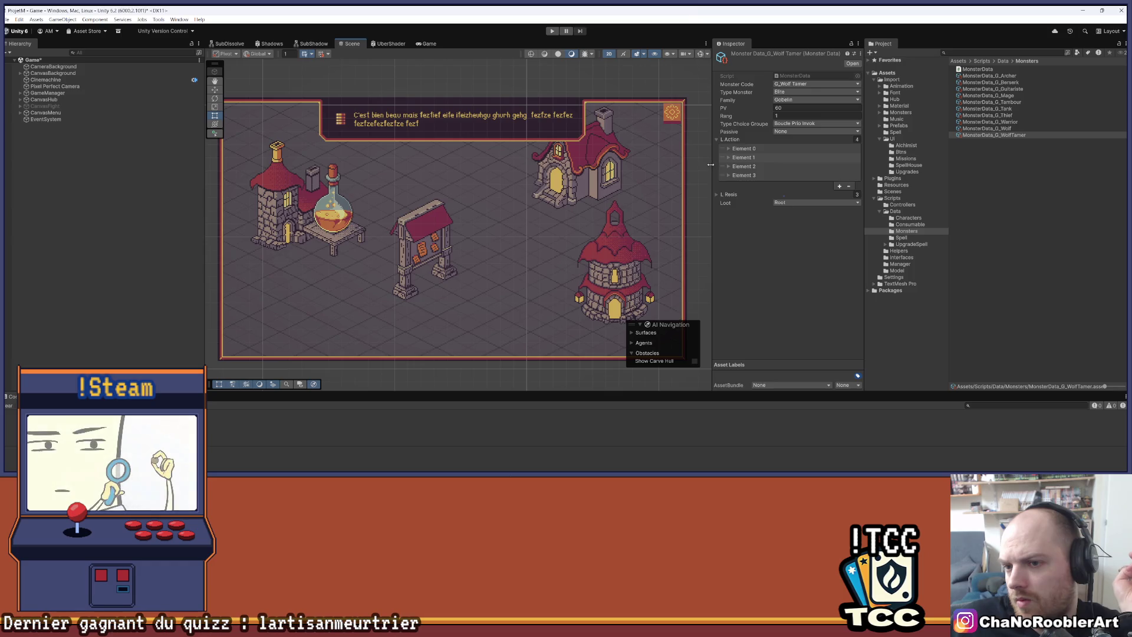
# Widen the Inspector, select the first L Action entry, and open SpeelData_Burn (Fire, F_Burn 4).
pyautogui.moveTo(712, 172); pyautogui.dragTo(671, 171)
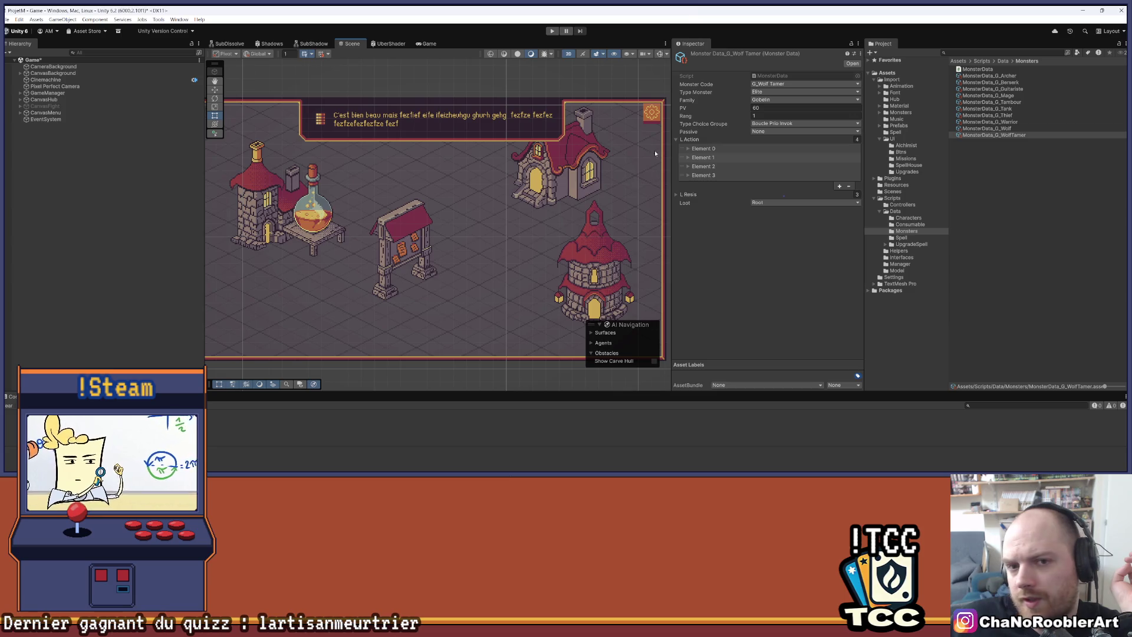
pyautogui.scroll(-2, 607, 175)
pyautogui.click(695, 150)
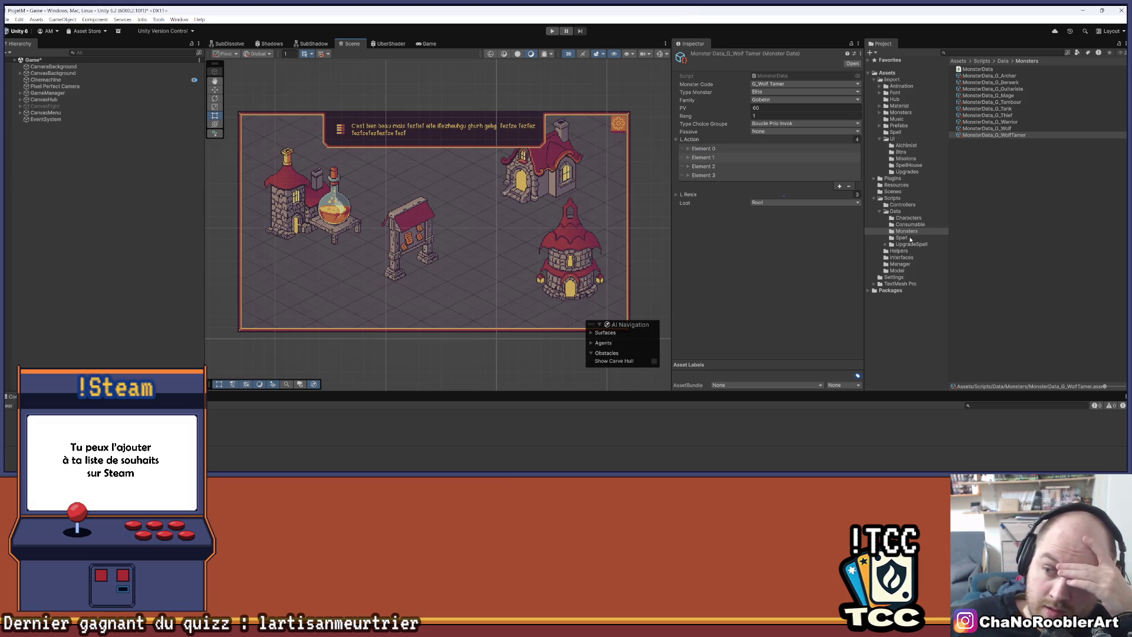
pyautogui.click(998, 76)
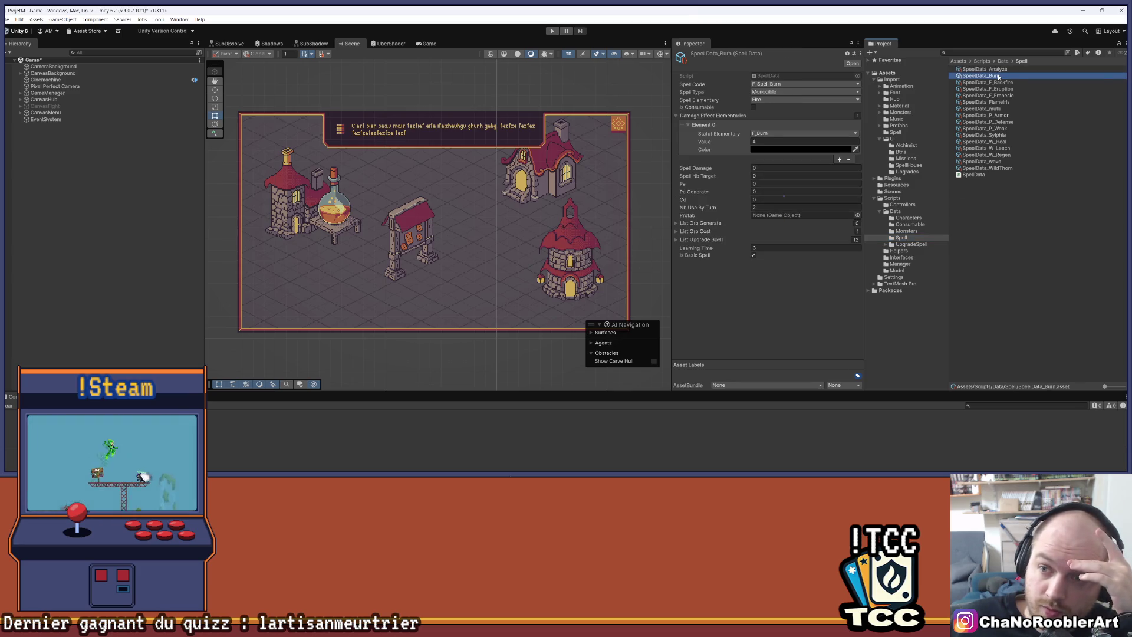
# Inspect SpeelData_Sylphia, leaving Pa at 2, and glance at its code in Visual Studio.
pyautogui.click(1000, 137)
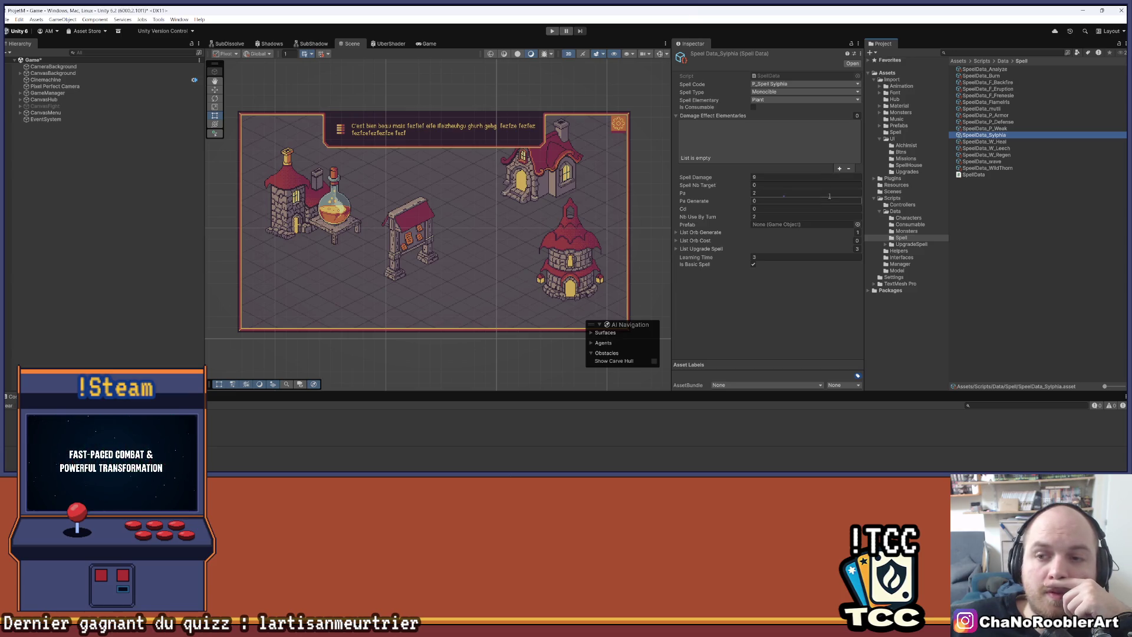
pyautogui.click(741, 192)
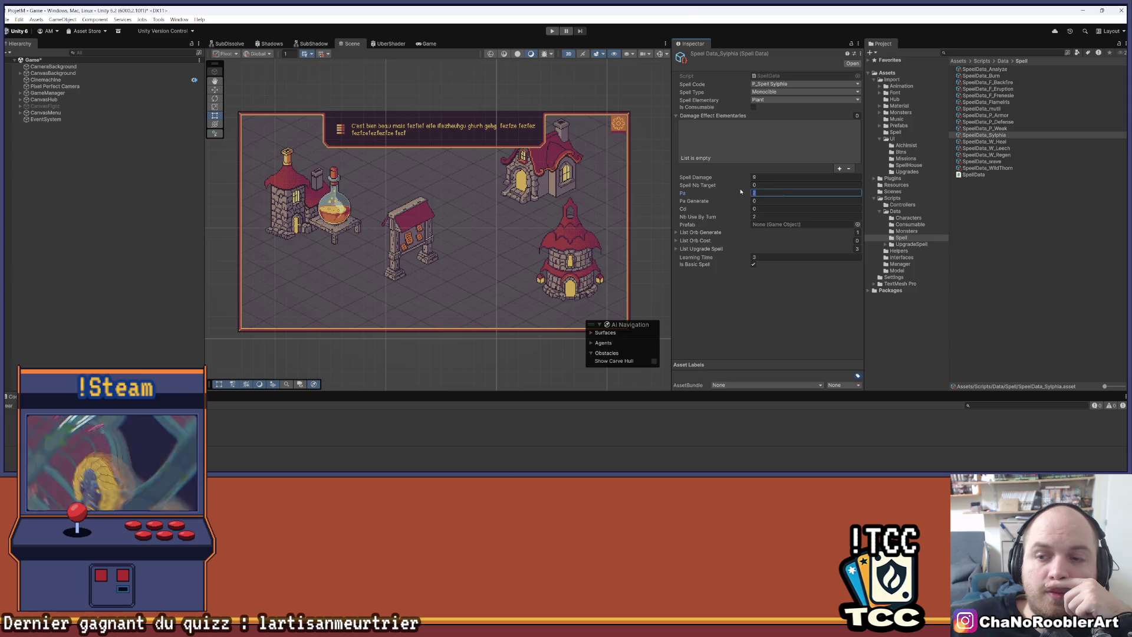
pyautogui.press('Return')
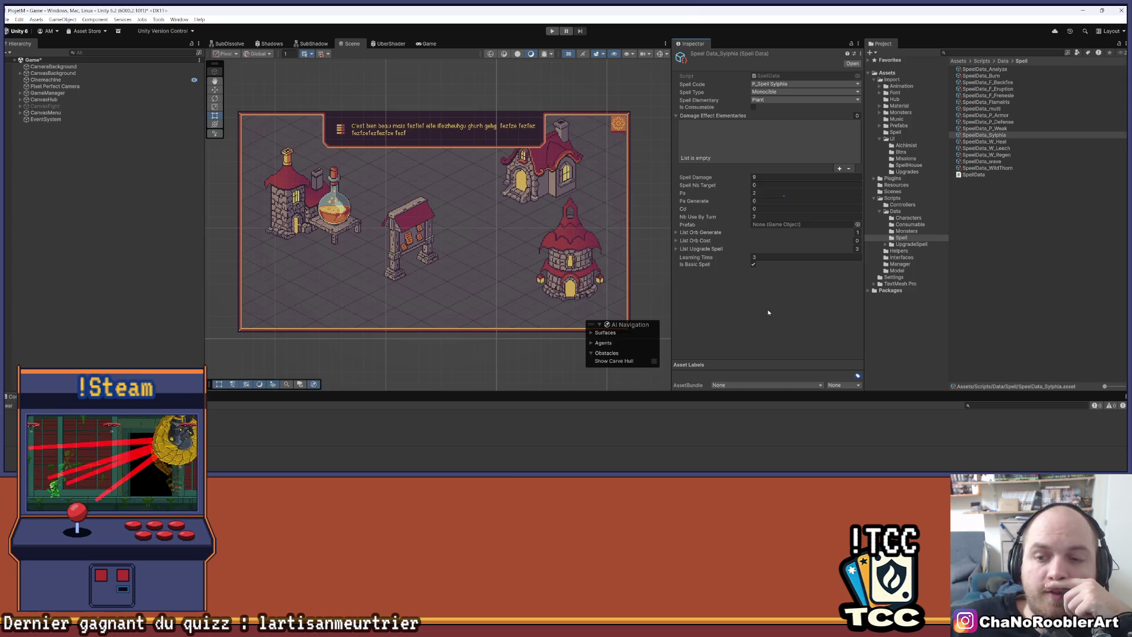
pyautogui.moveTo(684, 470)
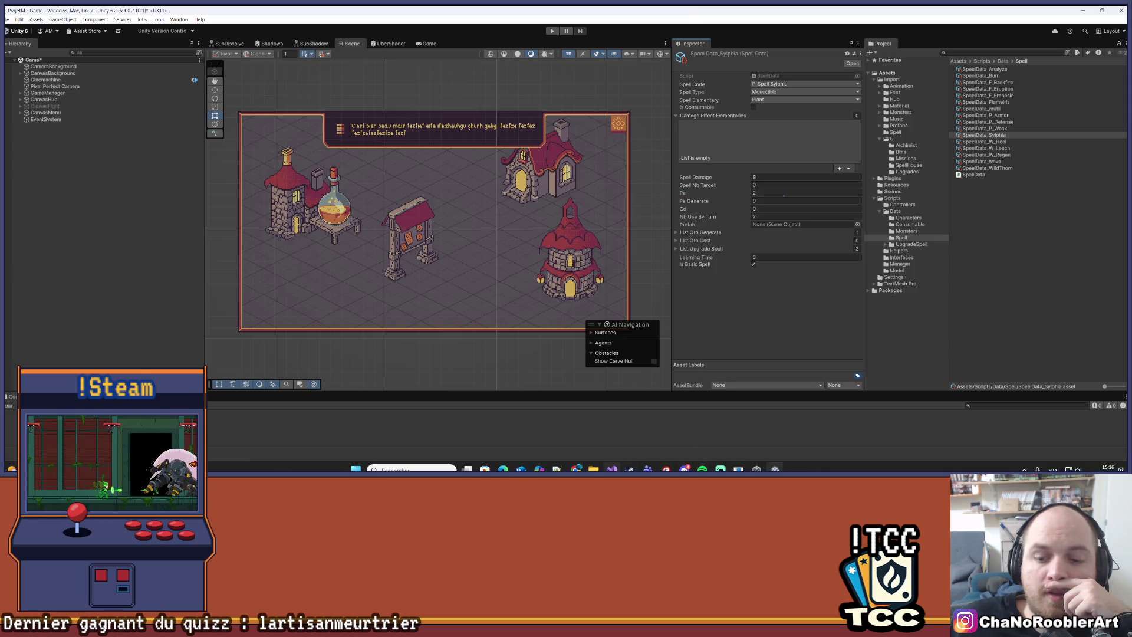
pyautogui.click(611, 469)
pyautogui.hotkey('alt', 'Tab')
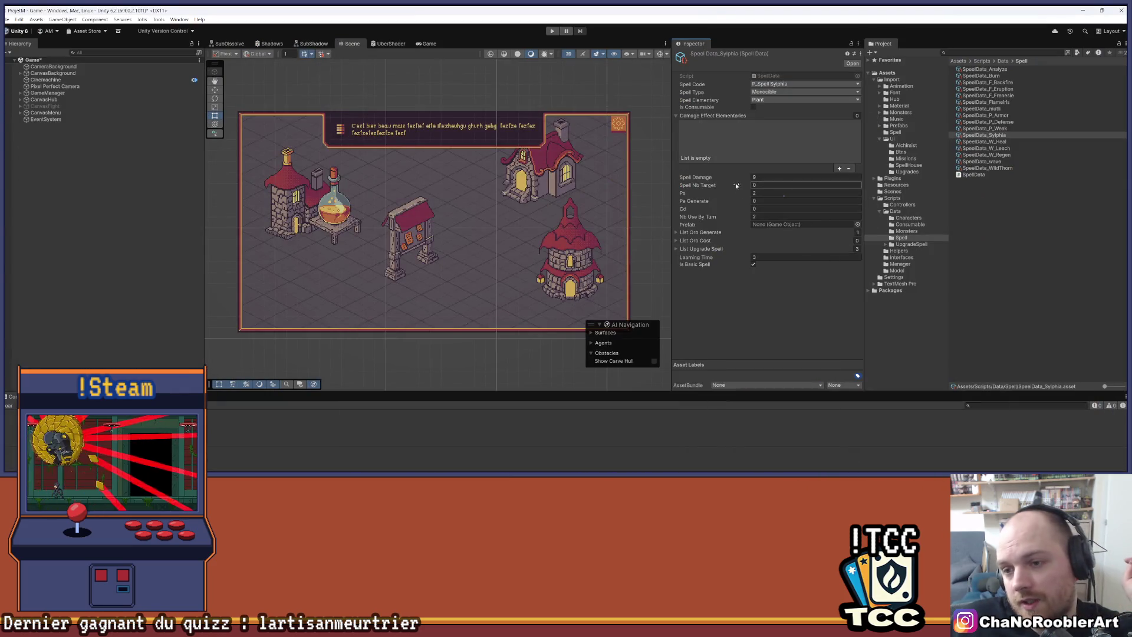
# Check the List Orb Generate entries, widen the Scene view, and start Play mode.
pyautogui.click(675, 232)
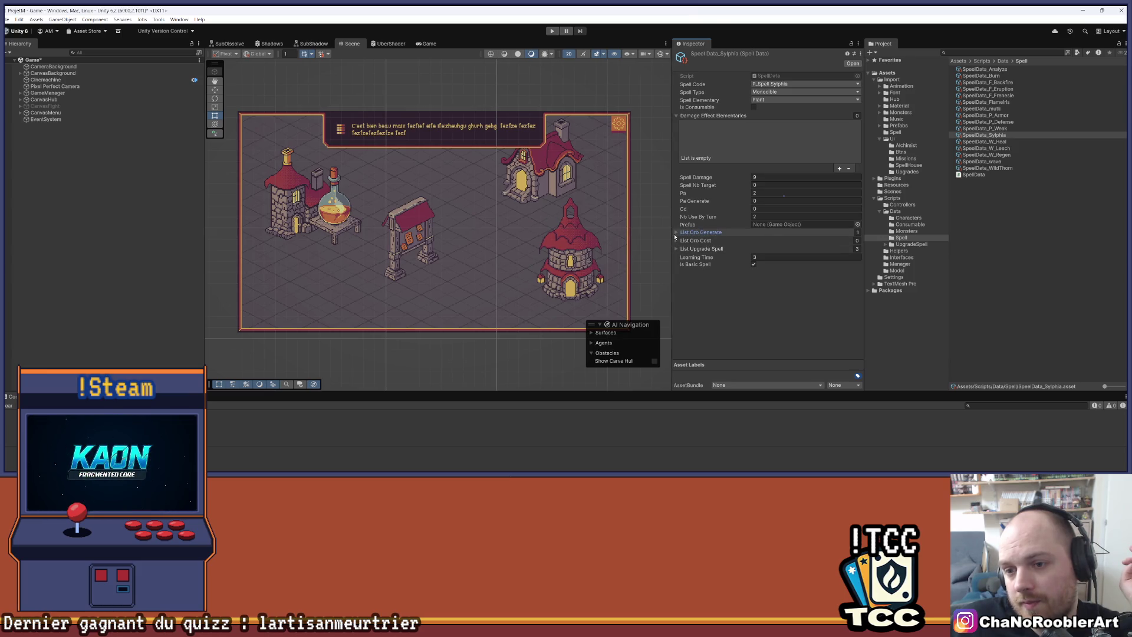
pyautogui.click(676, 233)
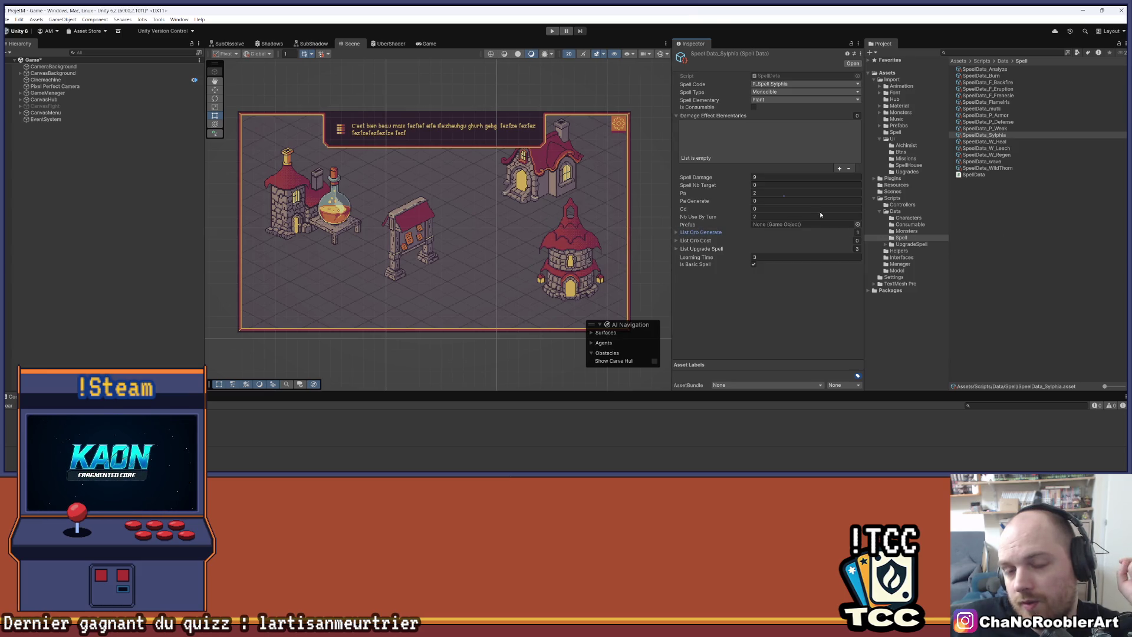
pyautogui.moveTo(673, 171); pyautogui.dragTo(764, 172)
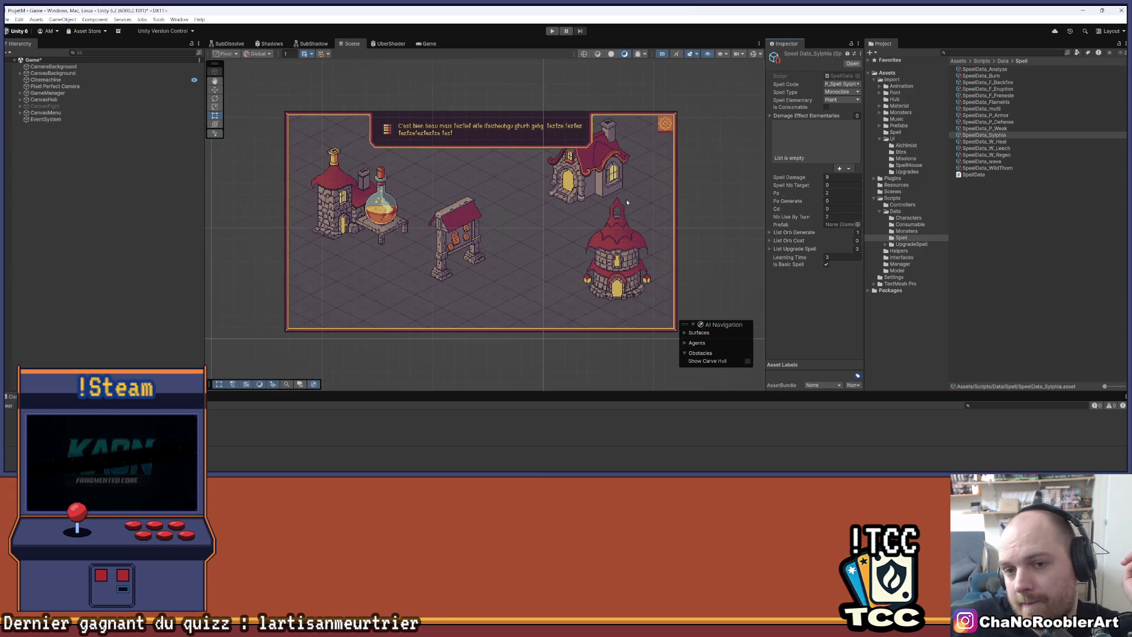
pyautogui.hotkey('ctrl', 'p')
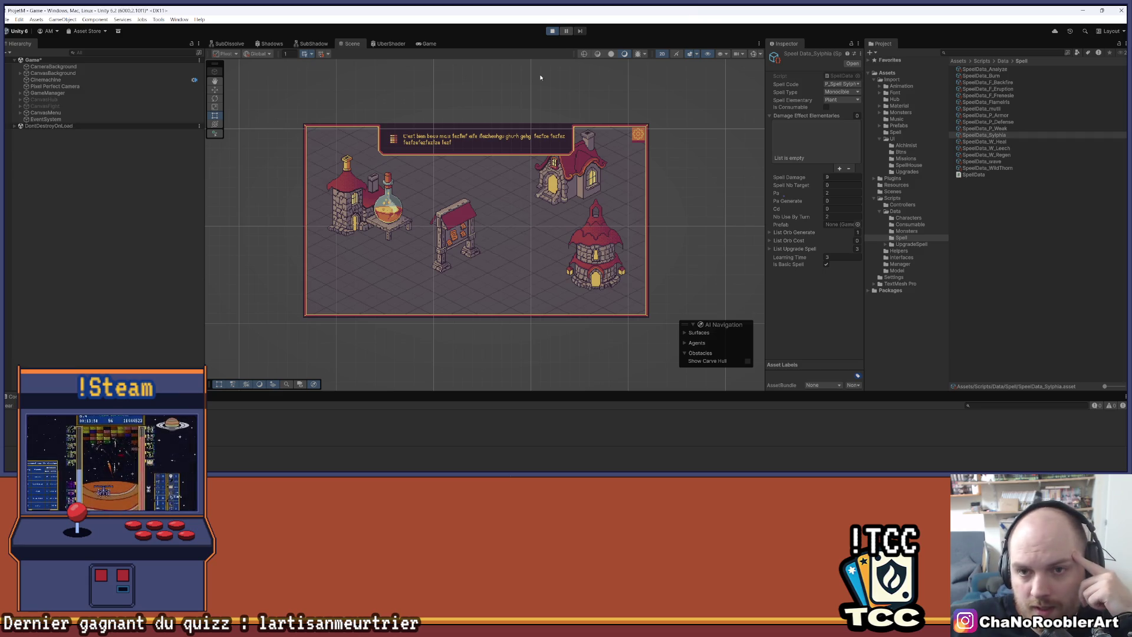
# Start a new game as the apprentice wizard with Sylphia, and launch the Le roi Gobelin mission.
pyautogui.click(516, 205)
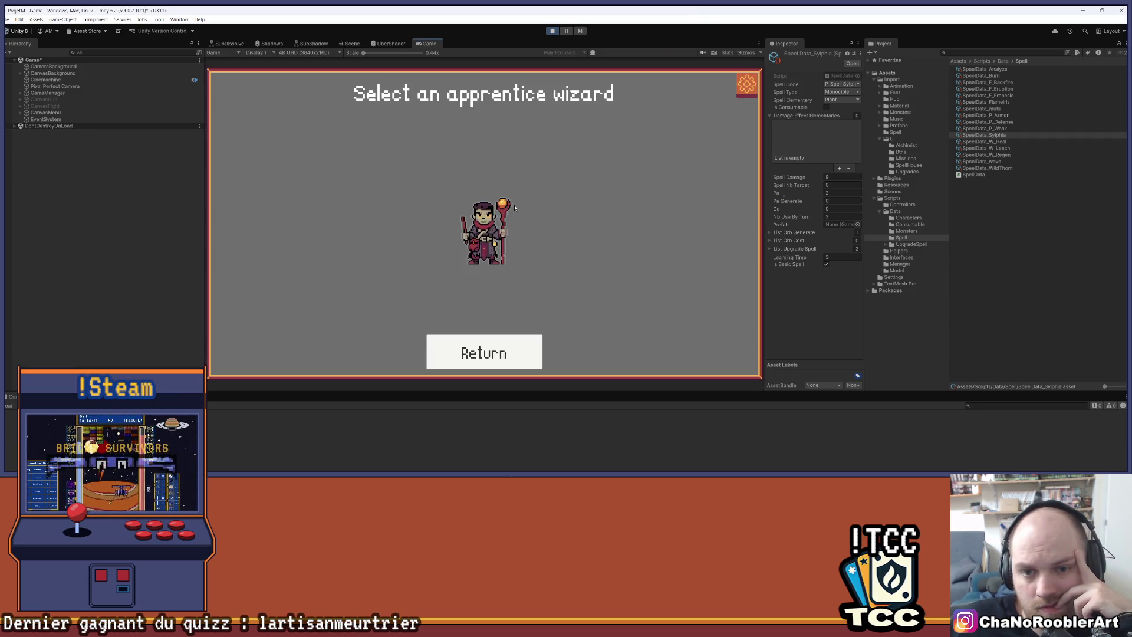
pyautogui.click(505, 217)
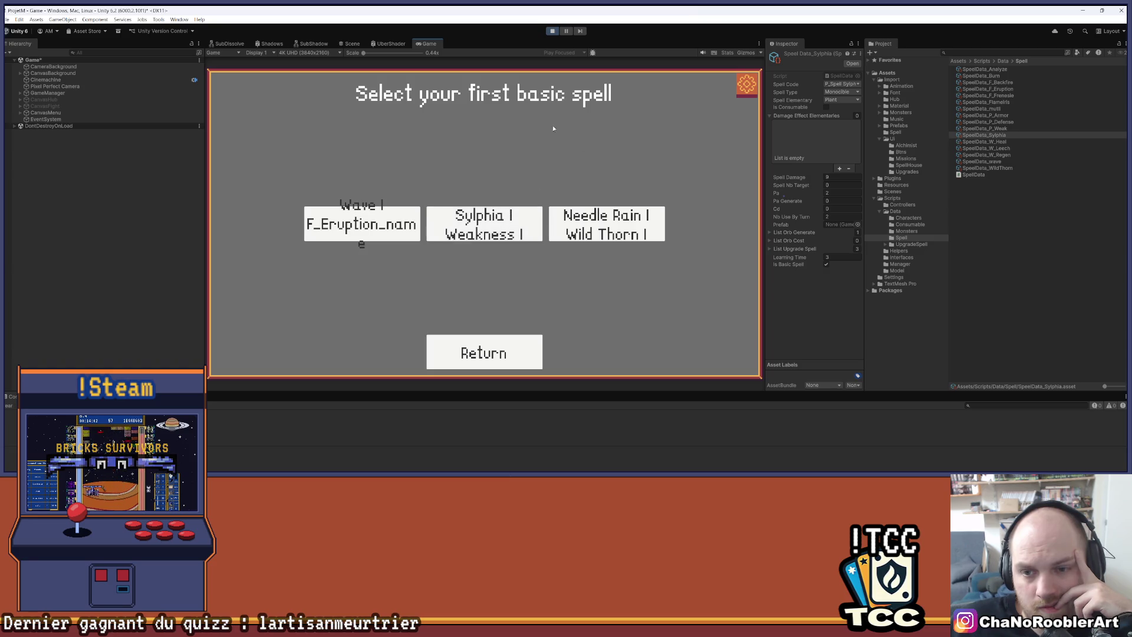
pyautogui.click(483, 227)
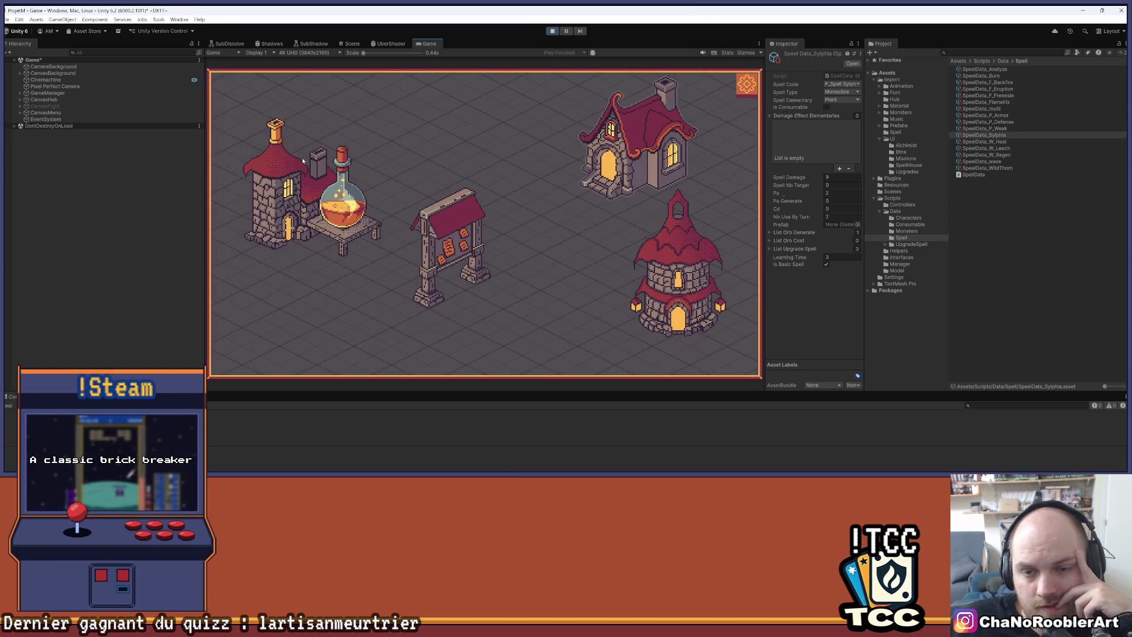
pyautogui.click(471, 265)
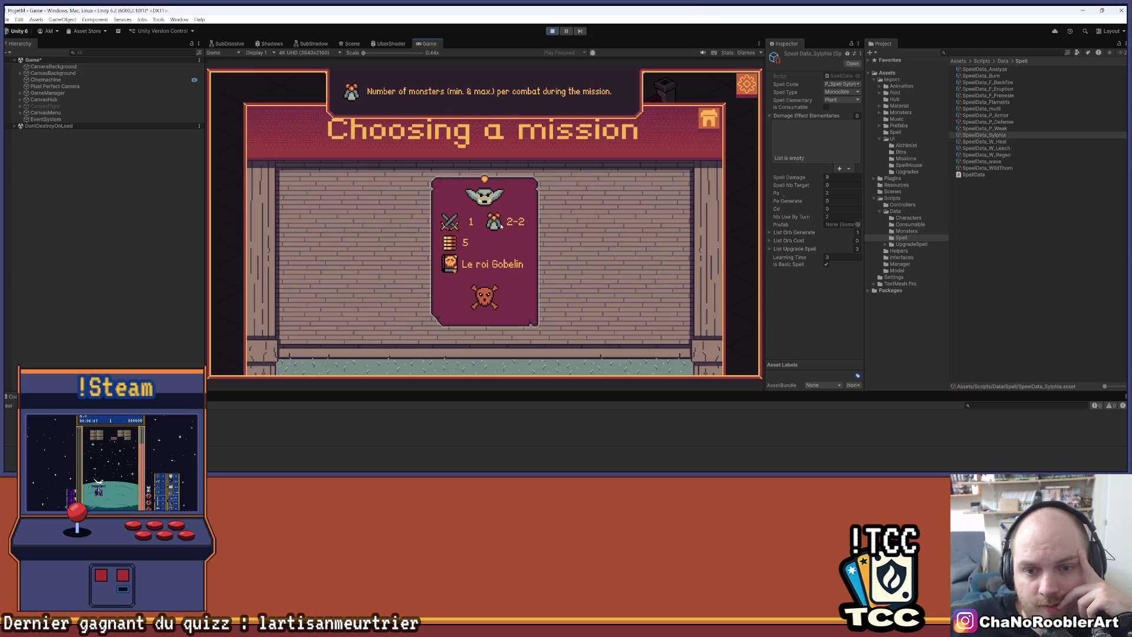
pyautogui.click(449, 264)
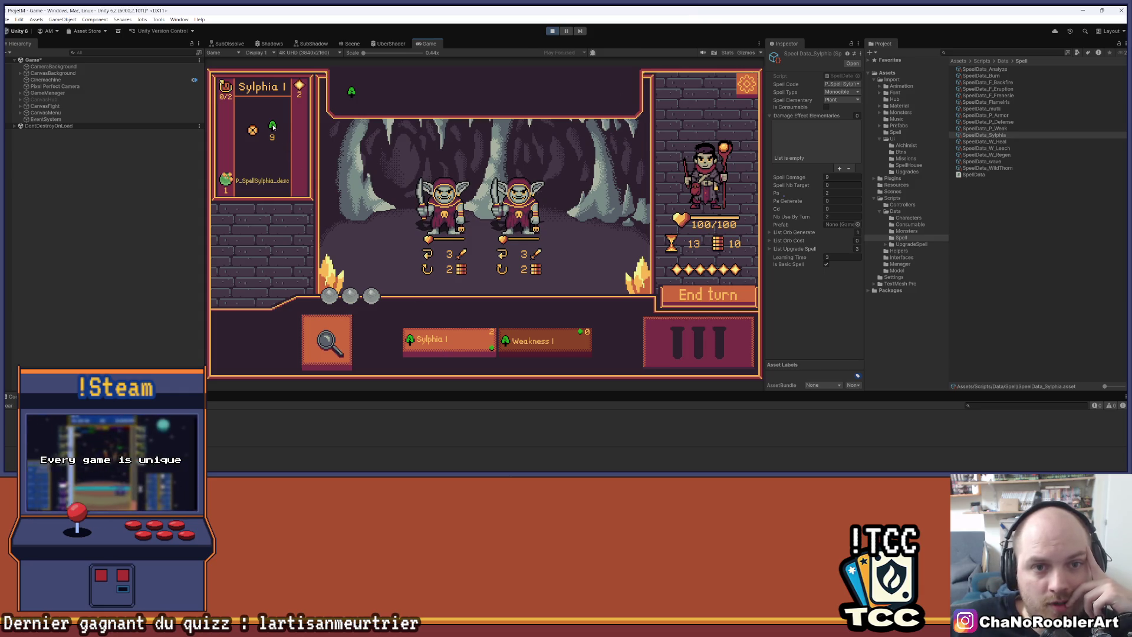
# Cast Sylphia I twice on the left goblin, ready Weakness I, and end the turn.
pyautogui.moveTo(448, 202)
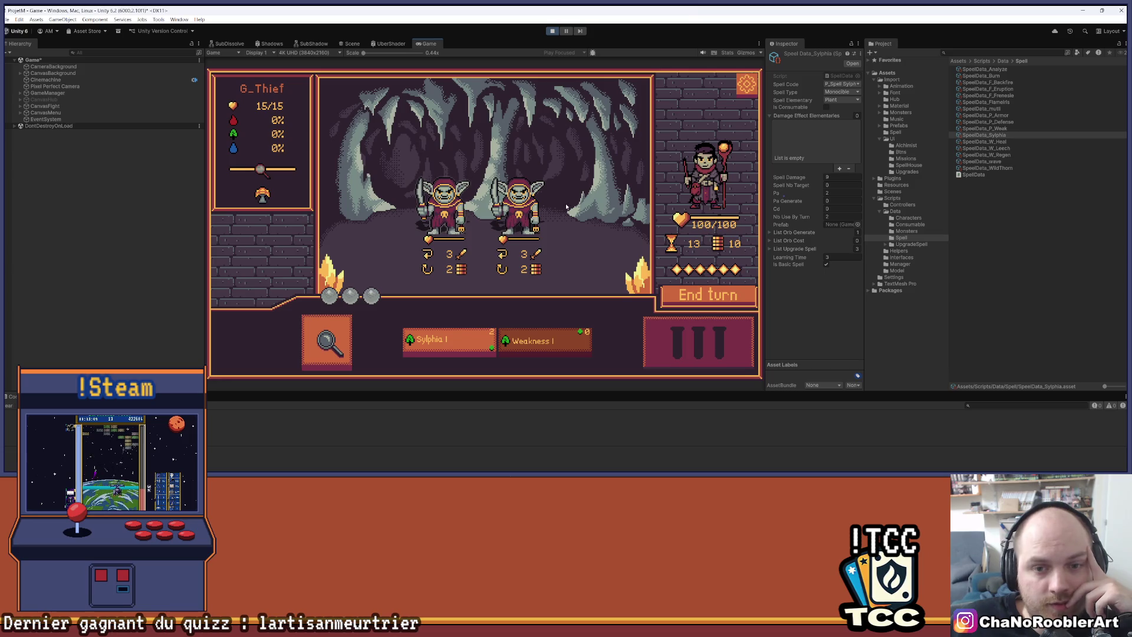
pyautogui.click(448, 340)
pyautogui.click(443, 194)
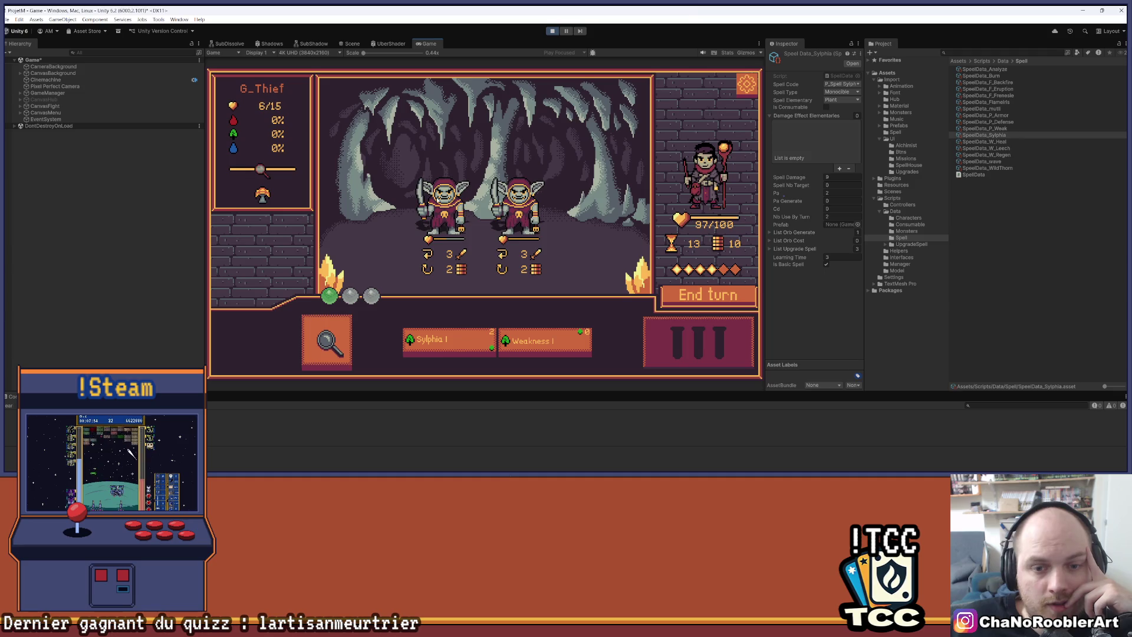
pyautogui.moveTo(459, 256)
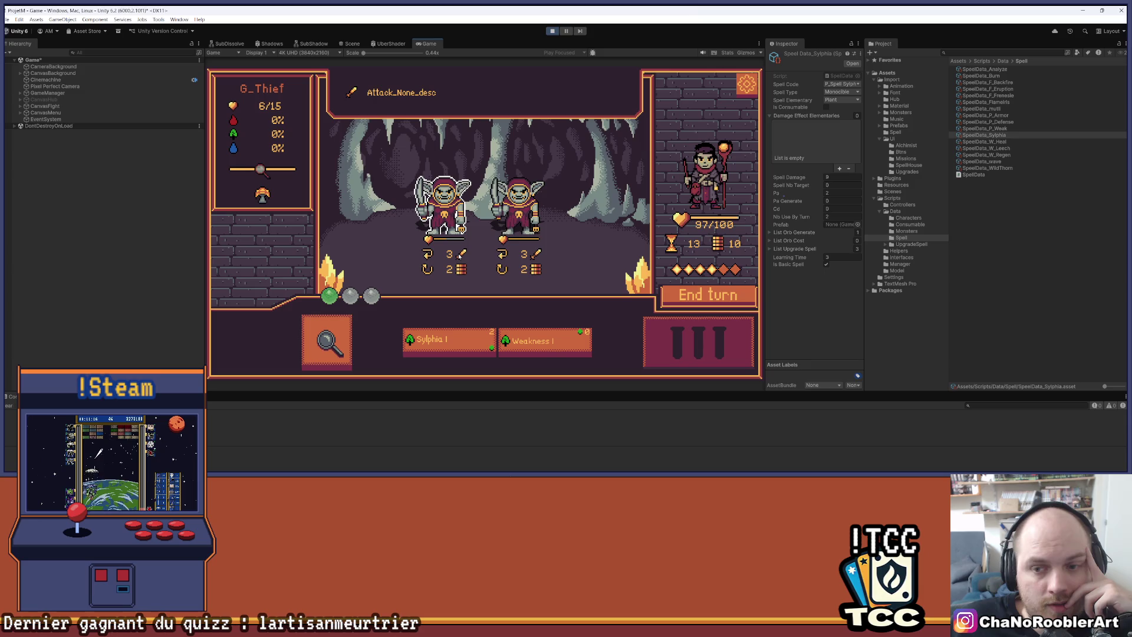
pyautogui.moveTo(461, 344)
pyautogui.click(560, 346)
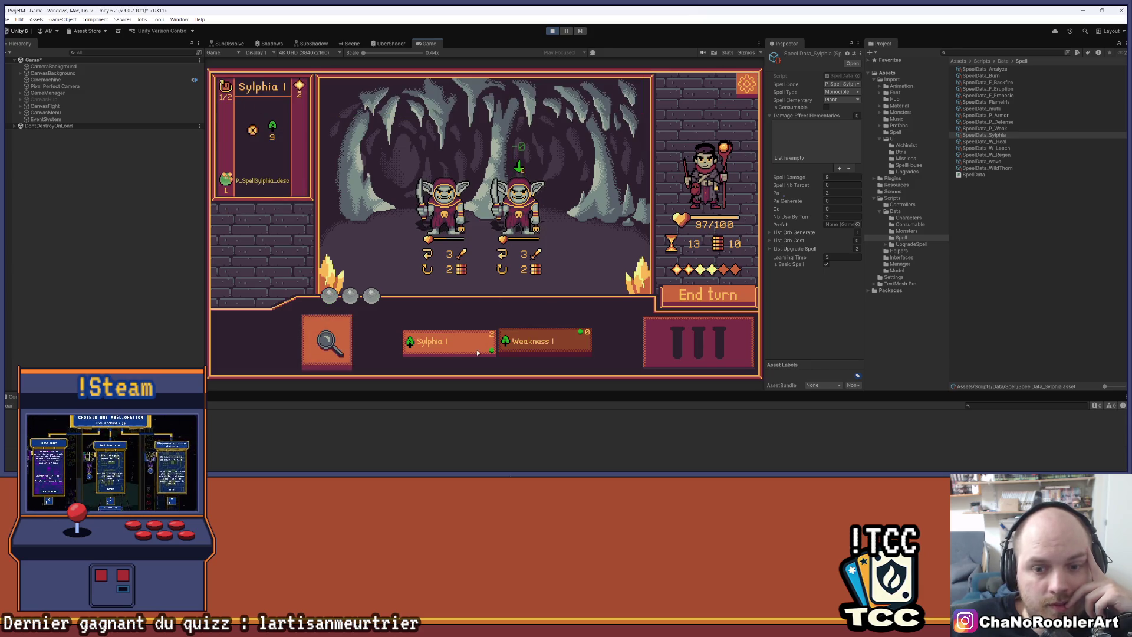
pyautogui.click(439, 342)
pyautogui.click(451, 189)
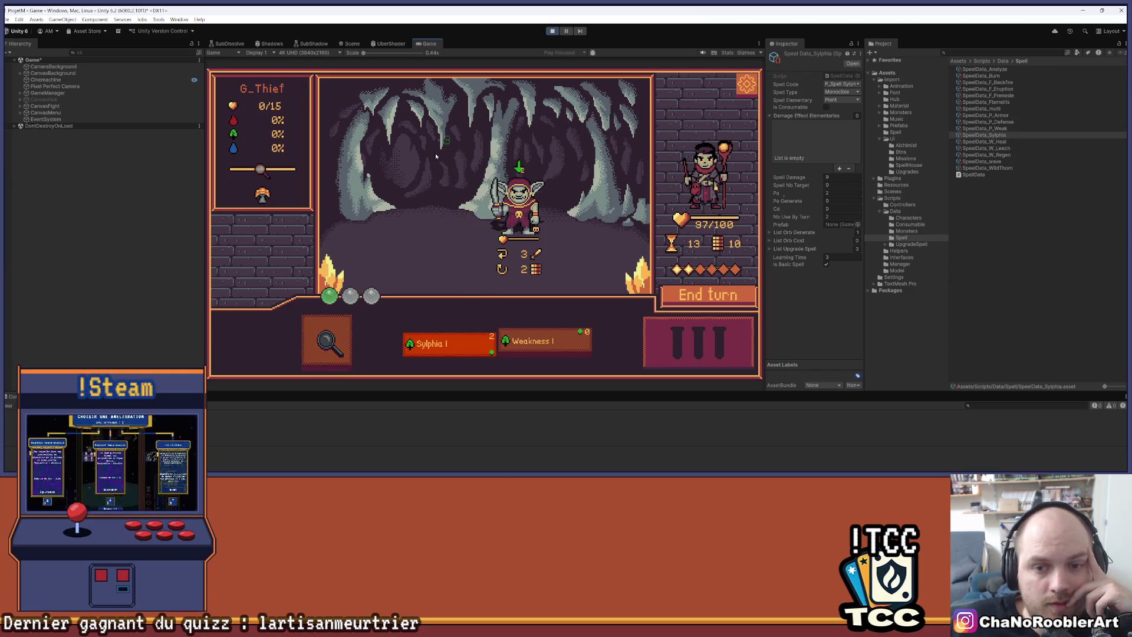
pyautogui.click(679, 294)
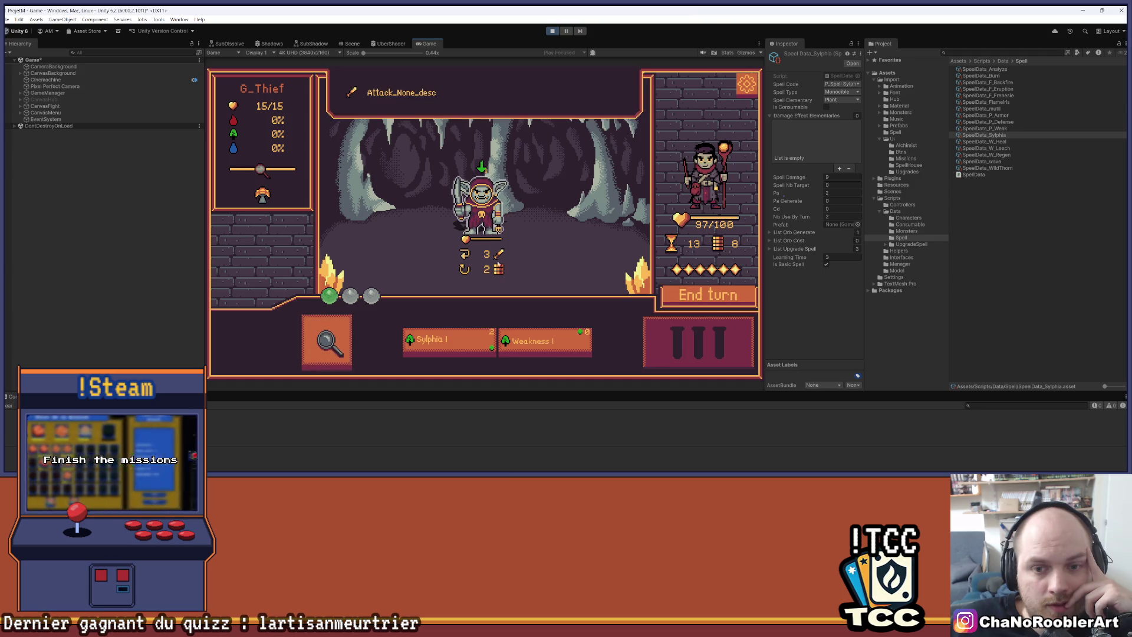
# Finish the remaining goblin with Sylphia, return to town, and enter the spell-learning house.
pyautogui.click(448, 342)
pyautogui.click(505, 215)
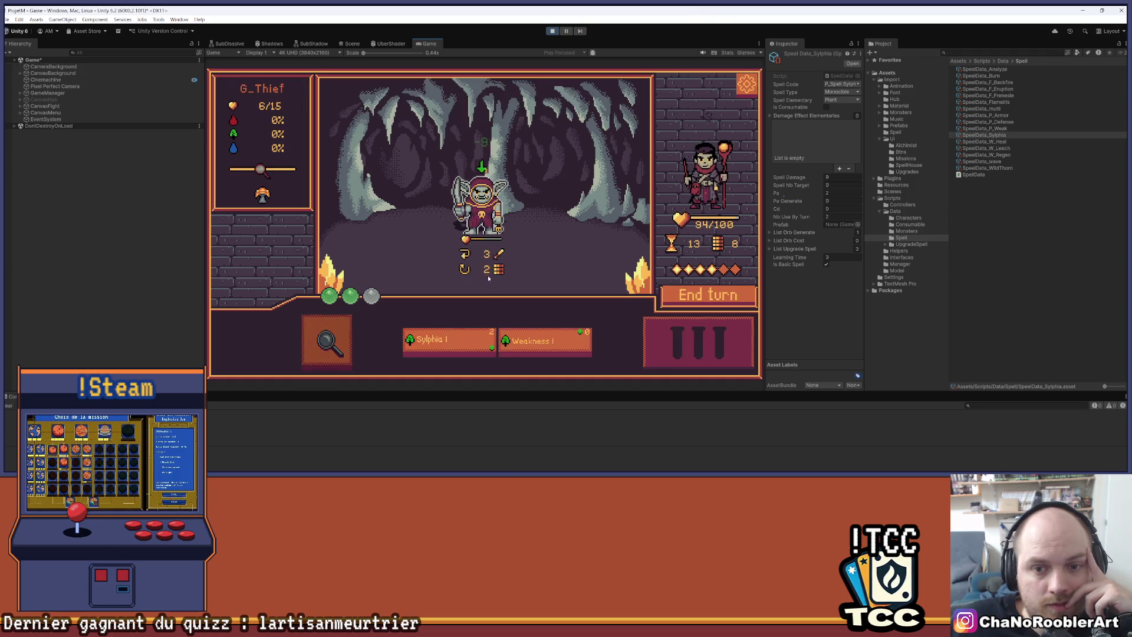
pyautogui.click(495, 213)
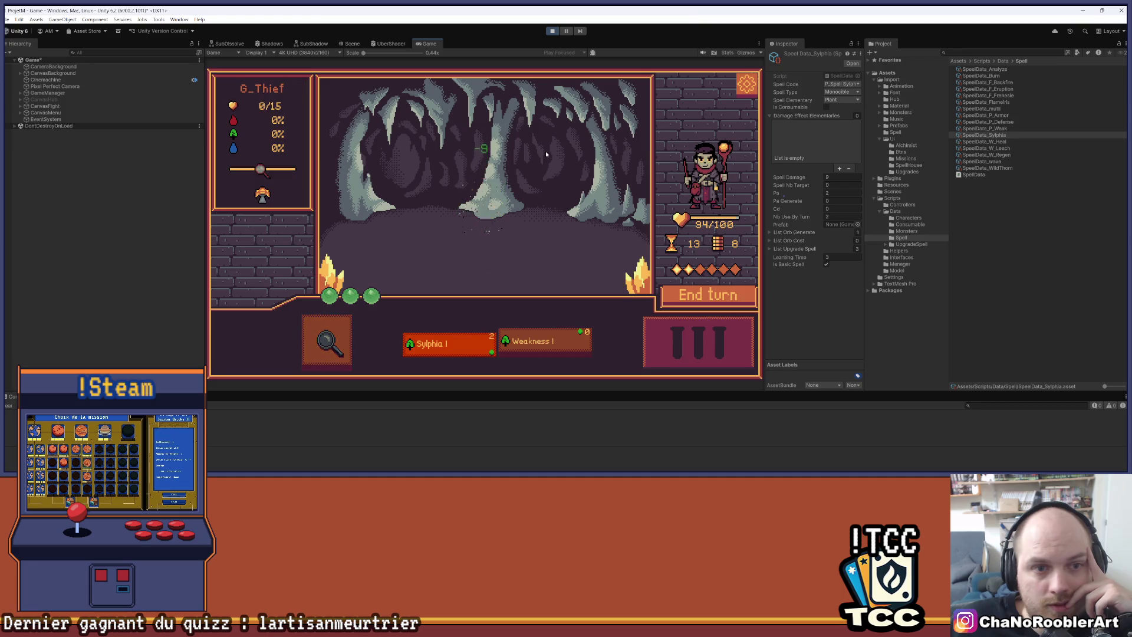
pyautogui.click(483, 265)
pyautogui.click(672, 154)
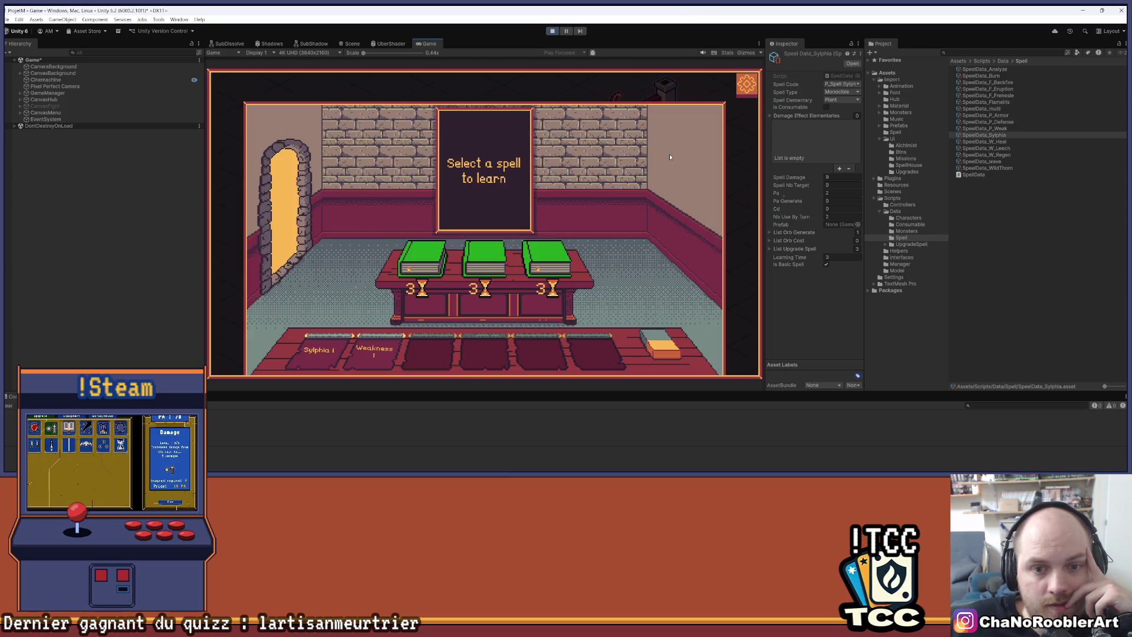
# Leave the spell room, visit the alchemist's potion room, then revisit and exit the spell room.
pyautogui.press('Escape')
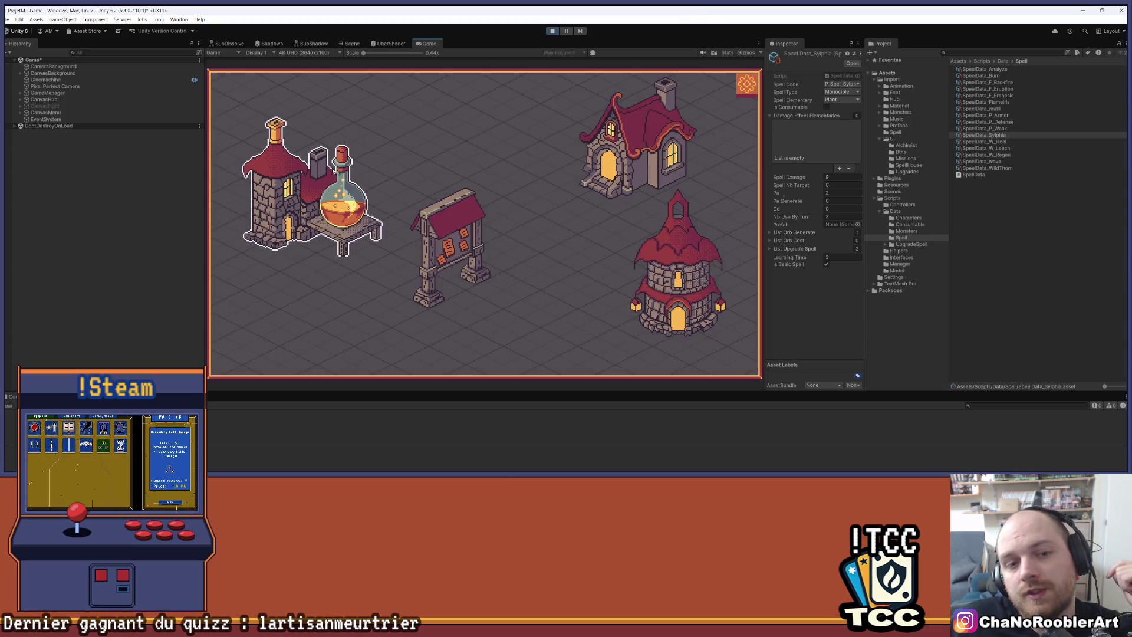
pyautogui.click(331, 194)
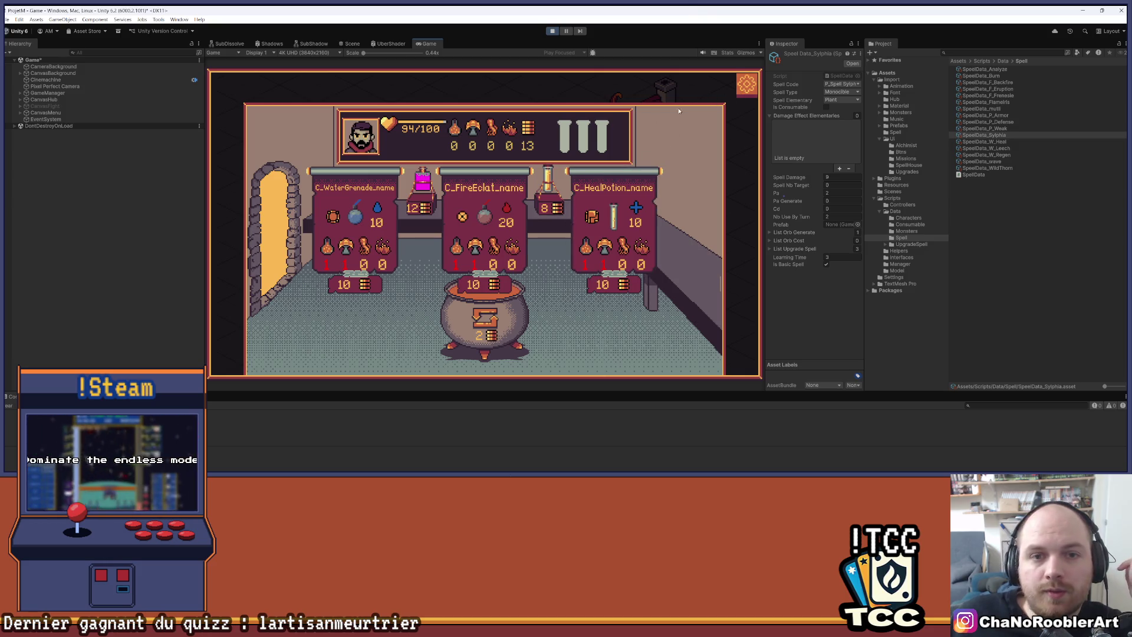
pyautogui.press('Escape')
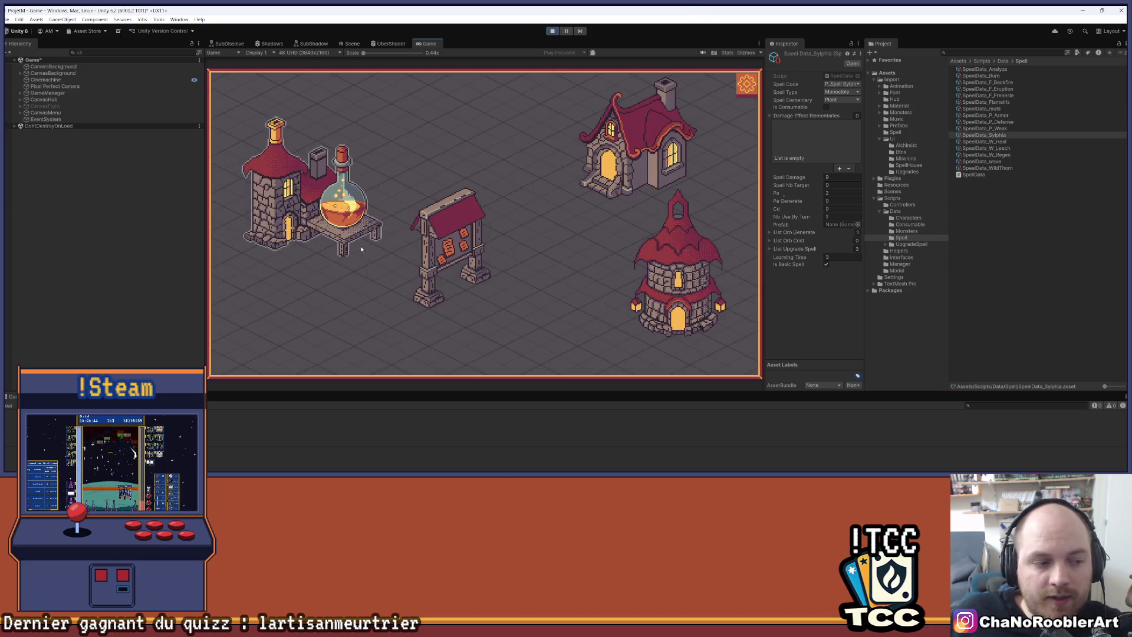
pyautogui.click(634, 141)
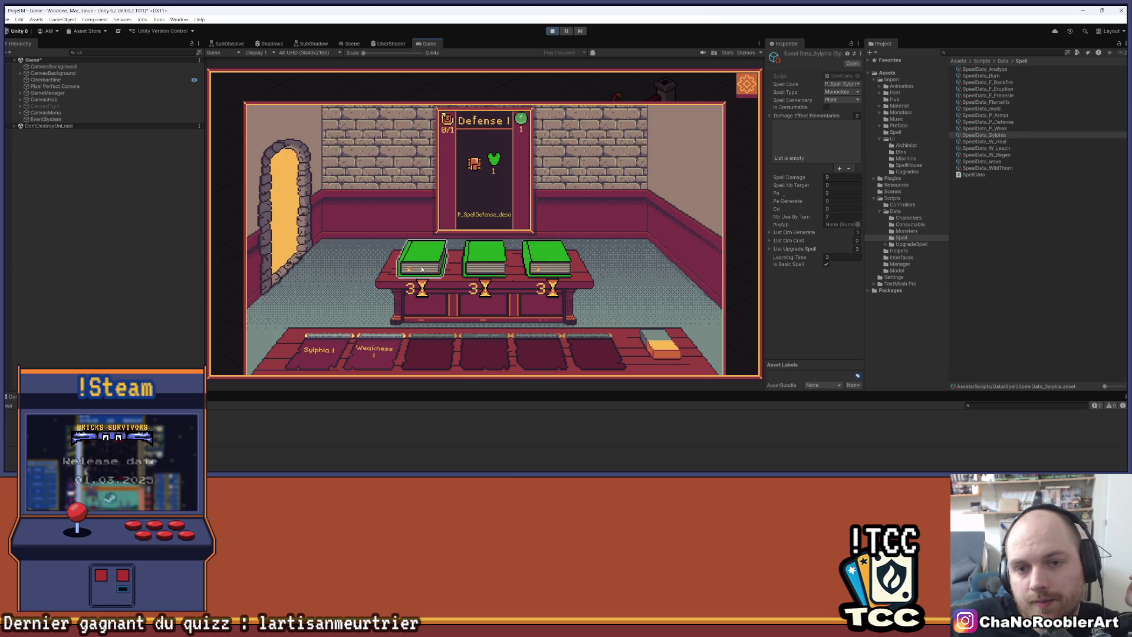
pyautogui.click(485, 260)
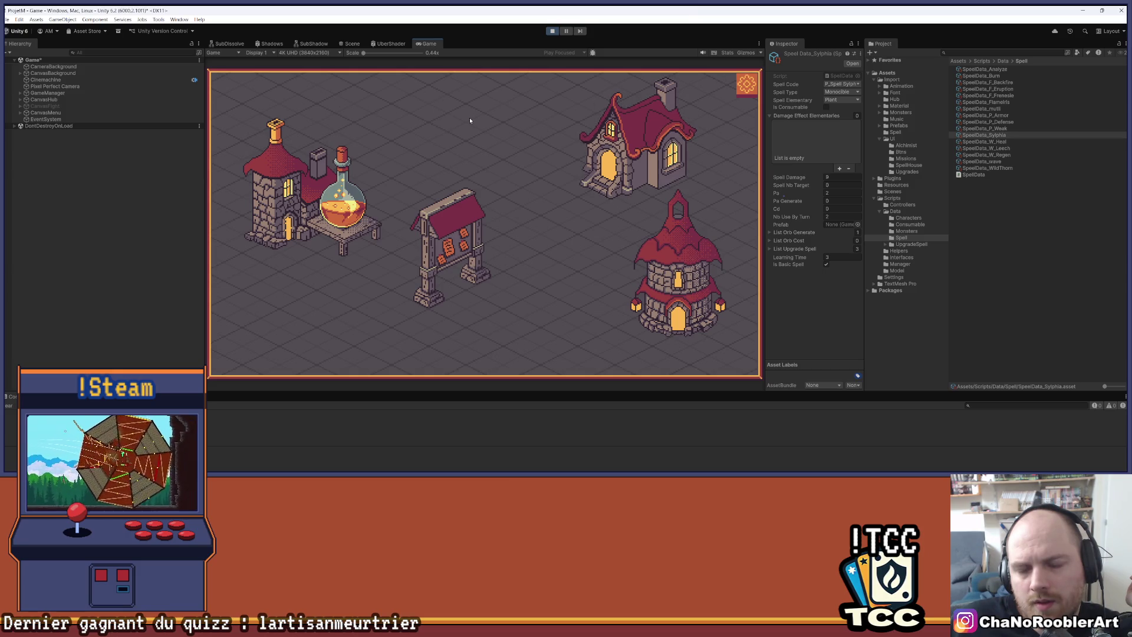
# Browse the alchemist's potion recipes, exit to the hub map, and attempt a Ctrl+S save.
pyautogui.click(649, 139)
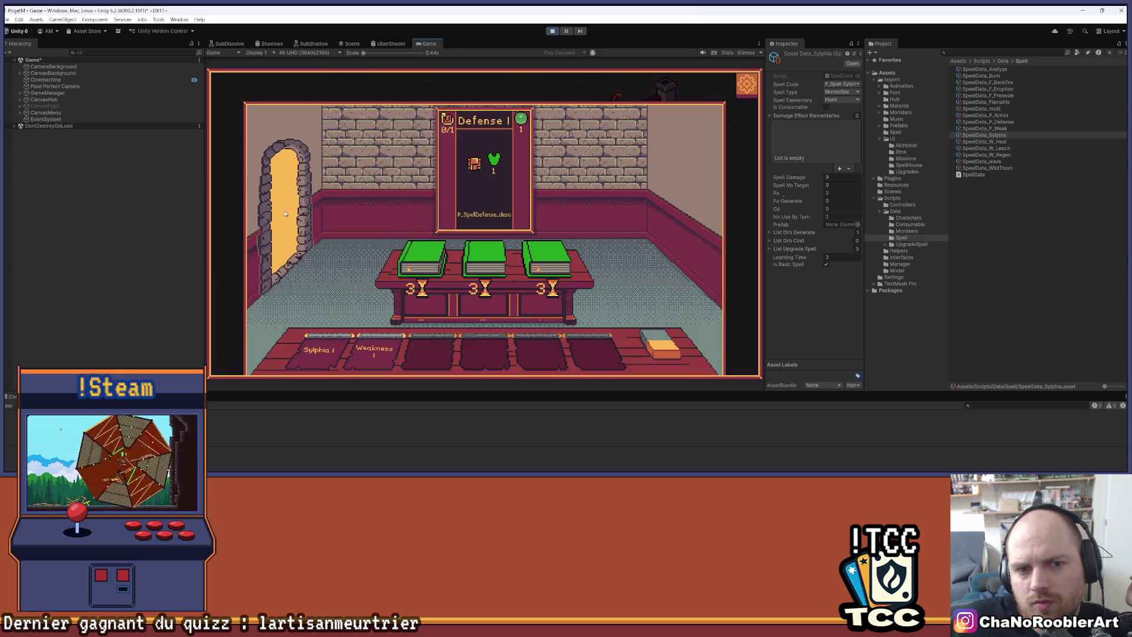
pyautogui.click(470, 247)
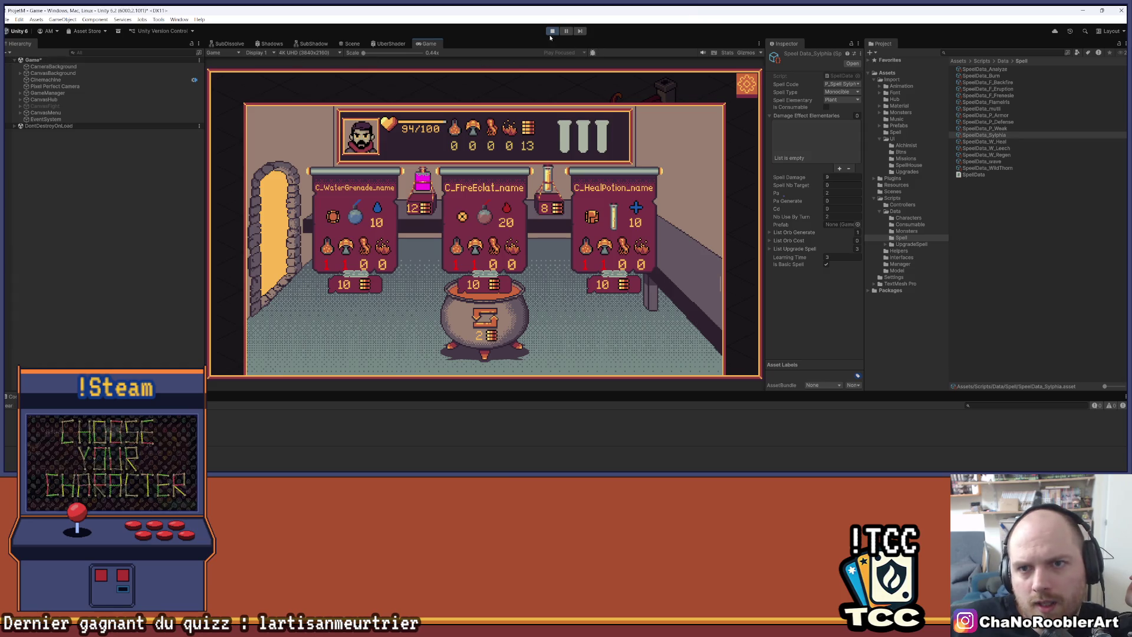
pyautogui.click(277, 221)
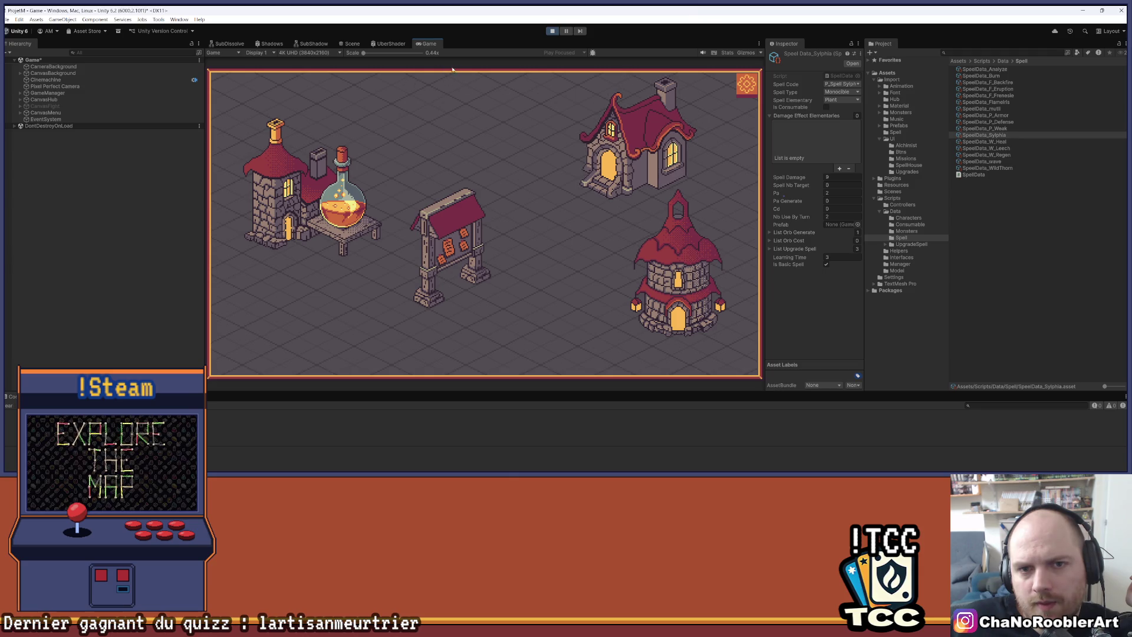
pyautogui.click(166, 216)
pyautogui.hotkey('ctrl', 's')
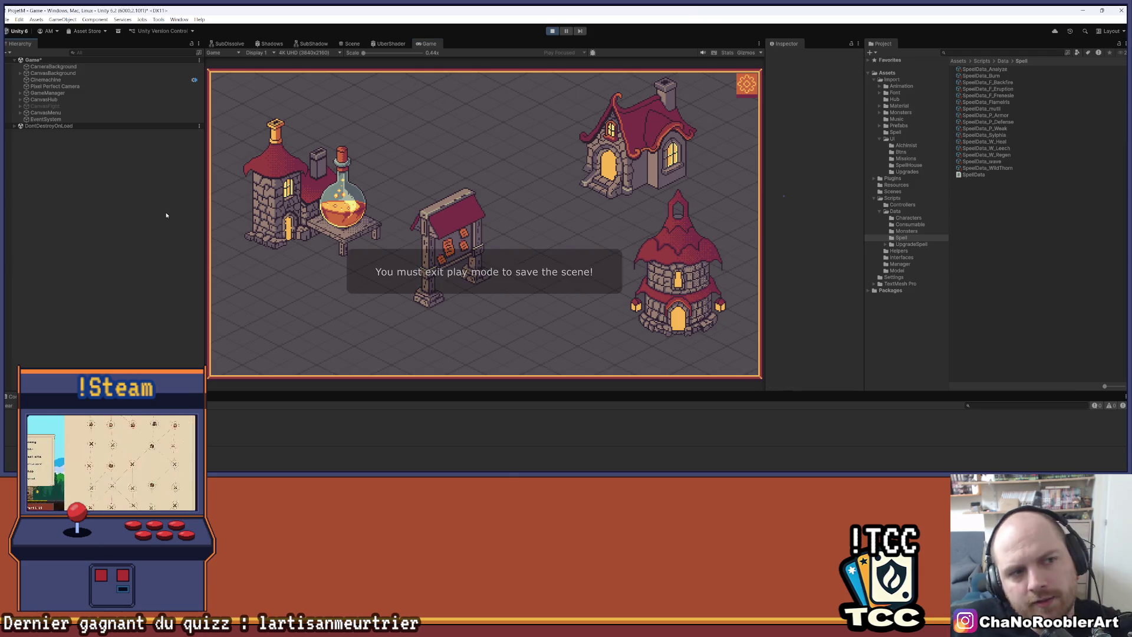
# Stop Play mode, expand CanvasMenu, UIFront and CanvasHub, and frame the Scene view on the top banner.
pyautogui.click(551, 30)
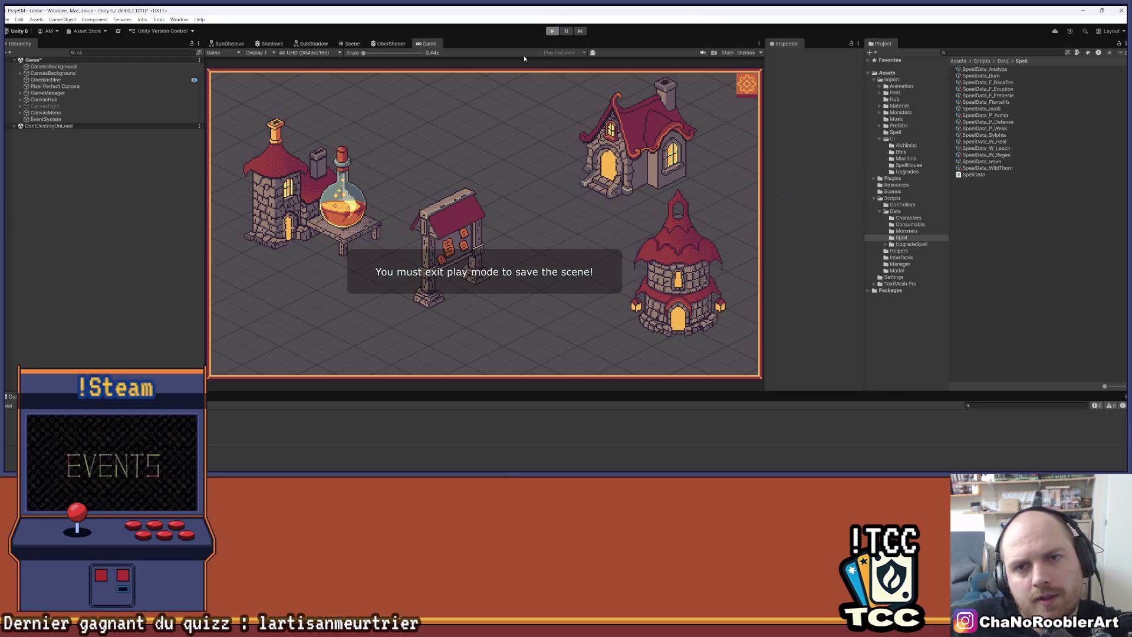
pyautogui.click(21, 113)
pyautogui.click(25, 139)
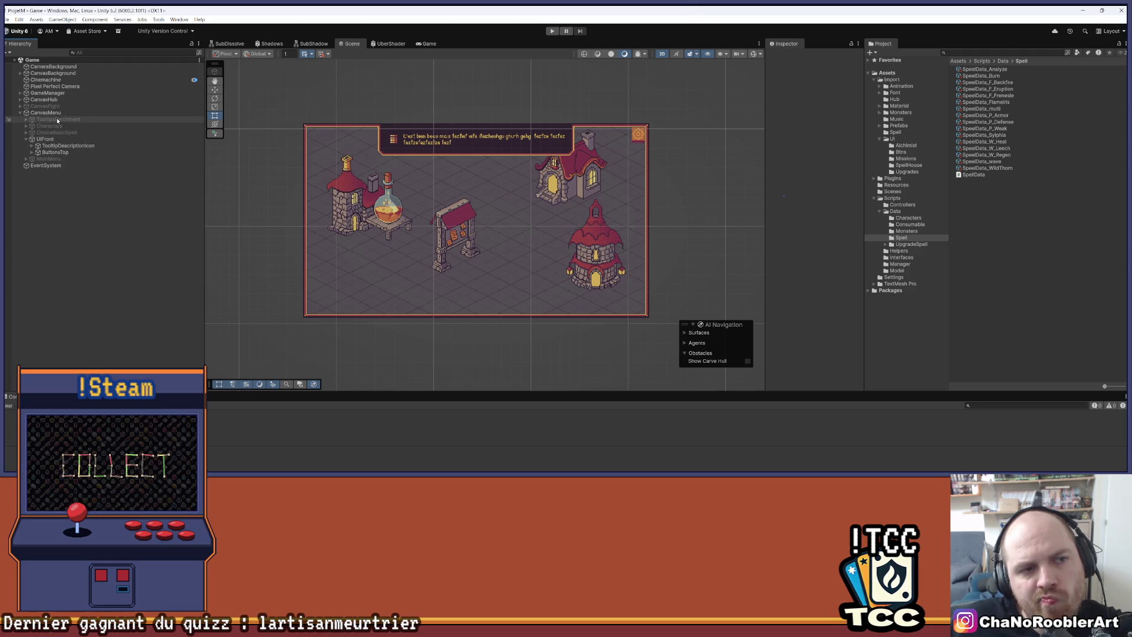
pyautogui.click(20, 99)
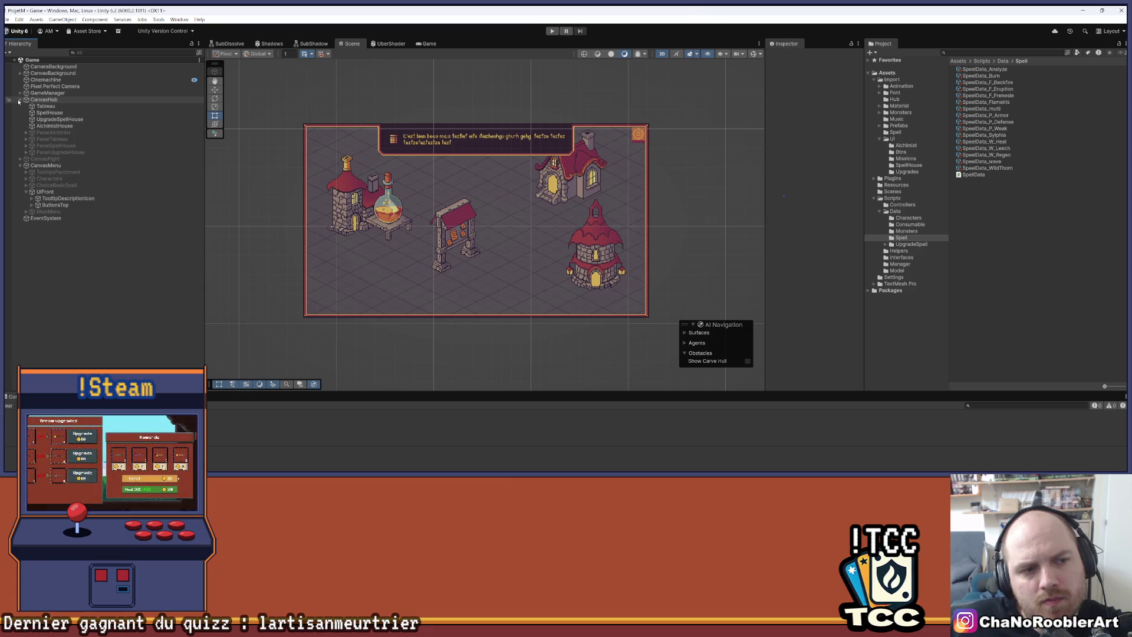
pyautogui.scroll(4, 641, 126)
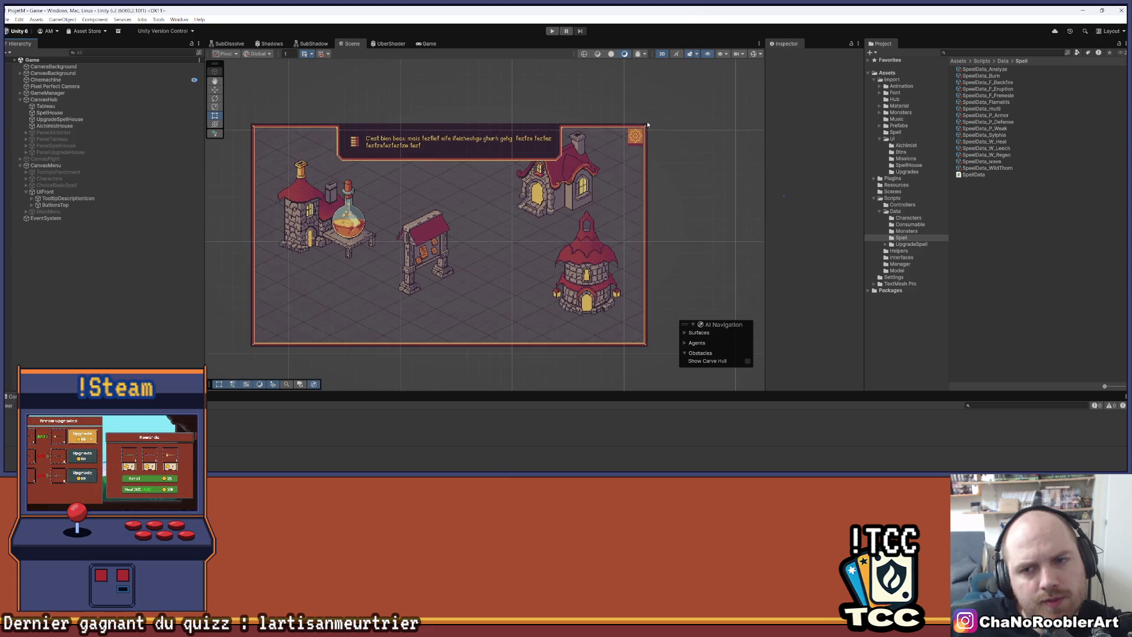
pyautogui.moveTo(578, 189); pyautogui.dragTo(606, 181)
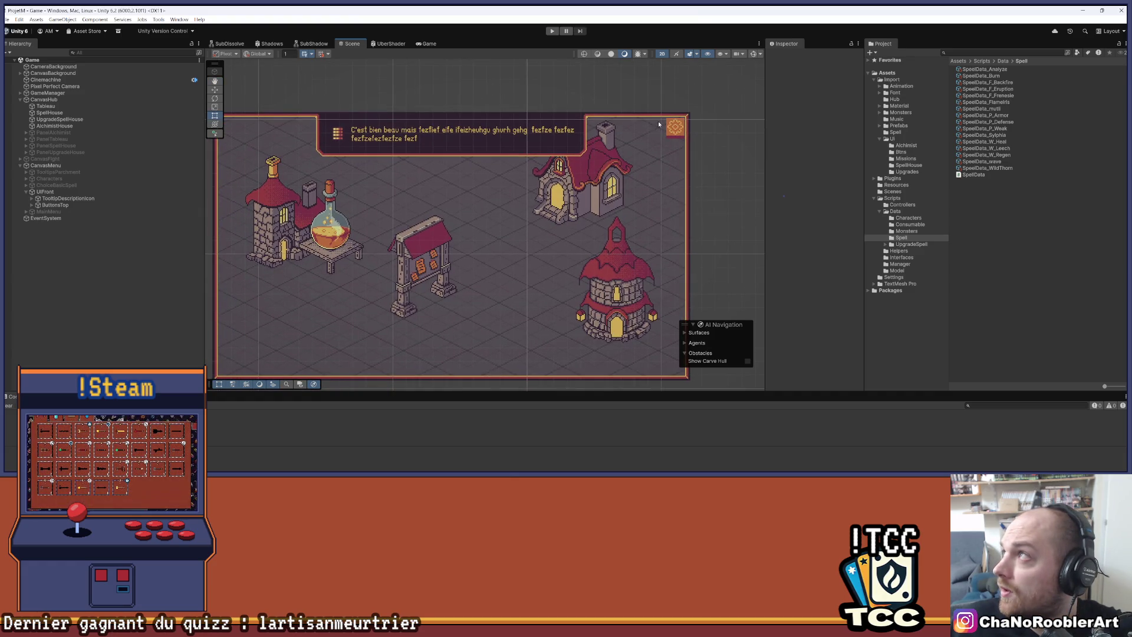
# Toggle ButtonsTop off and on, expand TooltipDescriptionIcon, then select UIFront in the Hierarchy.
pyautogui.click(47, 205)
pyautogui.click(786, 56)
pyautogui.click(786, 57)
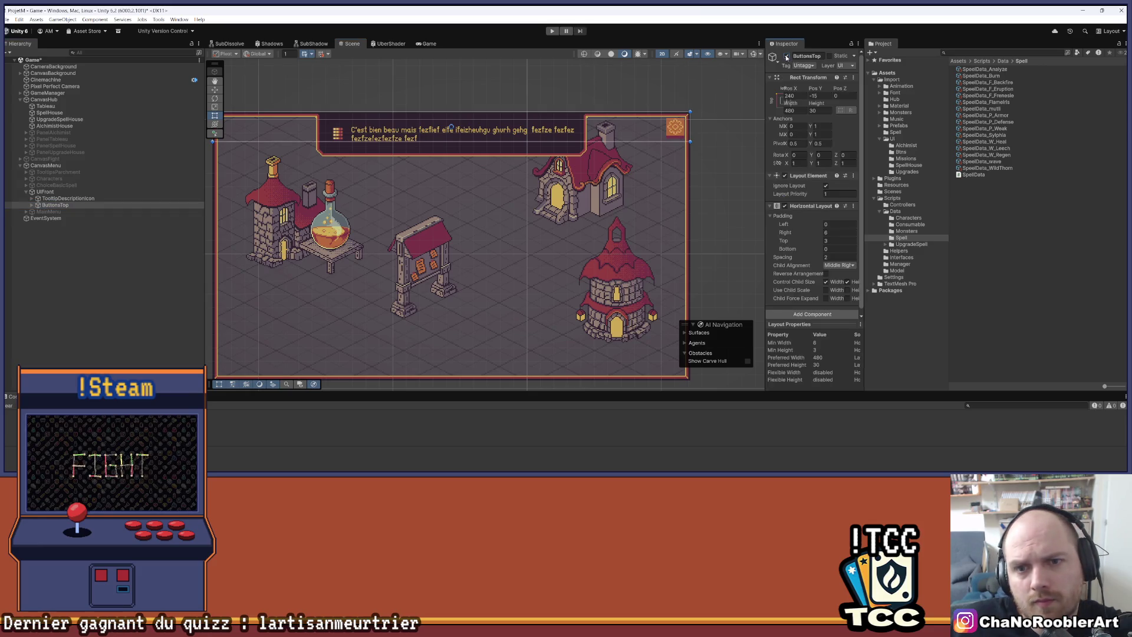
pyautogui.click(65, 198)
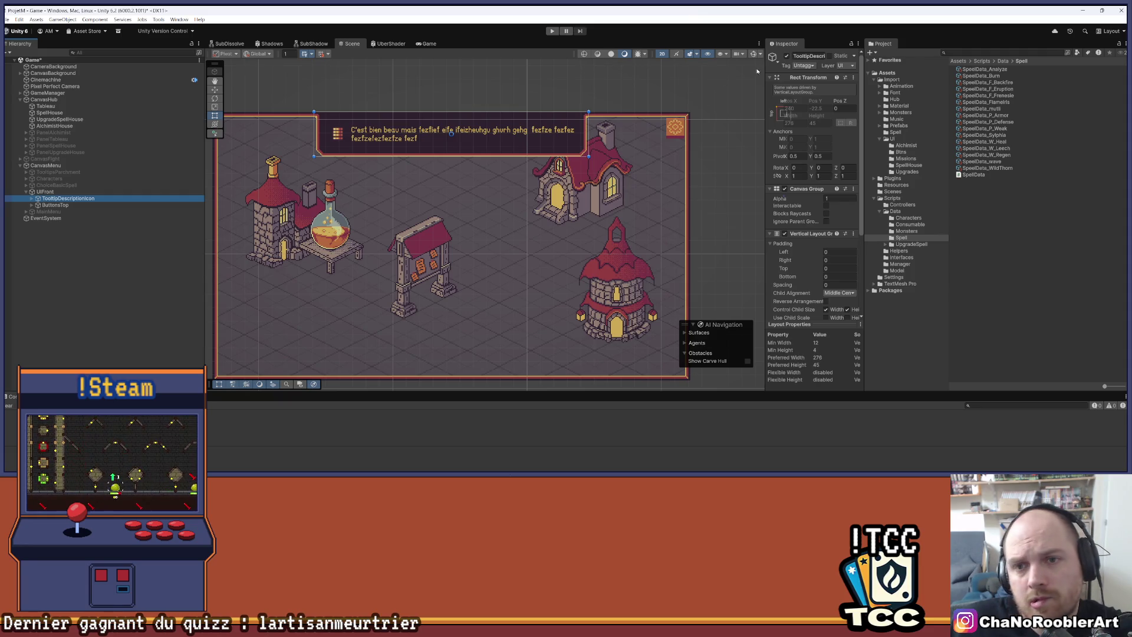
pyautogui.click(65, 200)
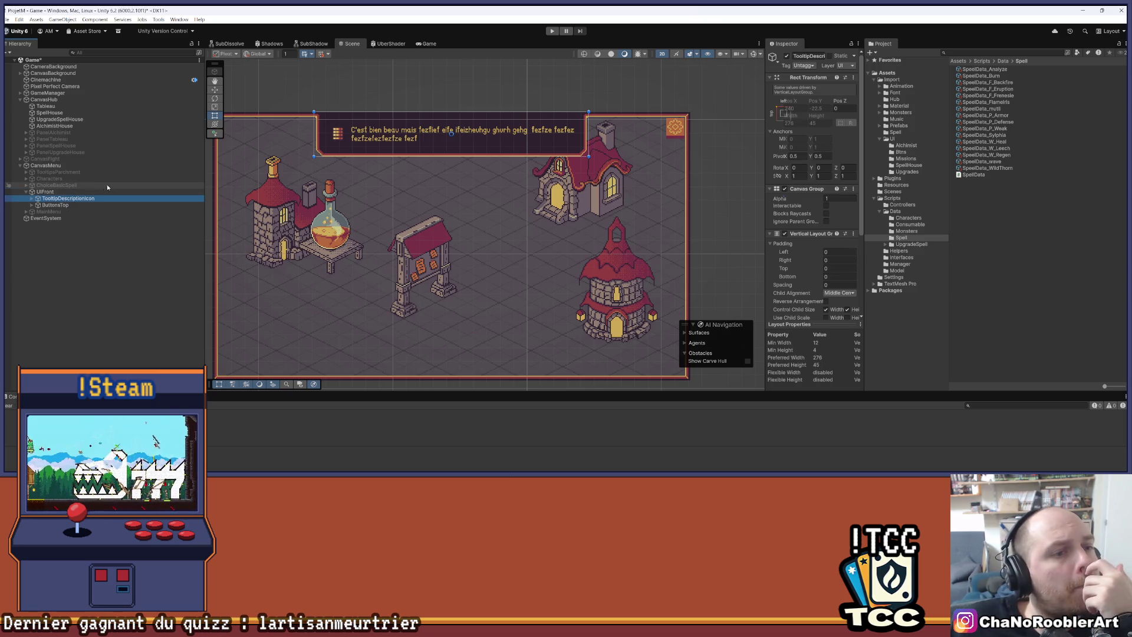
pyautogui.click(43, 193)
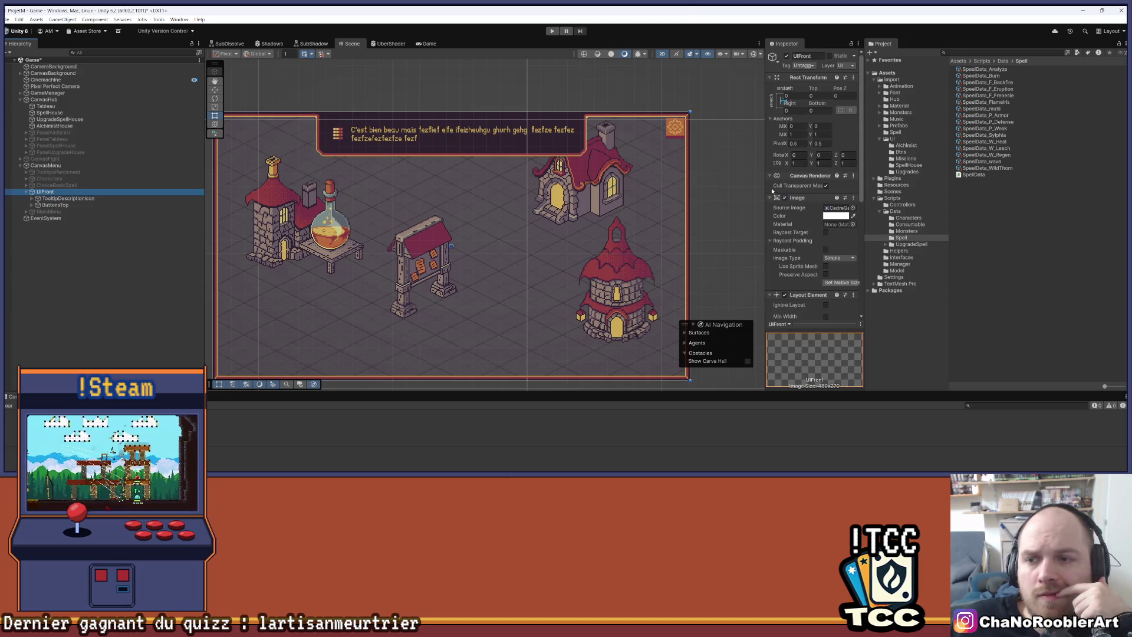
pyautogui.scroll(-2, 772, 183)
pyautogui.moveTo(765, 182); pyautogui.dragTo(721, 184)
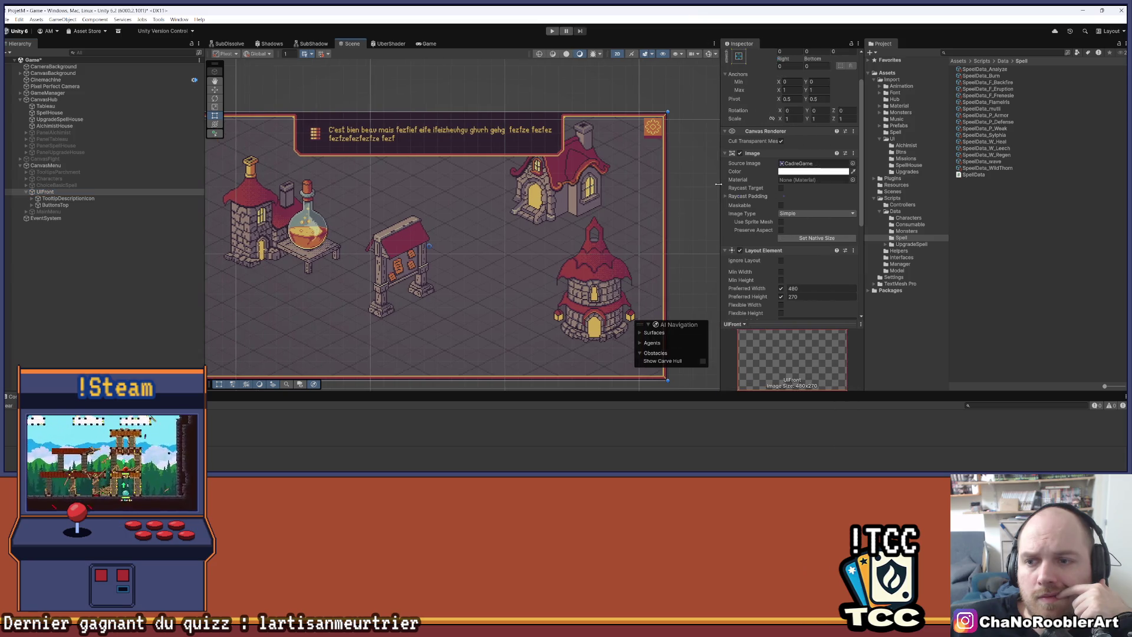
pyautogui.scroll(-4, 741, 211)
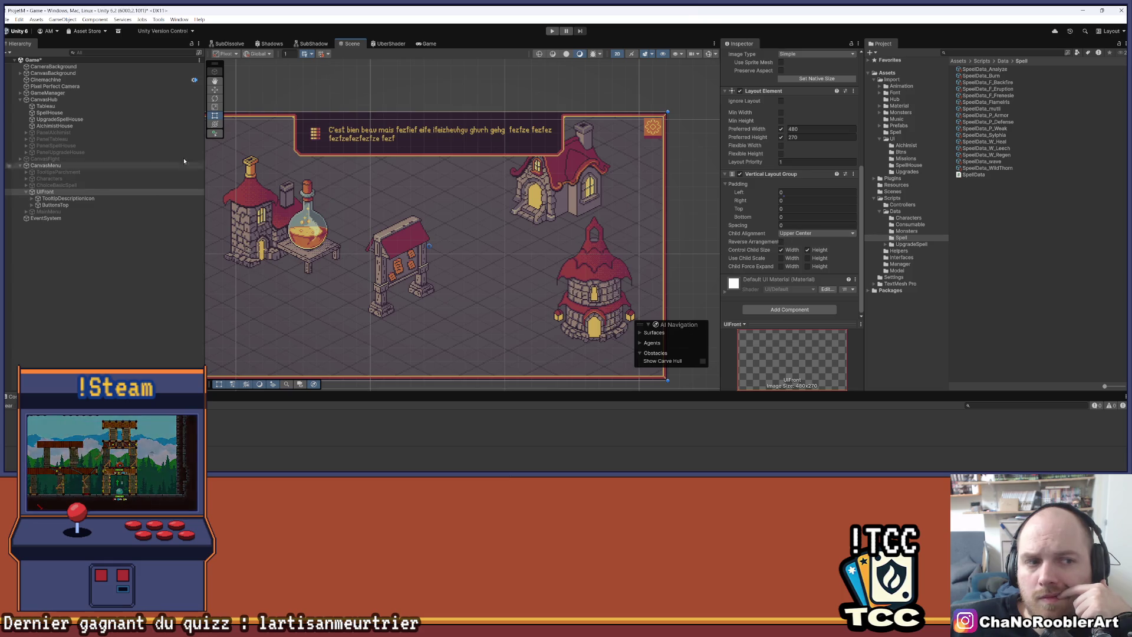
pyautogui.scroll(3, 751, 133)
pyautogui.scroll(6, 751, 132)
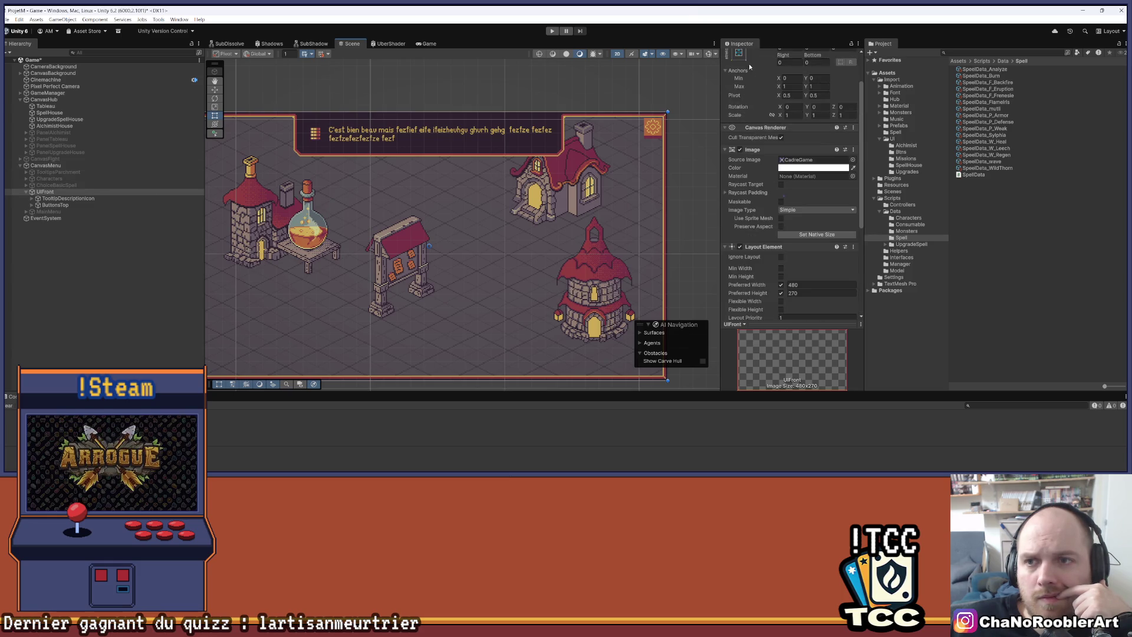
pyautogui.click(743, 56)
pyautogui.click(742, 56)
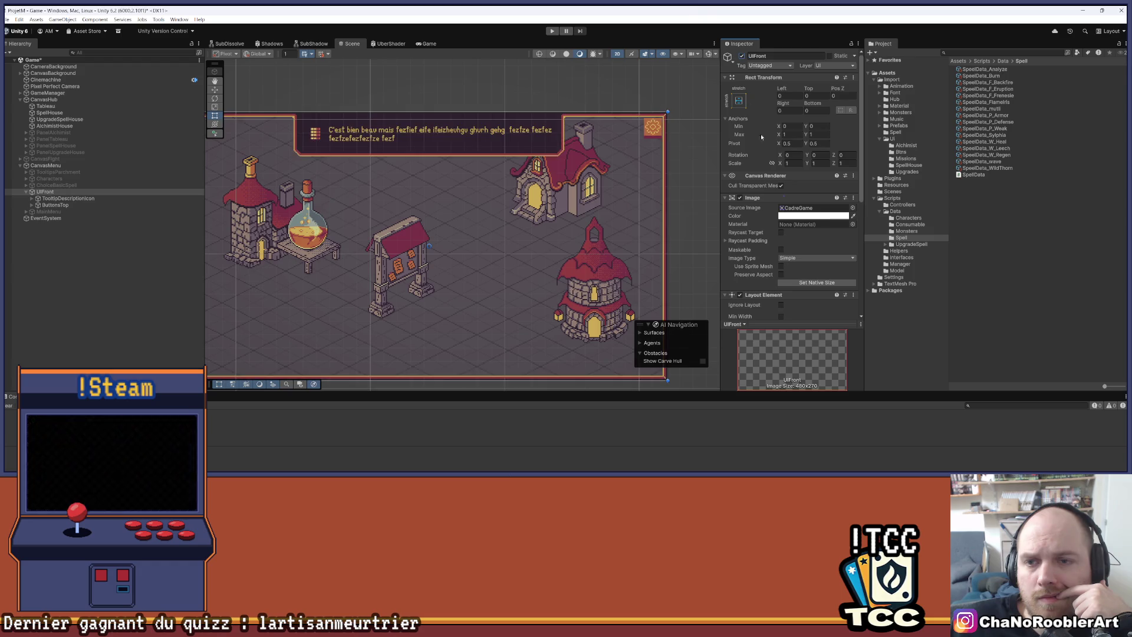
pyautogui.scroll(-8, 795, 190)
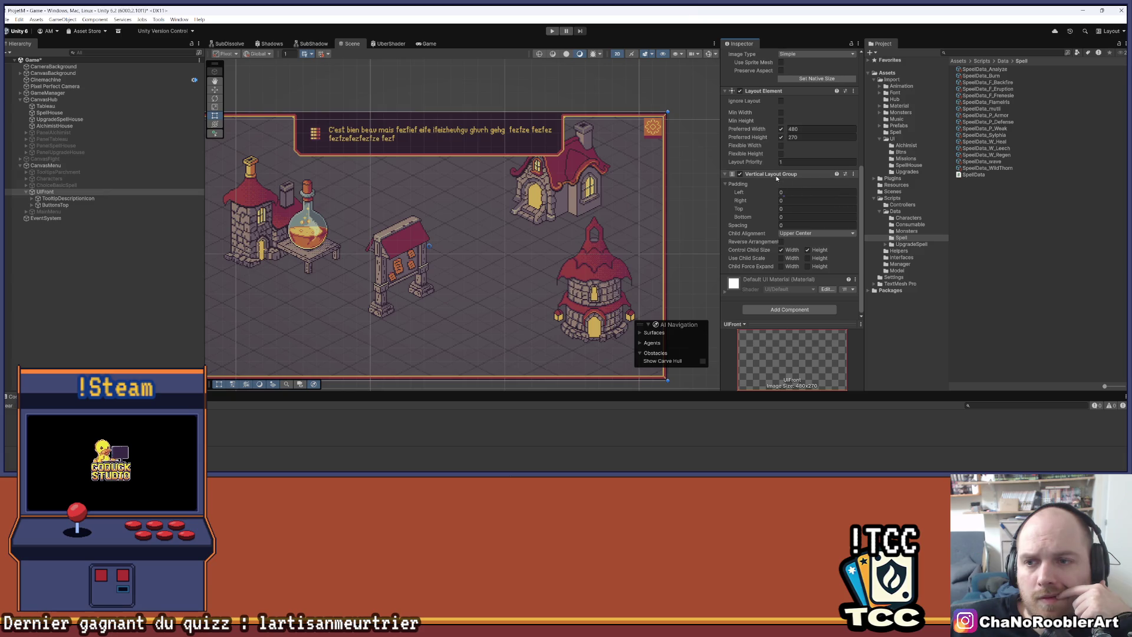
pyautogui.click(83, 199)
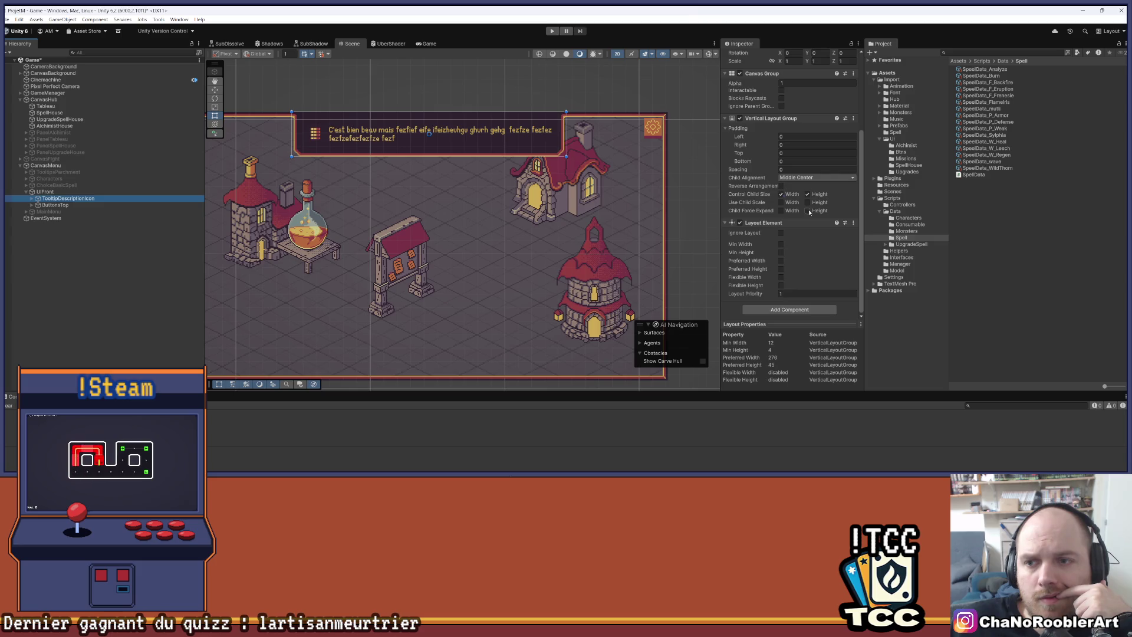
pyautogui.scroll(3, 807, 211)
pyautogui.scroll(2, 808, 210)
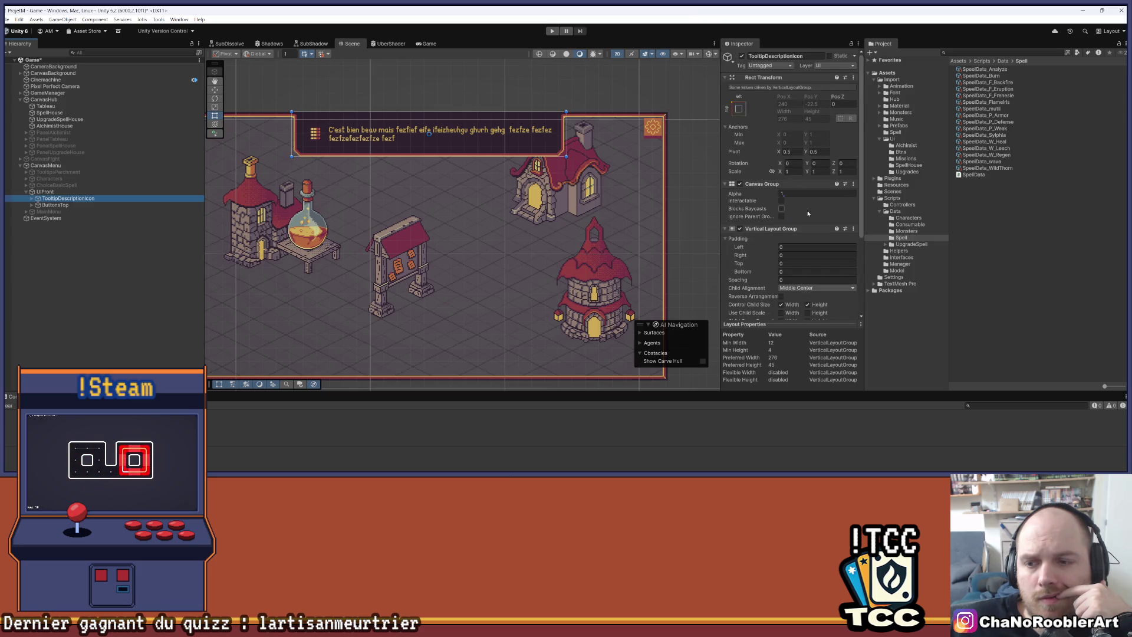
pyautogui.scroll(-5, 808, 213)
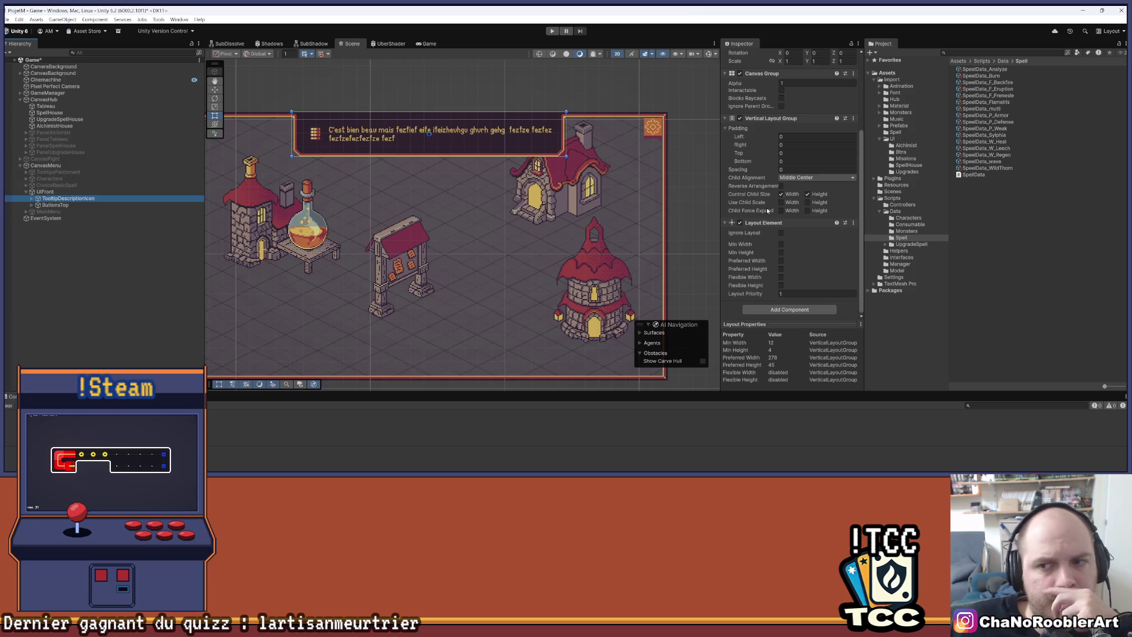
pyautogui.scroll(5, 787, 251)
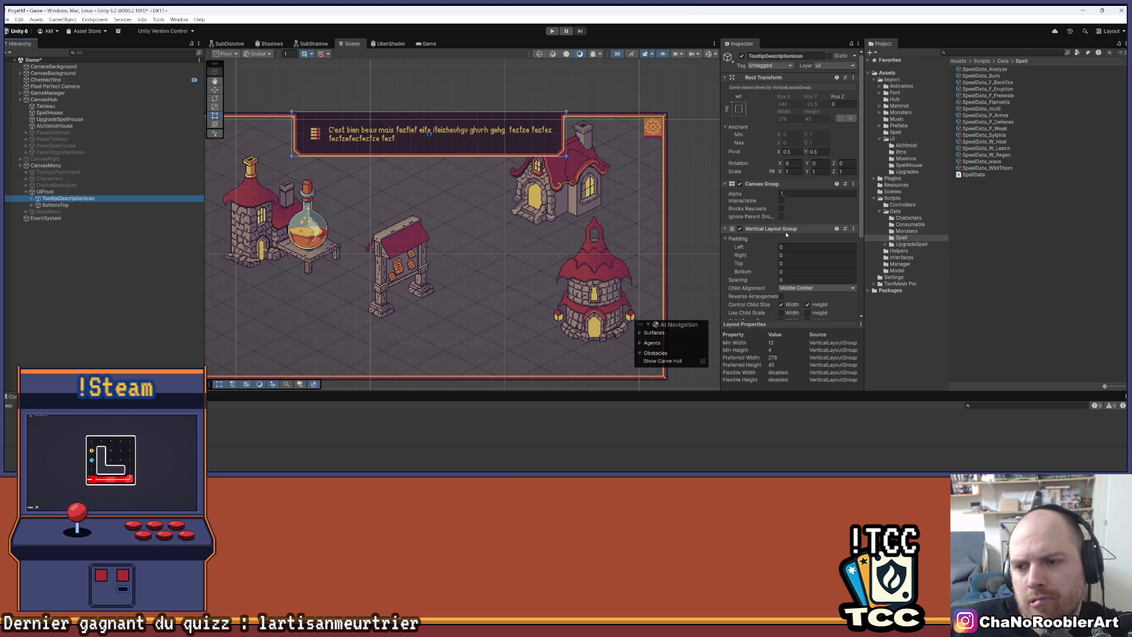
pyautogui.scroll(-3, 785, 235)
pyautogui.scroll(-2, 786, 234)
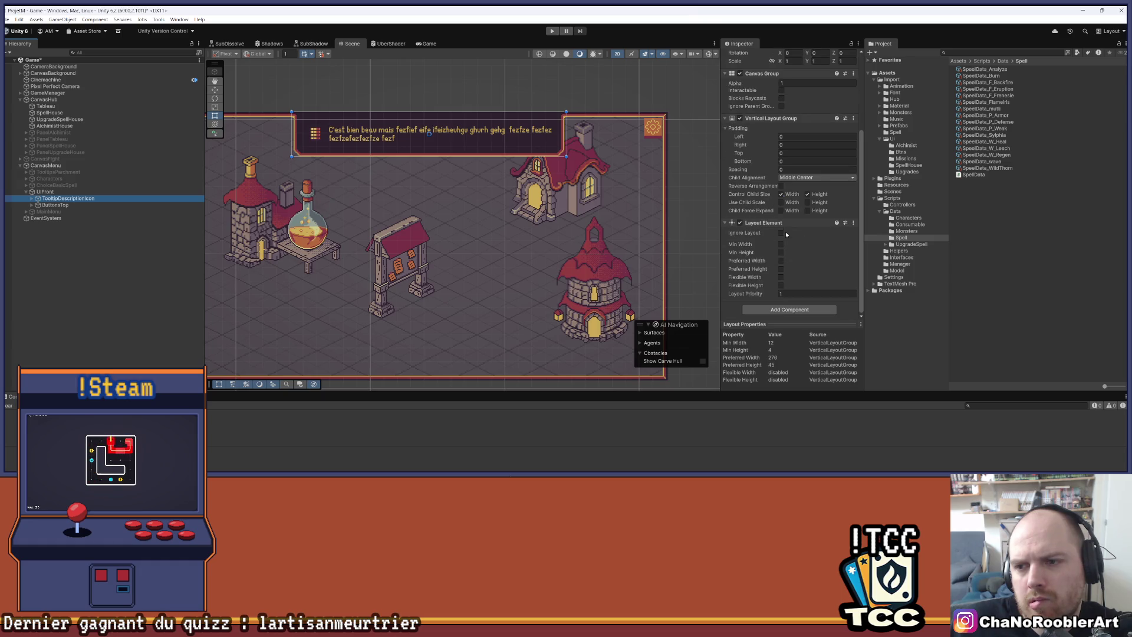
pyautogui.click(56, 205)
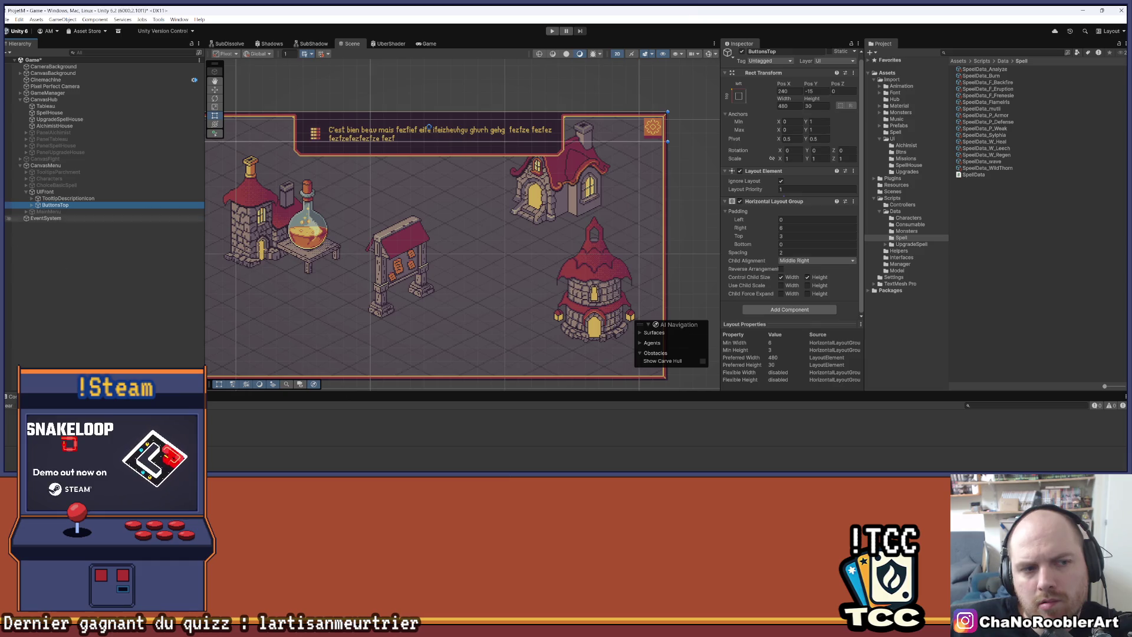
pyautogui.click(31, 205)
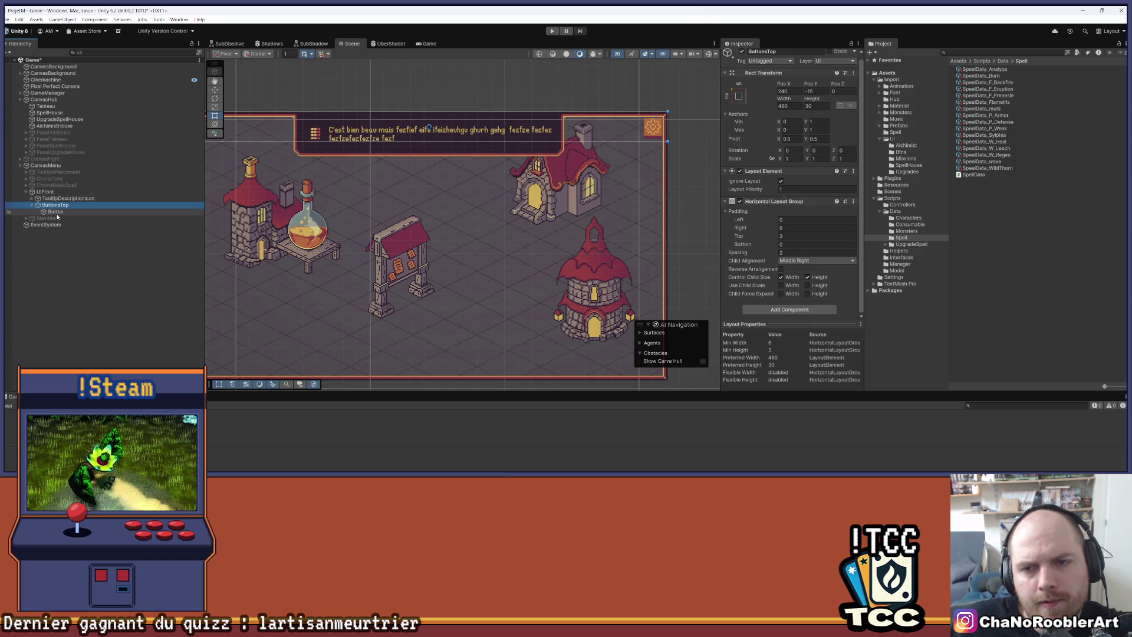
pyautogui.click(55, 212)
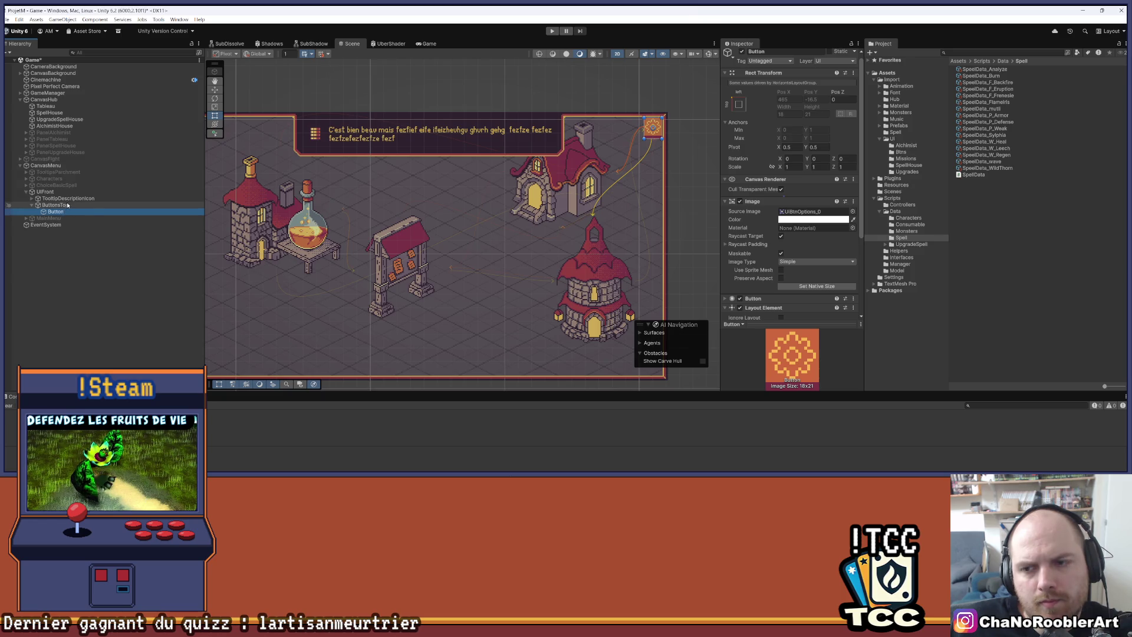
pyautogui.click(54, 205)
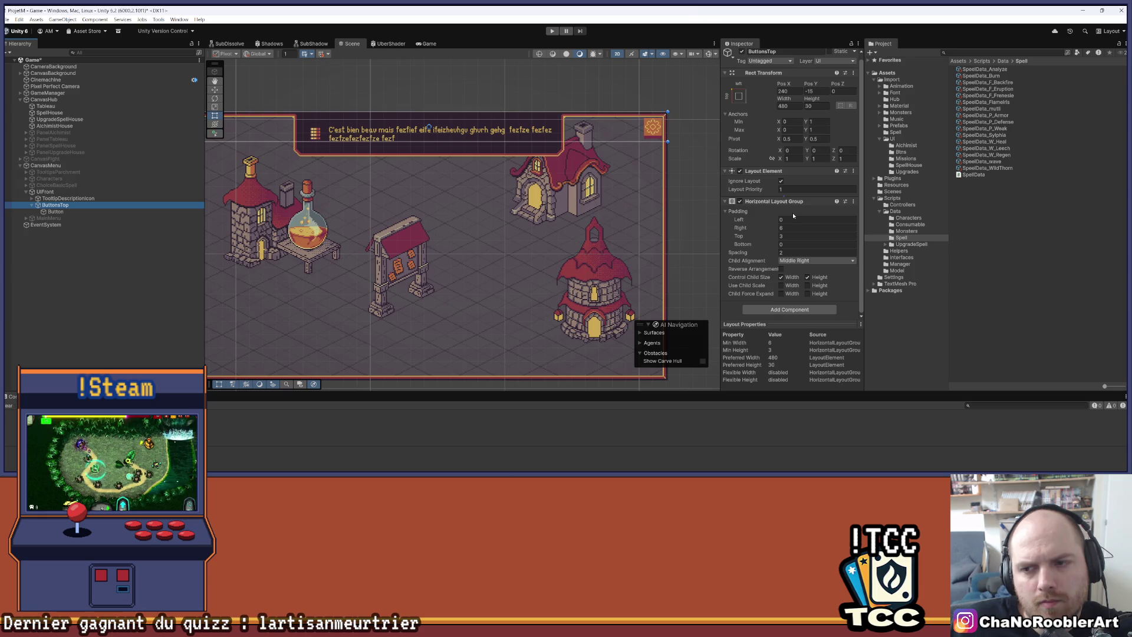
pyautogui.click(85, 212)
pyautogui.hotkey('ctrl', 'd')
pyautogui.hotkey('ctrl', 'd')
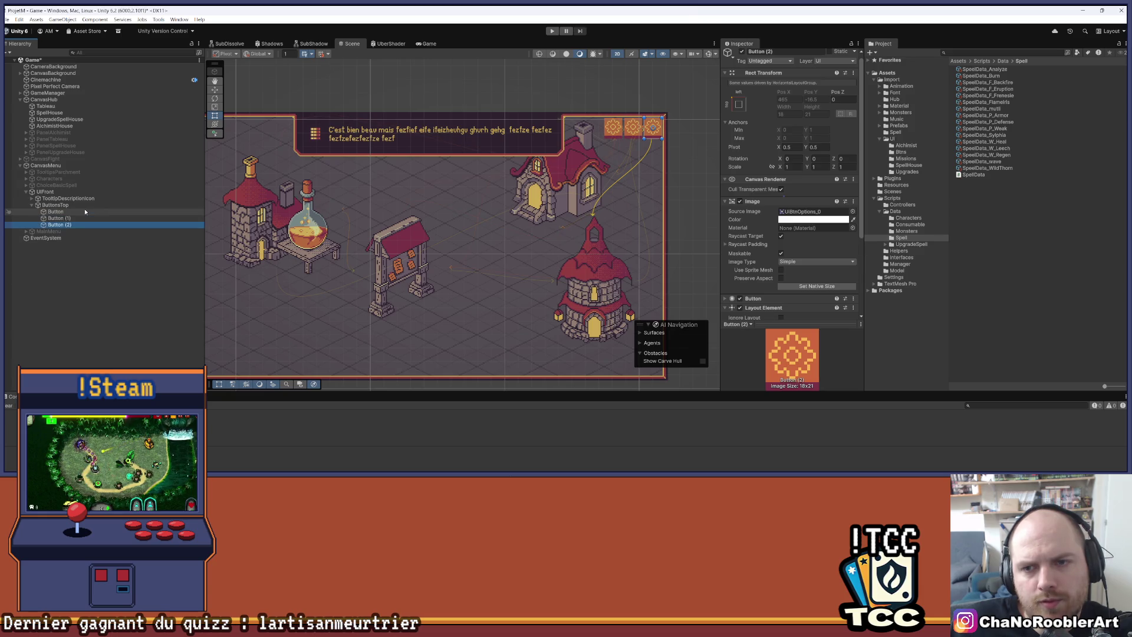
pyautogui.hotkey('ctrl', 'z')
pyautogui.hotkey('ctrl', 'z')
pyautogui.hotkey('ctrl', 'z')
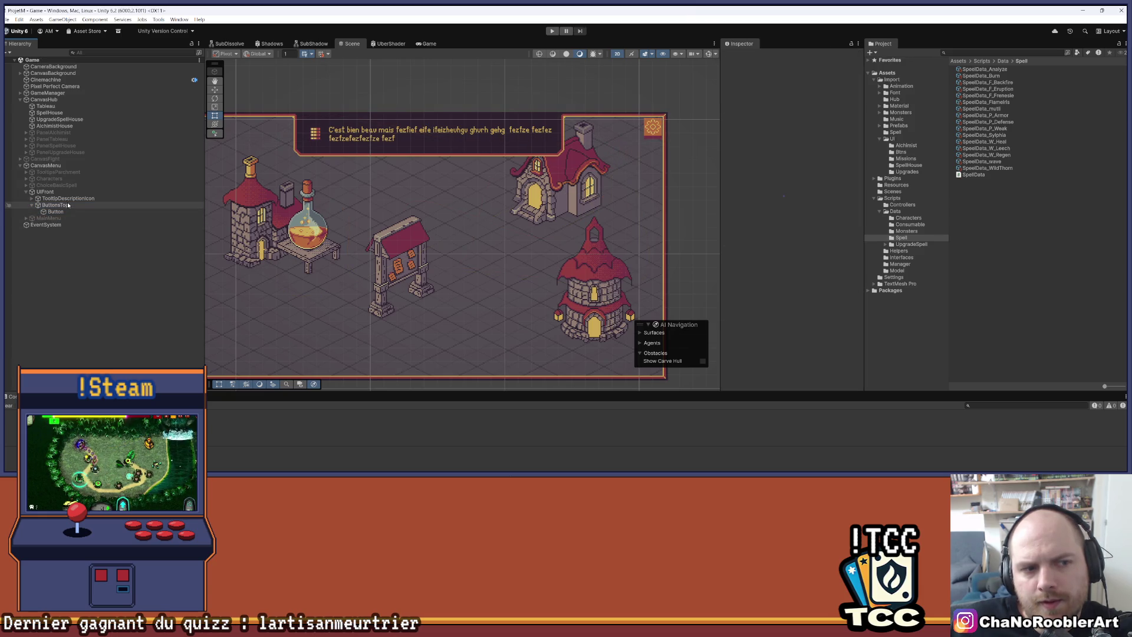
pyautogui.click(68, 205)
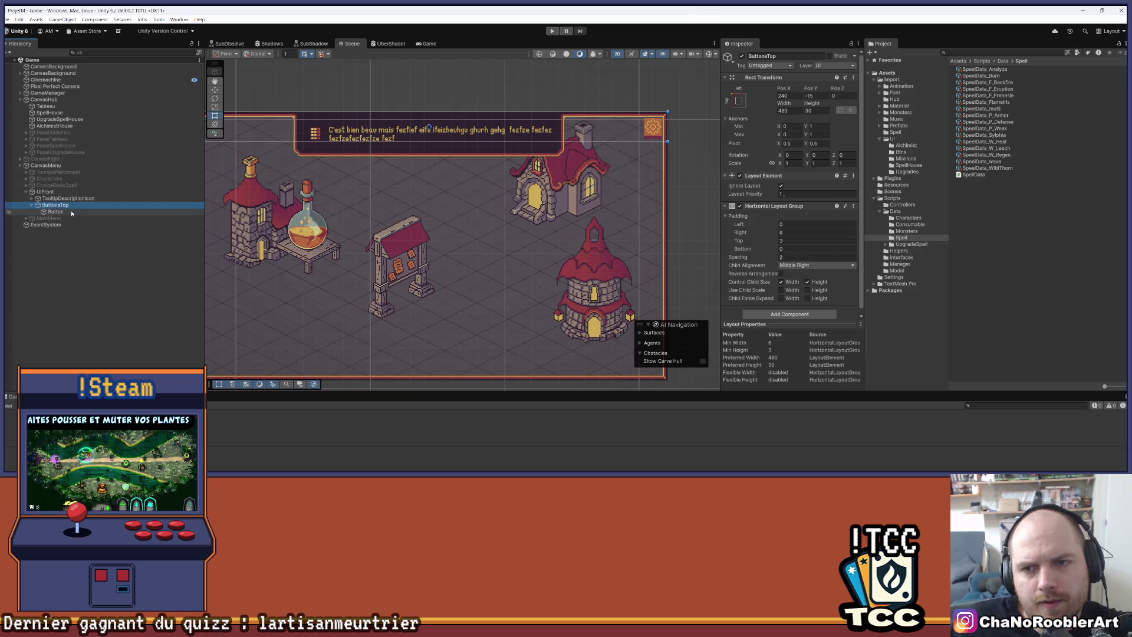
pyautogui.click(70, 211)
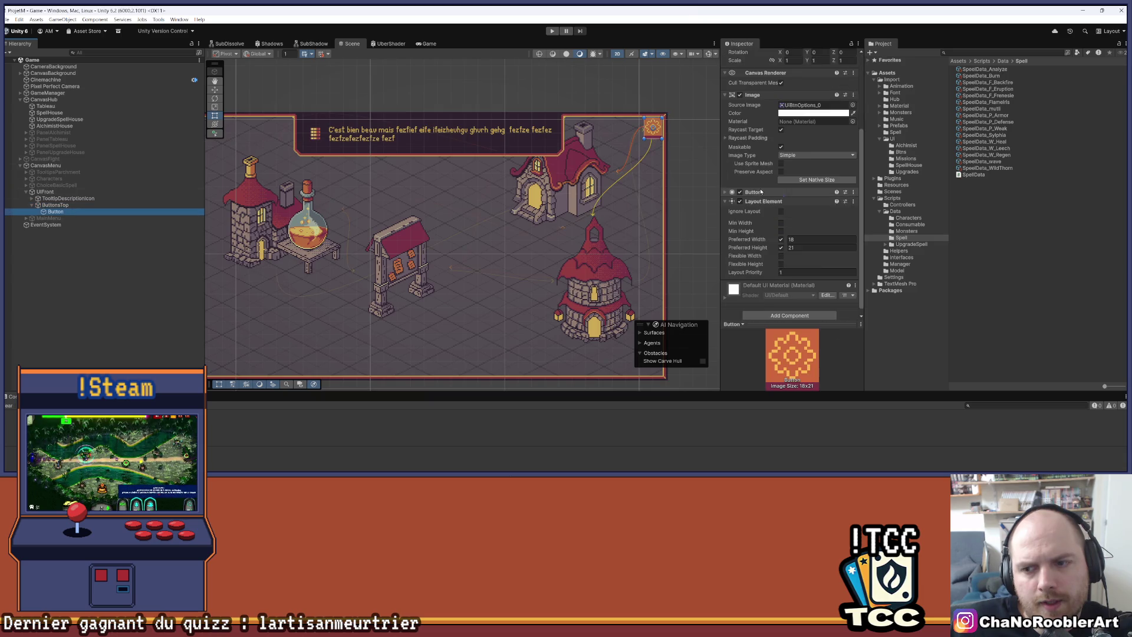
pyautogui.click(57, 205)
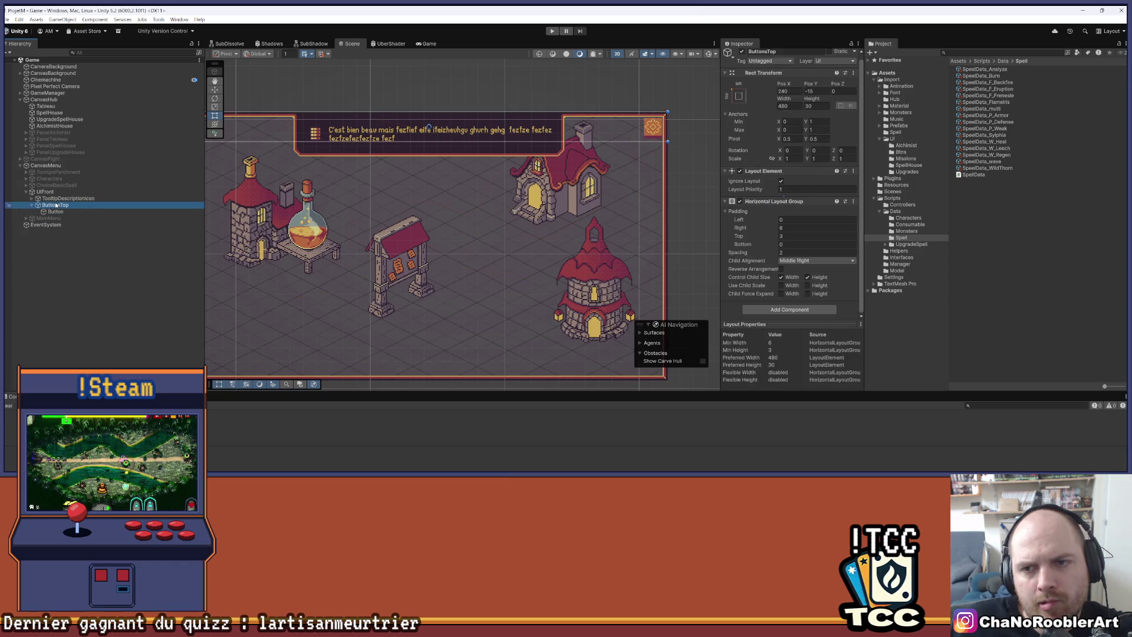
pyautogui.click(57, 212)
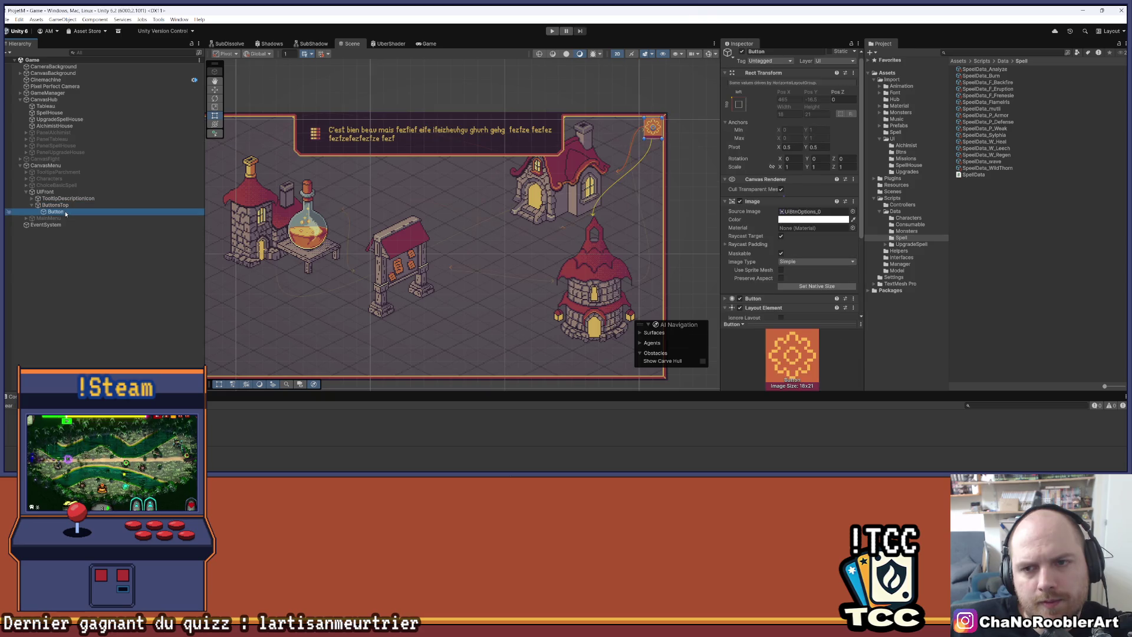
pyautogui.scroll(-4, 774, 180)
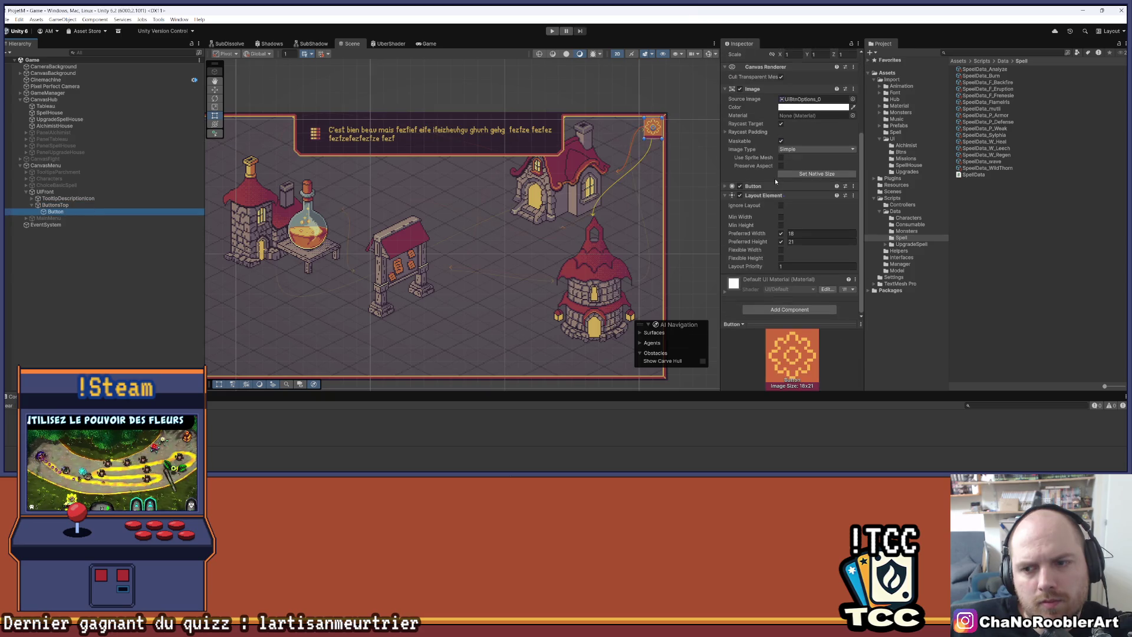
pyautogui.click(197, 205)
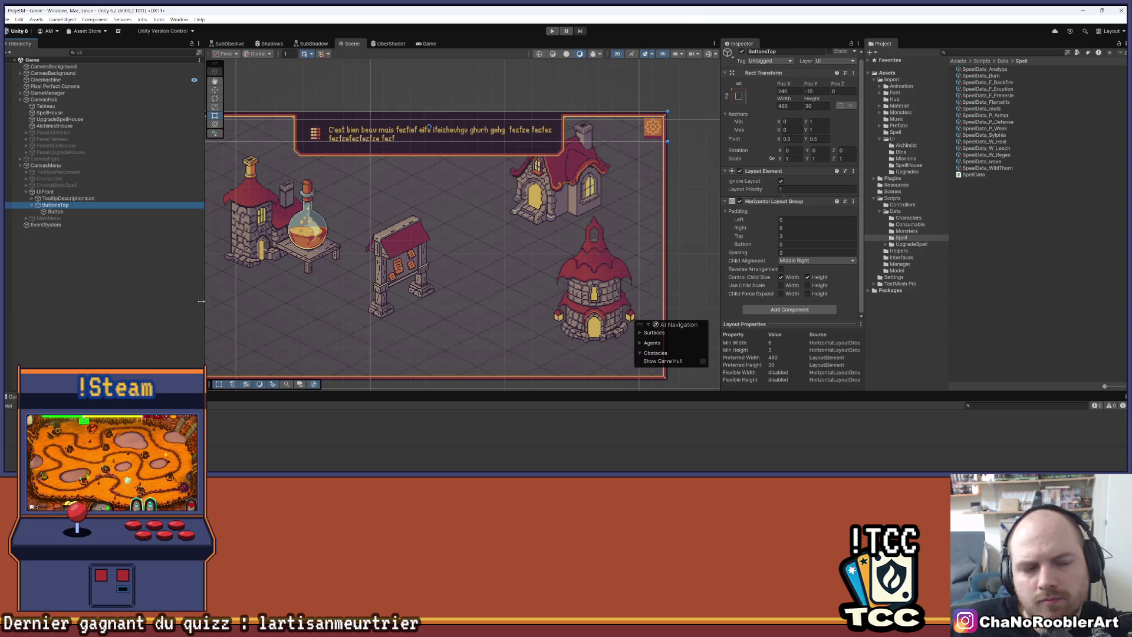
# Create an empty child object named Btns under ButtonsTop.
pyautogui.click(54, 211)
pyautogui.rightClick(59, 205)
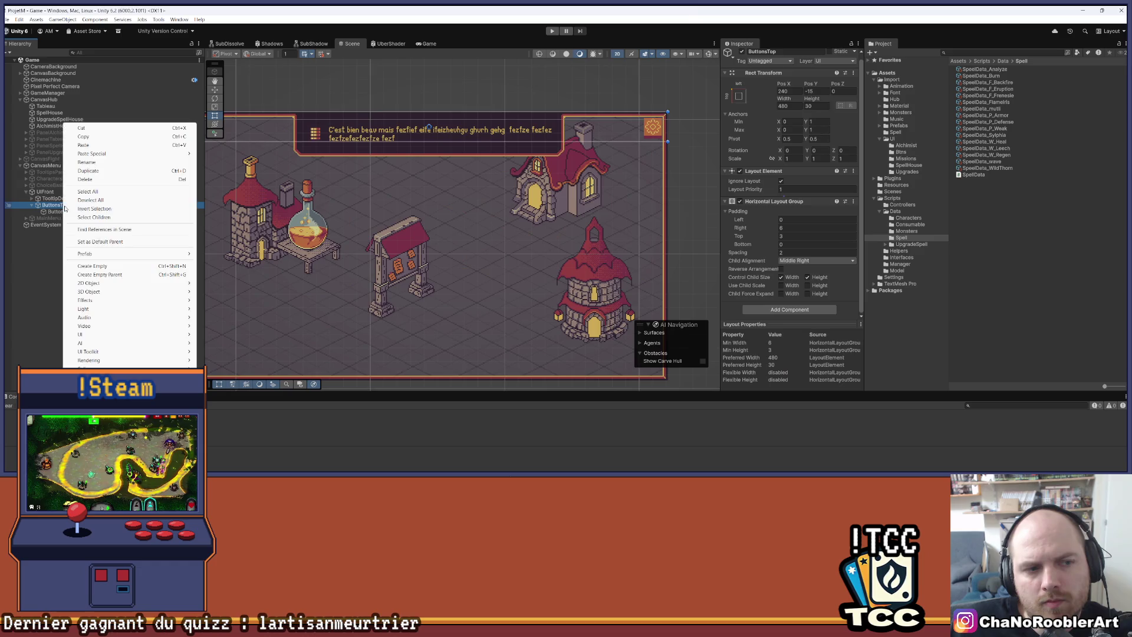
pyautogui.click(93, 267)
pyautogui.write('Bt')
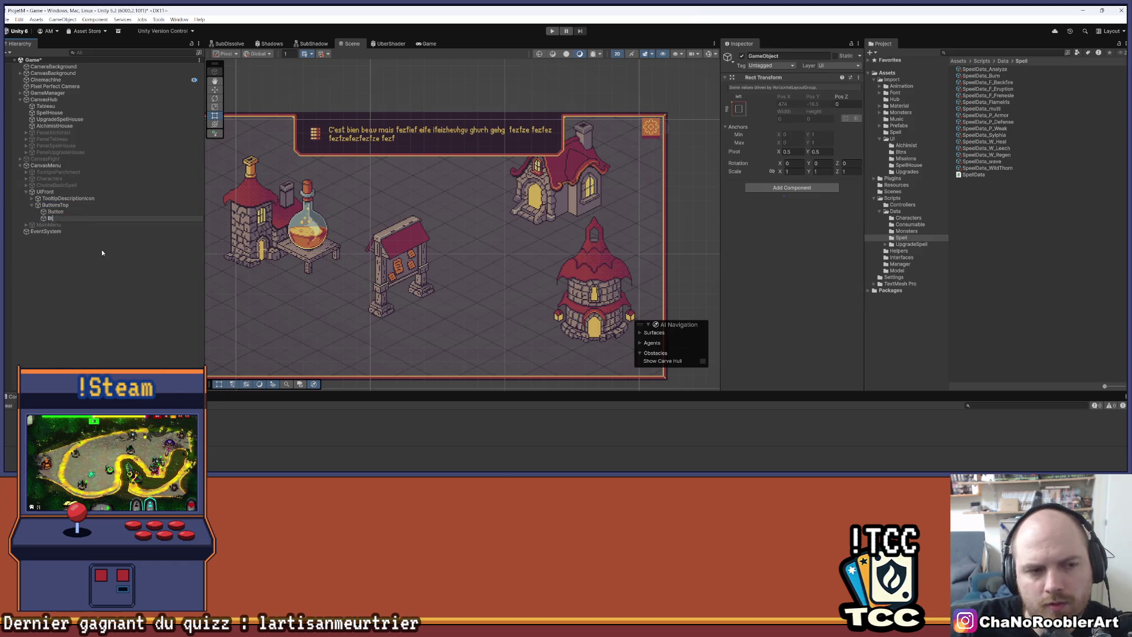
pyautogui.write('ns')
pyautogui.press('Return')
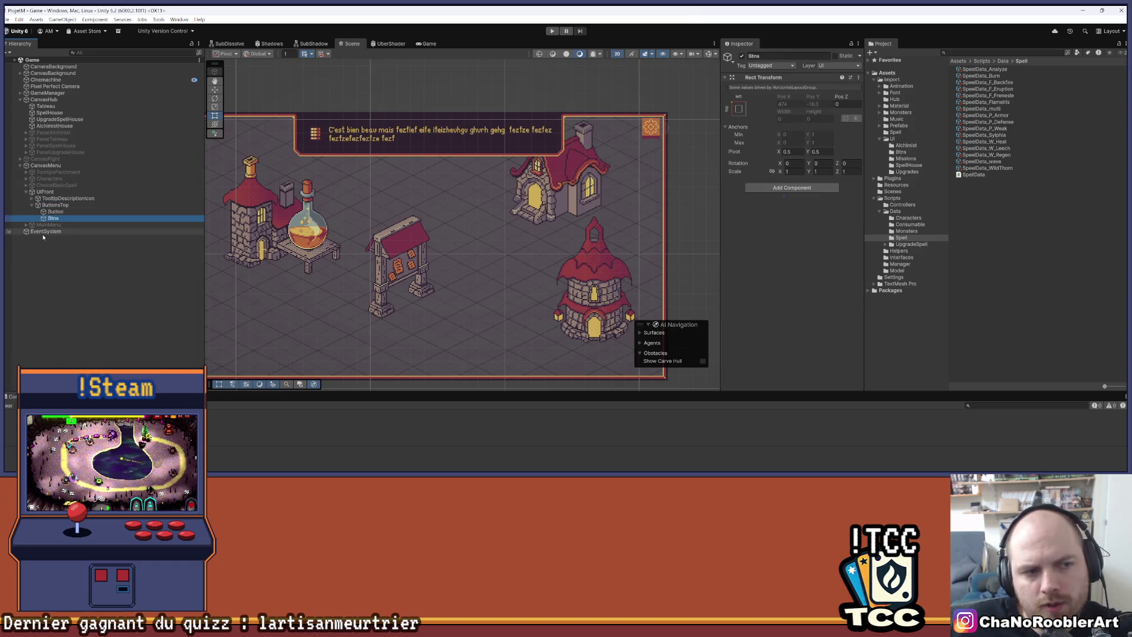
# Move the existing Button into Btns as its child, then select Btns.
pyautogui.moveTo(63, 216); pyautogui.dragTo(53, 211)
pyautogui.scroll(-5, 774, 217)
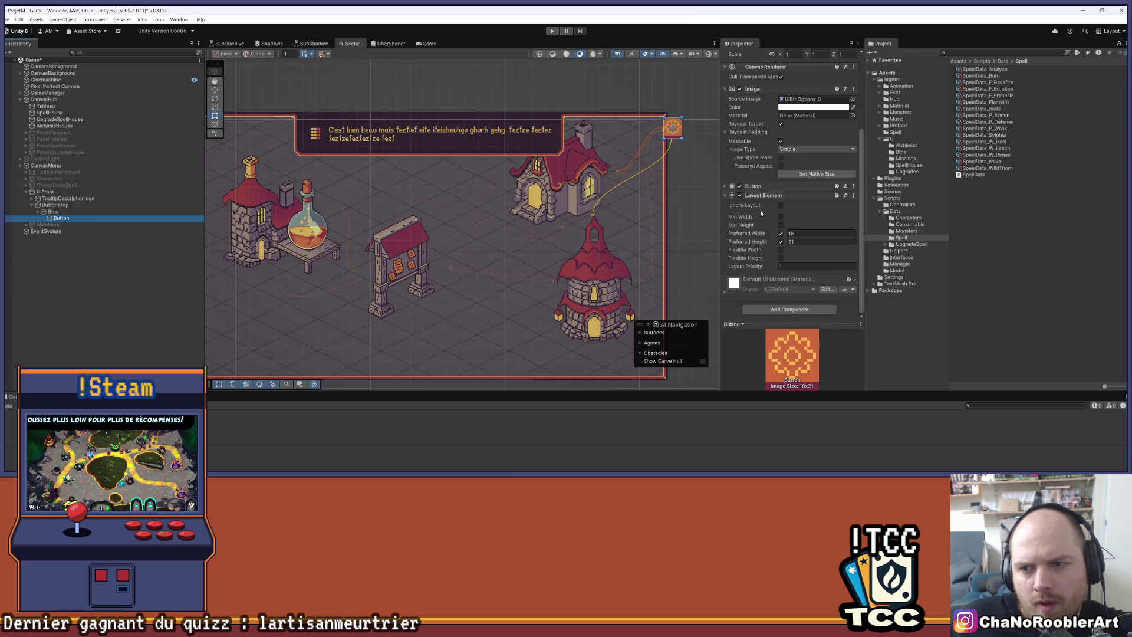
pyautogui.click(724, 187)
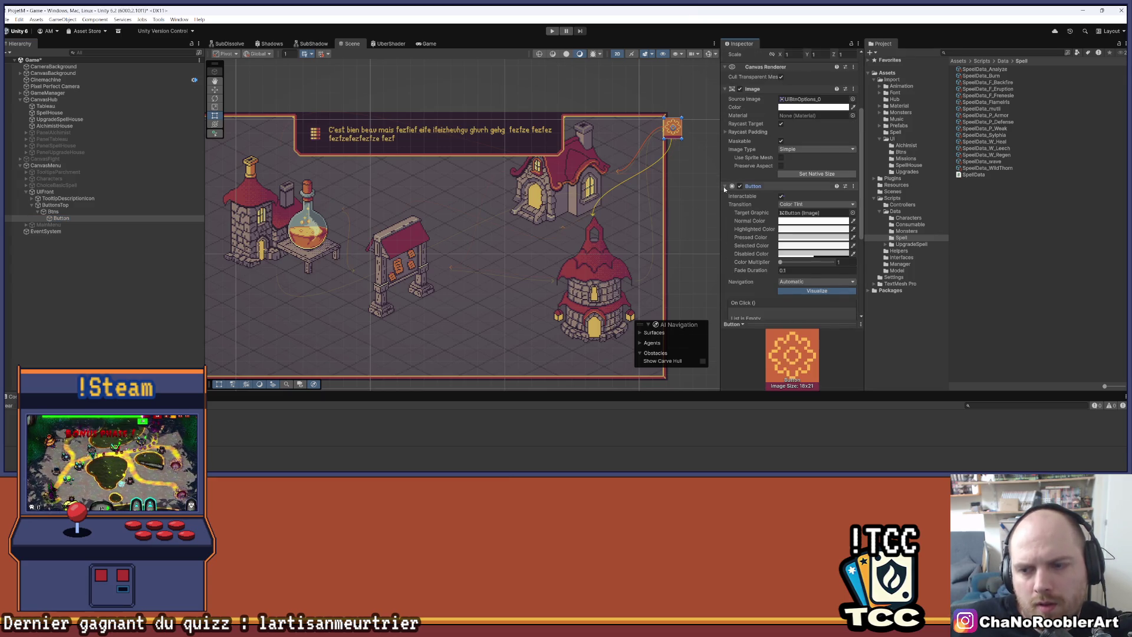
pyautogui.click(53, 211)
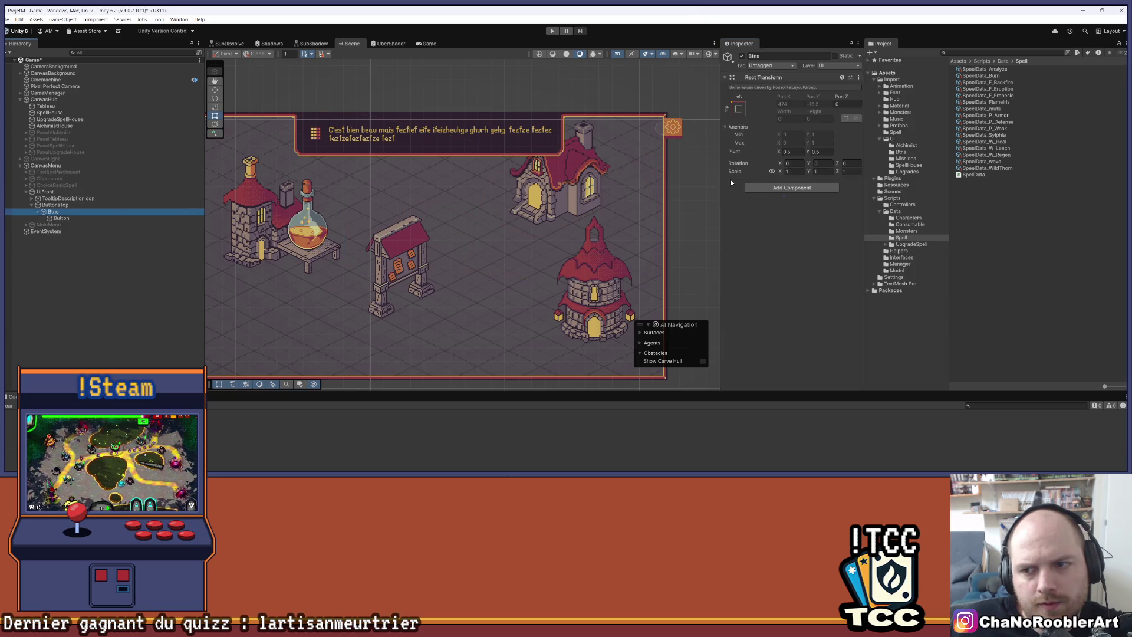
pyautogui.click(757, 188)
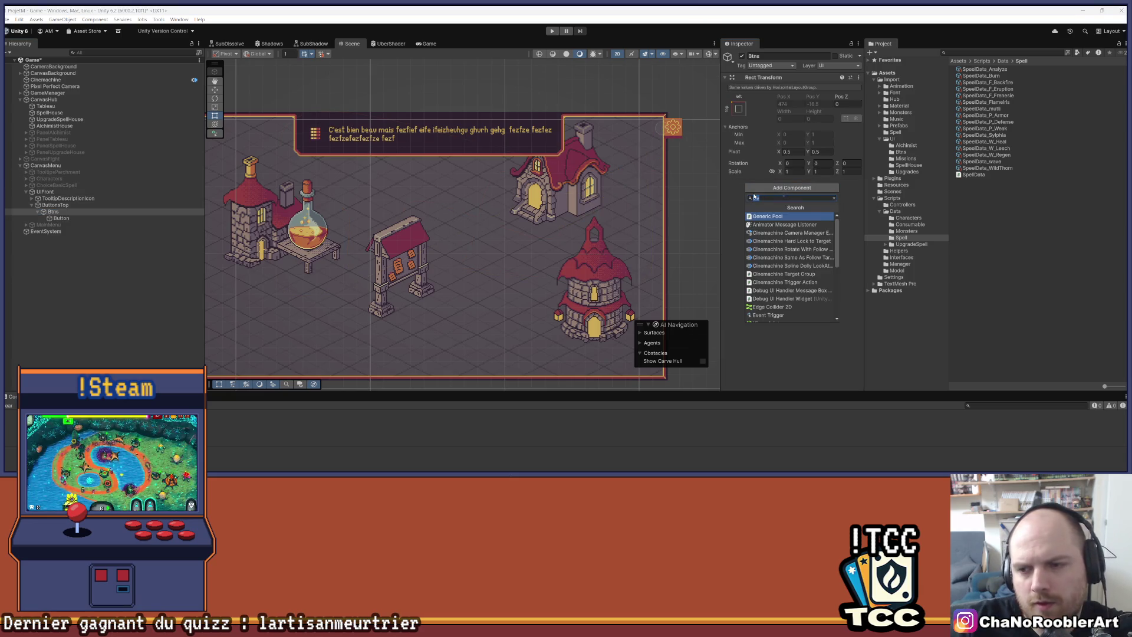
# Add a Horizontal Layout Group to Btns: Middle Center alignment, controlled child width, no force-expand.
pyautogui.write('horizontal')
pyautogui.press('Return')
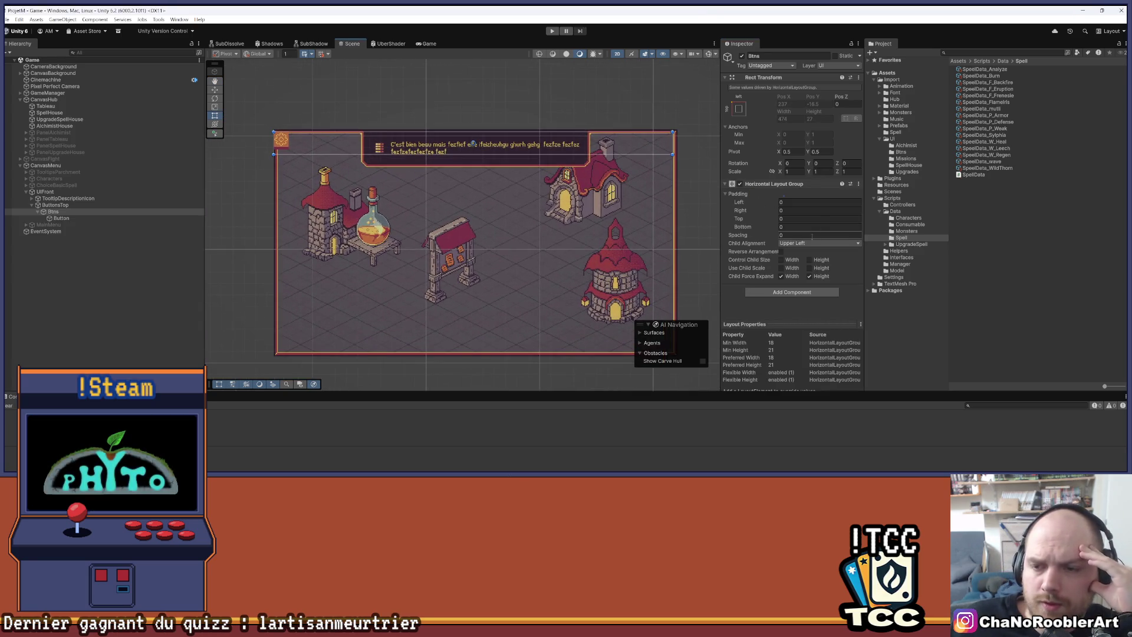
pyautogui.click(780, 276)
pyautogui.click(810, 276)
pyautogui.click(809, 243)
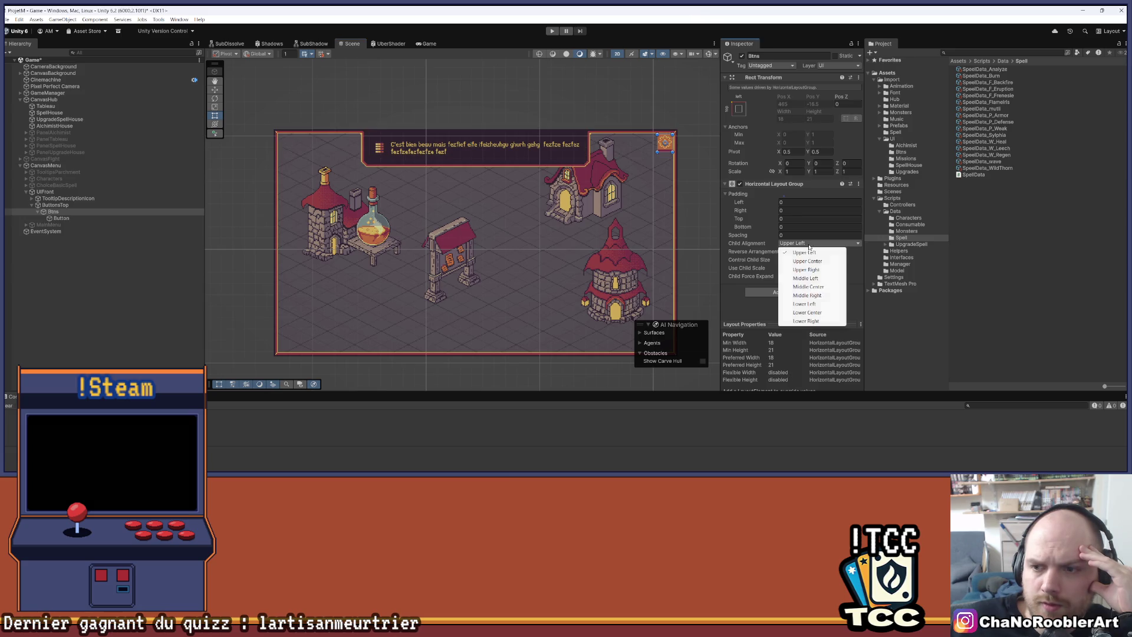
pyautogui.click(808, 287)
pyautogui.click(790, 260)
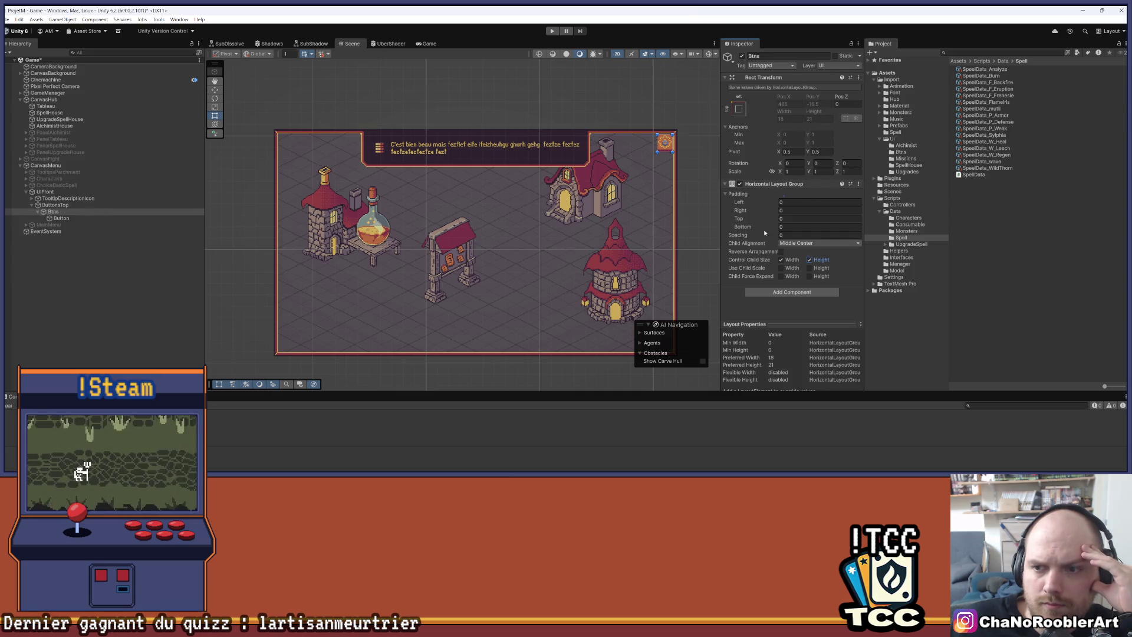
# Duplicate the Button inside Btns and frame it in the Scene view.
pyautogui.click(92, 225)
pyautogui.click(88, 219)
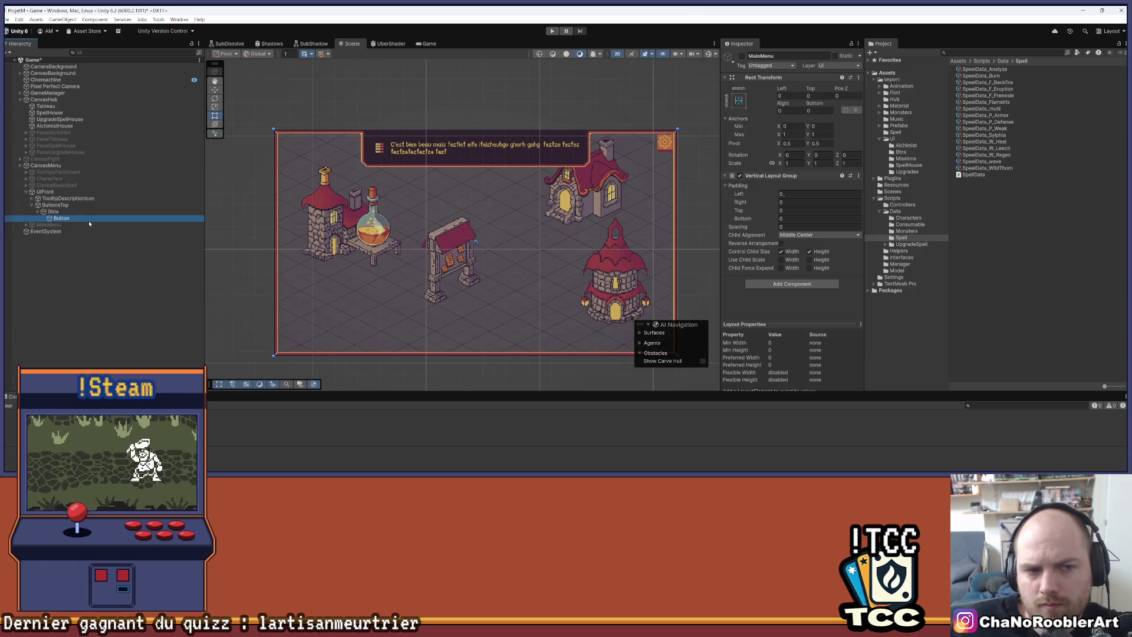
pyautogui.hotkey('ctrl', 'd')
pyautogui.hotkey('ctrl', 'd')
pyautogui.press('f')
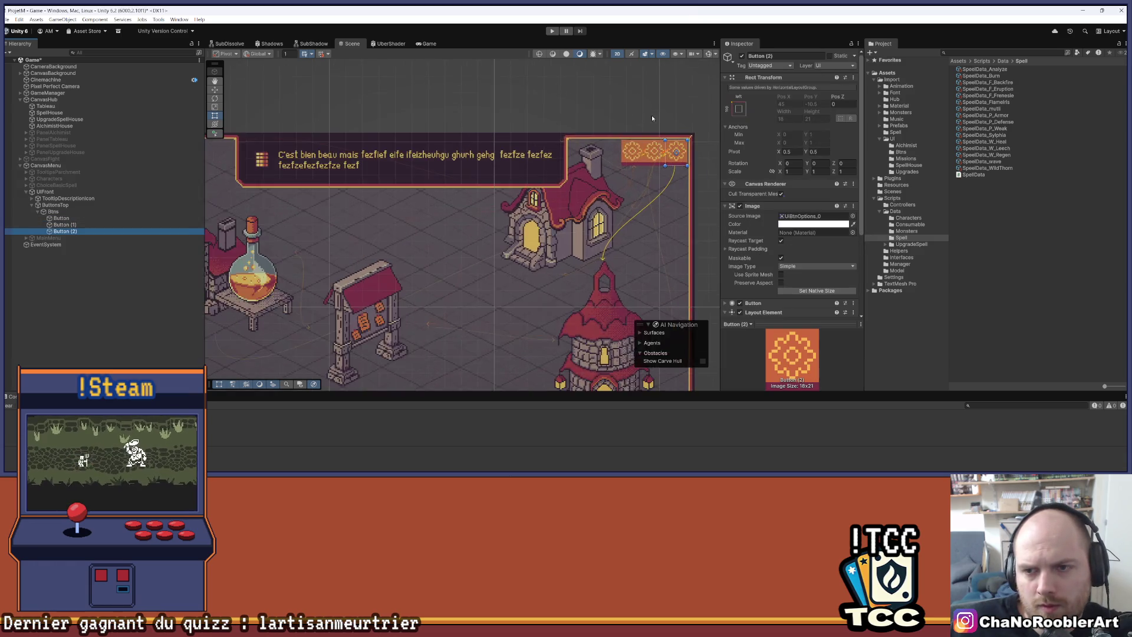
# Set the Btns Horizontal Layout Group spacing to 4.
pyautogui.click(53, 212)
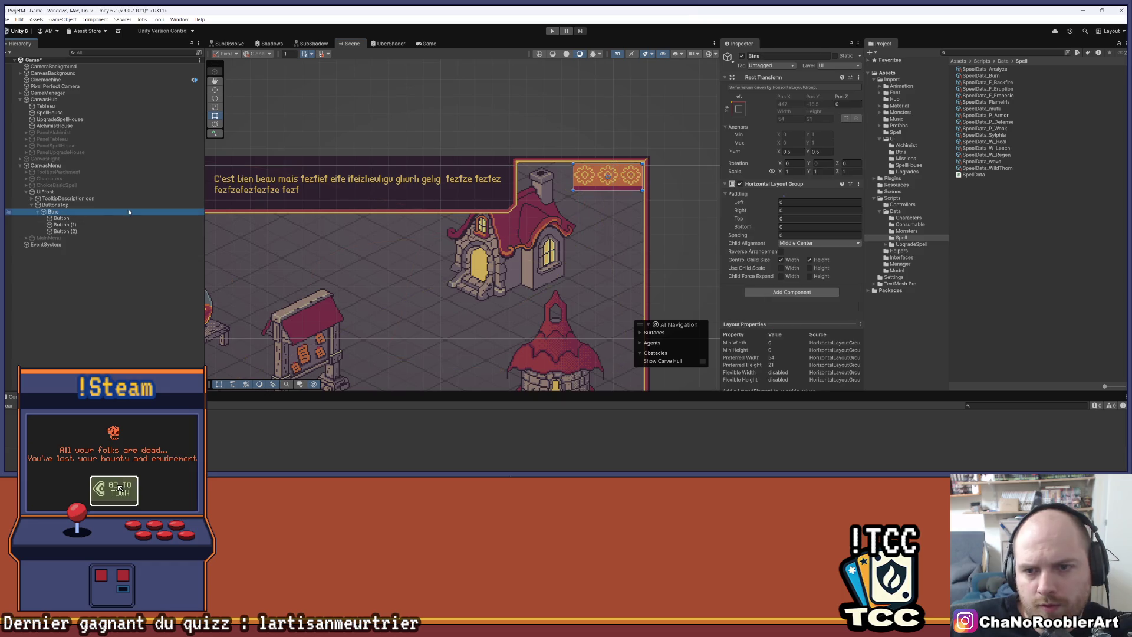
pyautogui.click(787, 235)
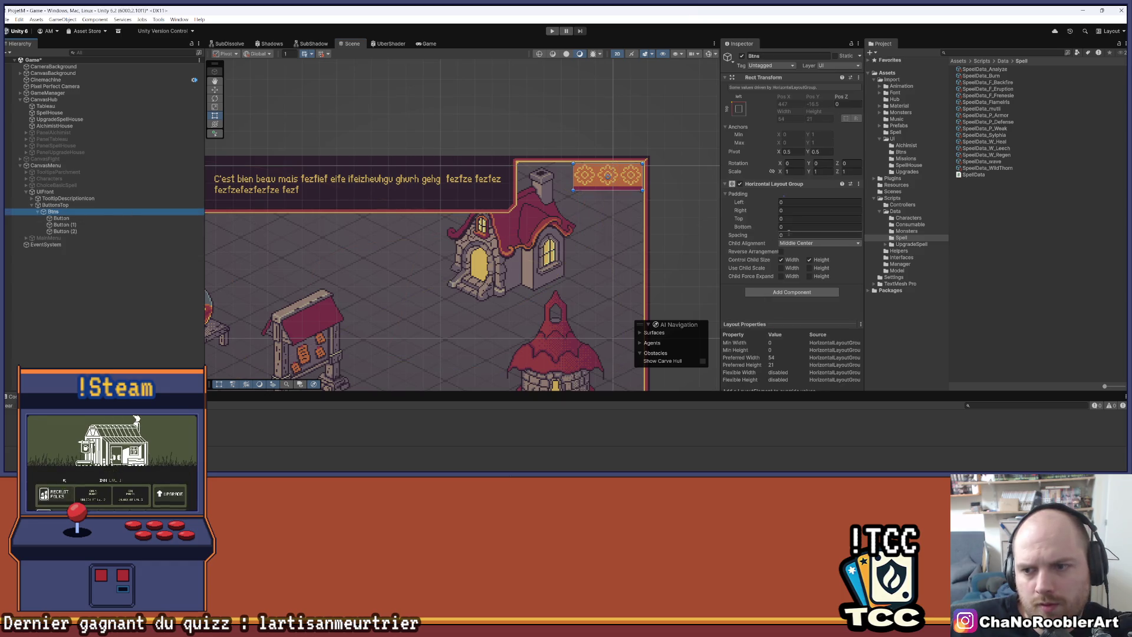
pyautogui.write('1')
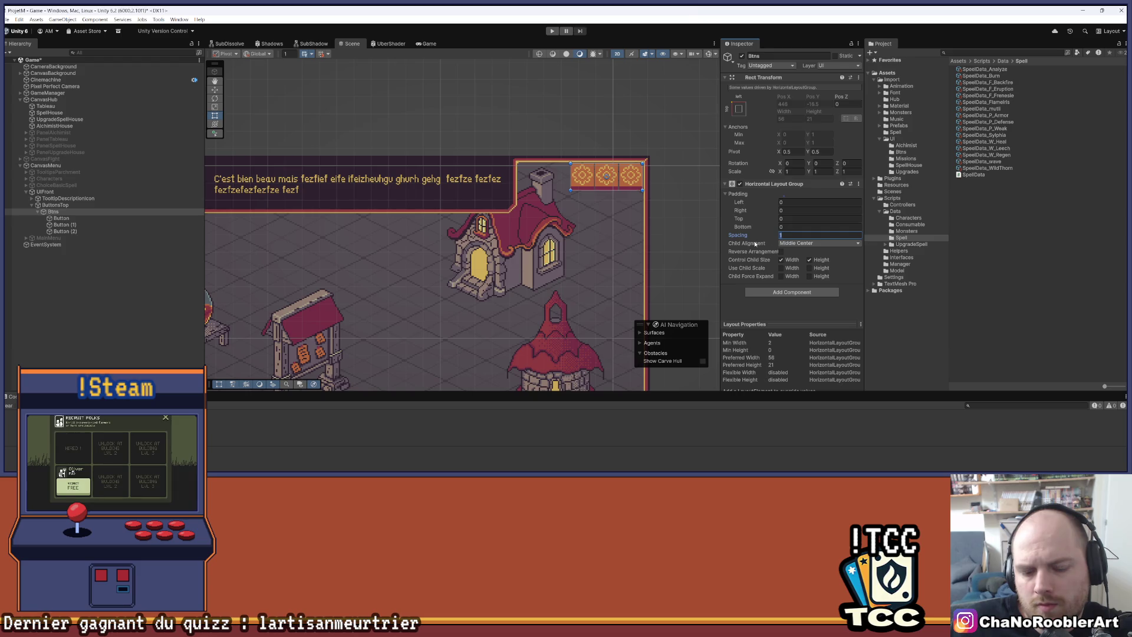
pyautogui.press('BackSpace')
pyautogui.write('5')
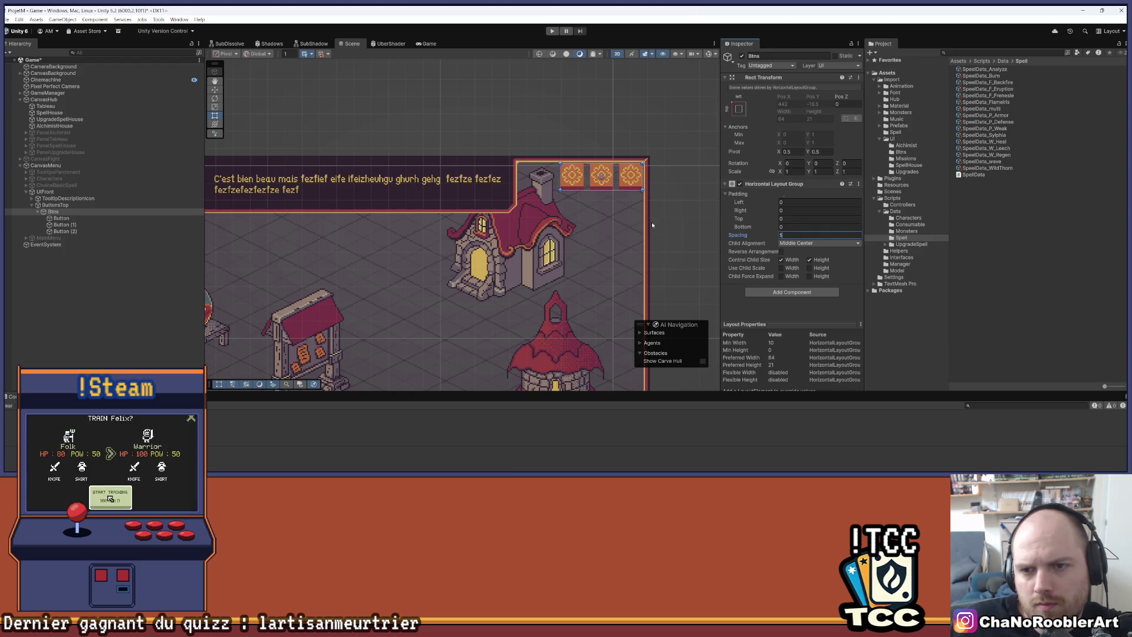
pyautogui.scroll(-5, 652, 224)
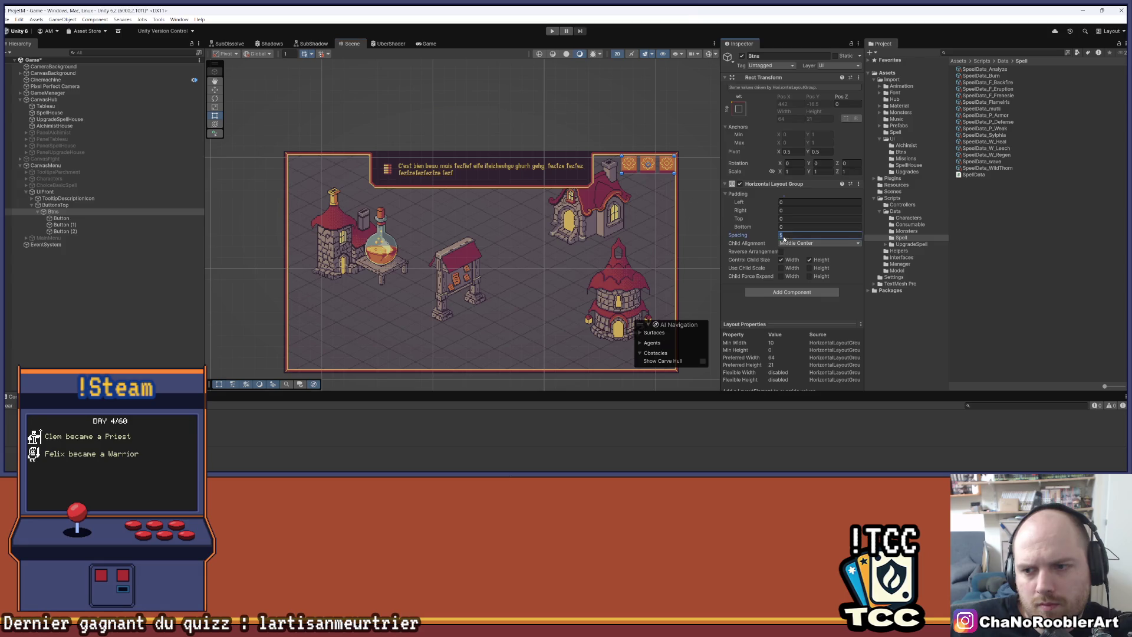
# Collapse the Btns row and duplicate the whole Btns group as Btns (1).
pyautogui.click(102, 297)
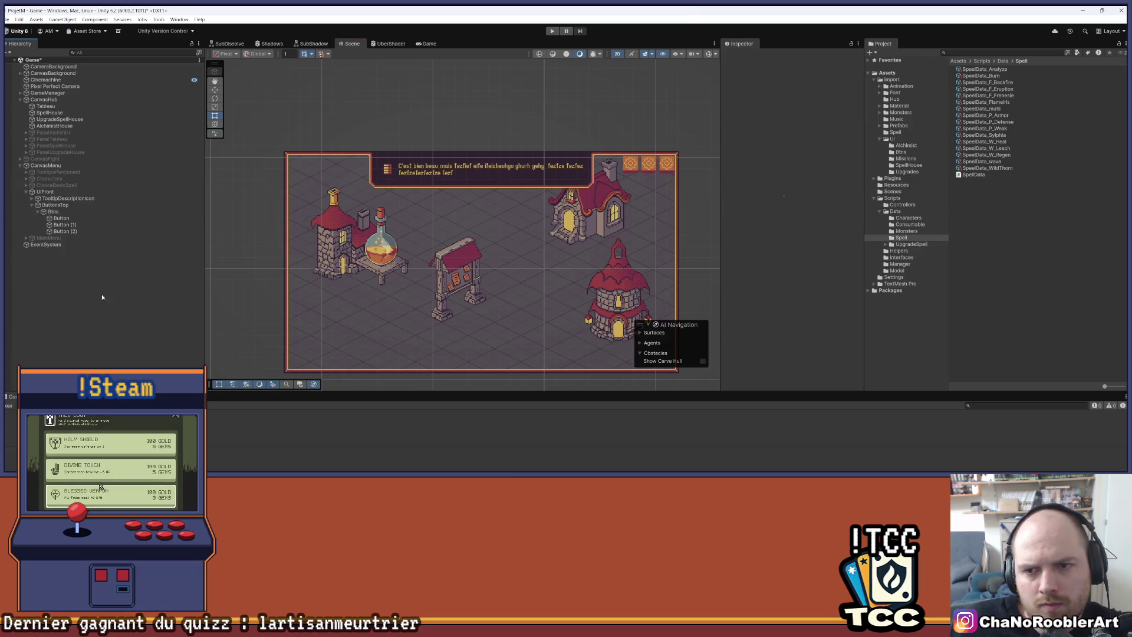
pyautogui.click(59, 212)
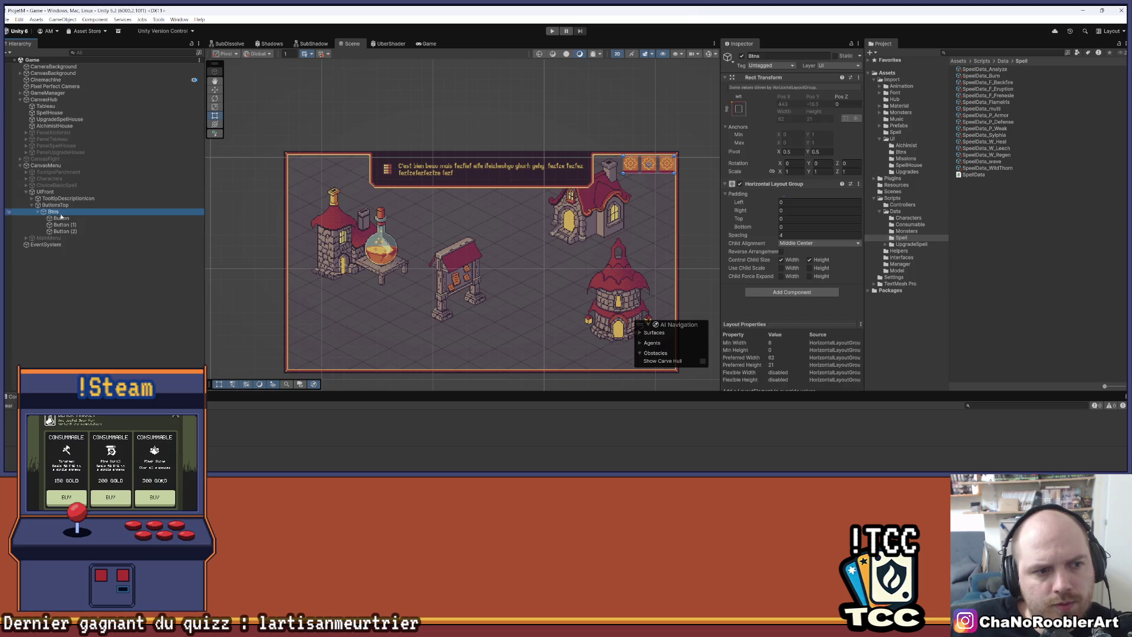
pyautogui.click(37, 212)
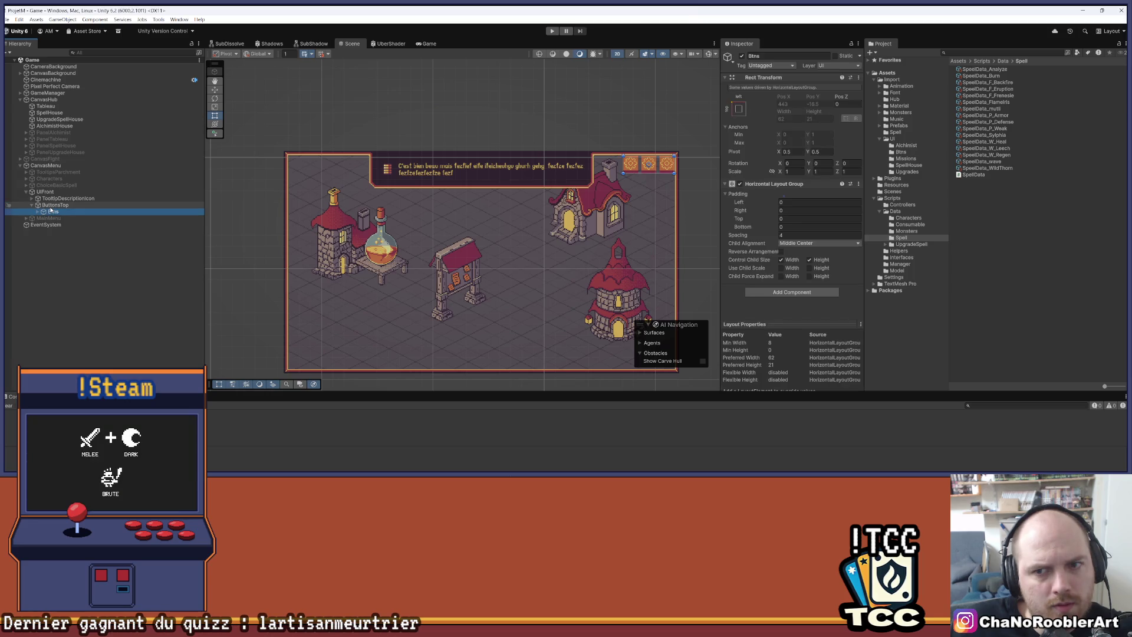
pyautogui.rightClick(55, 206)
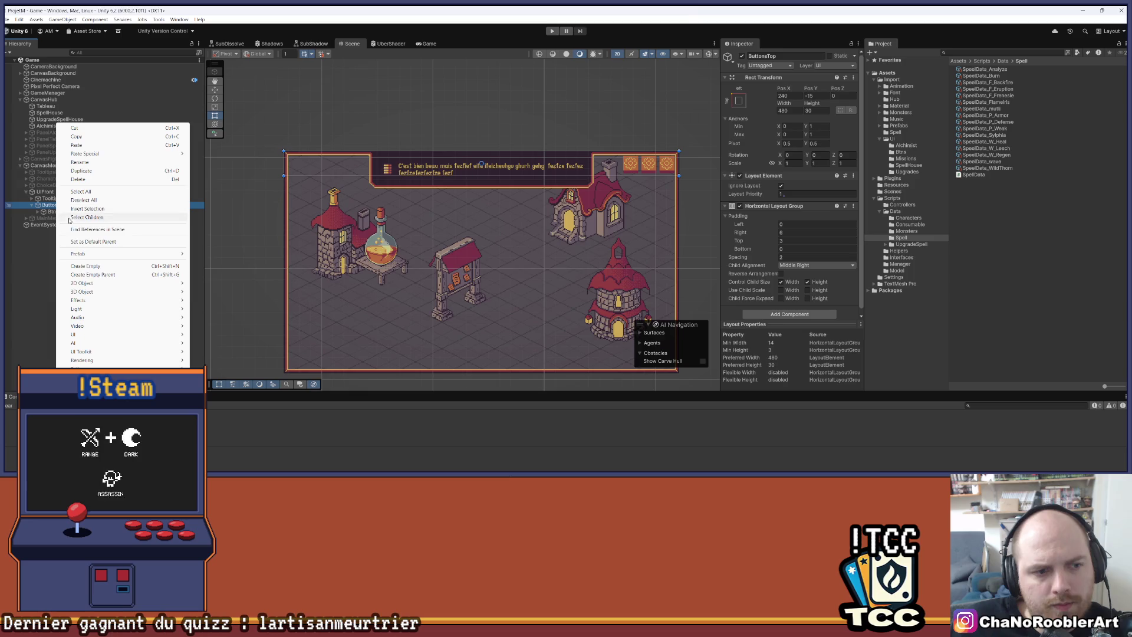
pyautogui.click(39, 282)
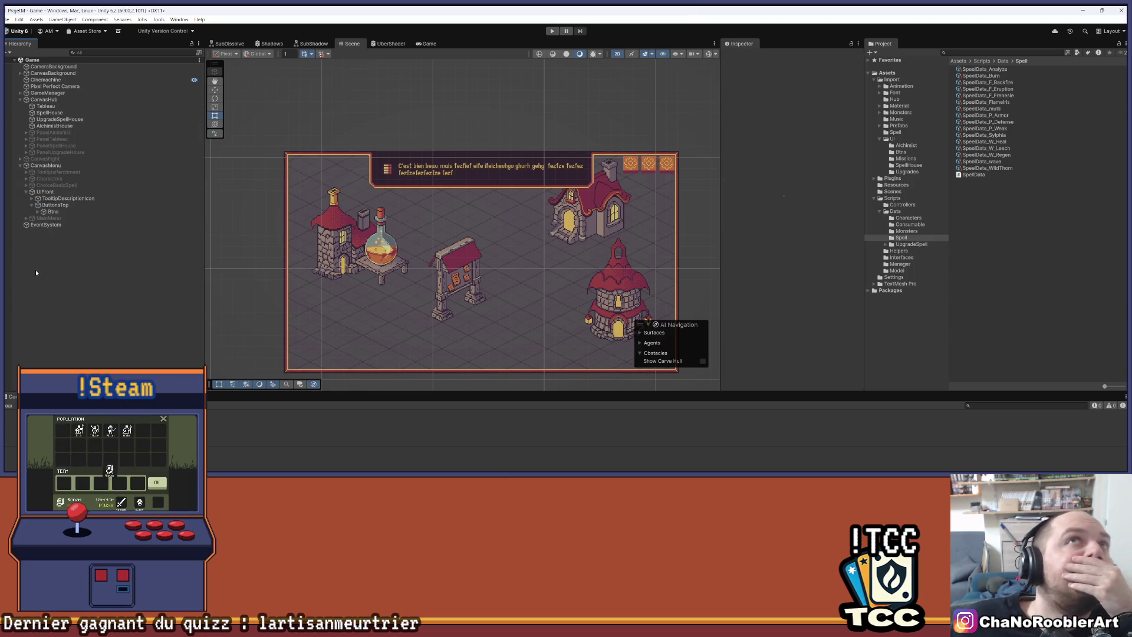
pyautogui.click(50, 212)
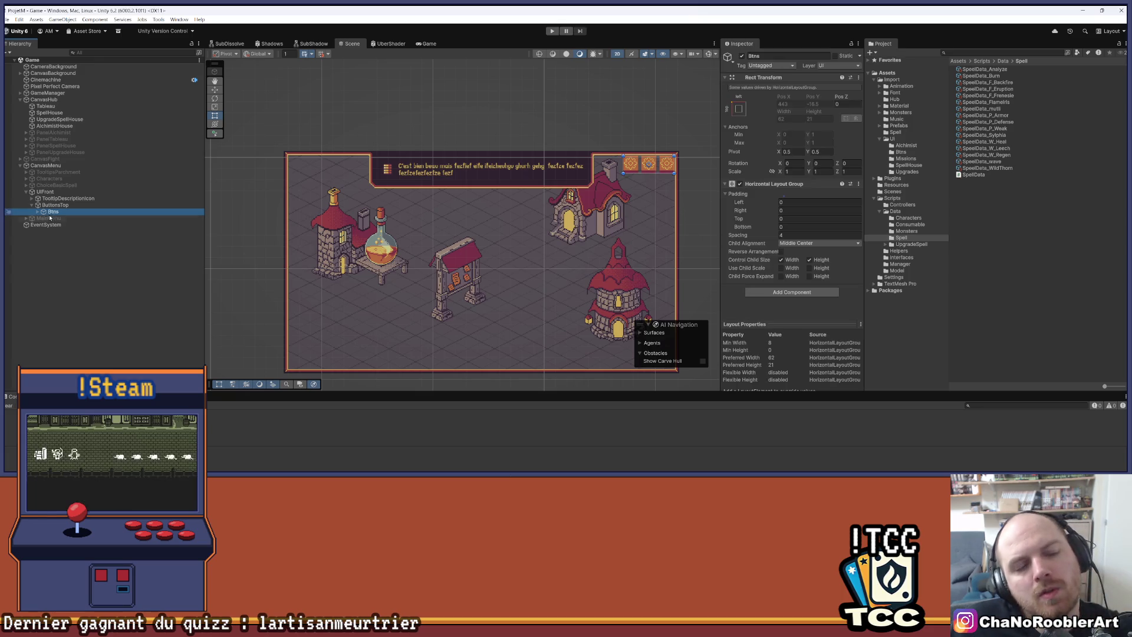
pyautogui.click(655, 97)
pyautogui.scroll(5, 656, 97)
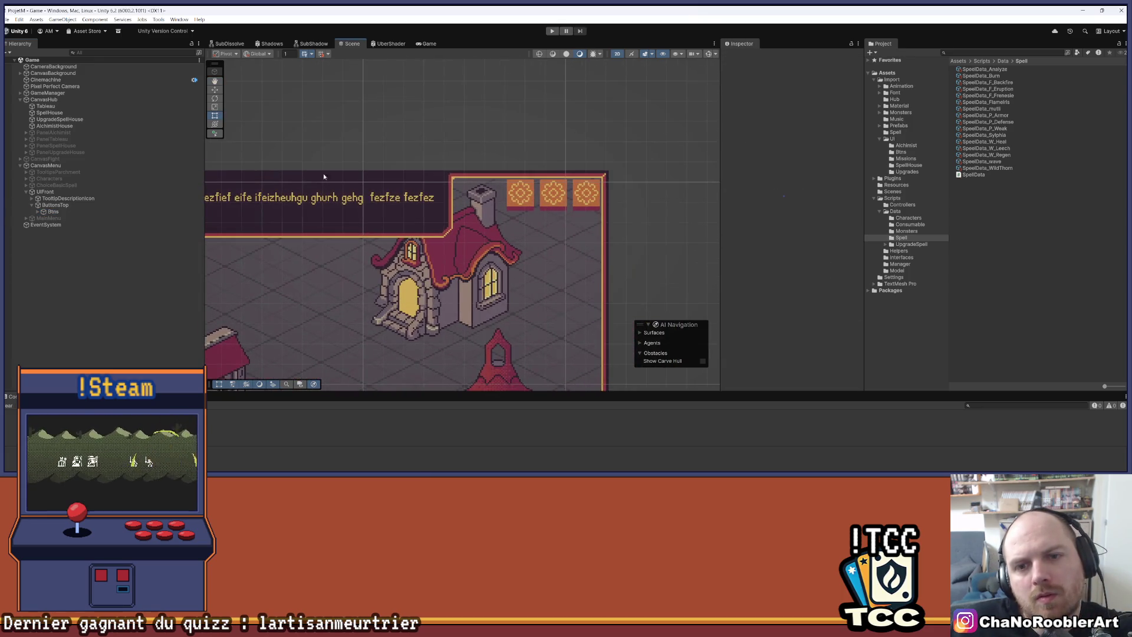
pyautogui.click(53, 211)
pyautogui.hotkey('ctrl', 'd')
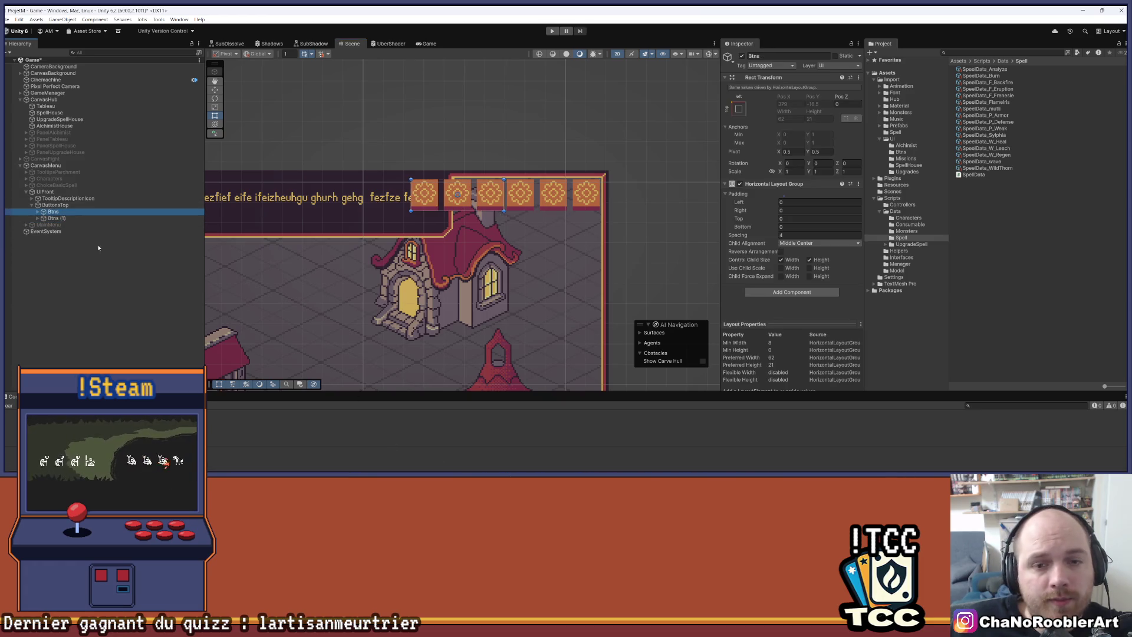
# Select ButtonsTop and edit the spacing between its groups.
pyautogui.scroll(-2, 350, 298)
pyautogui.scroll(-3, 350, 298)
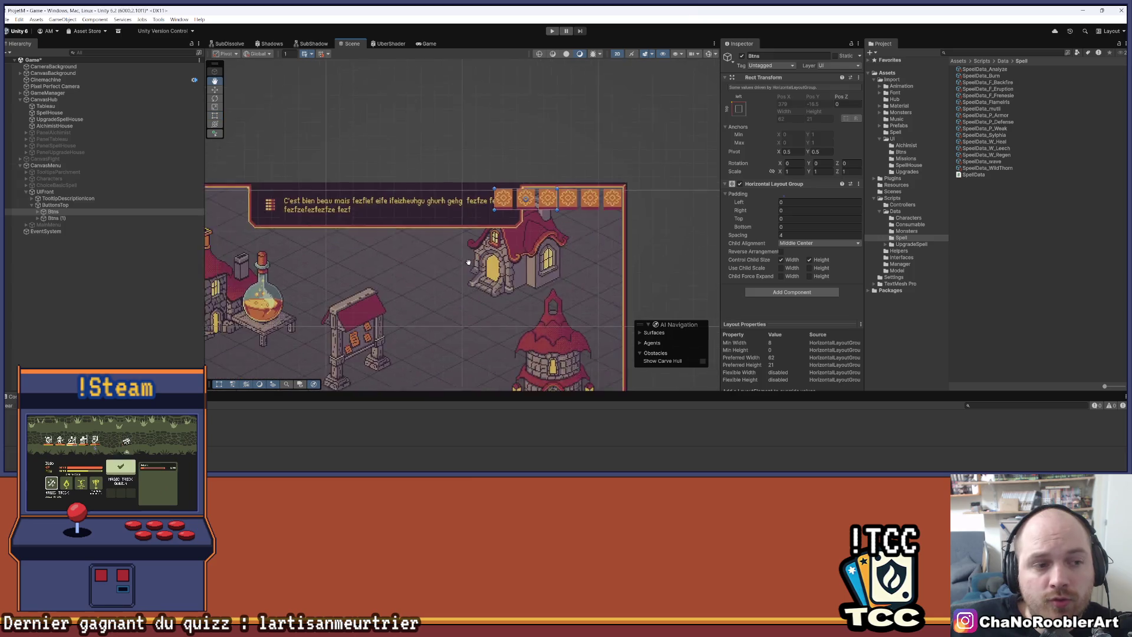
pyautogui.click(64, 206)
pyautogui.scroll(-2, 529, 240)
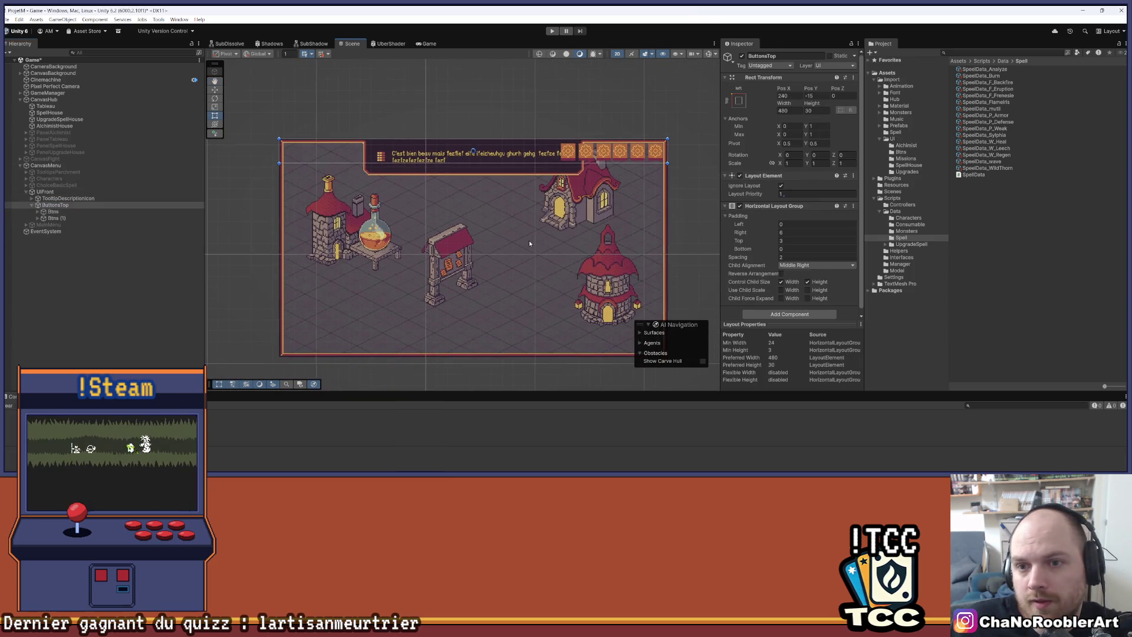
pyautogui.scroll(1, 581, 174)
pyautogui.scroll(1, 580, 175)
pyautogui.click(773, 257)
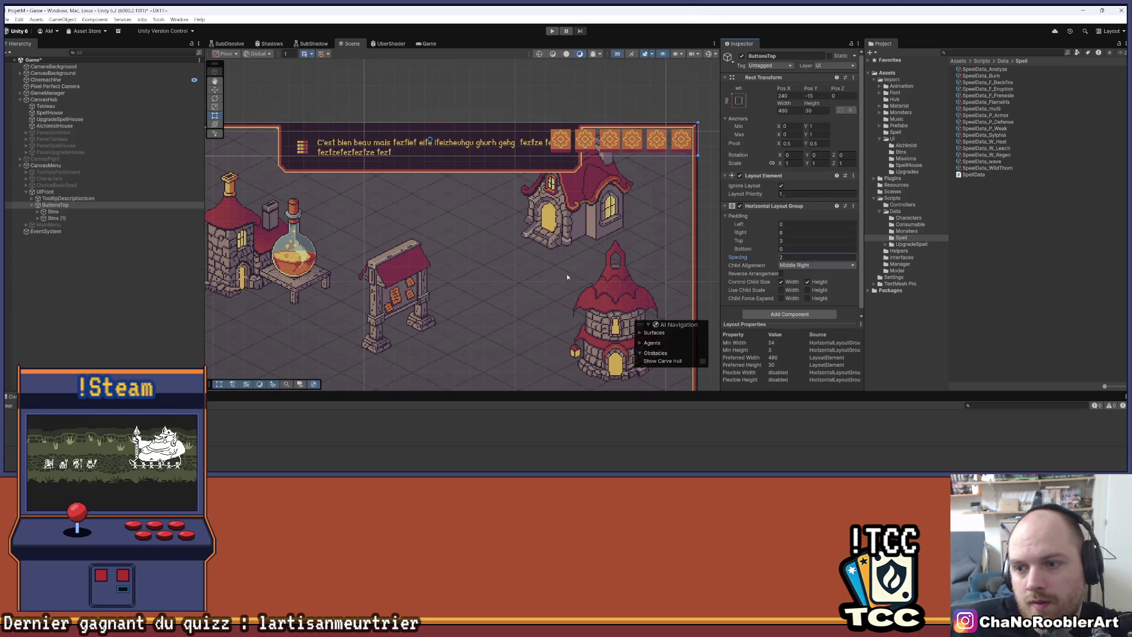
pyautogui.scroll(-3, 551, 220)
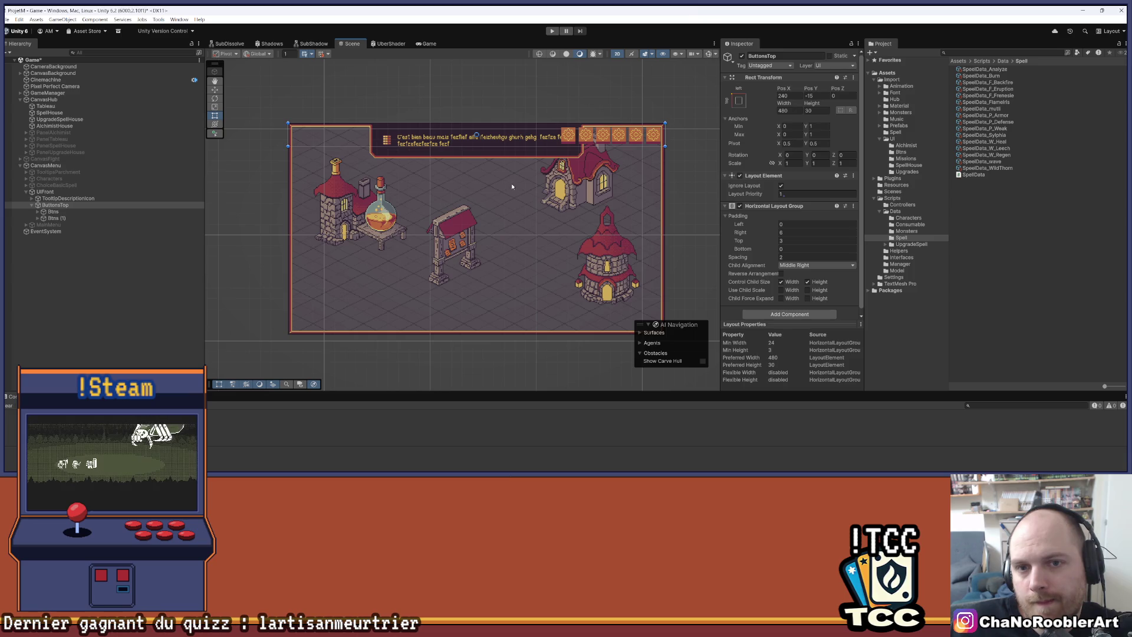
# Compare the Btns and Btns (1) groups and fold away the layout group settings.
pyautogui.click(54, 213)
pyautogui.click(53, 218)
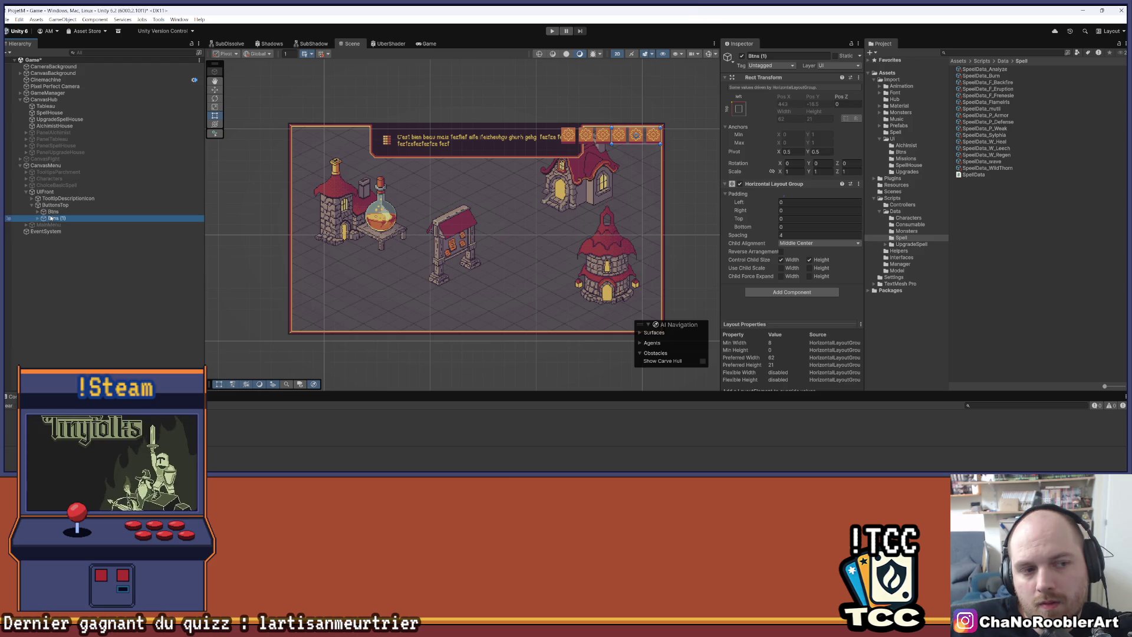
pyautogui.click(53, 213)
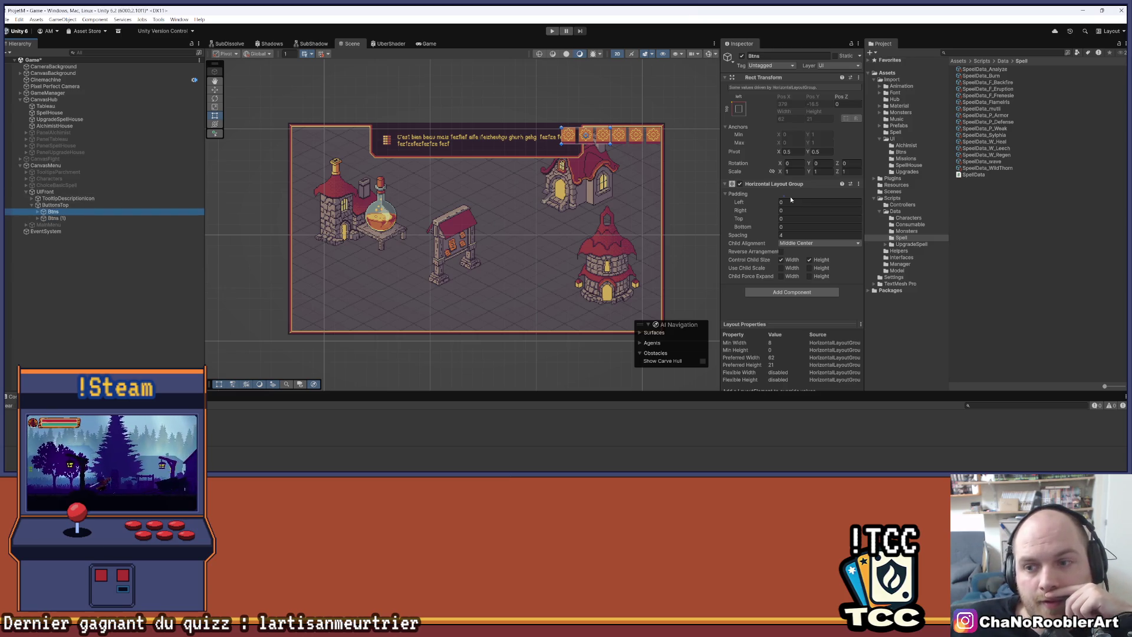
pyautogui.click(725, 185)
# Show the Btns layout padding settings and expand Btns to reveal its buttons.
pyautogui.click(725, 185)
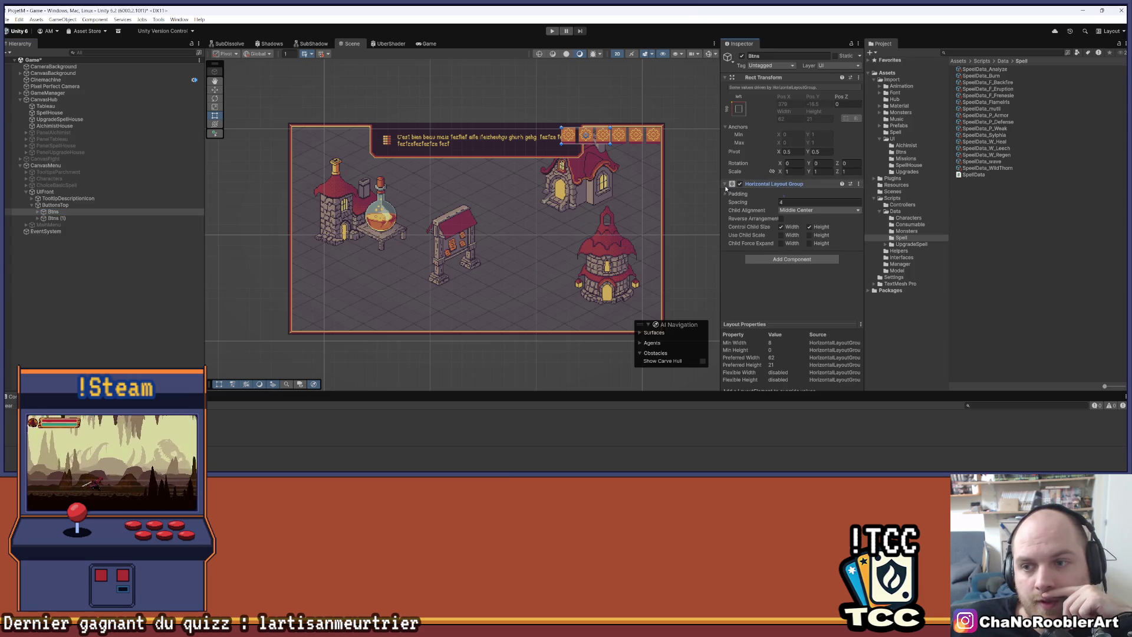
pyautogui.click(725, 194)
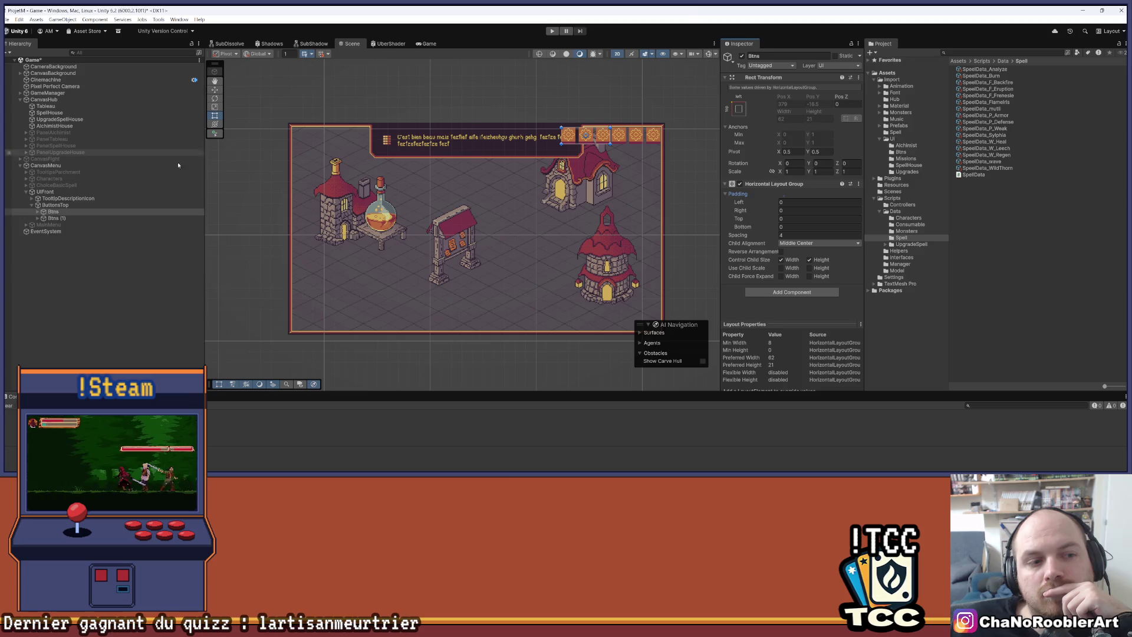
pyautogui.click(63, 219)
pyautogui.click(66, 212)
pyautogui.rightClick(66, 212)
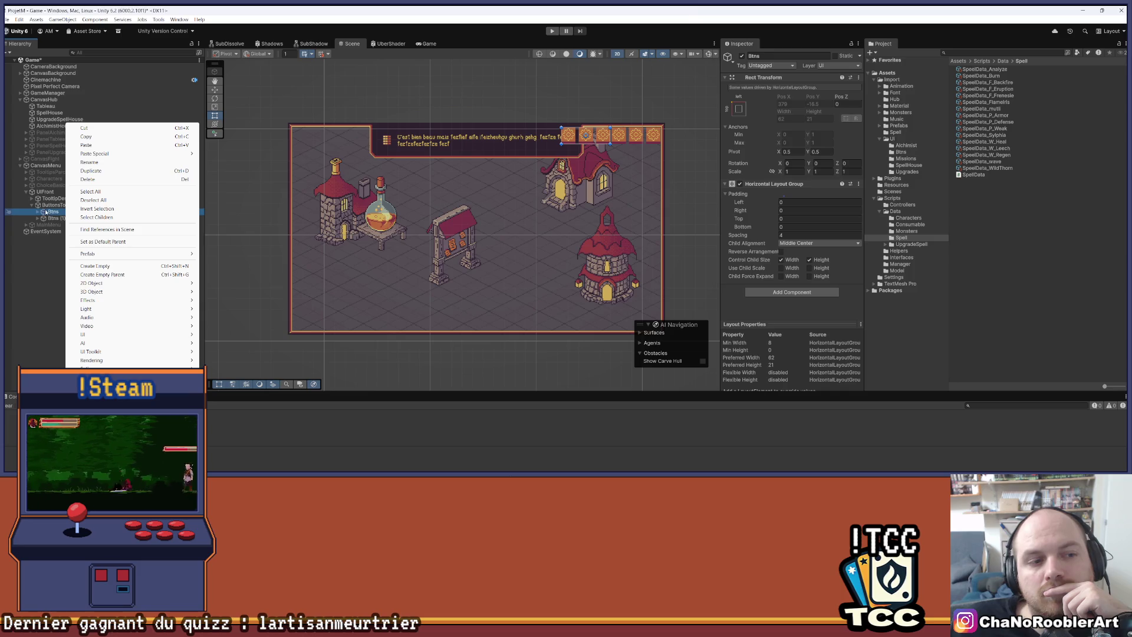
pyautogui.click(38, 212)
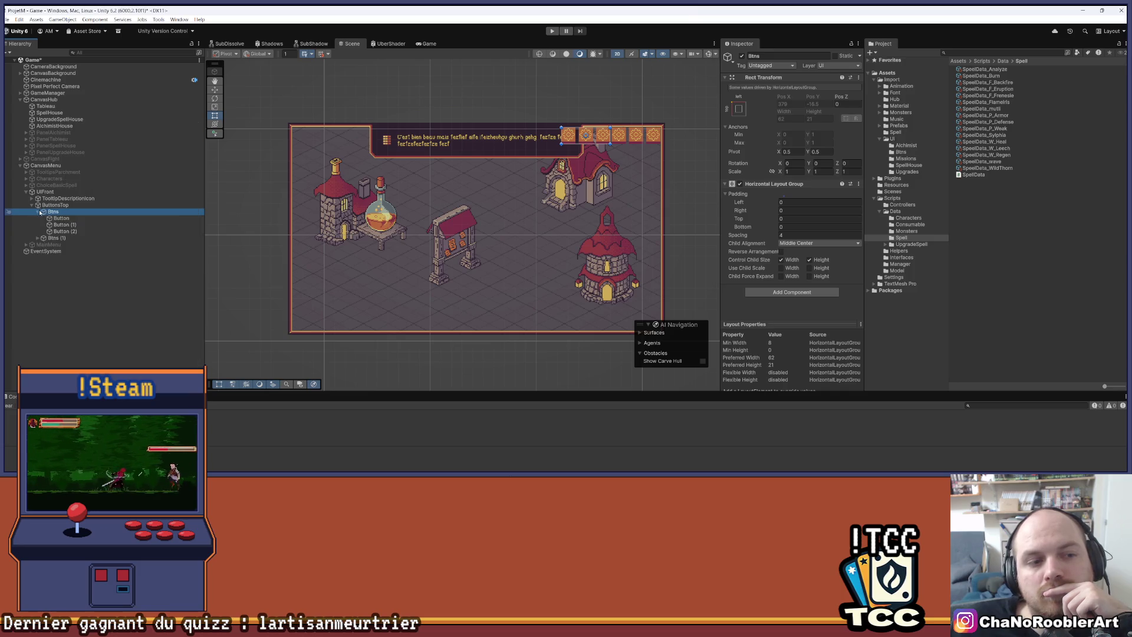
# Delete Button, Button (1) and Button (2) from Btns, leaving the group empty.
pyautogui.click(75, 232)
pyautogui.press('Delete')
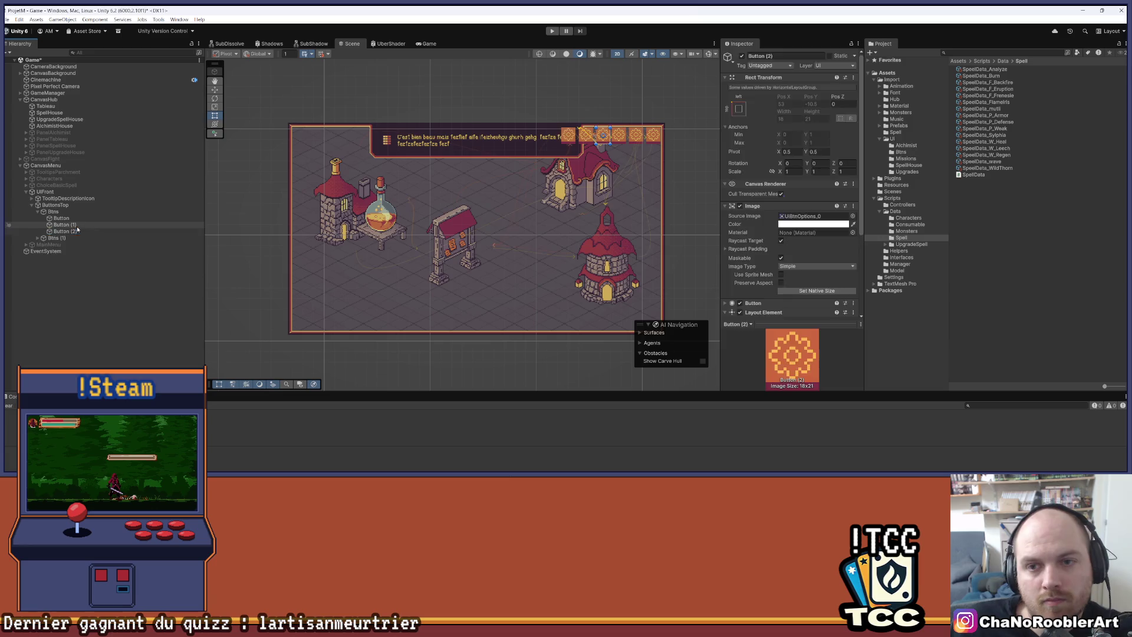
pyautogui.click(76, 224)
pyautogui.press('Delete')
pyautogui.click(70, 218)
pyautogui.press('Delete')
pyautogui.click(53, 211)
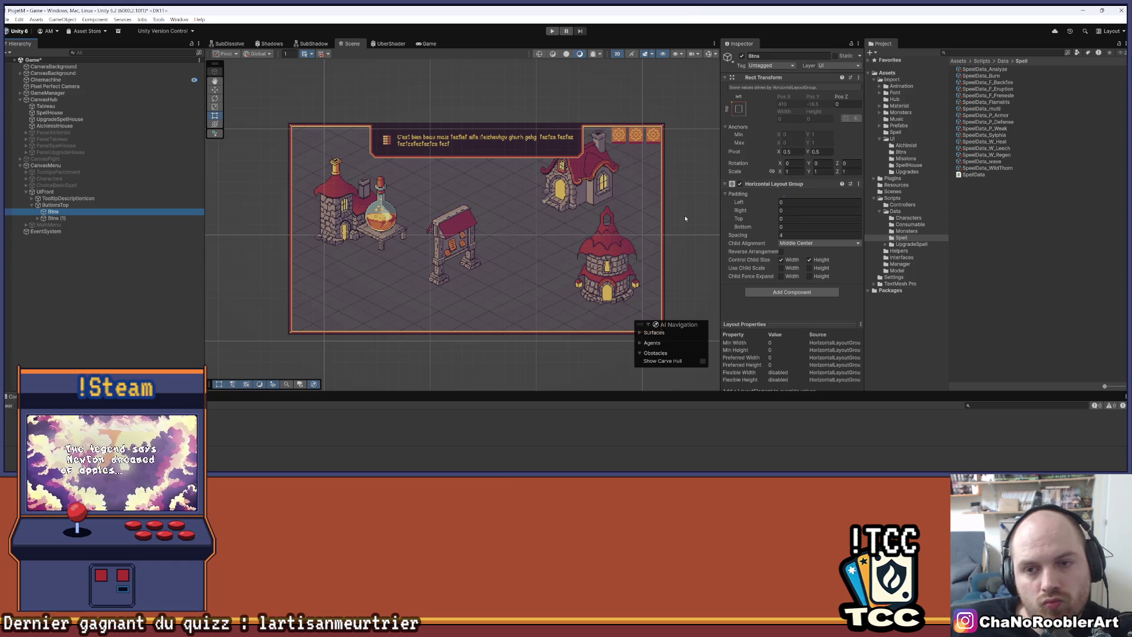
pyautogui.click(778, 292)
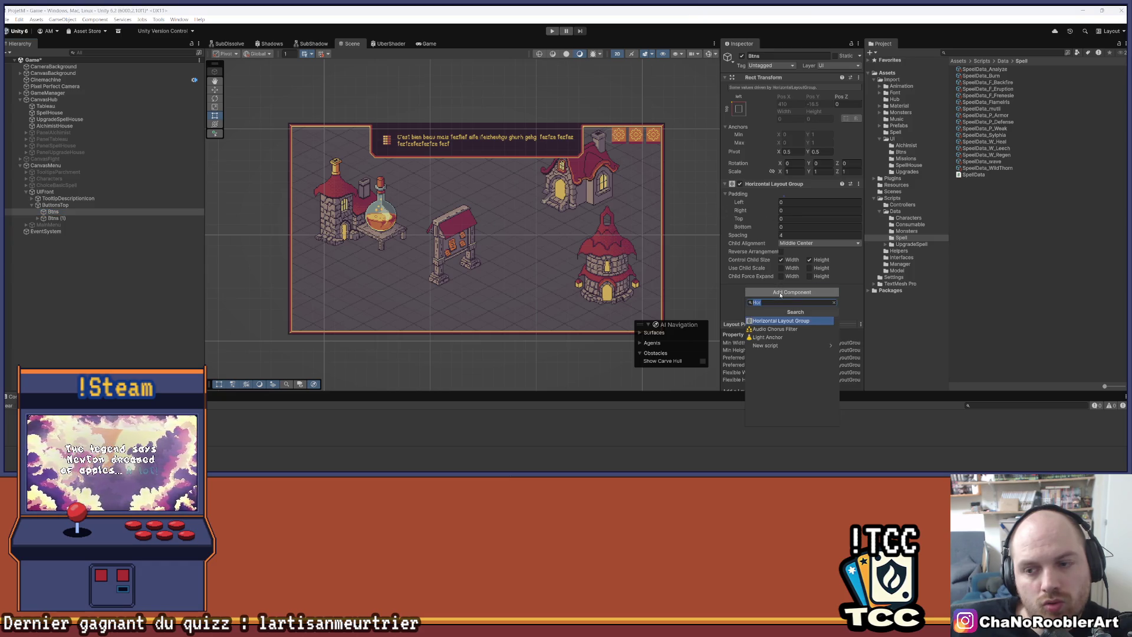
# Add a Layout Element to Btns with preferred width 148.21 and preferred height overrides enabled.
pyautogui.write('La')
pyautogui.press('Down')
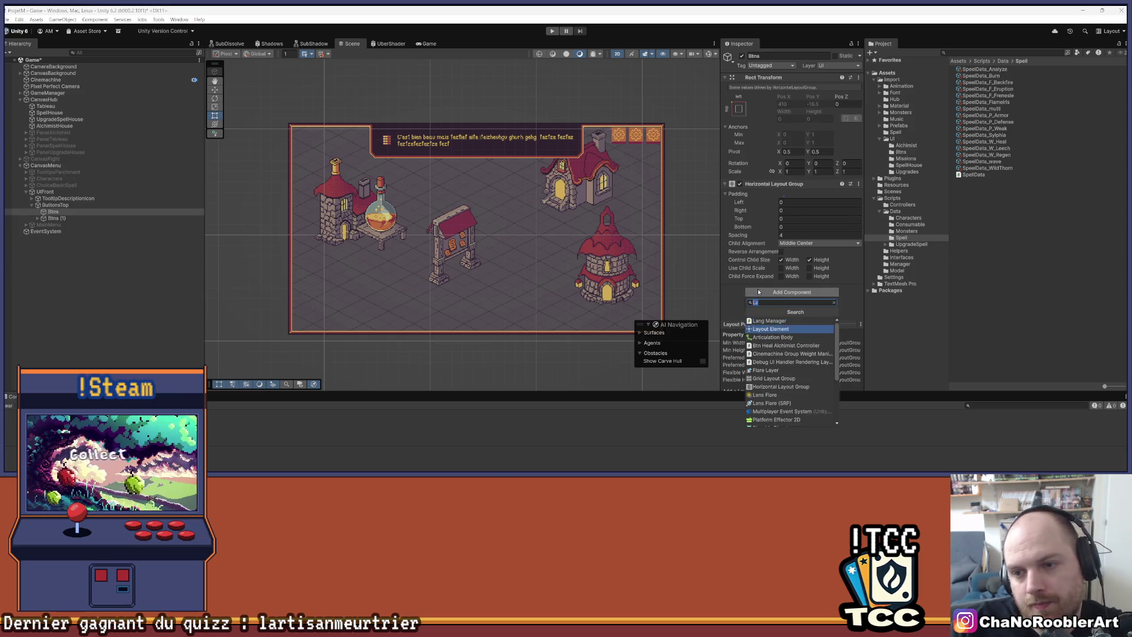
pyautogui.press('Return')
pyautogui.scroll(-3, 836, 252)
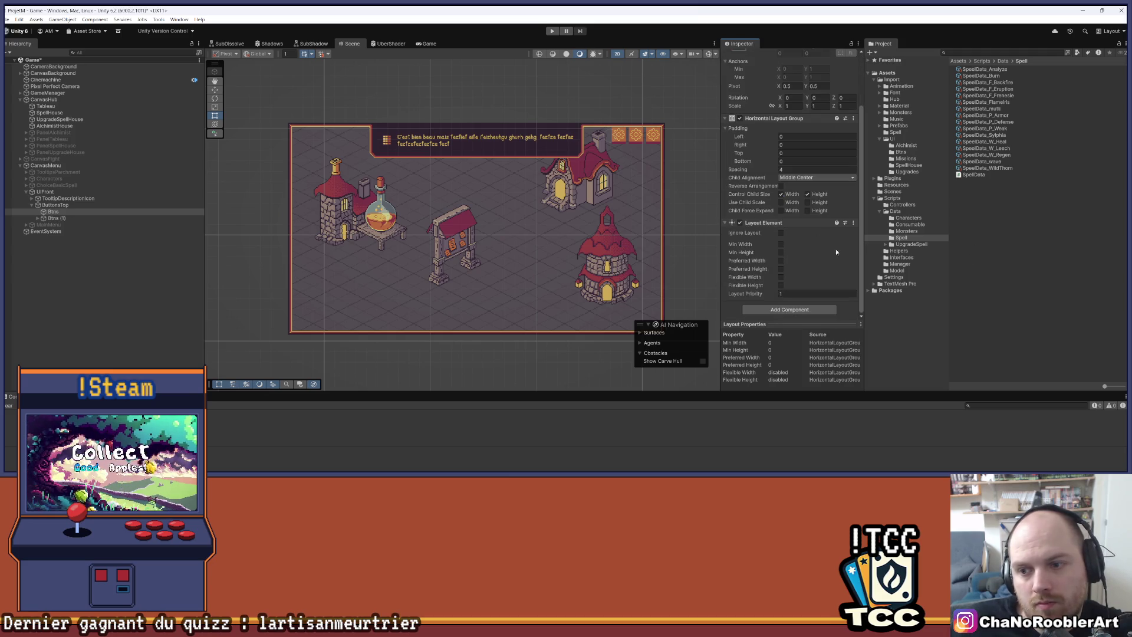
pyautogui.click(781, 261)
pyautogui.click(781, 269)
pyautogui.moveTo(789, 260); pyautogui.dragTo(932, 267)
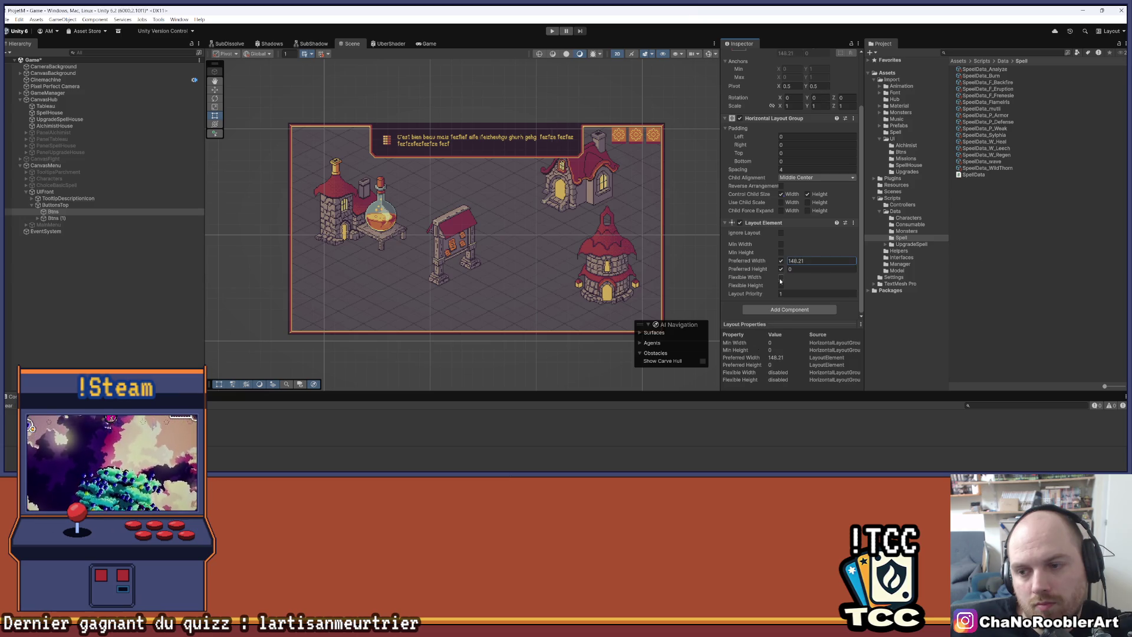
pyautogui.moveTo(786, 271); pyautogui.dragTo(944, 282)
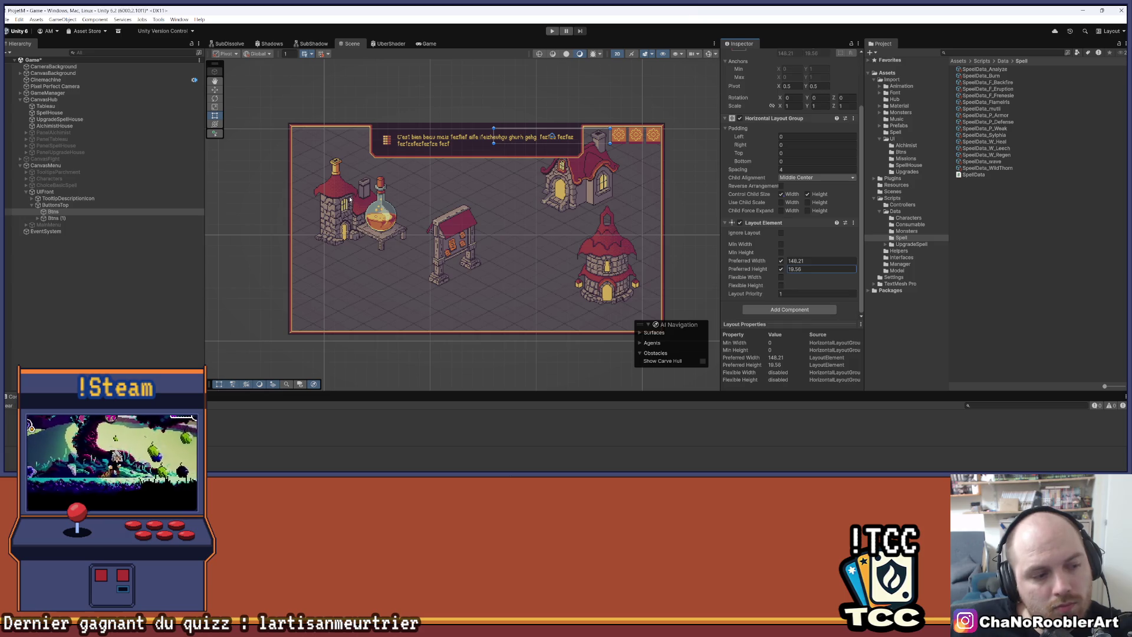
# Check a Btns (1) button's 18x21 size, then set Btns preferred height to 21.
pyautogui.click(57, 218)
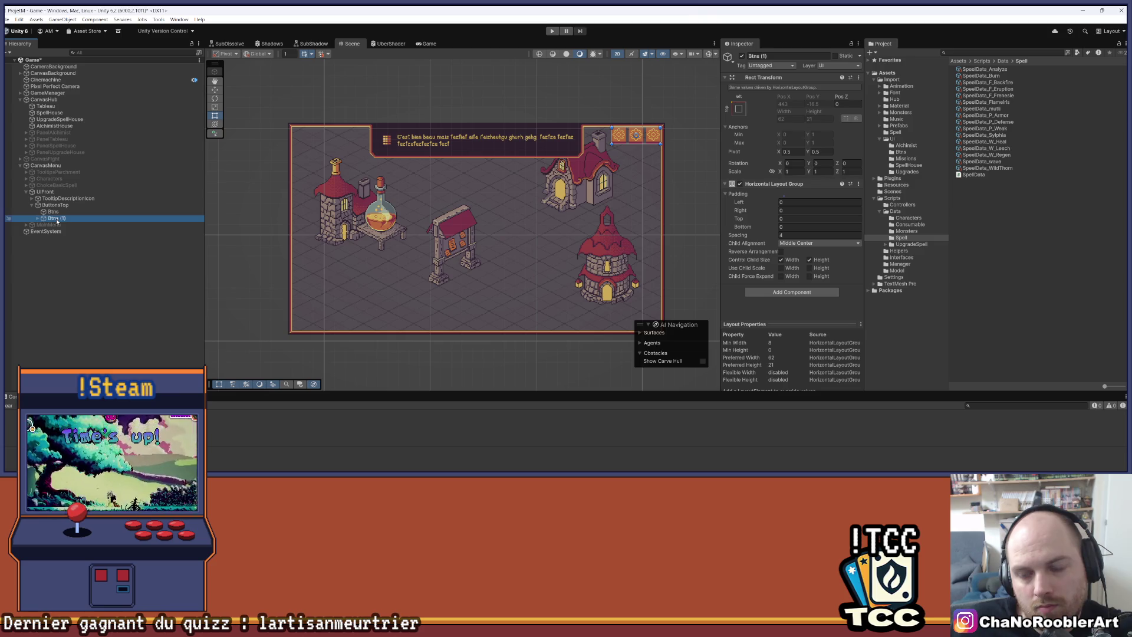
pyautogui.click(38, 218)
pyautogui.click(66, 225)
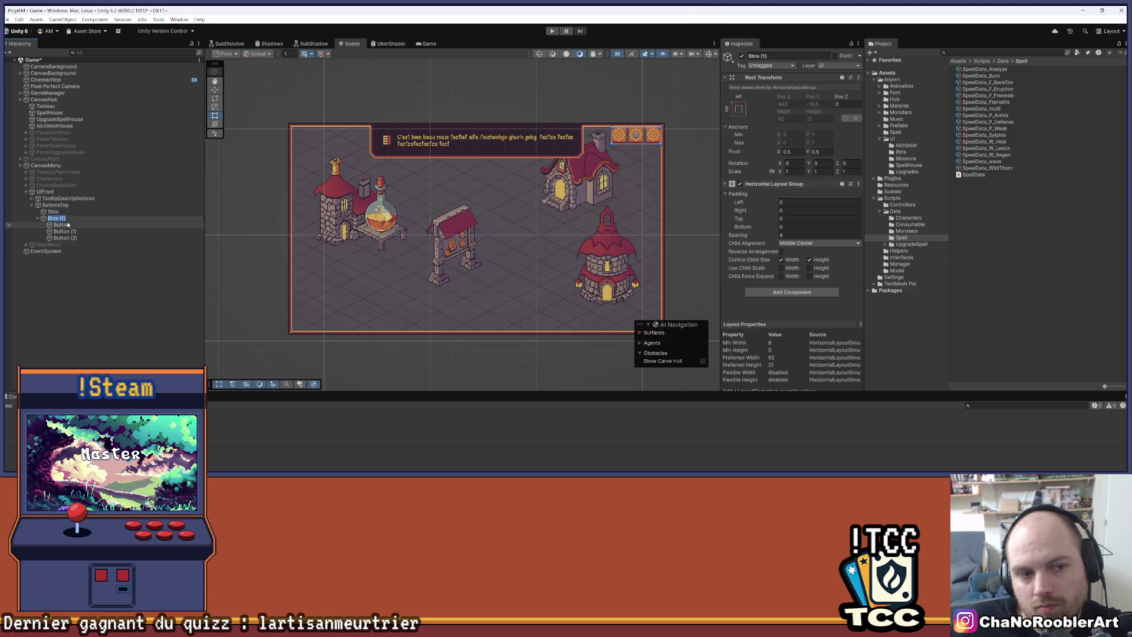
pyautogui.scroll(-5, 790, 236)
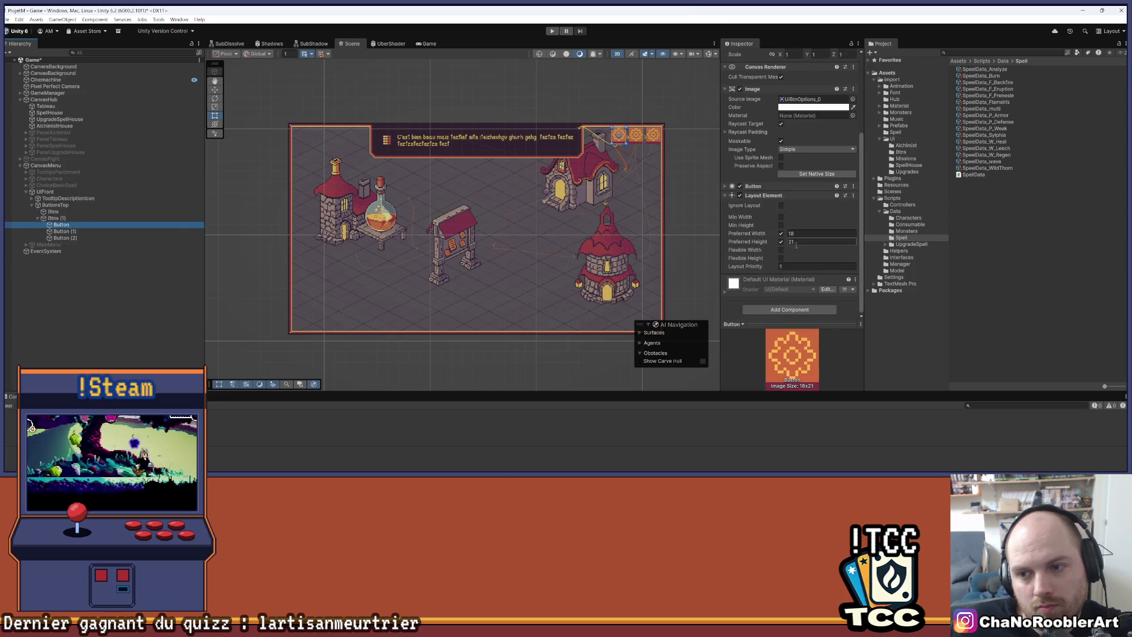
pyautogui.click(89, 211)
pyautogui.click(826, 269)
pyautogui.write('21')
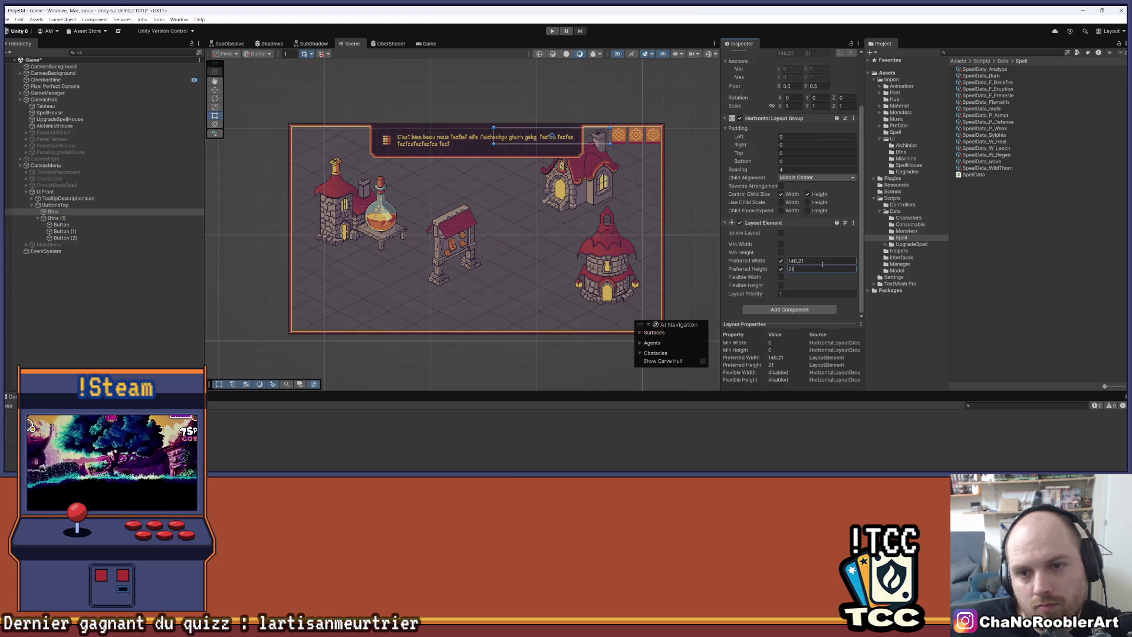
pyautogui.click(815, 260)
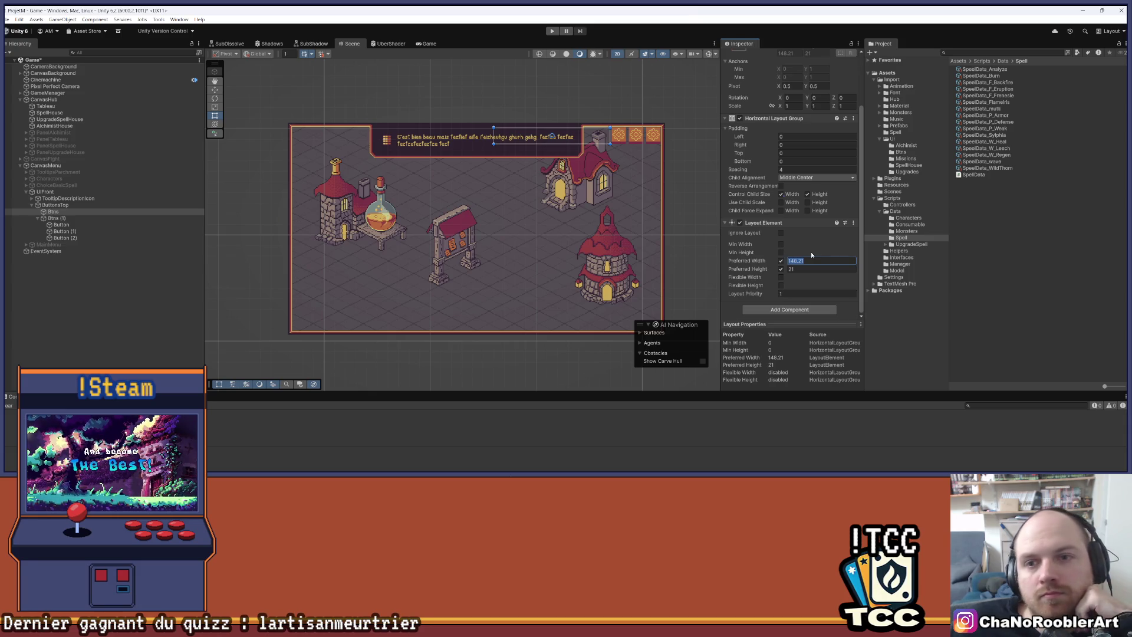
pyautogui.click(57, 219)
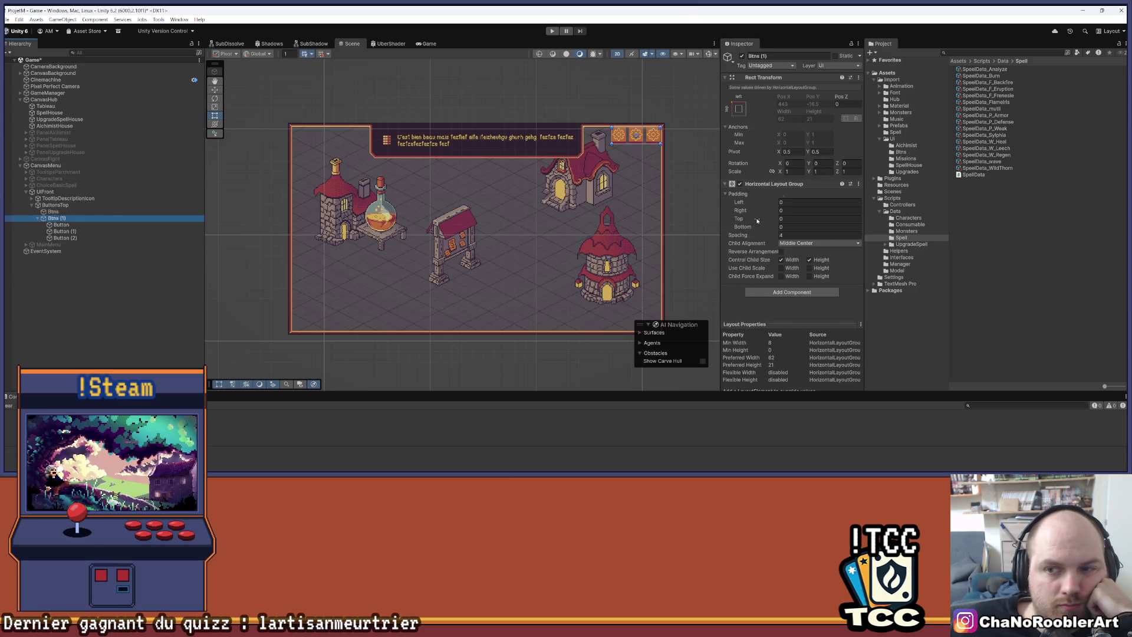
pyautogui.click(748, 302)
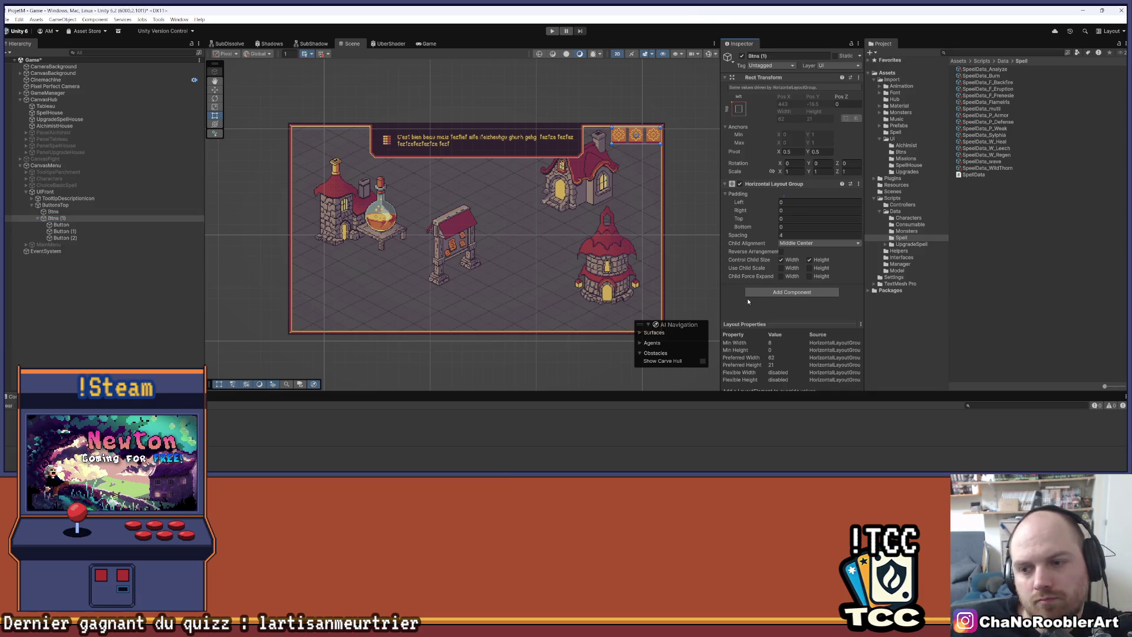
# Add a Layout Element to Btns (1) with preferred width 62 and height 21.
pyautogui.click(755, 293)
pyautogui.write('la')
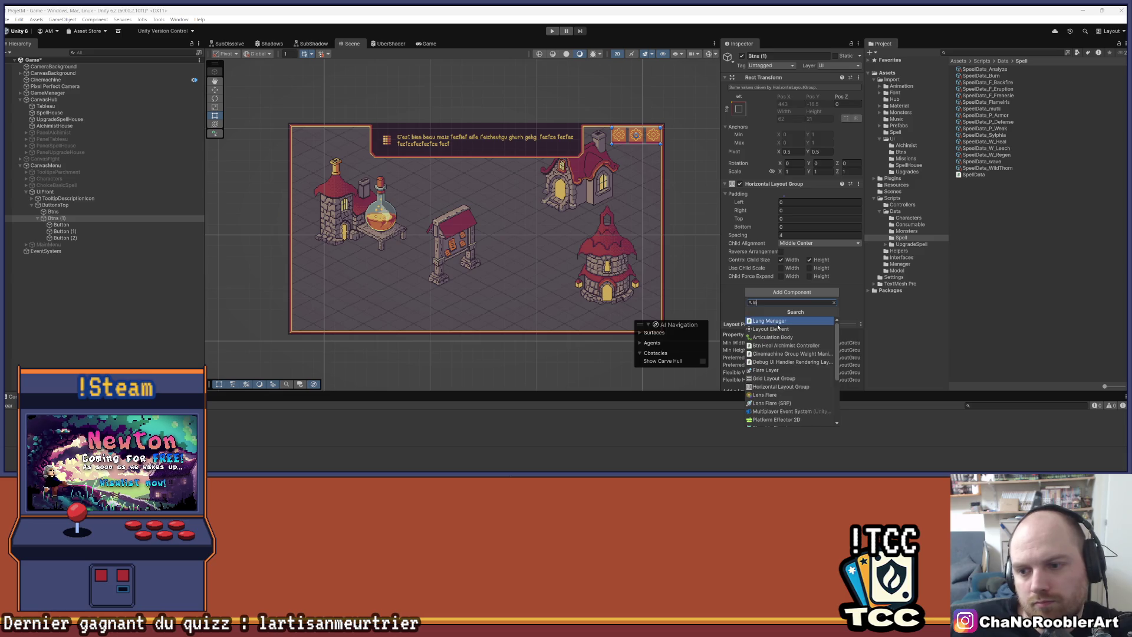
pyautogui.click(778, 329)
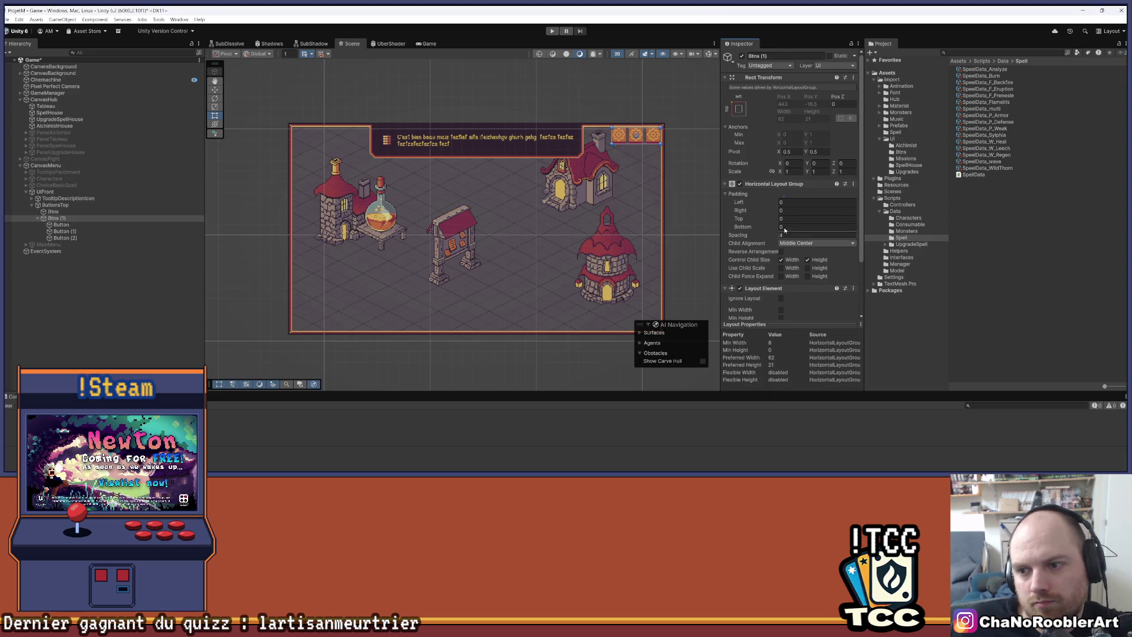
pyautogui.scroll(-3, 787, 246)
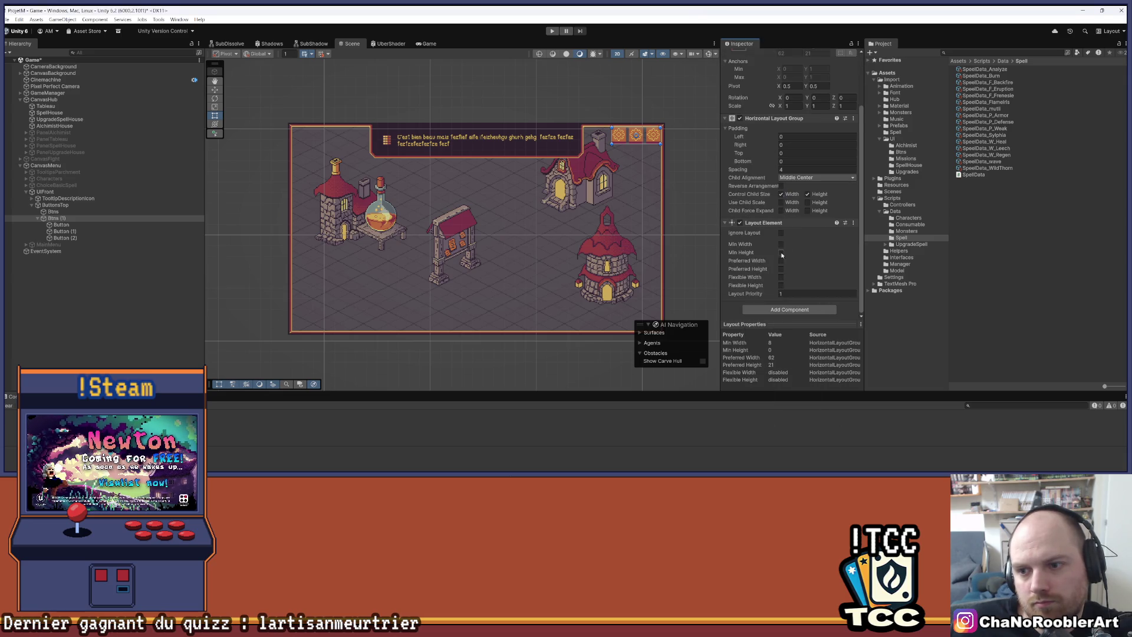
pyautogui.click(781, 245)
pyautogui.click(781, 244)
pyautogui.click(781, 261)
pyautogui.click(781, 269)
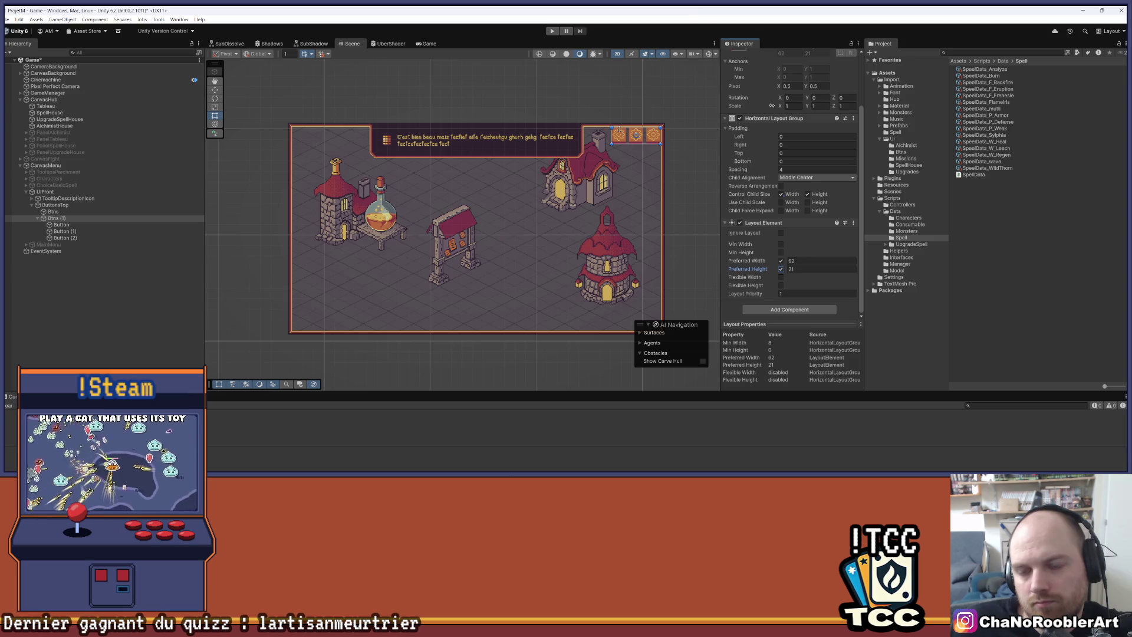
# Duplicate Btns (1) as Btns (2) and move it to the start of ButtonsTop.
pyautogui.click(248, 194)
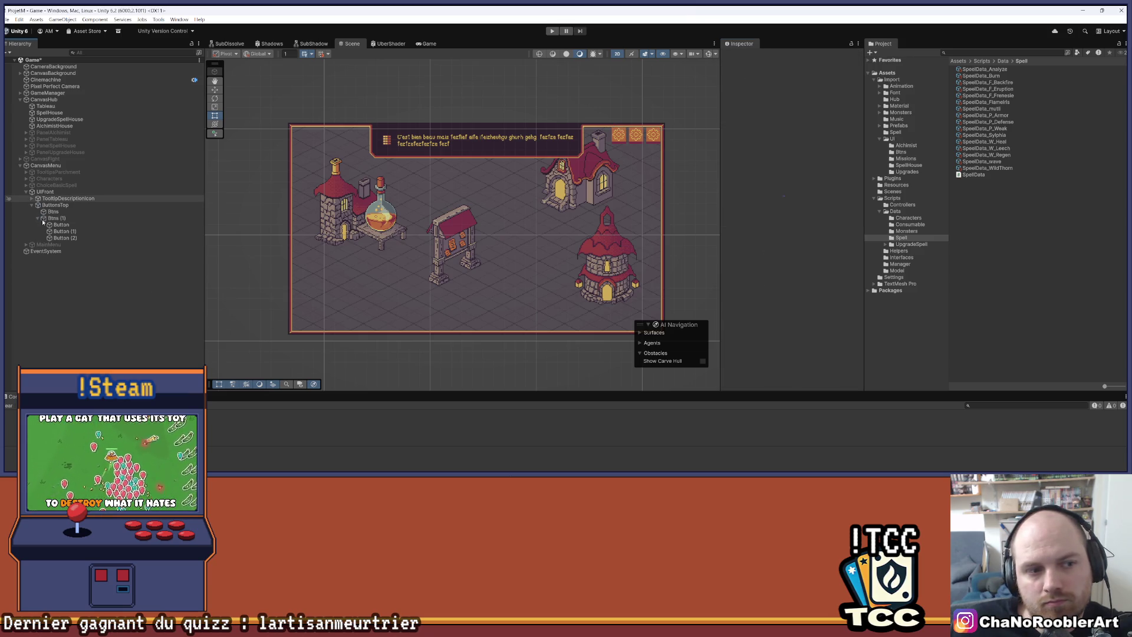
pyautogui.click(38, 219)
pyautogui.click(54, 218)
pyautogui.hotkey('ctrl', 'd')
pyautogui.moveTo(58, 226); pyautogui.dragTo(68, 211)
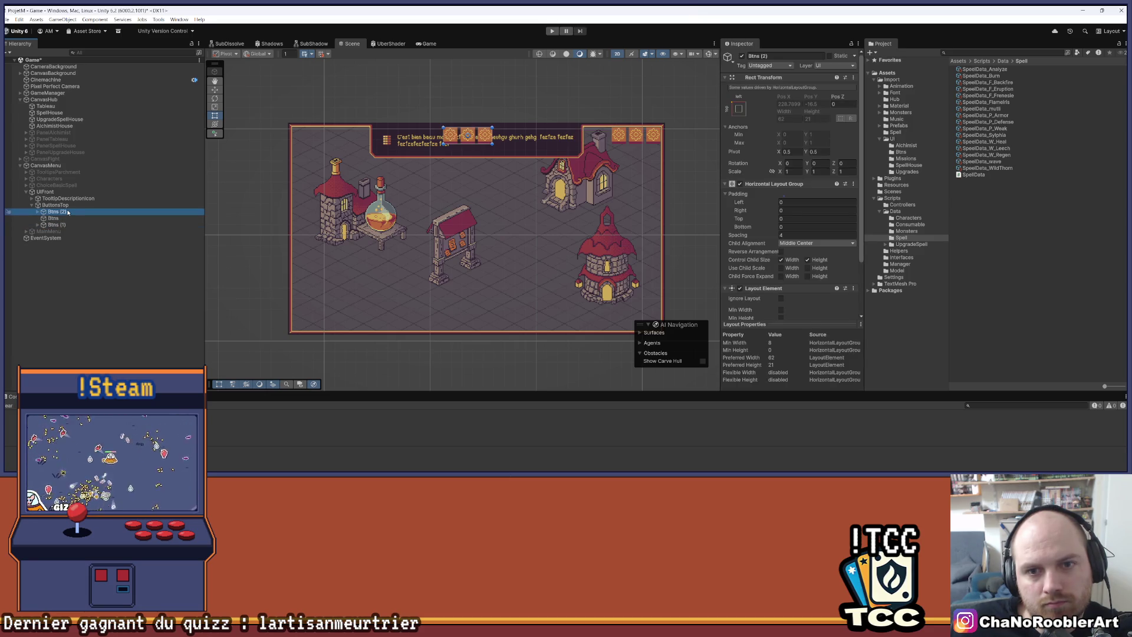
# Drop the fixed preferred width on Btns and give it flexible width 1.
pyautogui.scroll(-3, 814, 252)
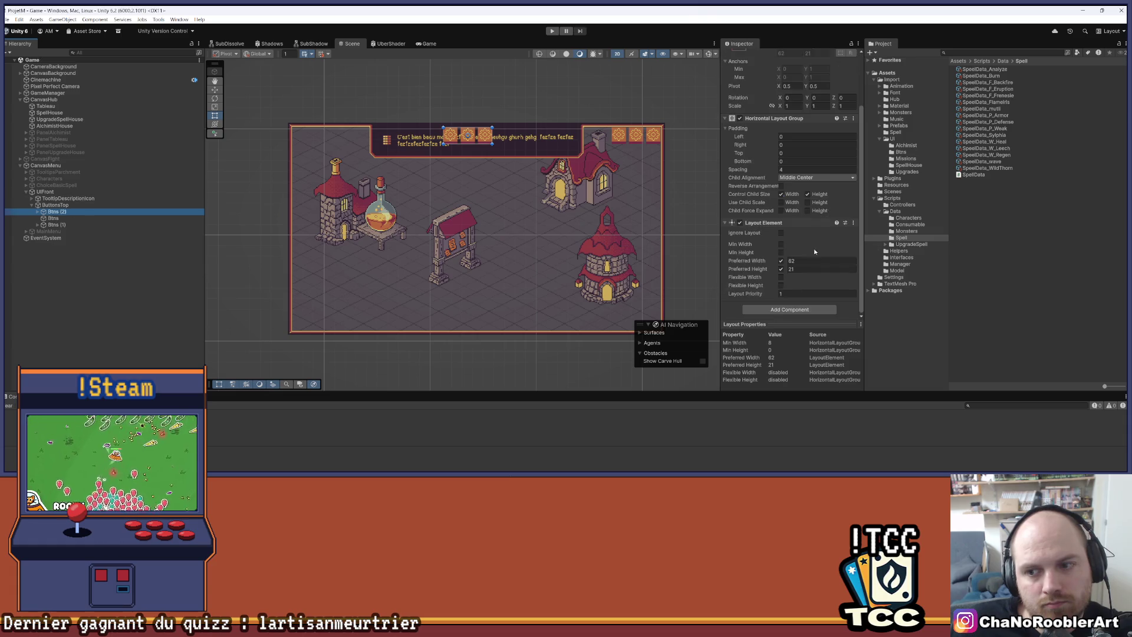
pyautogui.click(807, 261)
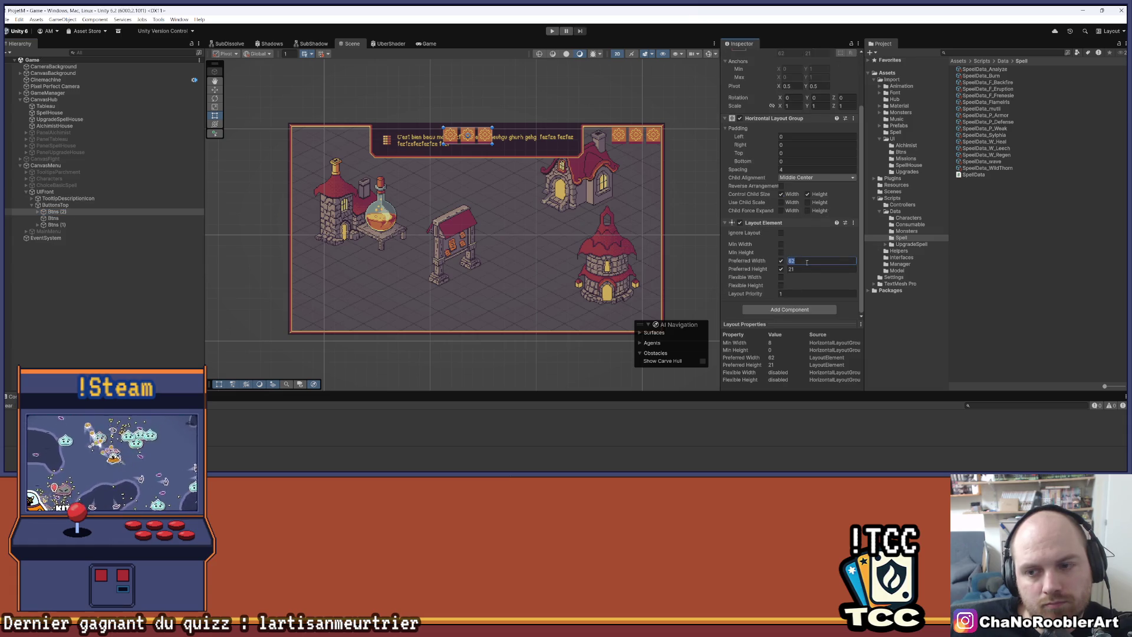
pyautogui.click(88, 218)
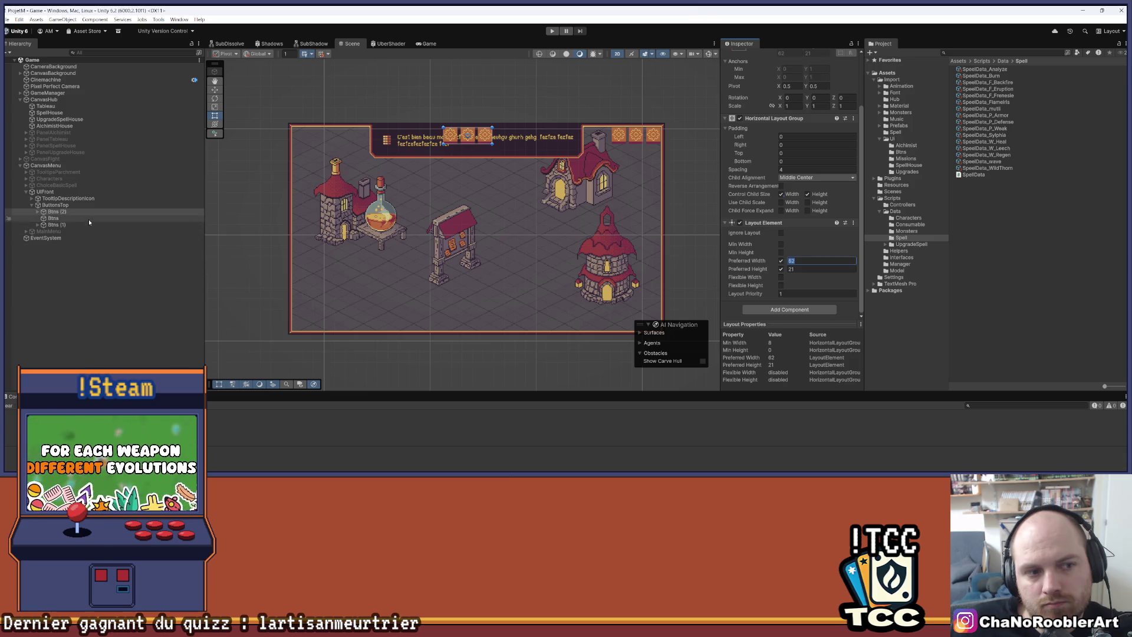
pyautogui.click(781, 261)
pyautogui.click(782, 277)
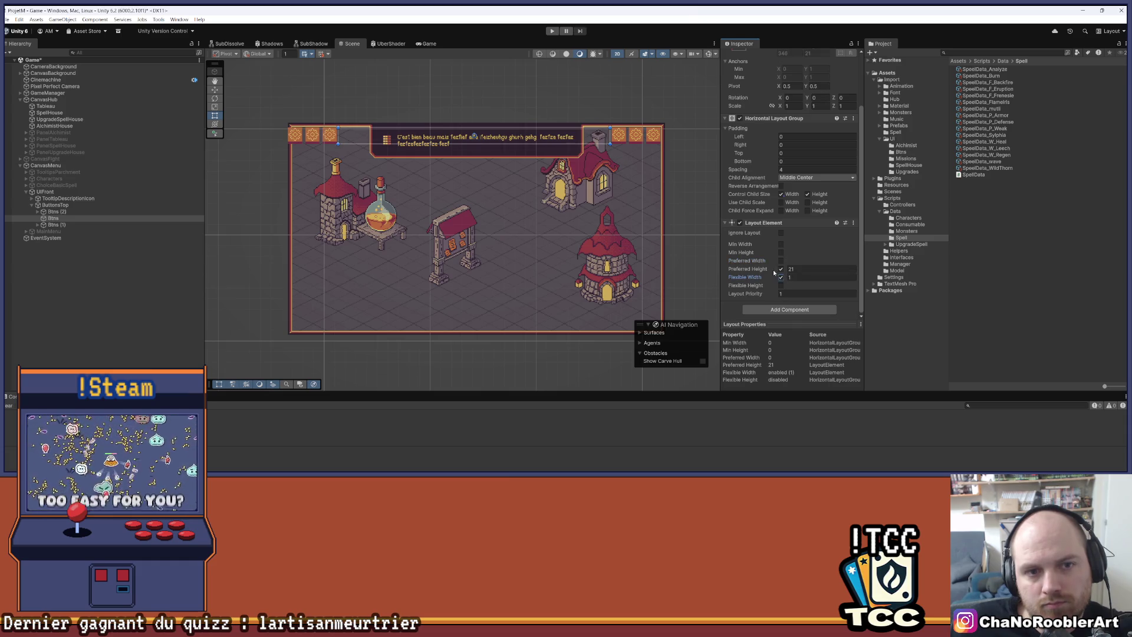
pyautogui.click(84, 225)
pyautogui.click(69, 206)
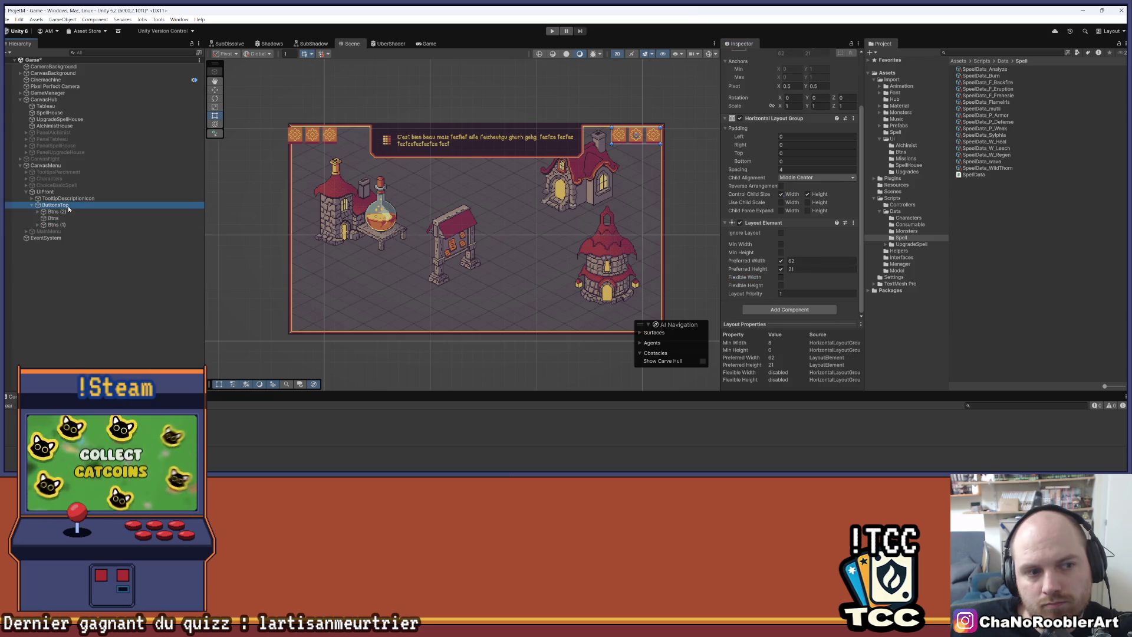
pyautogui.click(65, 218)
pyautogui.click(69, 204)
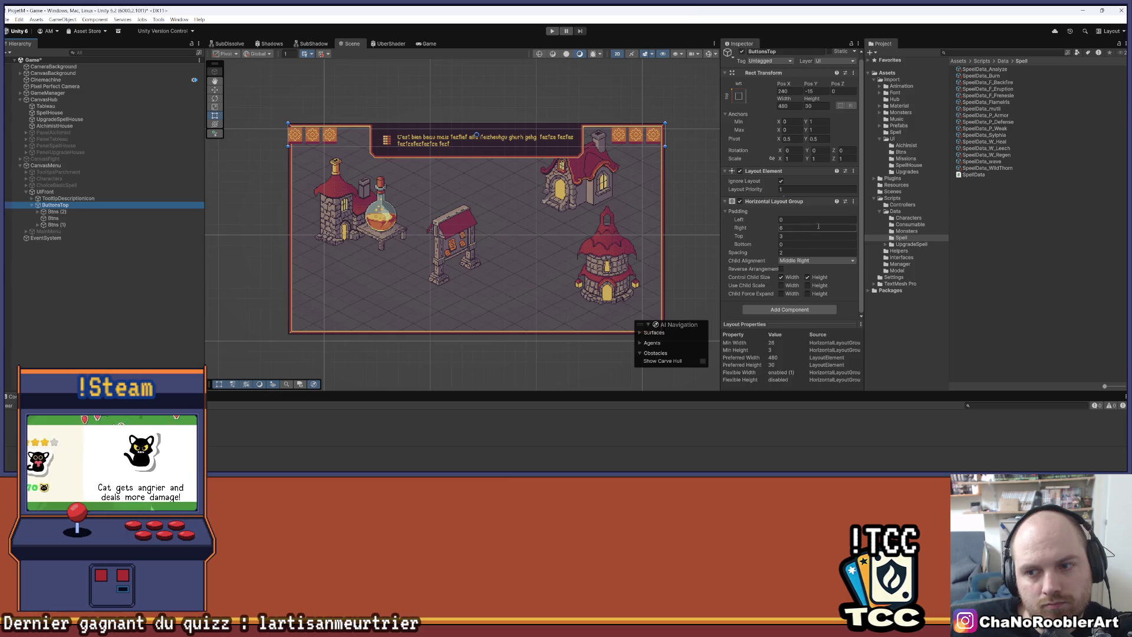
pyautogui.click(795, 220)
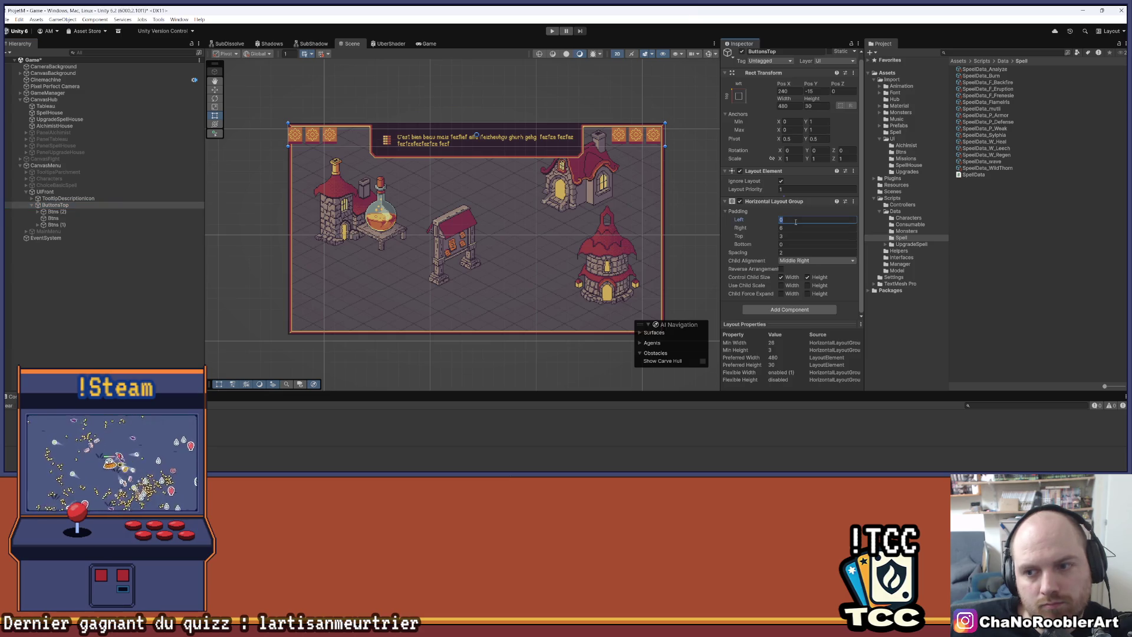
pyautogui.write('6')
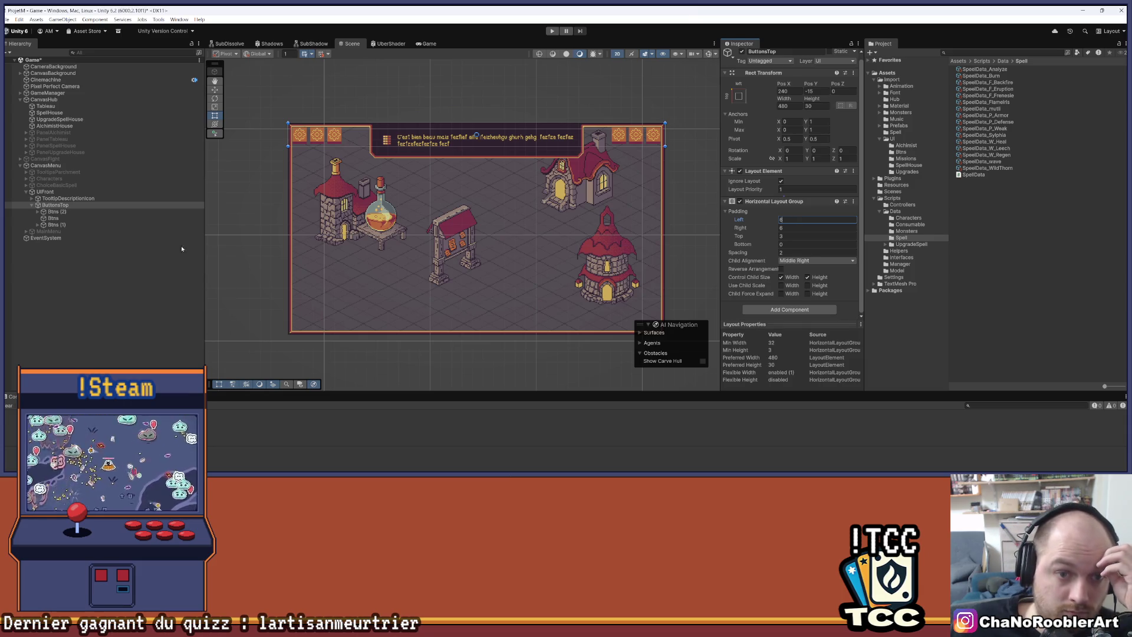
pyautogui.click(85, 219)
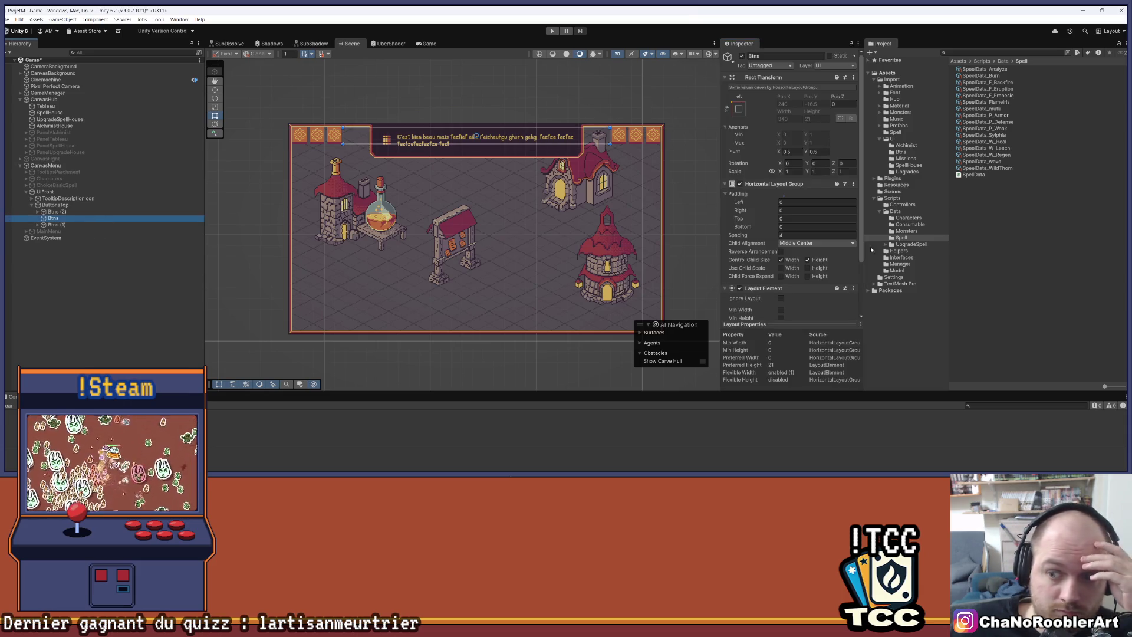
pyautogui.scroll(-3, 784, 266)
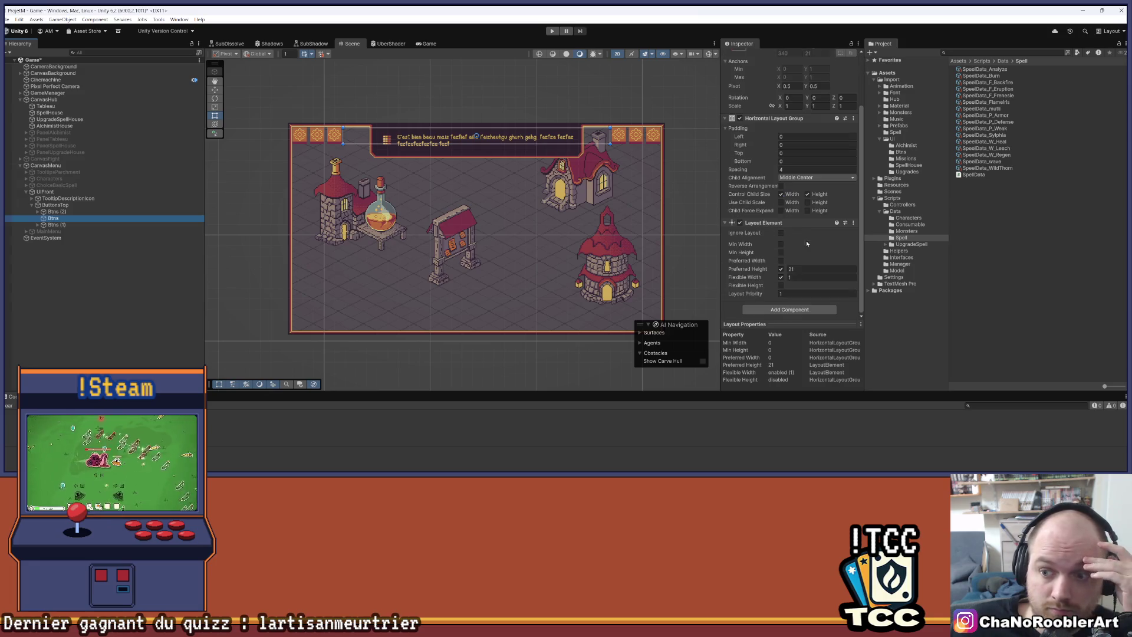
pyautogui.click(781, 278)
pyautogui.click(781, 261)
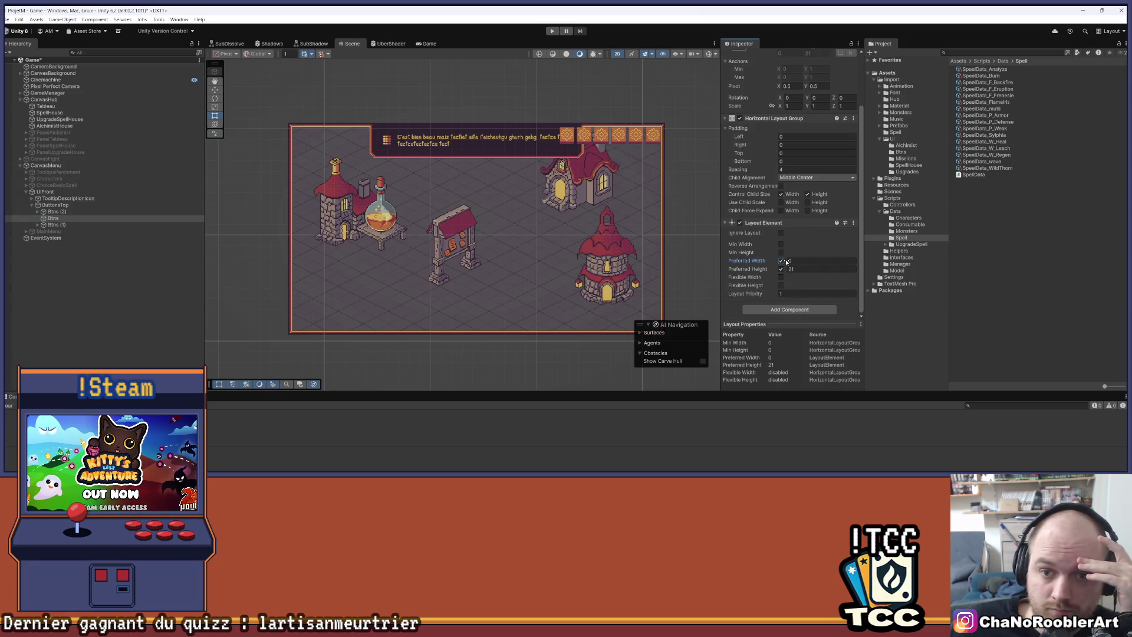
pyautogui.click(781, 261)
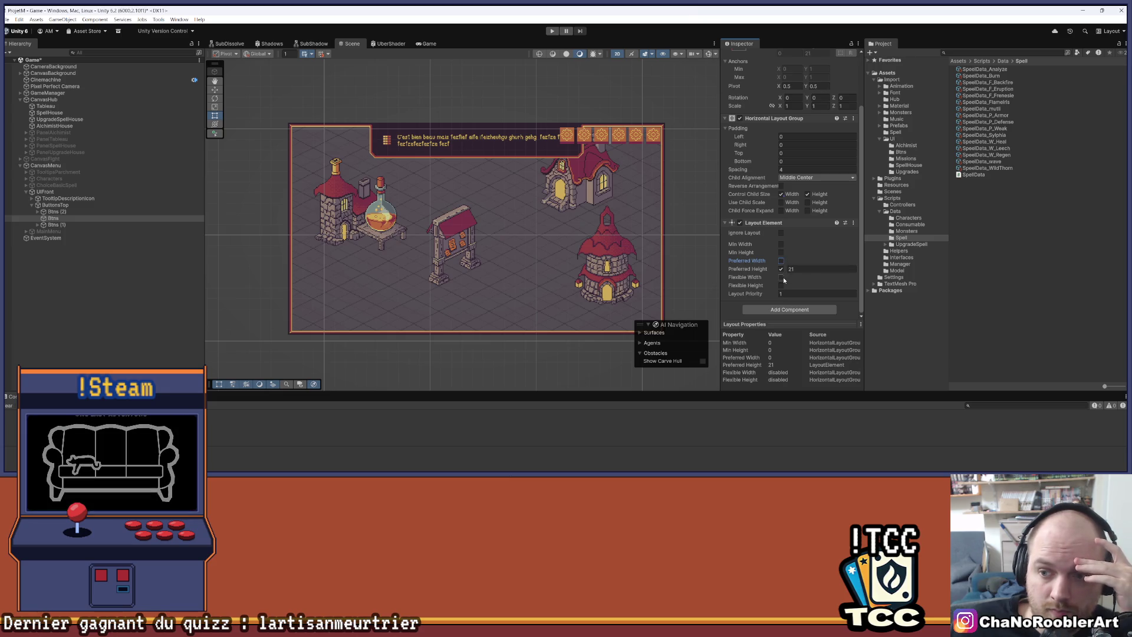
pyautogui.click(781, 277)
pyautogui.scroll(3, 790, 267)
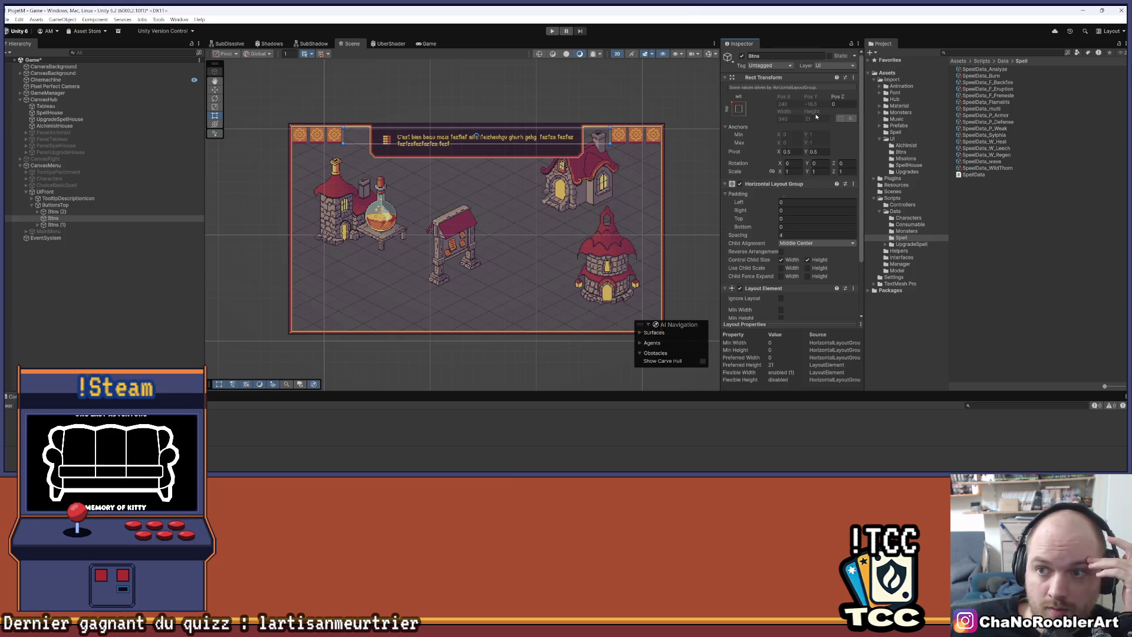
pyautogui.scroll(-3, 790, 295)
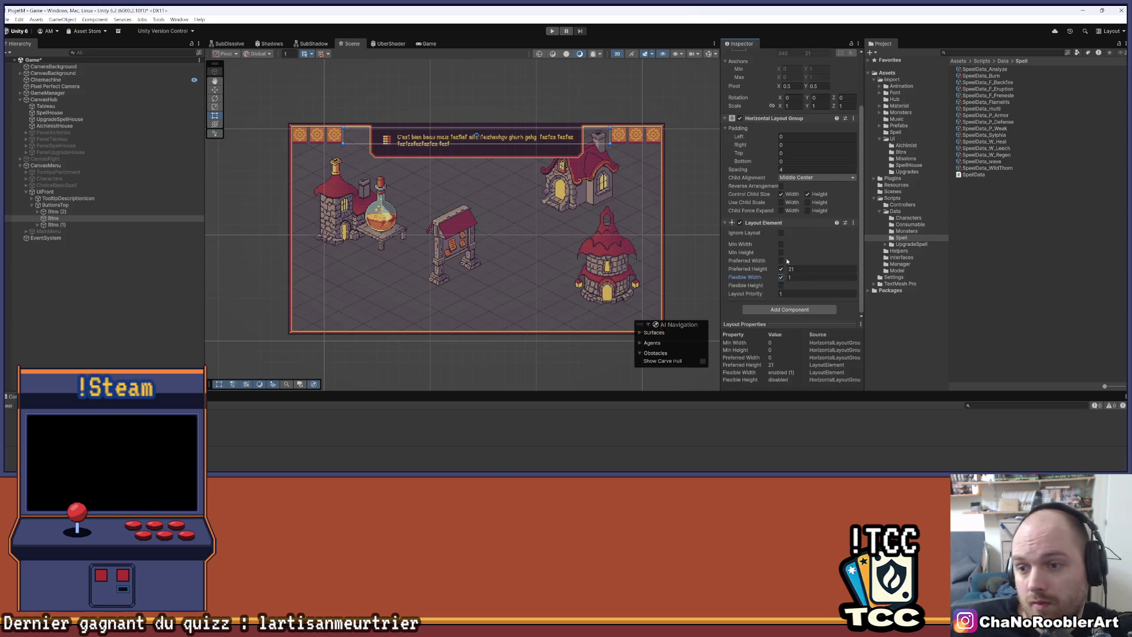
pyautogui.click(781, 261)
pyautogui.click(781, 277)
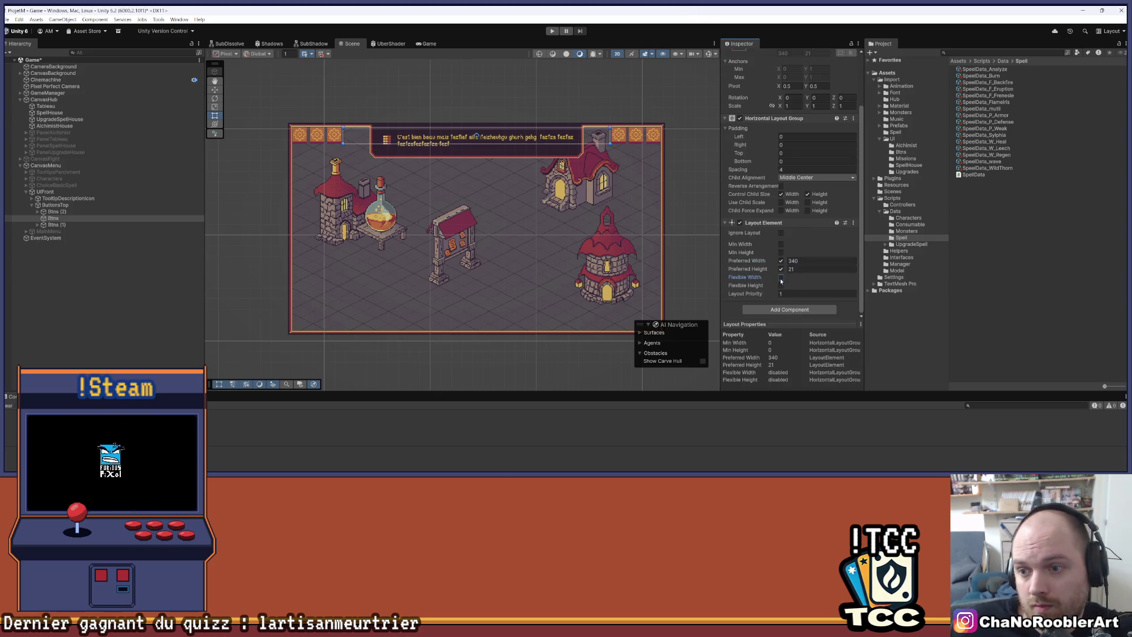
pyautogui.scroll(3, 509, 156)
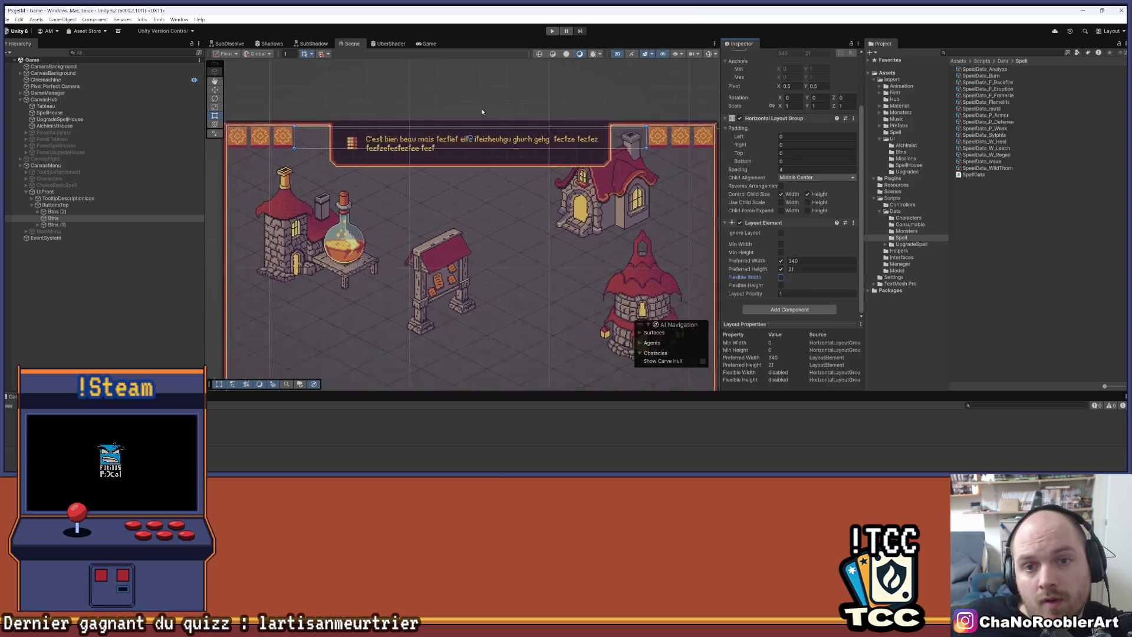
pyautogui.moveTo(511, 132); pyautogui.dragTo(465, 139)
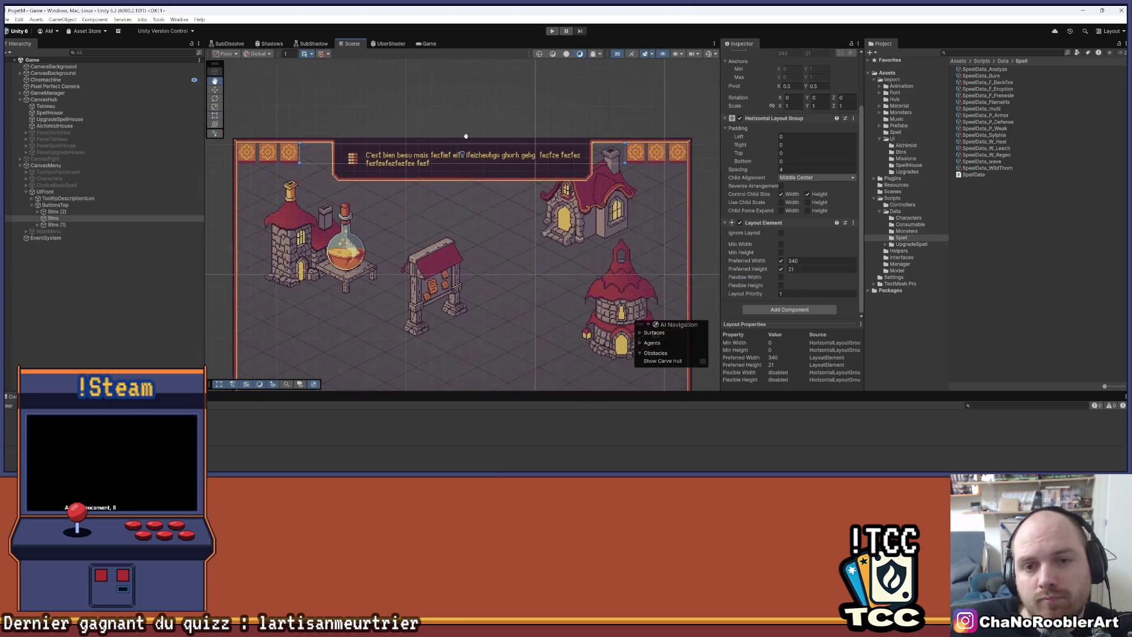
pyautogui.rightClick(65, 219)
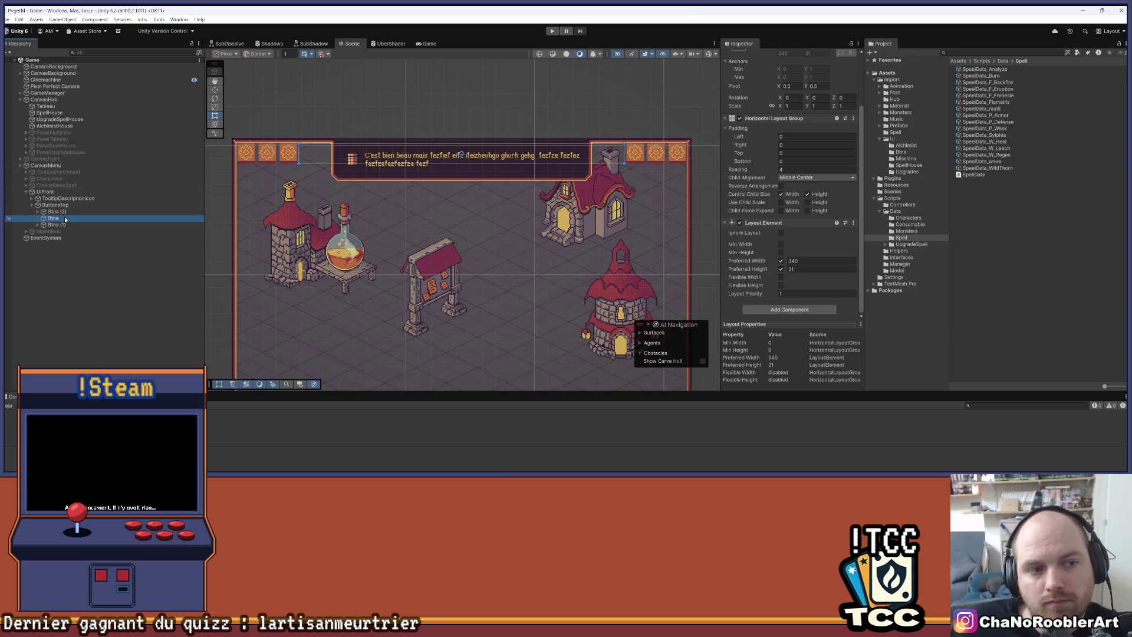
# Rename the middle Btns group to Age and Btns (2) to Btns.
pyautogui.click(89, 154)
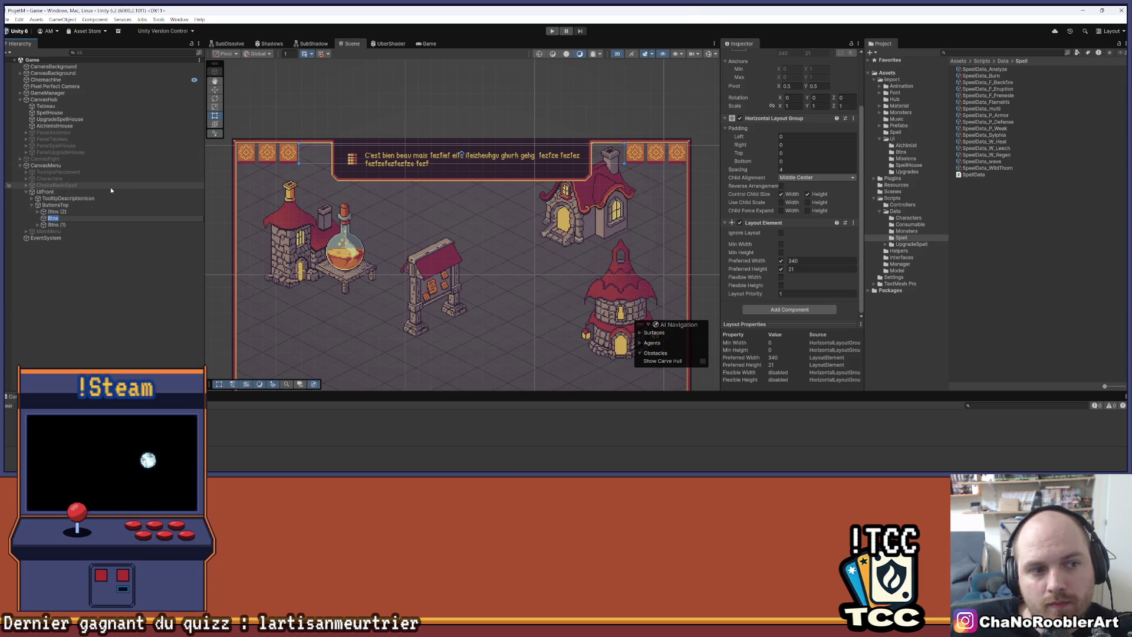
pyautogui.write('Age')
pyautogui.press('Return')
pyautogui.click(56, 212)
pyautogui.rightClick(58, 215)
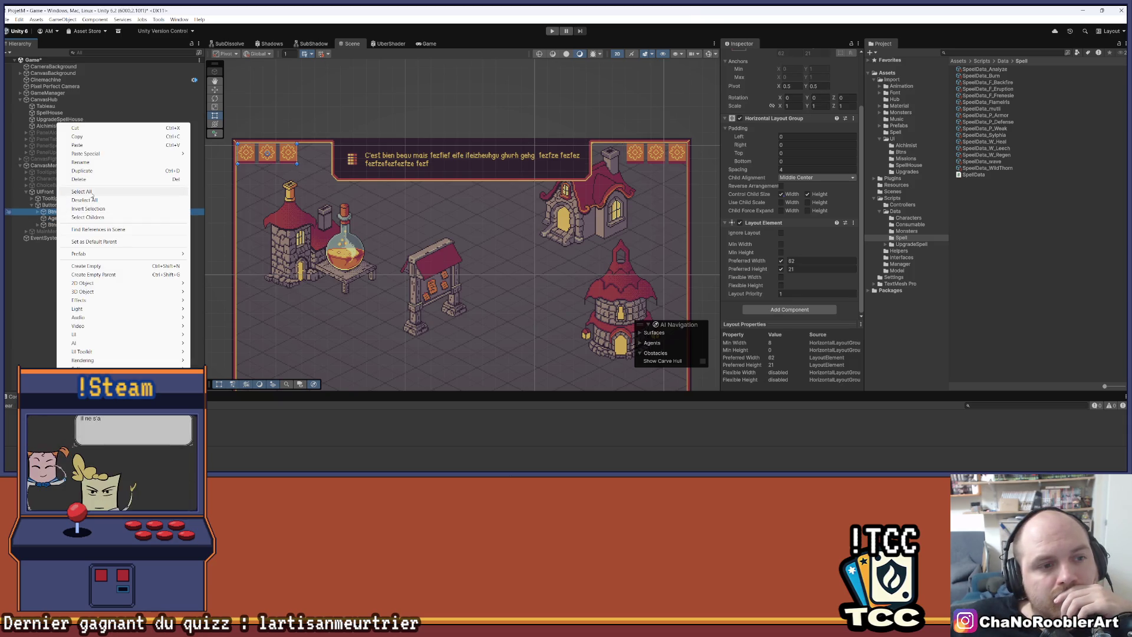
pyautogui.click(94, 167)
pyautogui.press('BackSpace')
pyautogui.press('BackSpace')
pyautogui.press('BackSpace')
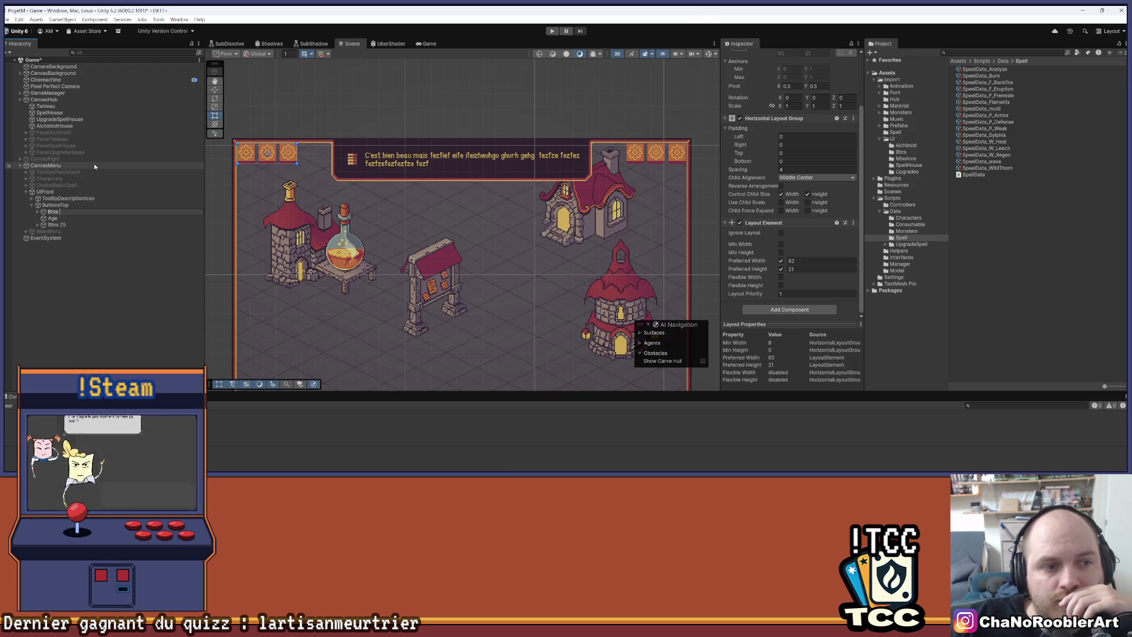
pyautogui.press('Return')
# Delete the three buttons from the left Btns group and save the scene.
pyautogui.click(38, 212)
pyautogui.click(63, 218)
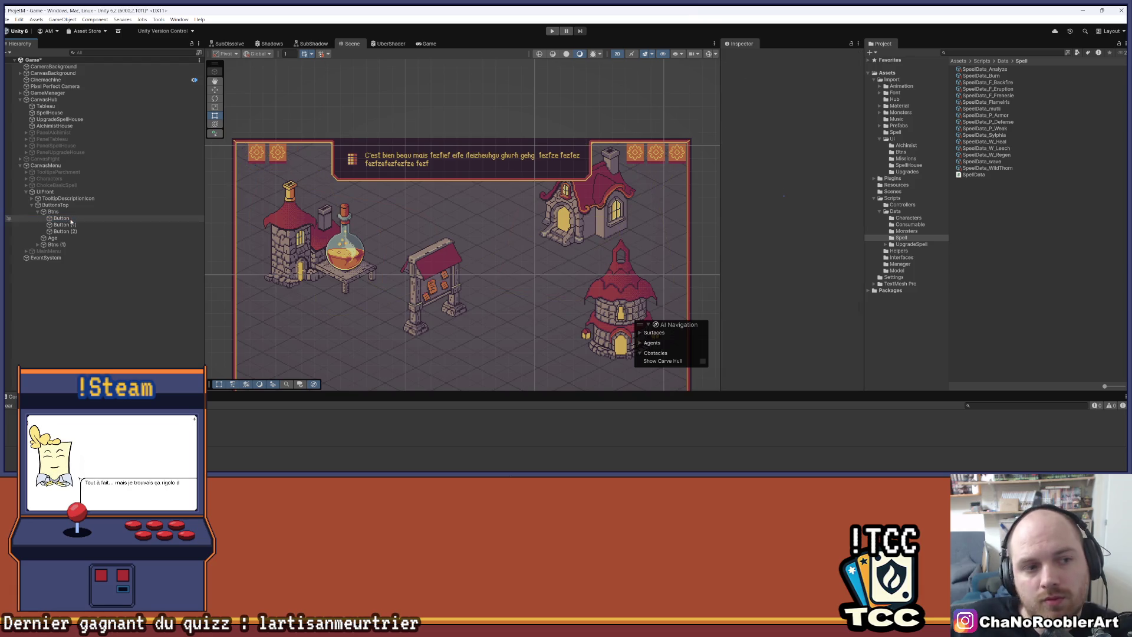
pyautogui.keyDown('shift'); pyautogui.click(65, 231); pyautogui.keyUp('shift')
pyautogui.press('Delete')
pyautogui.hotkey('ctrl', 's')
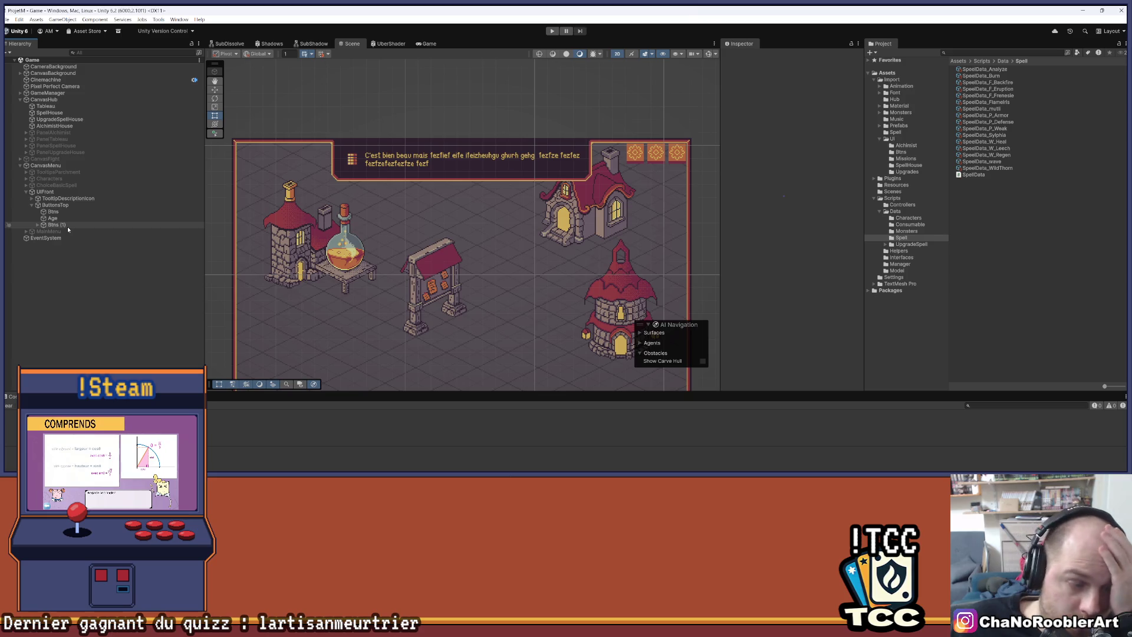
# Rename Btns (1) to Btns and save the scene.
pyautogui.rightClick(67, 227)
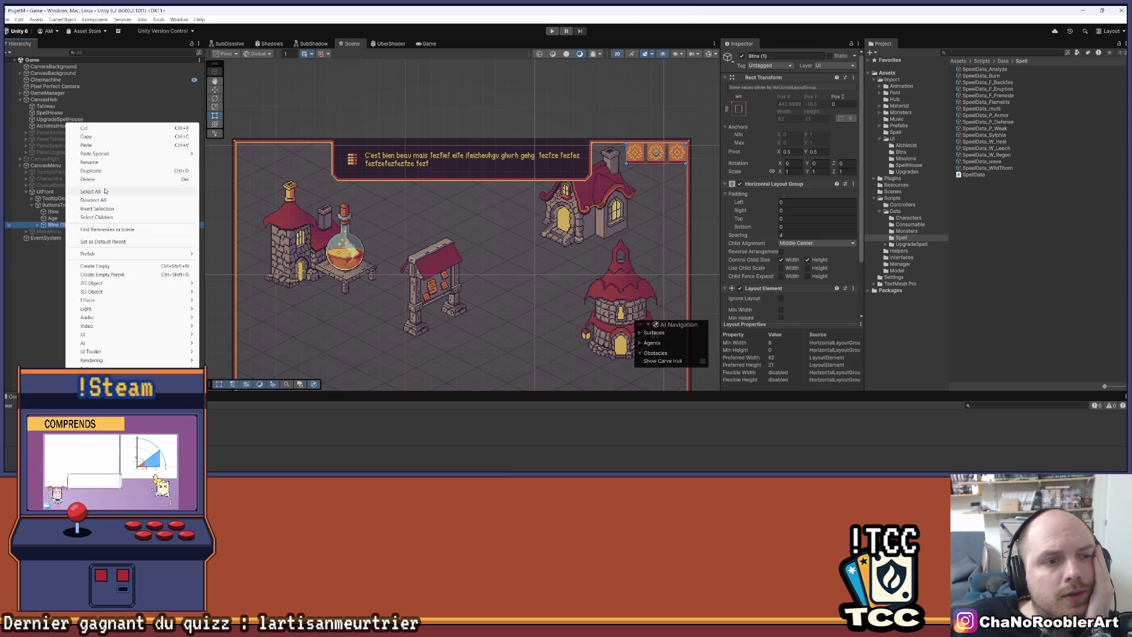
pyautogui.click(120, 163)
pyautogui.write('Btns')
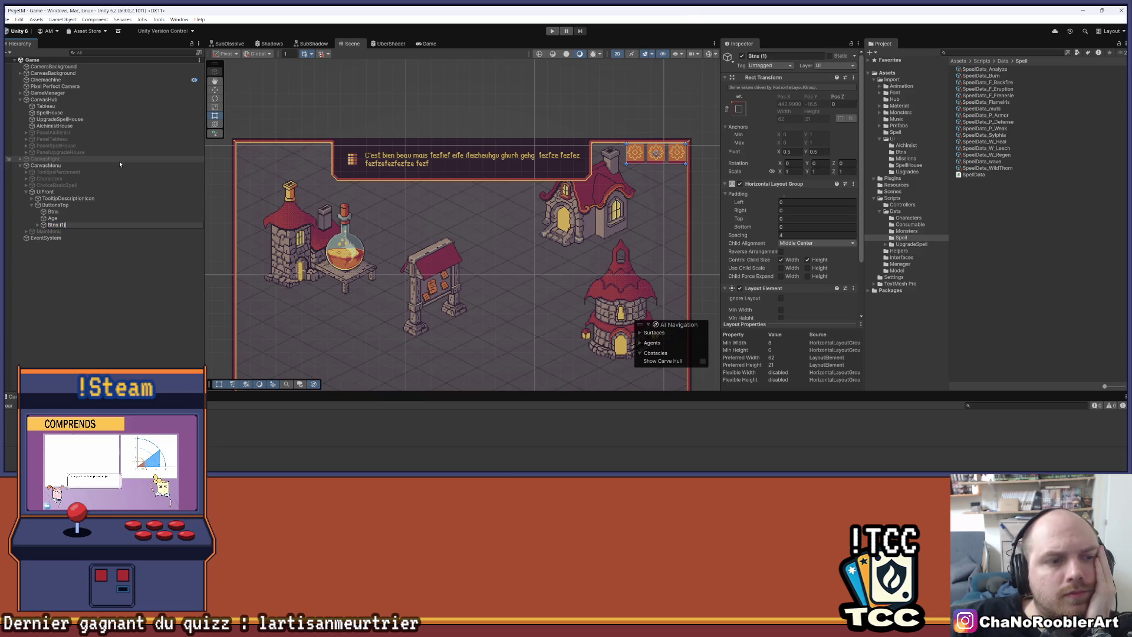
pyautogui.press('Return')
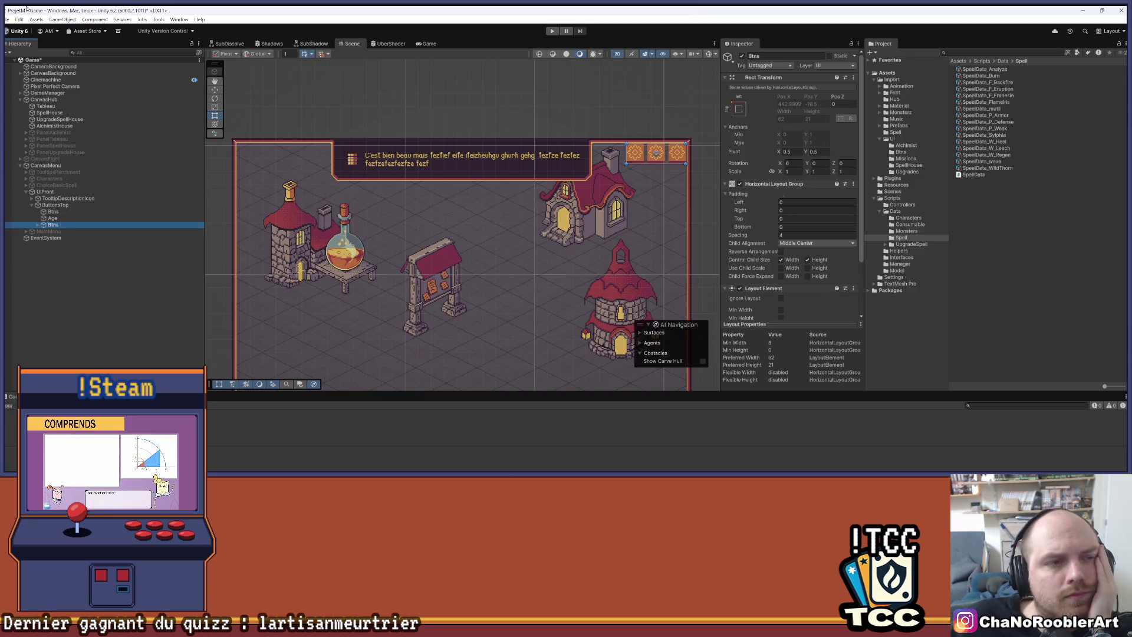
pyautogui.click(7, 20)
pyautogui.click(32, 59)
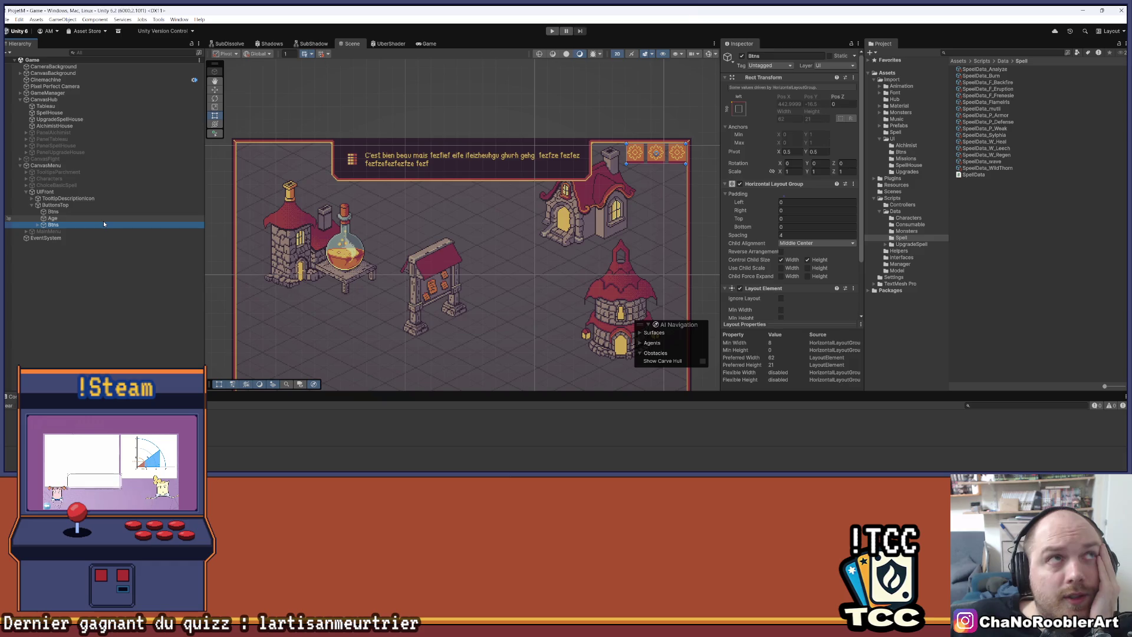
# Select Age and fold away its Horizontal Layout Group and Layout Element panels.
pyautogui.click(53, 218)
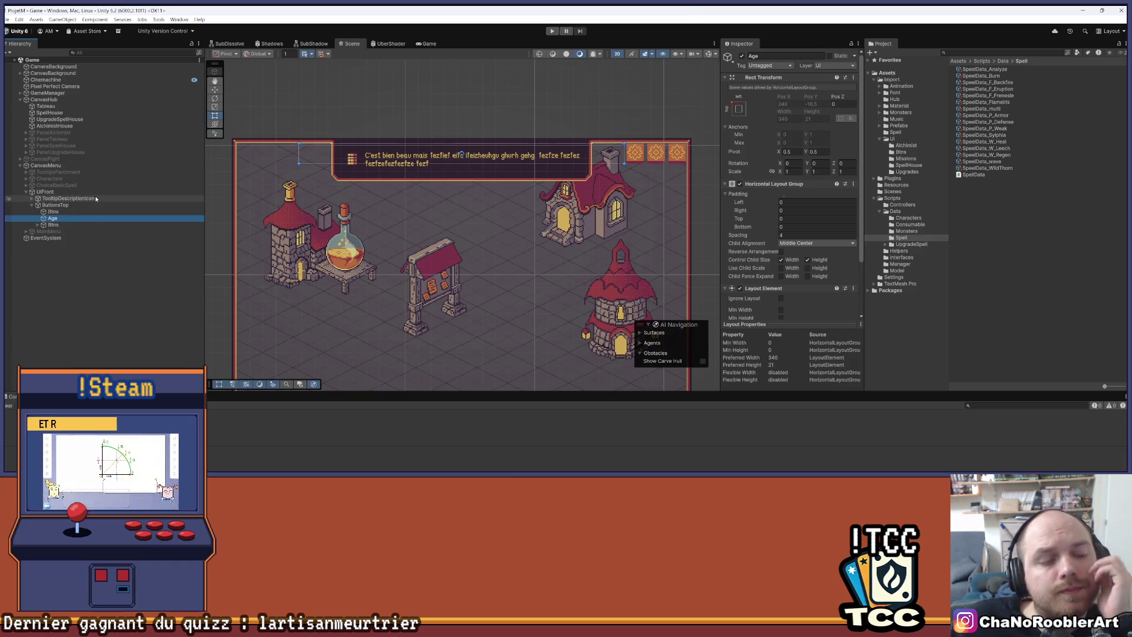
pyautogui.click(62, 213)
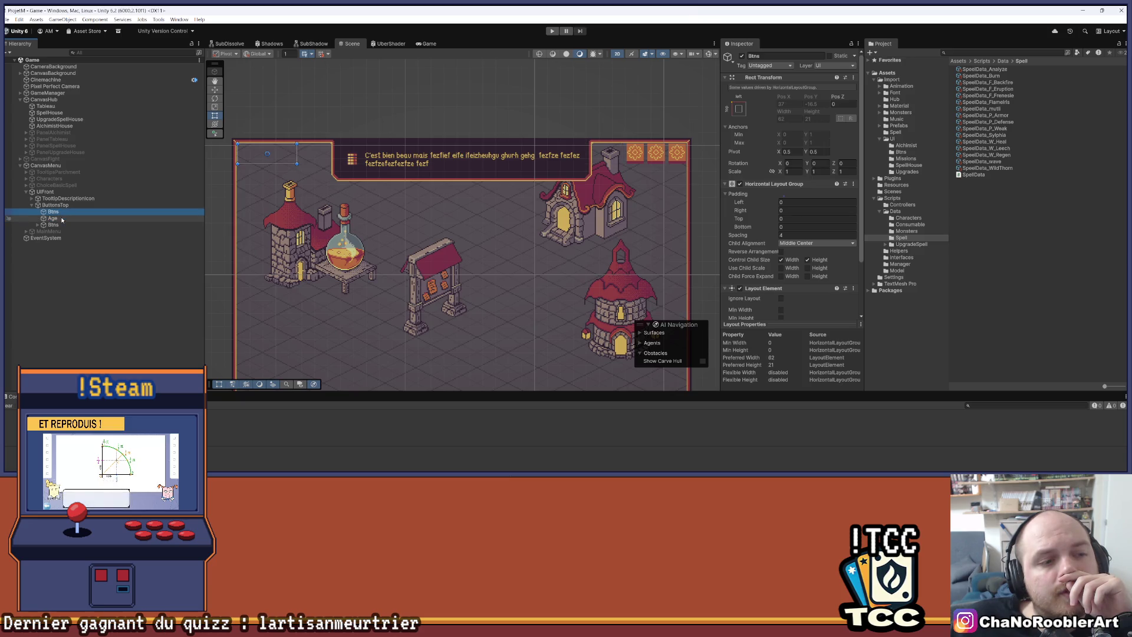
pyautogui.click(62, 219)
pyautogui.click(766, 183)
pyautogui.click(767, 193)
pyautogui.click(785, 207)
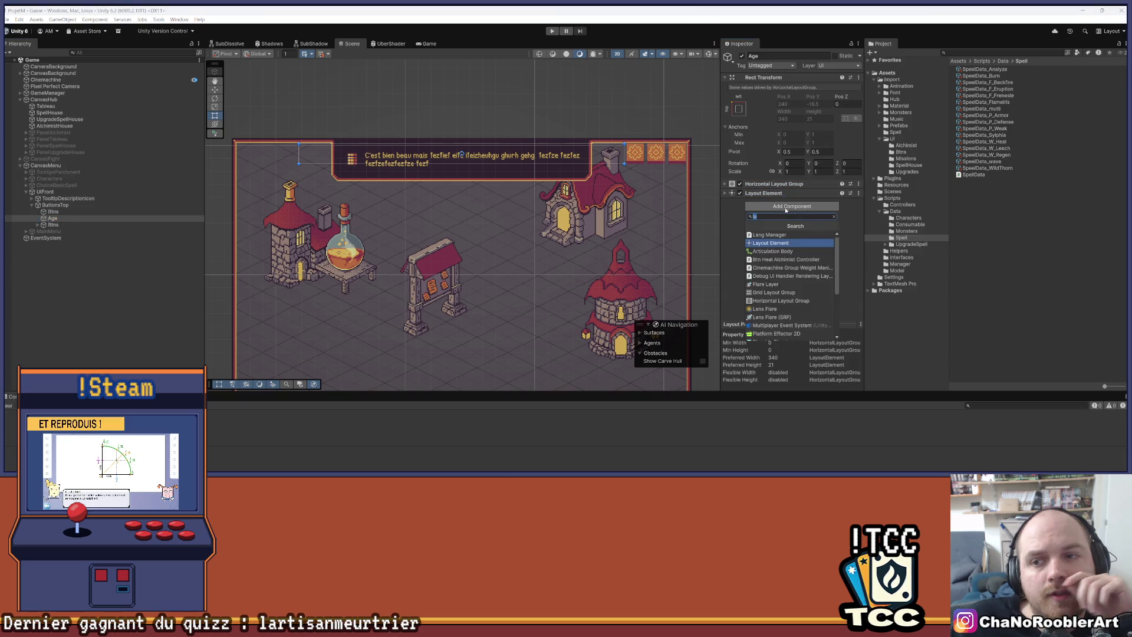
# Add a Canvas Group component to Age via 'Canv' search and save the scene.
pyautogui.write('Canv')
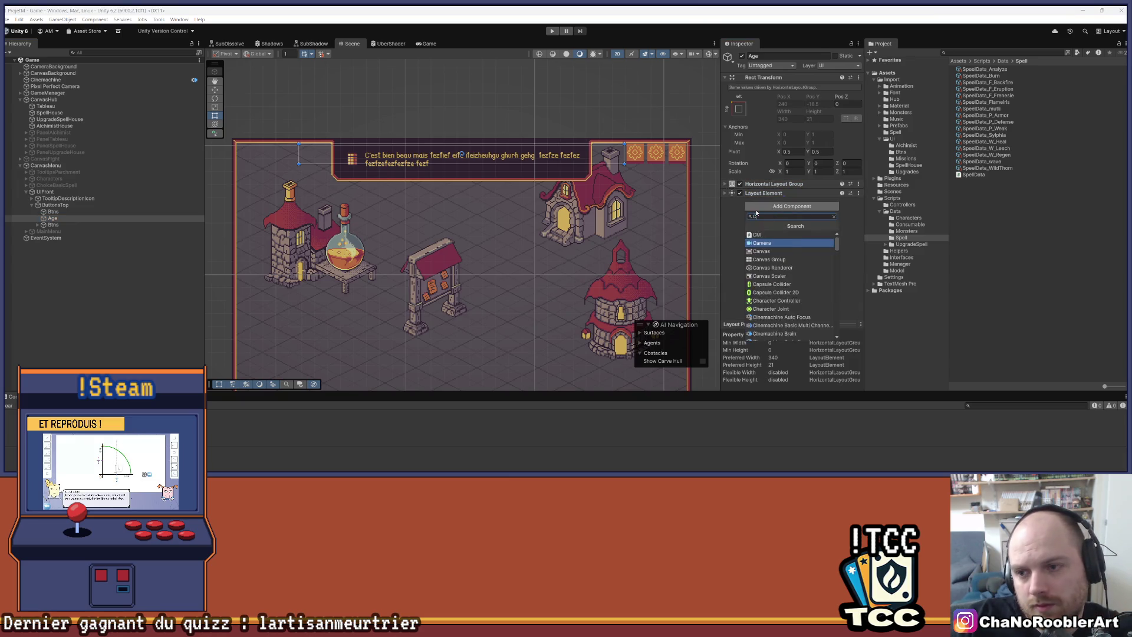
pyautogui.press('Return')
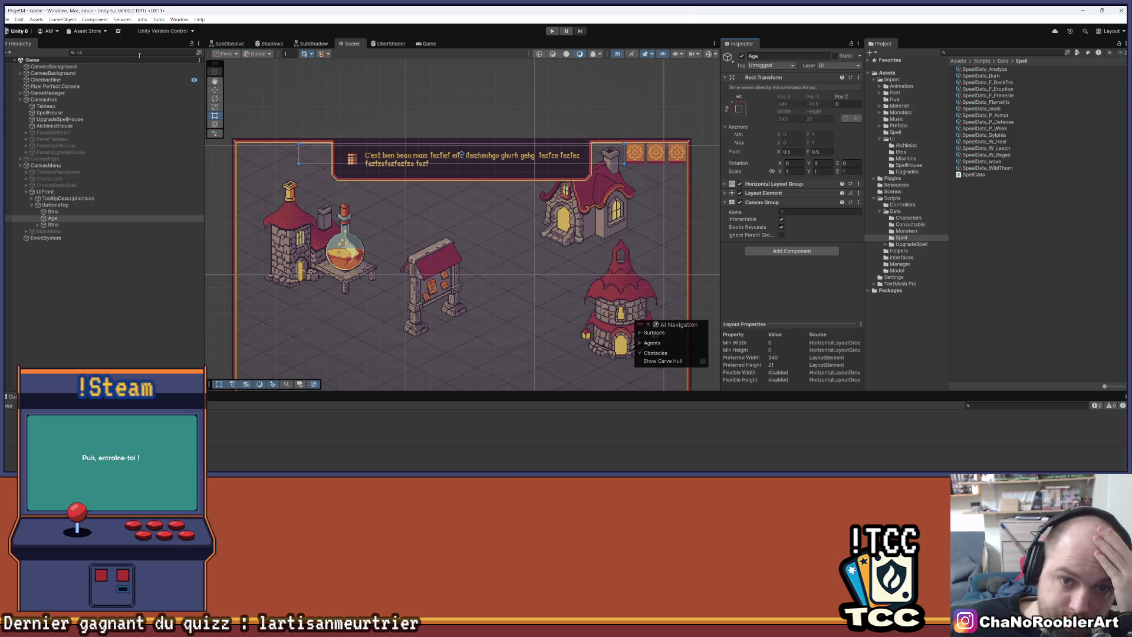
pyautogui.click(7, 19)
pyautogui.click(20, 59)
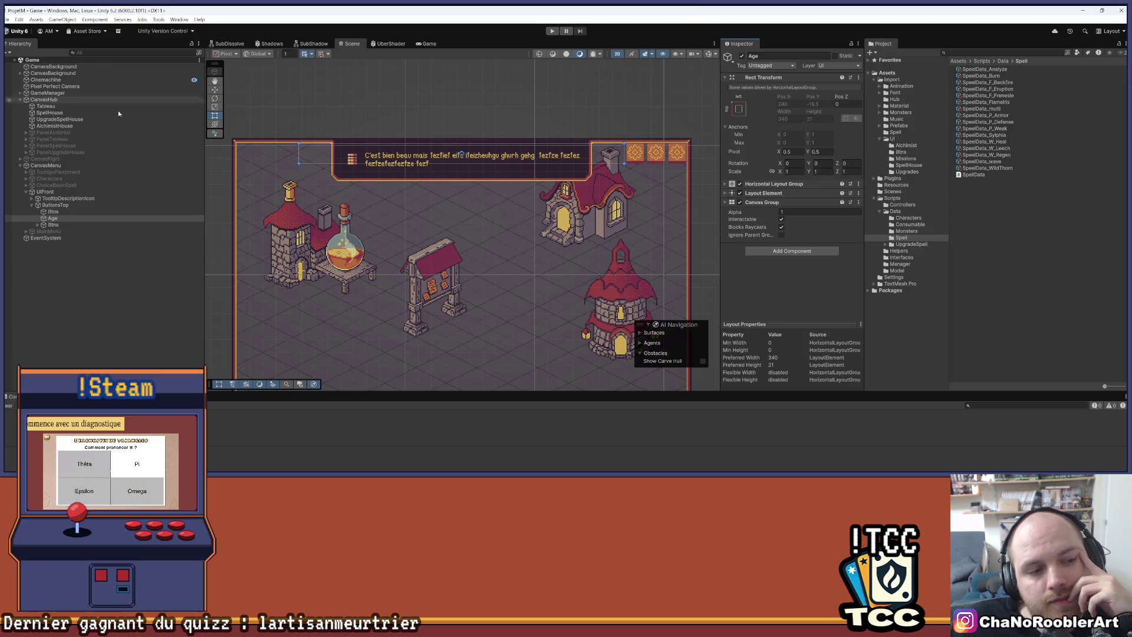
pyautogui.rightClick(54, 220)
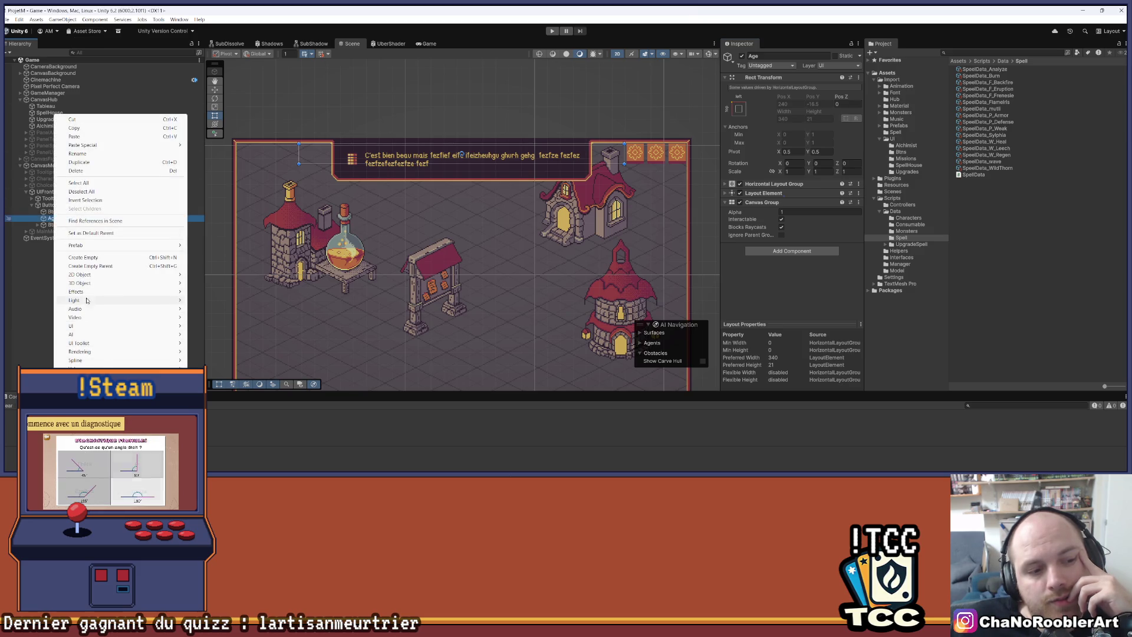
pyautogui.moveTo(73, 325)
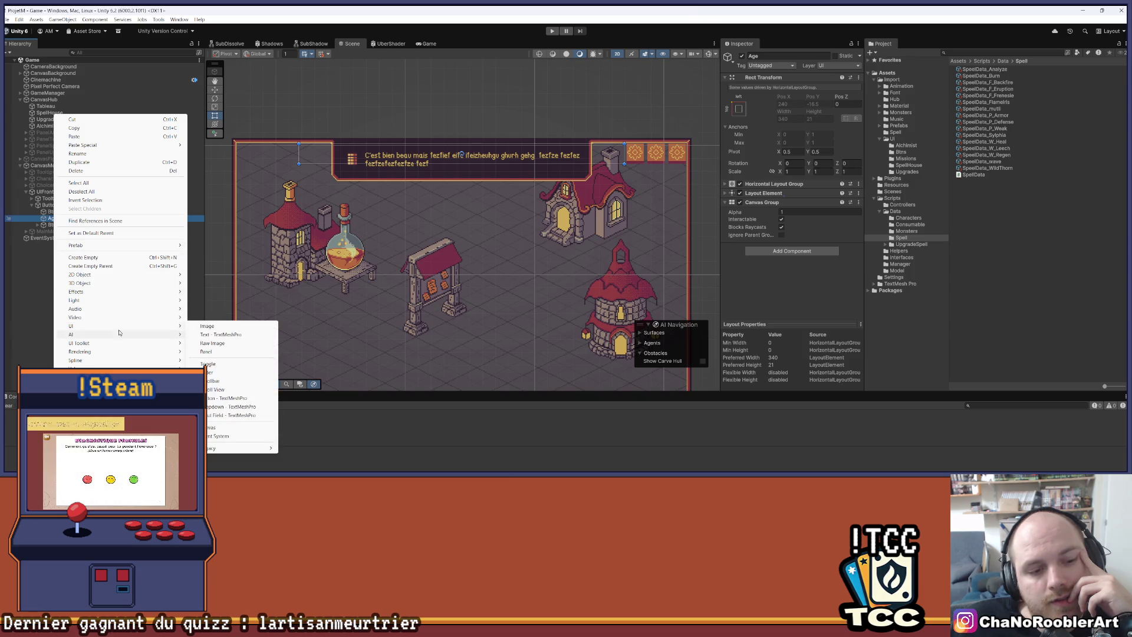
pyautogui.click(221, 334)
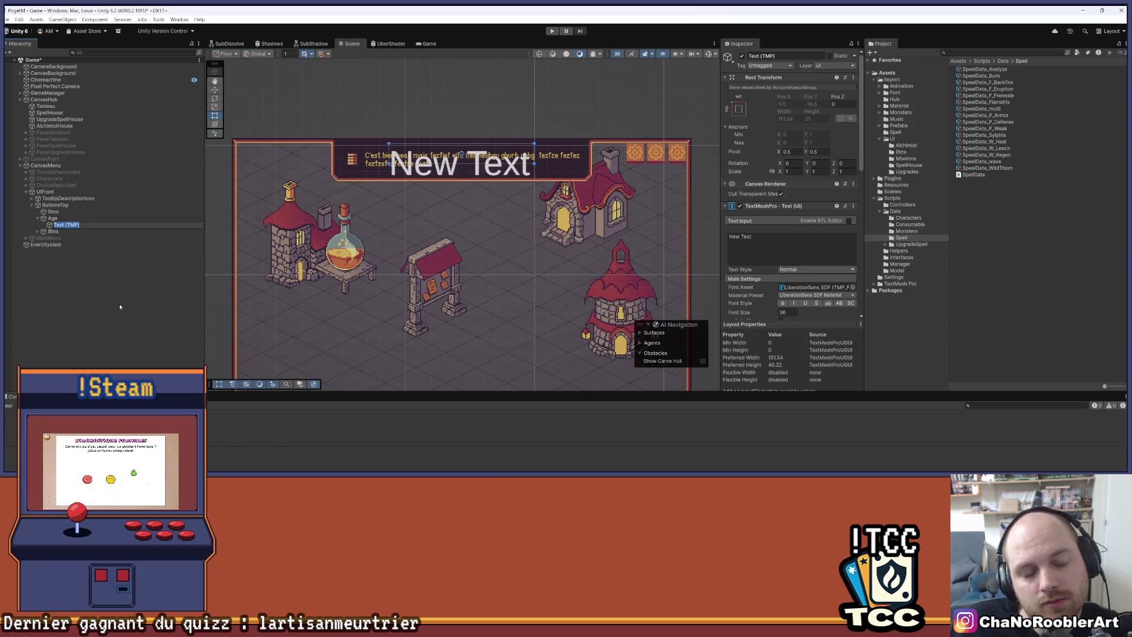
pyautogui.write('A')
pyautogui.write('ge')
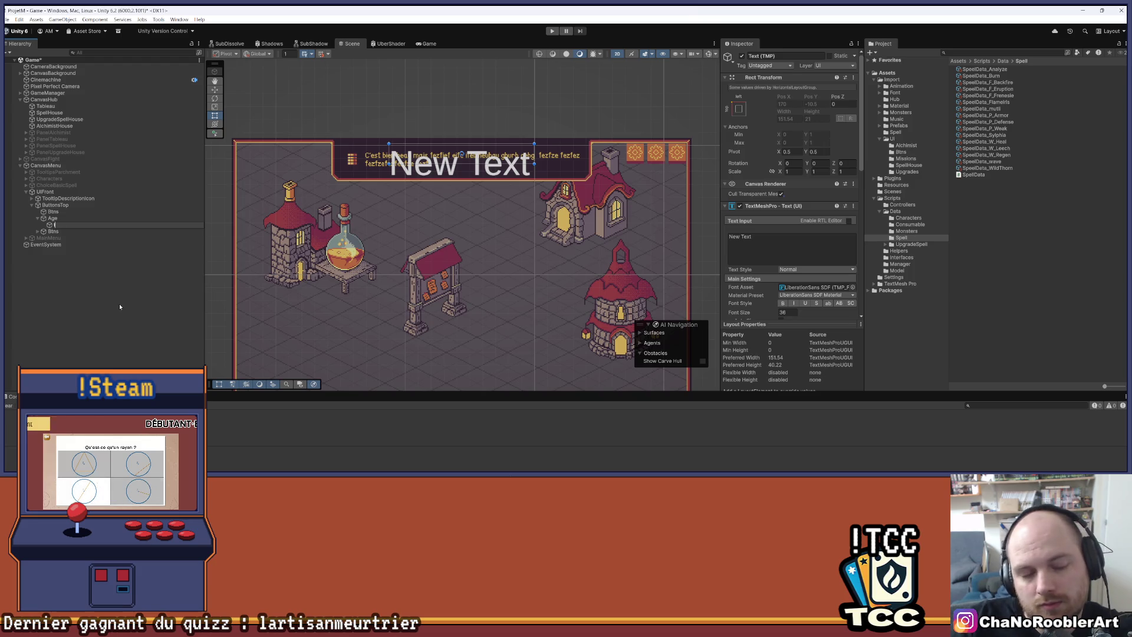
pyautogui.press('Return')
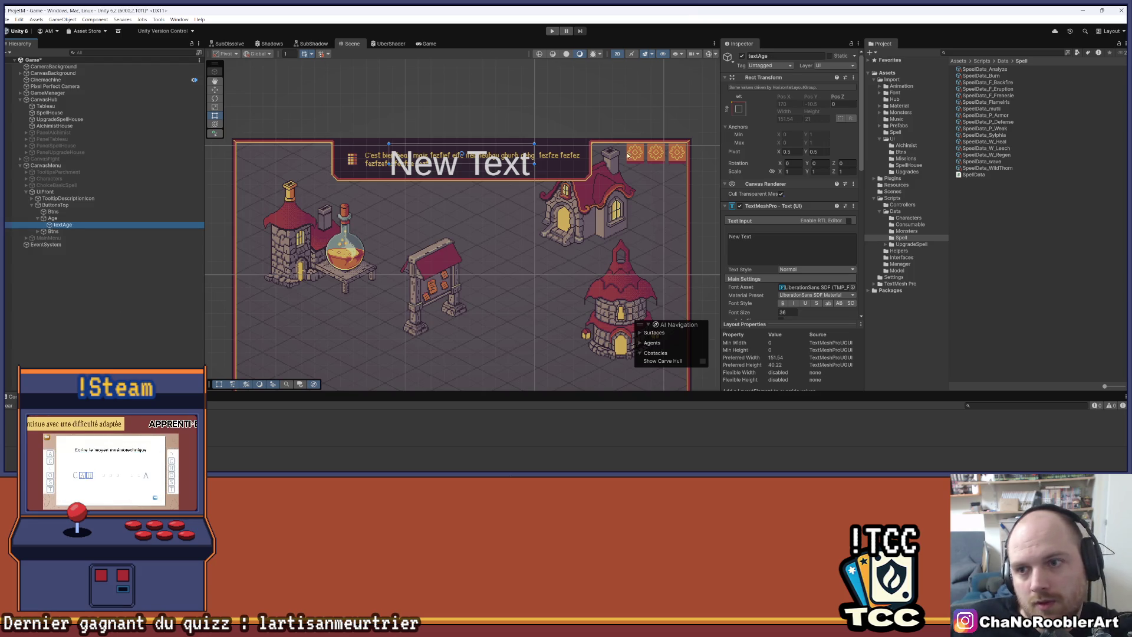
pyautogui.click(738, 109)
pyautogui.click(825, 230)
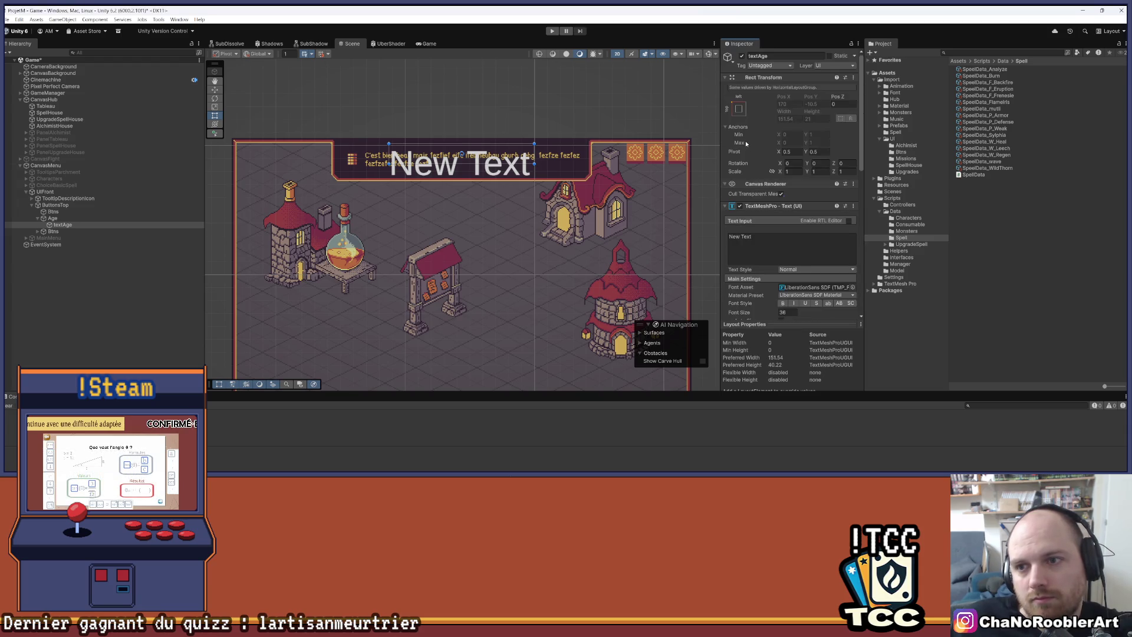
pyautogui.click(739, 109)
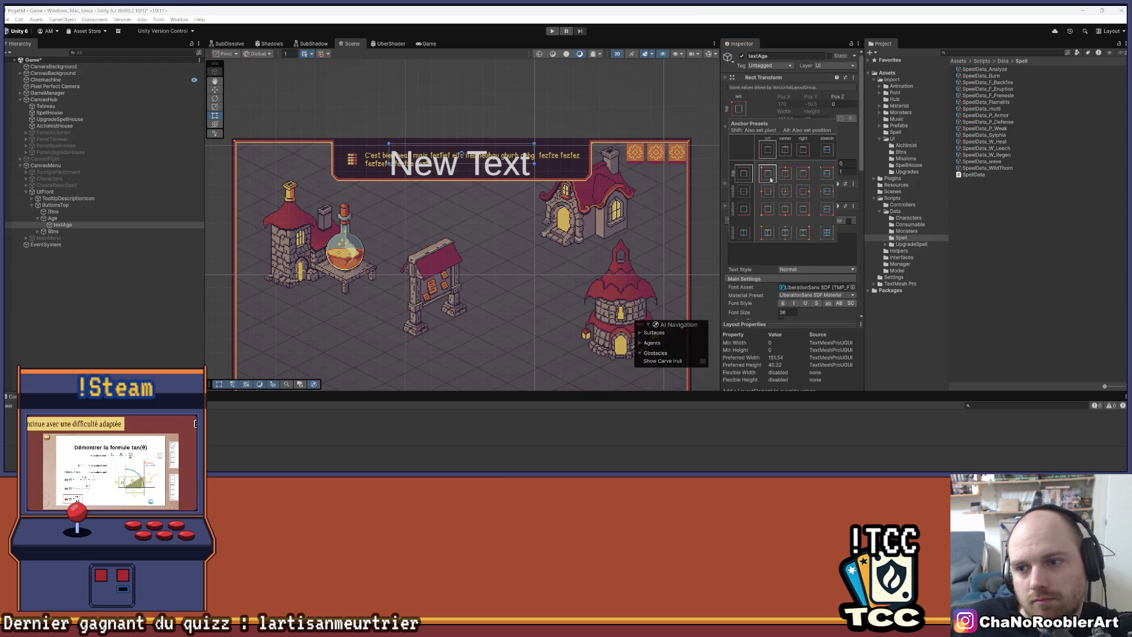
pyautogui.click(794, 202)
pyautogui.scroll(-10, 790, 200)
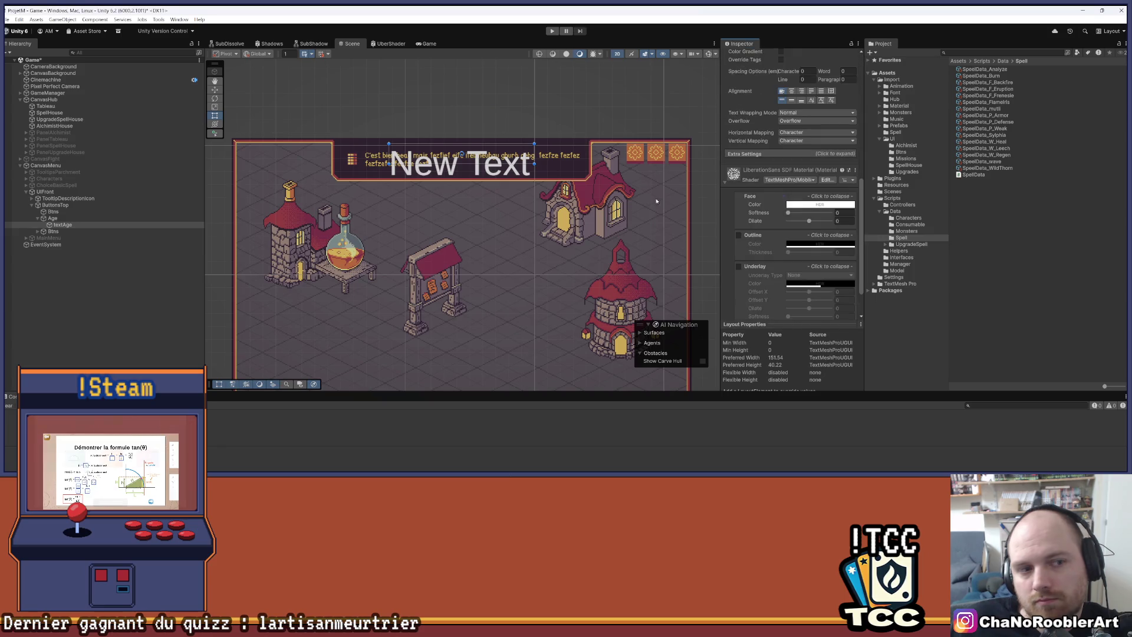
pyautogui.click(52, 219)
pyautogui.click(62, 224)
pyautogui.scroll(-4, 793, 260)
pyautogui.scroll(4, 793, 260)
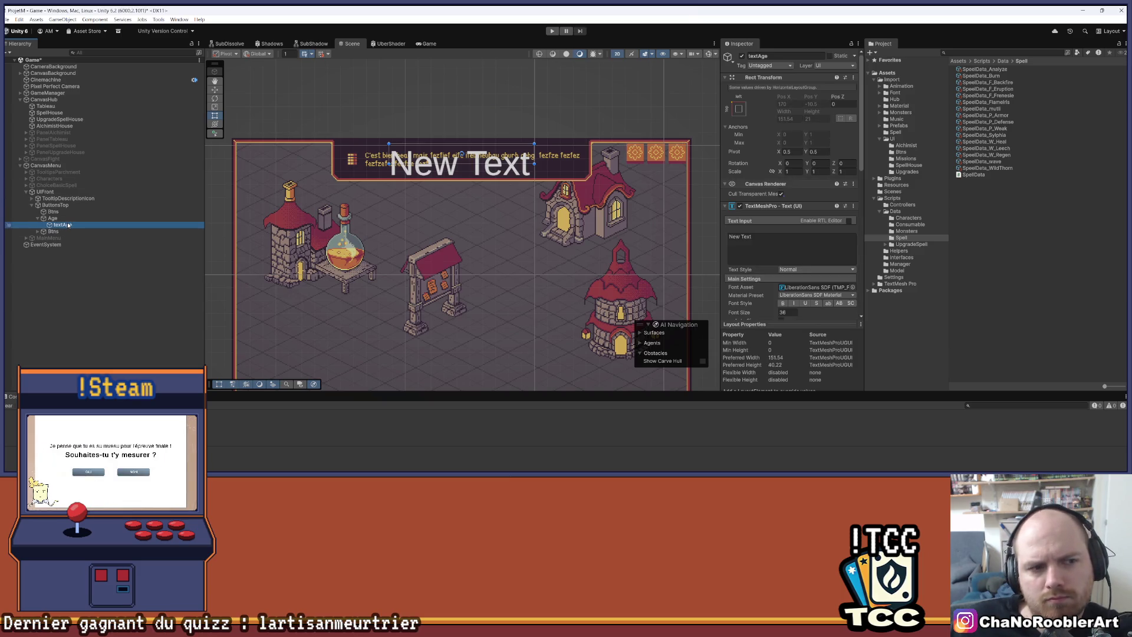
pyautogui.press('Delete')
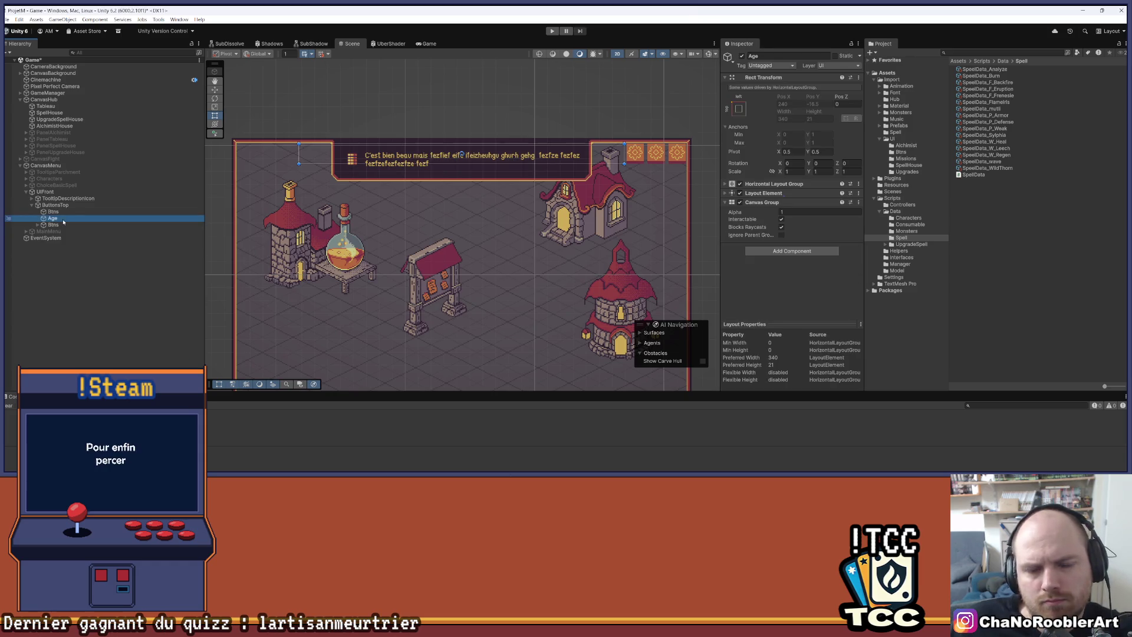
# Create an empty child under Age named TextAge and select it.
pyautogui.rightClick(63, 222)
pyautogui.click(97, 258)
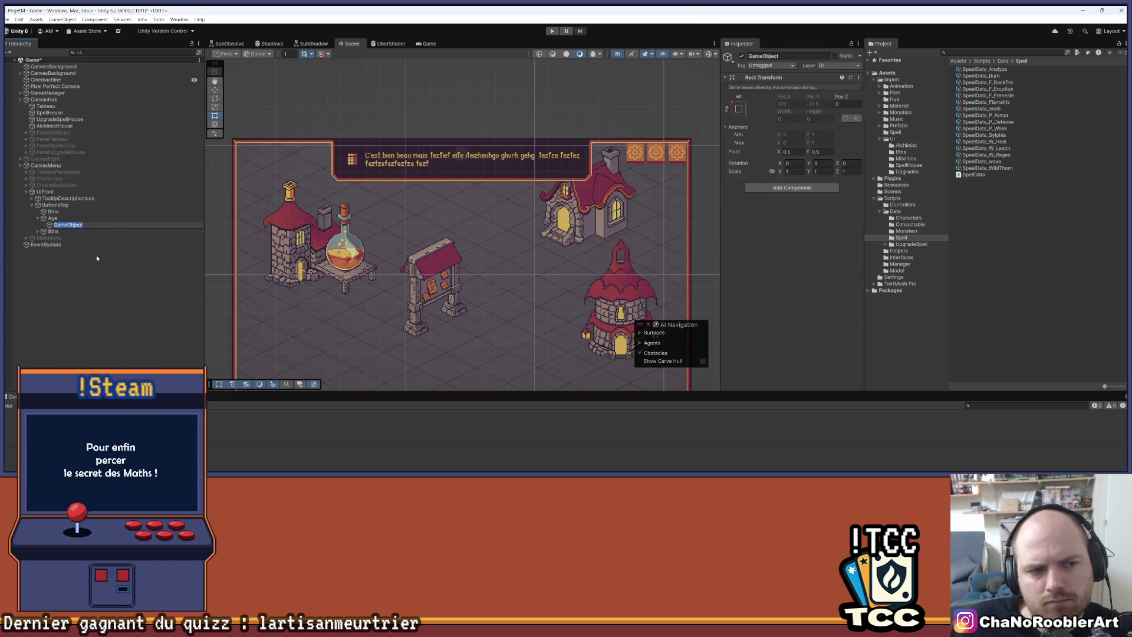
pyautogui.write('Text')
pyautogui.write('AN')
pyautogui.press('Return')
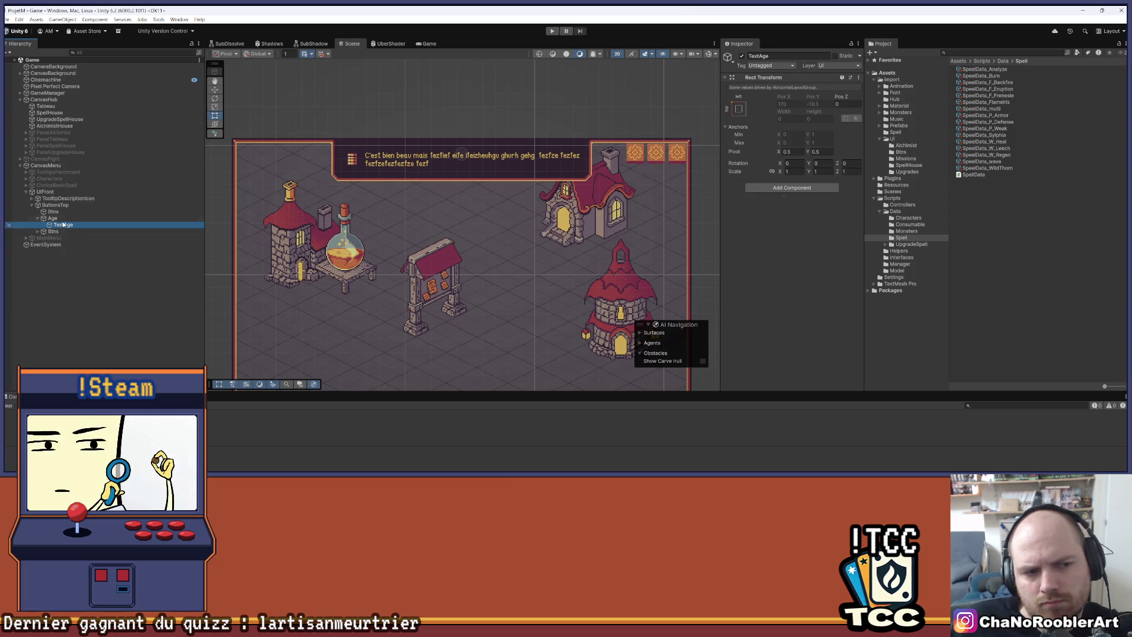
pyautogui.click(52, 218)
pyautogui.click(63, 225)
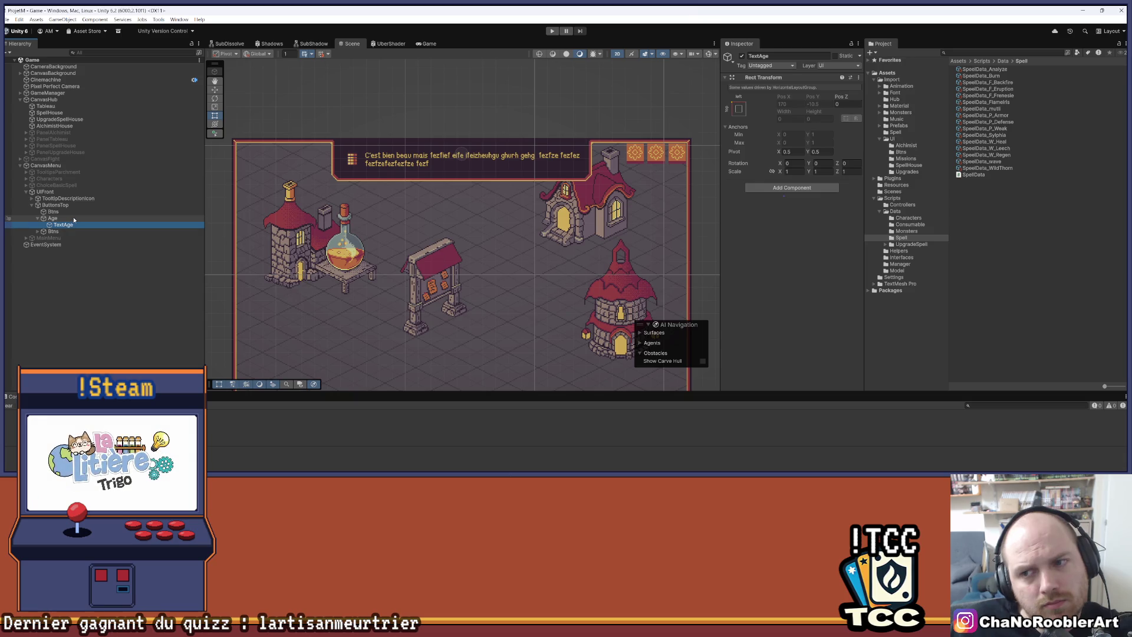
# Add a Layout Element component to TextAge and expand its settings.
pyautogui.click(792, 187)
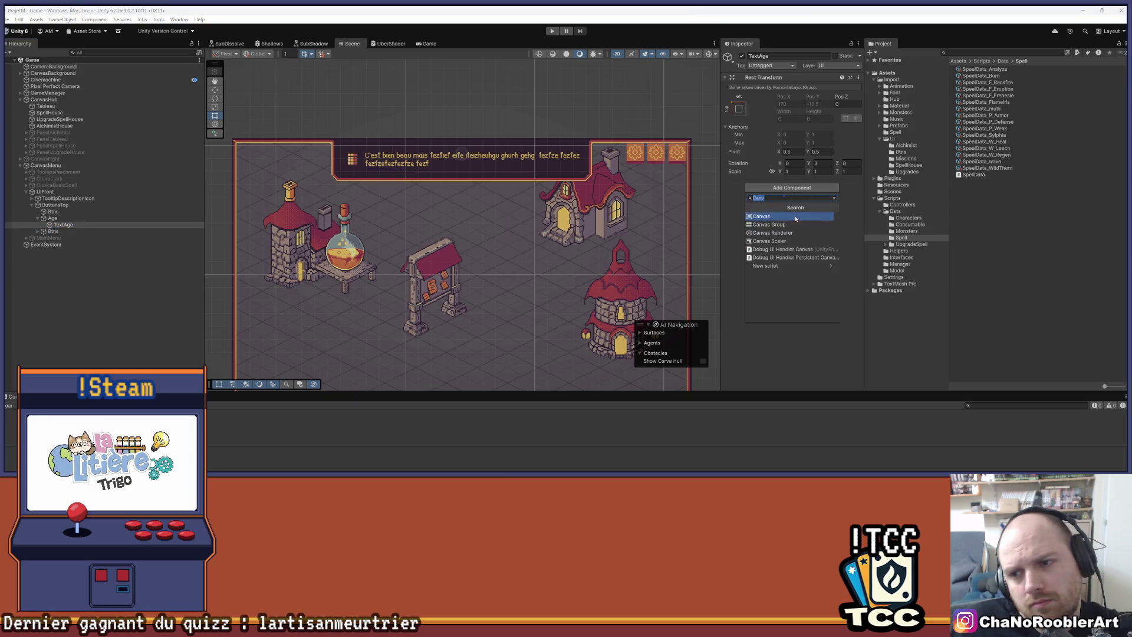
pyautogui.write('layout')
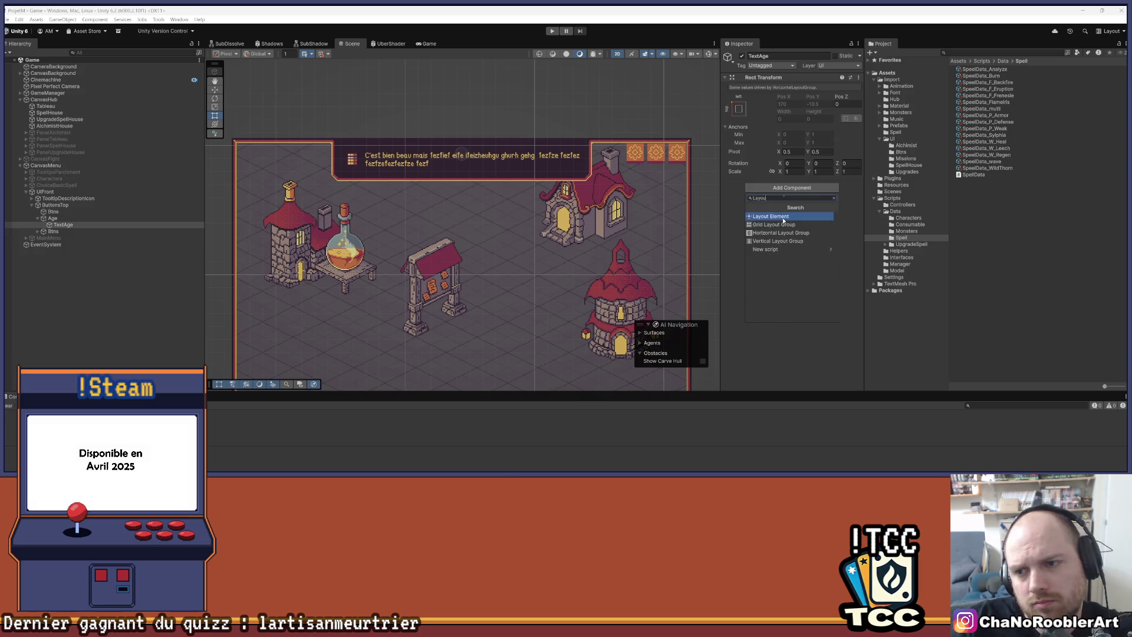
pyautogui.press('Return')
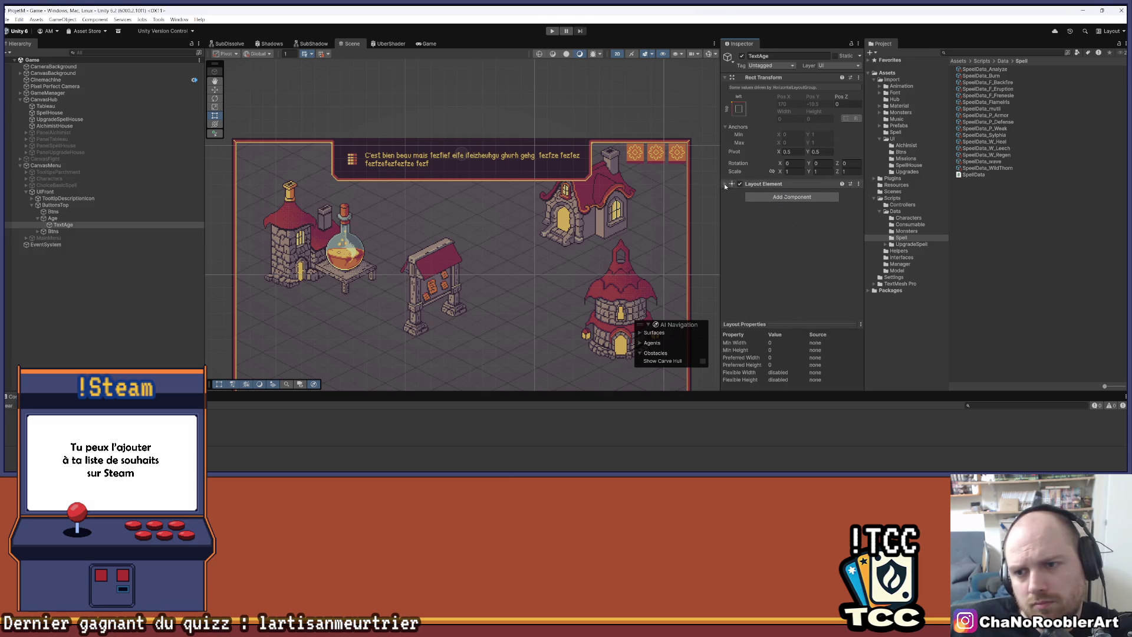
pyautogui.click(763, 183)
# Enable Preferred Width 340 and Preferred Height 27, leaving both Flexible options unticked.
pyautogui.click(781, 230)
pyautogui.click(781, 222)
pyautogui.click(781, 222)
pyautogui.click(781, 230)
pyautogui.click(781, 238)
pyautogui.click(781, 247)
pyautogui.click(781, 229)
pyautogui.click(781, 222)
pyautogui.click(781, 238)
pyautogui.click(781, 247)
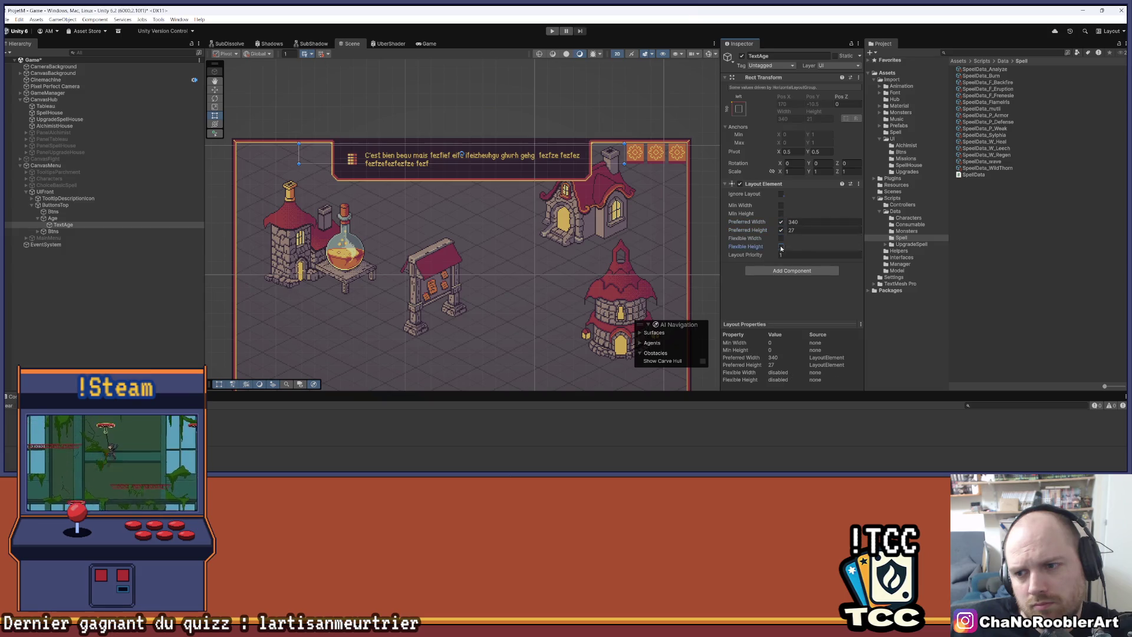
pyautogui.rightClick(75, 225)
# Add a Text - TextMeshPro child under TextAge with stretch anchors.
pyautogui.moveTo(109, 344)
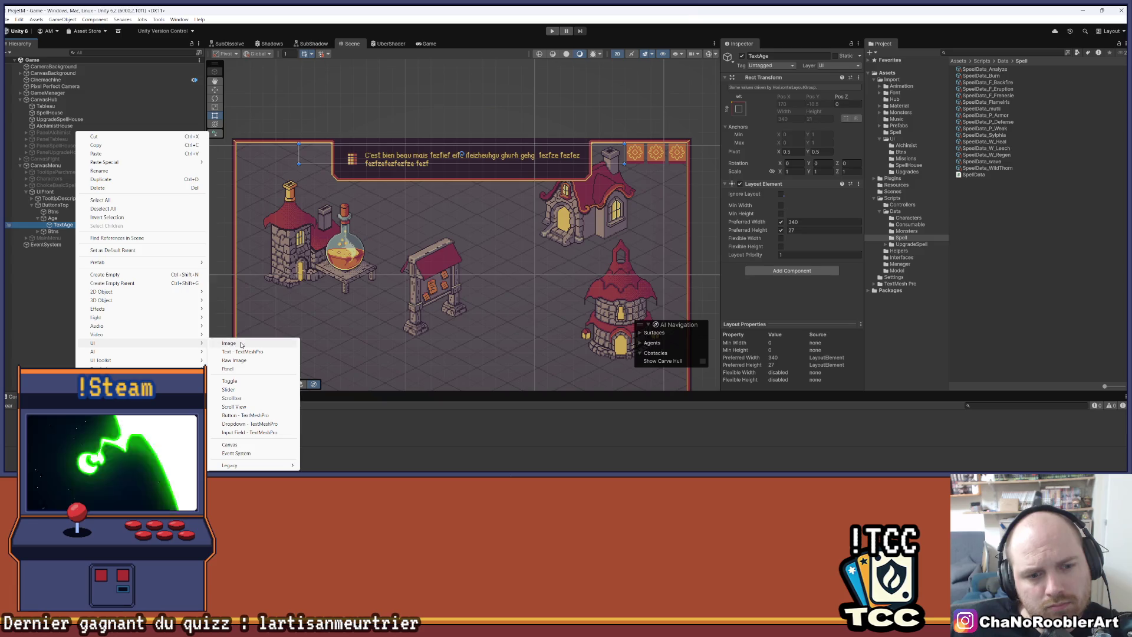
pyautogui.click(243, 351)
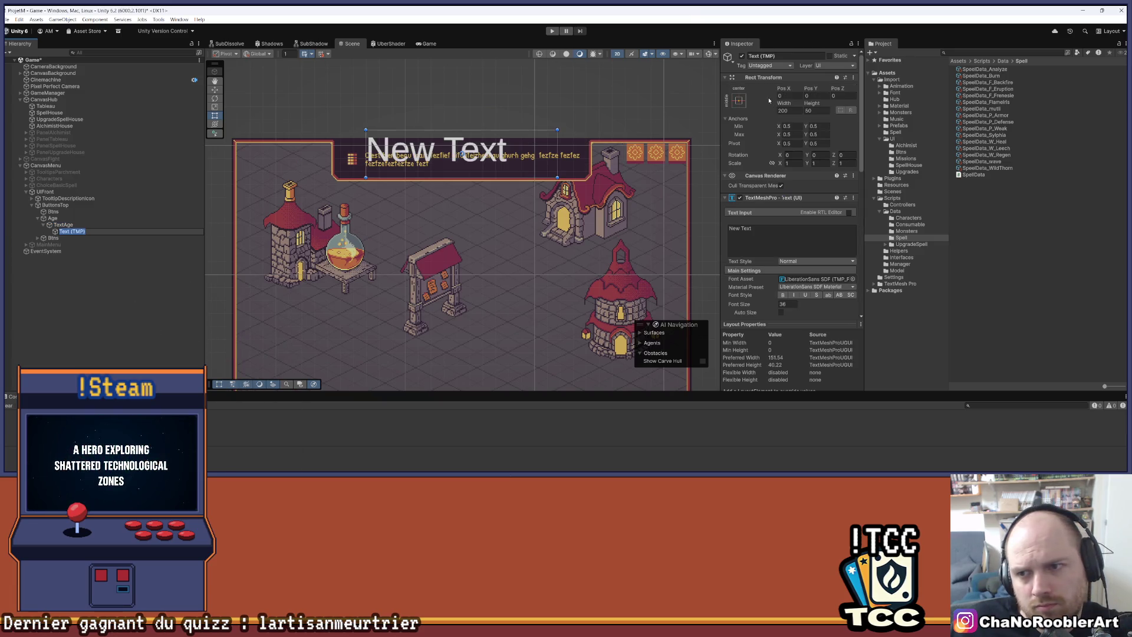
pyautogui.click(738, 100)
pyautogui.click(825, 226)
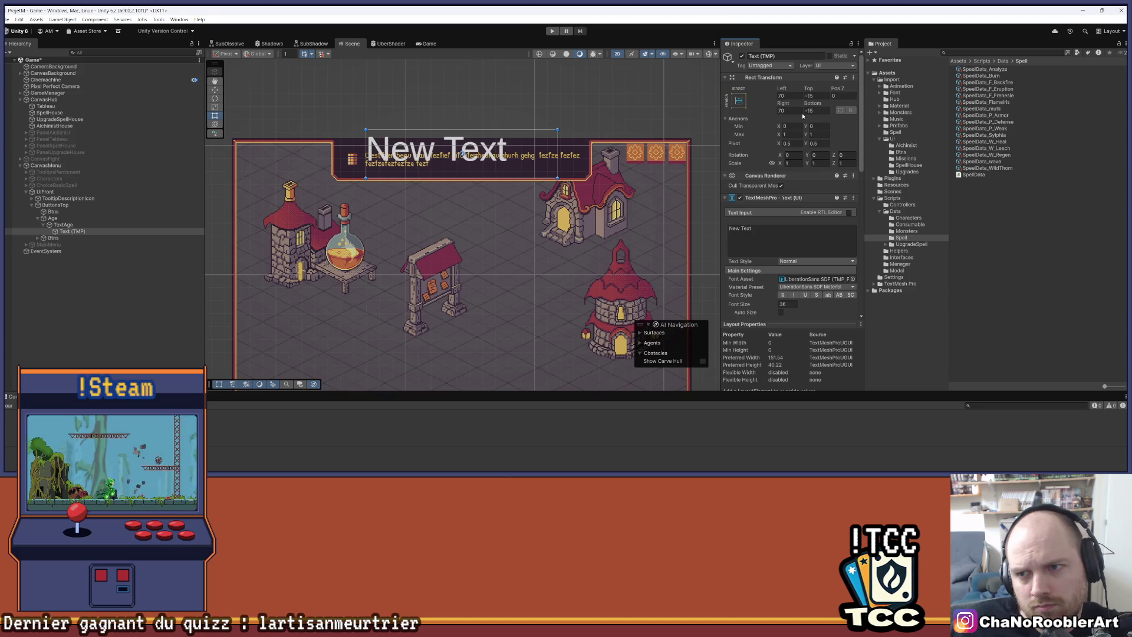
# Set all four offsets of the new text to 0 and its content to '10'.
pyautogui.doubleClick(787, 96)
pyautogui.write('0')
pyautogui.press('Tab')
pyautogui.write('0')
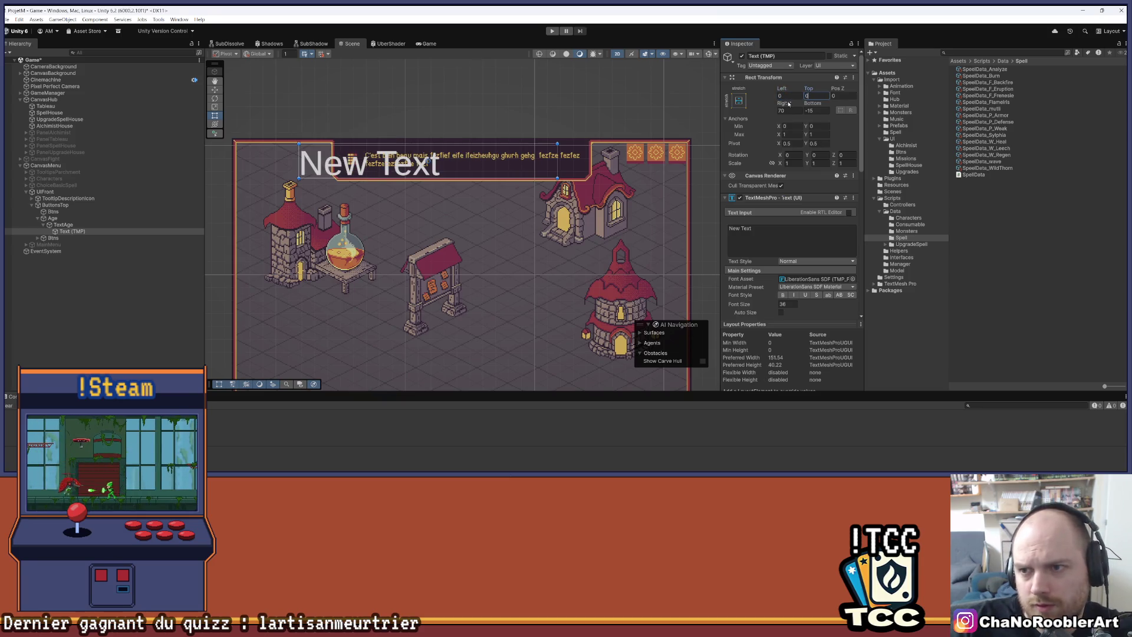
pyautogui.press('Tab')
pyautogui.press('Tab')
pyautogui.write('0')
pyautogui.press('Tab')
pyautogui.write('0')
pyautogui.click(766, 231)
pyautogui.write('10')
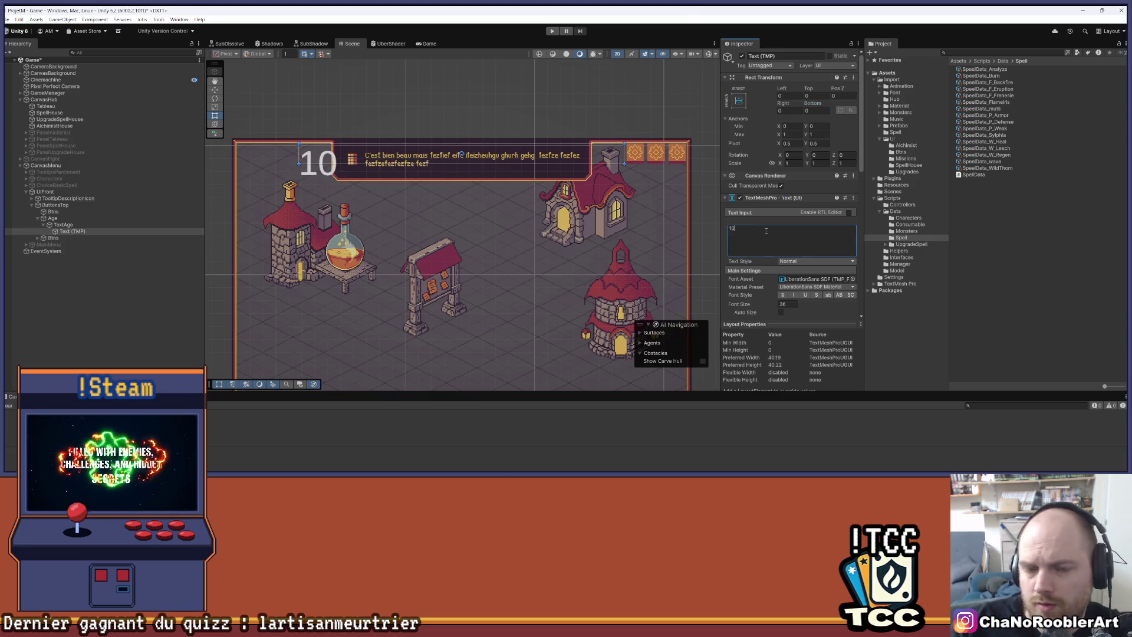
# Frame the label in the Scene view and read the tooltip Text's orange colour value.
pyautogui.scroll(-3, 847, 232)
pyautogui.press('f')
pyautogui.click(462, 124)
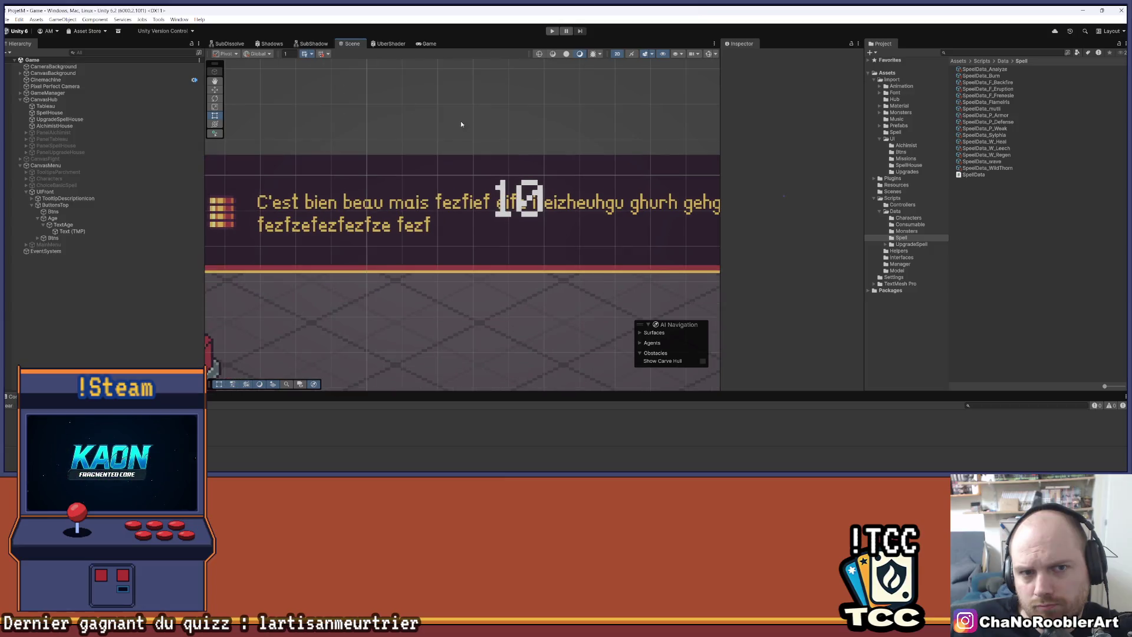
pyautogui.moveTo(319, 124); pyautogui.dragTo(434, 118)
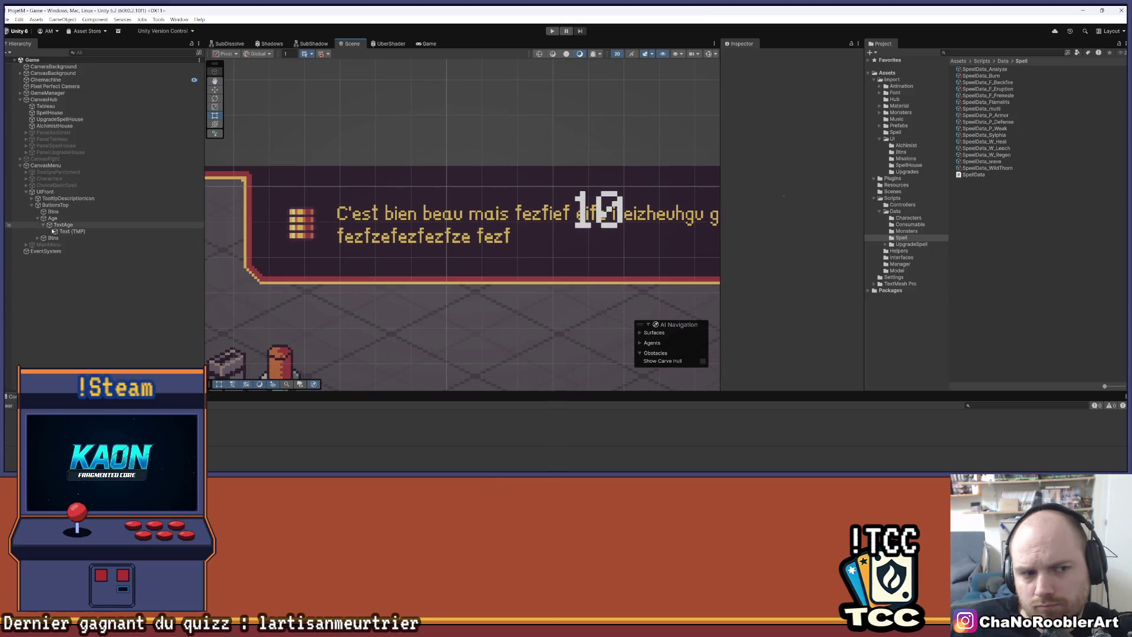
pyautogui.click(58, 198)
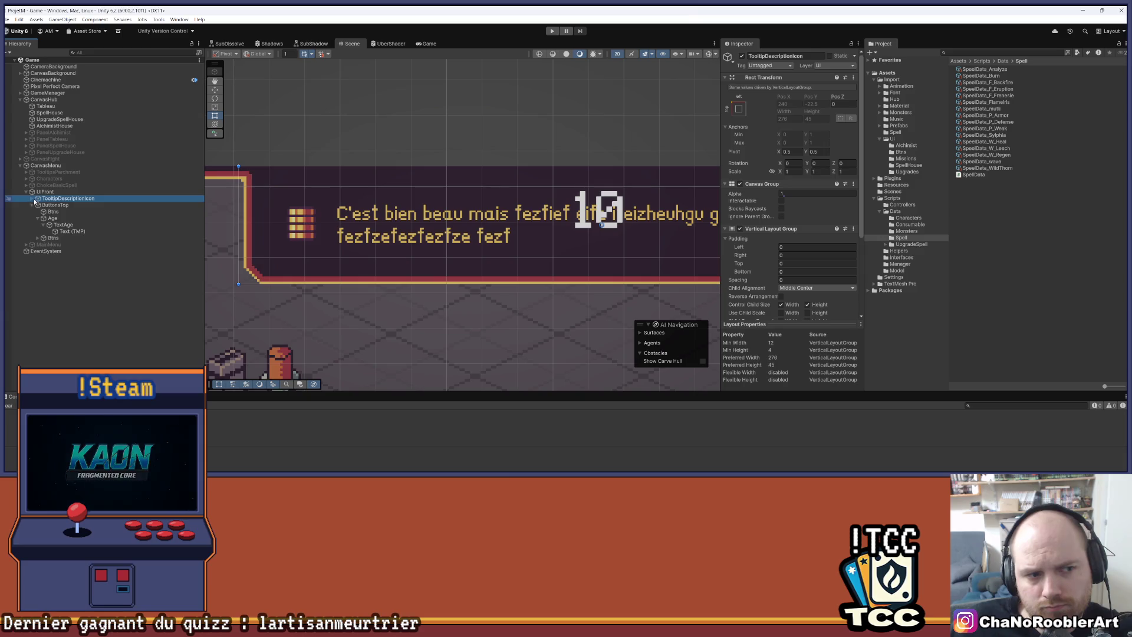
pyautogui.click(31, 199)
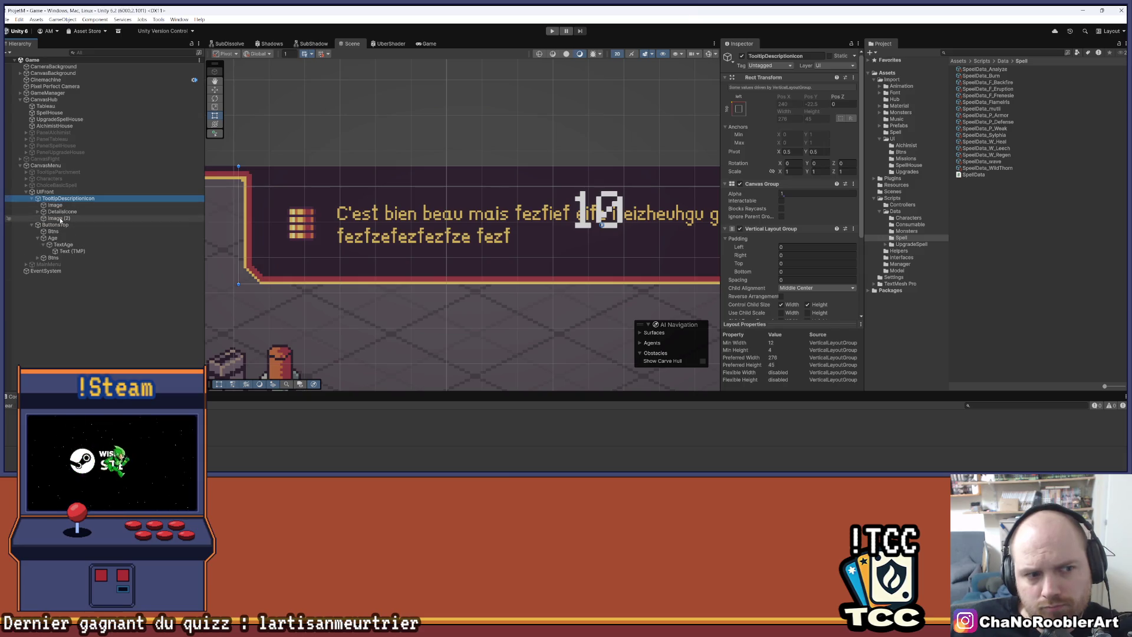
pyautogui.click(88, 219)
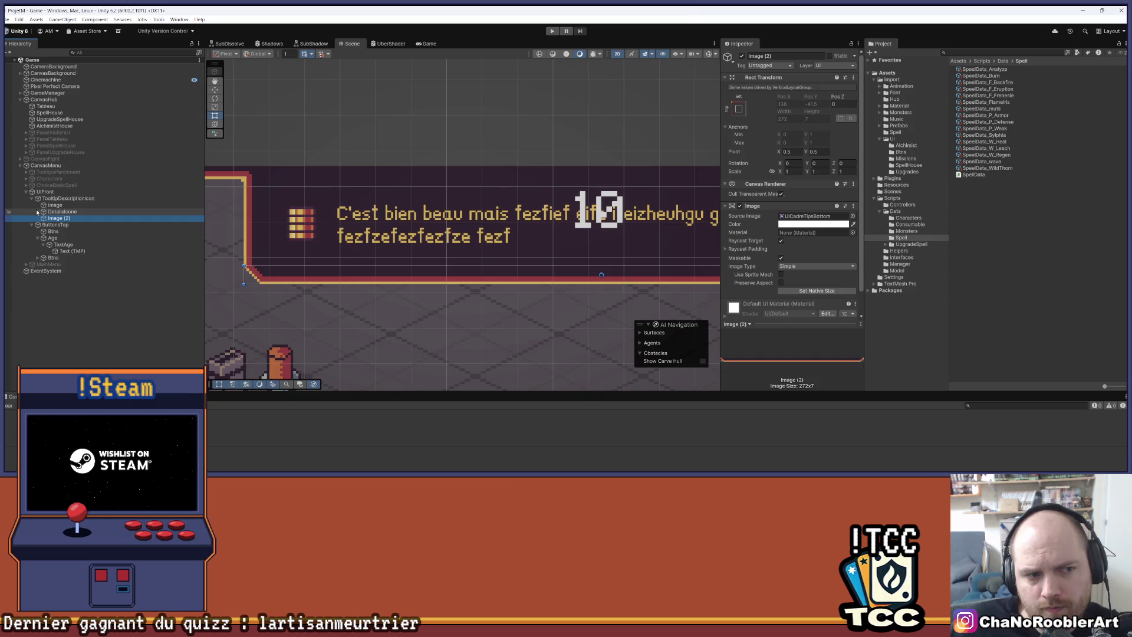
pyautogui.click(36, 212)
pyautogui.click(48, 219)
pyautogui.click(44, 225)
pyautogui.click(71, 231)
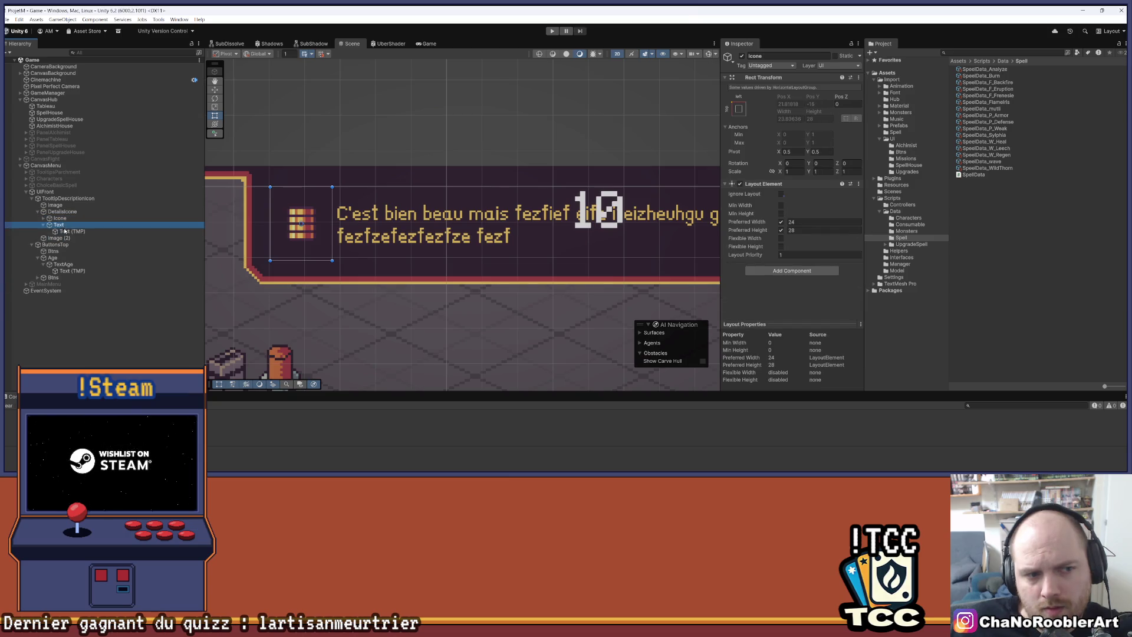
pyautogui.scroll(-5, 790, 224)
pyautogui.click(847, 178)
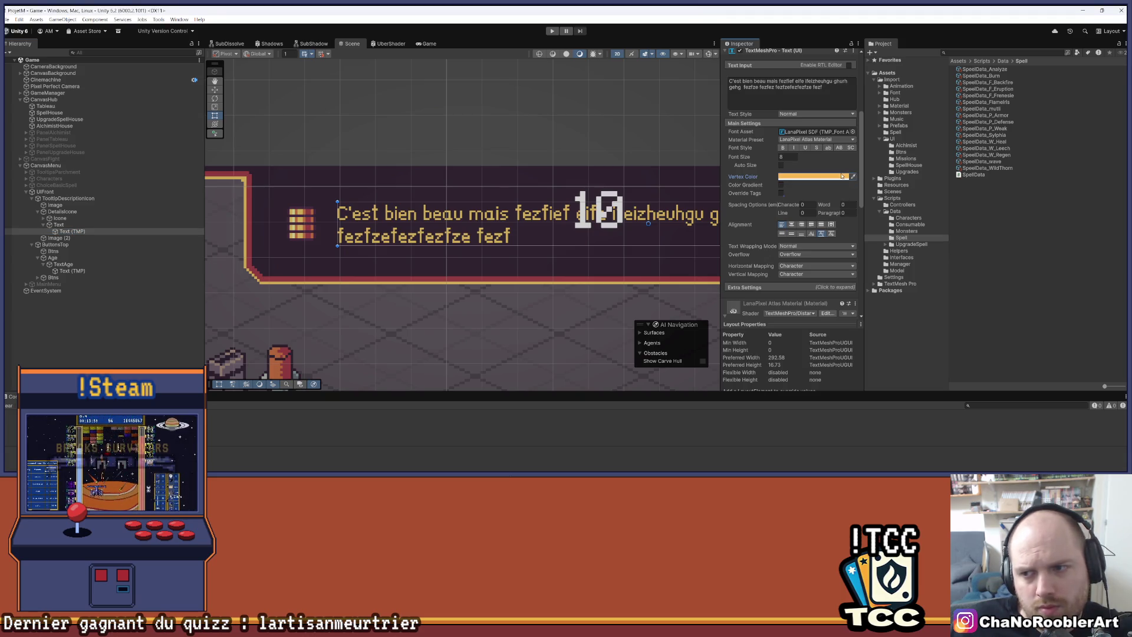
pyautogui.click(813, 177)
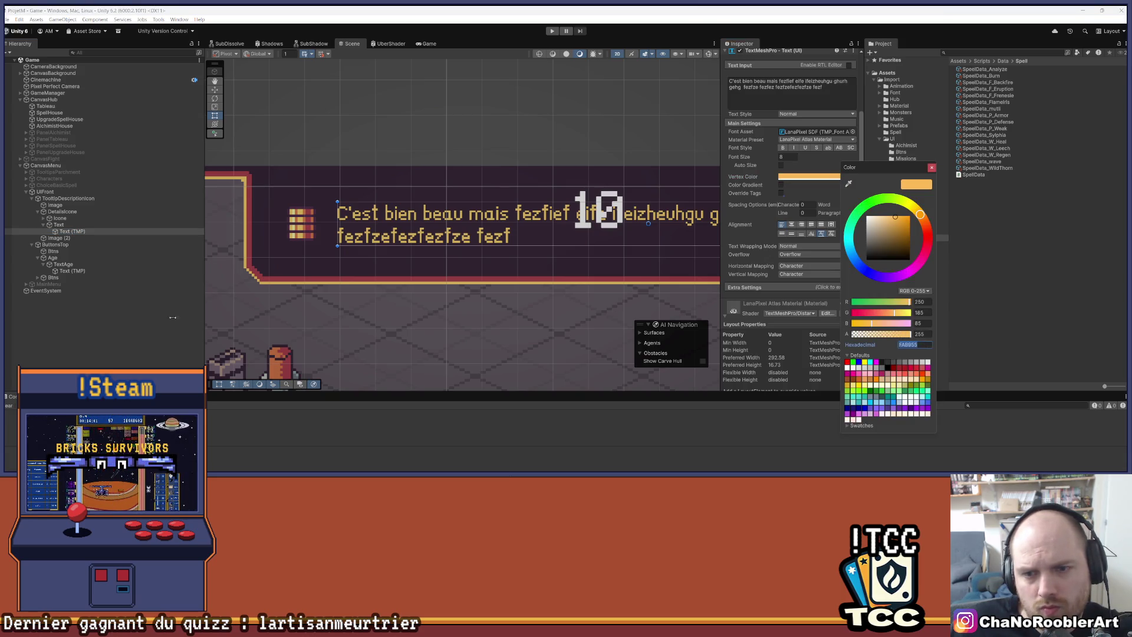
# Set the '10' label's Vertex Color to the tooltip orange FAB955.
pyautogui.click(70, 270)
pyautogui.scroll(-3, 848, 193)
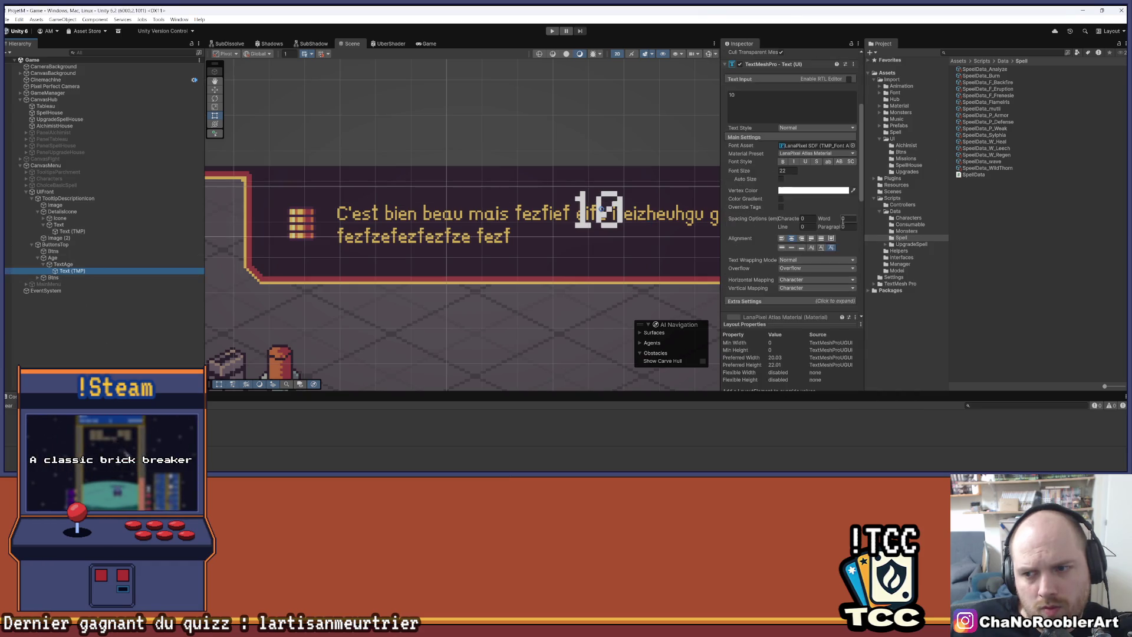
pyautogui.click(807, 189)
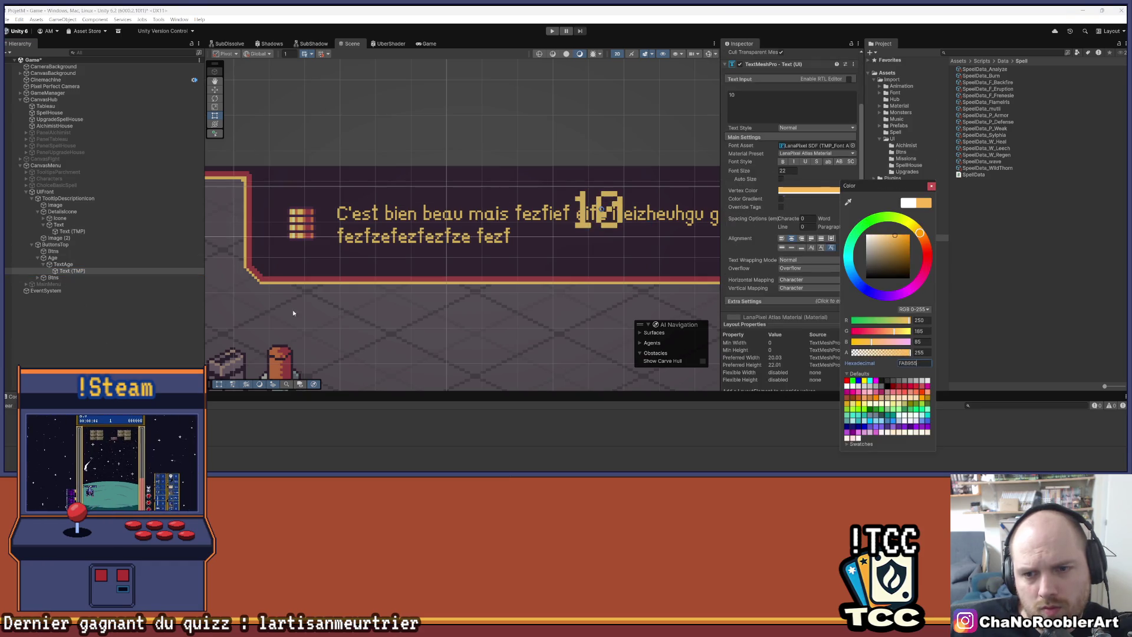
pyautogui.click(467, 318)
pyautogui.scroll(-8, 467, 273)
pyautogui.moveTo(467, 273); pyautogui.dragTo(444, 200)
pyautogui.scroll(2, 484, 136)
pyautogui.scroll(2, 484, 136)
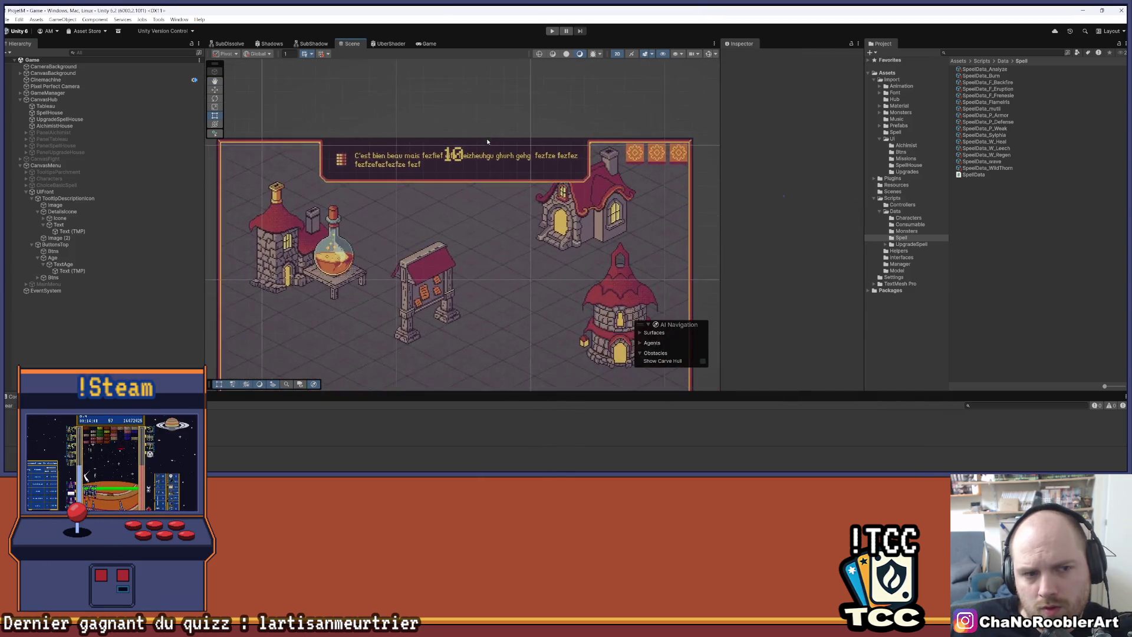
# Move TooltipDescriptionIcon below ButtonsTop in the Hierarchy and save the scene.
pyautogui.click(37, 211)
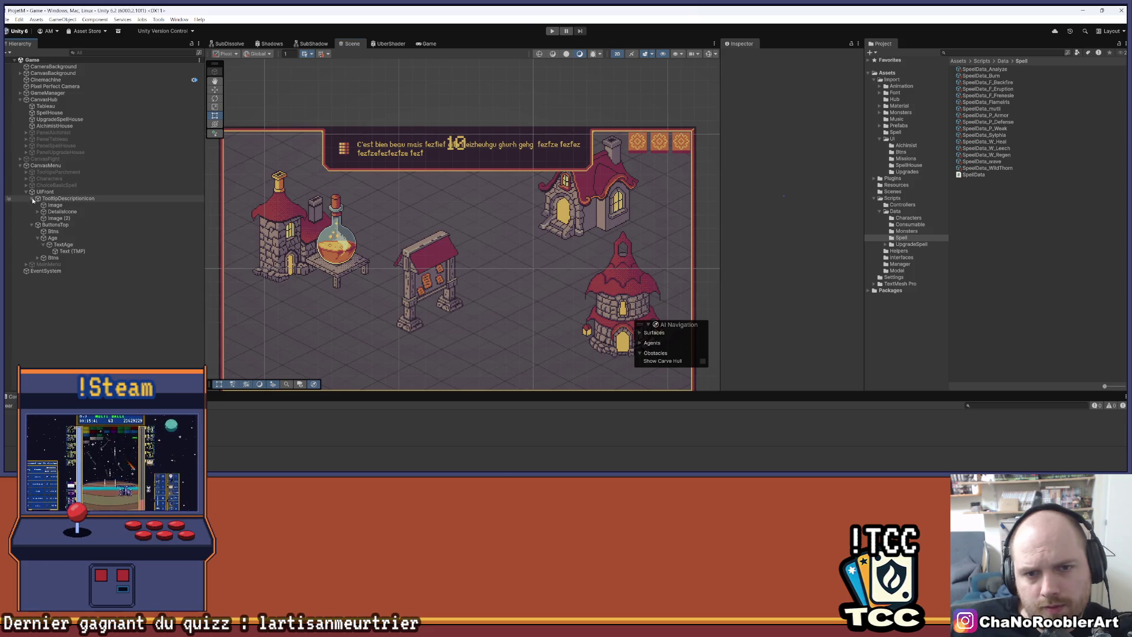
pyautogui.click(33, 225)
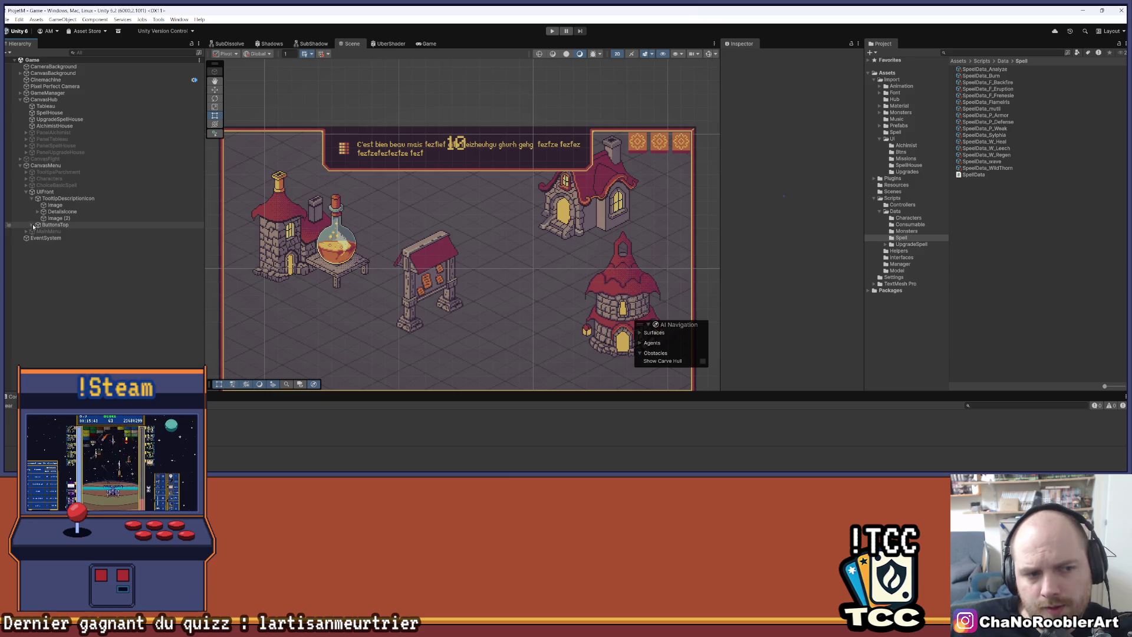
pyautogui.click(31, 198)
pyautogui.click(47, 199)
pyautogui.moveTo(47, 211); pyautogui.dragTo(49, 209)
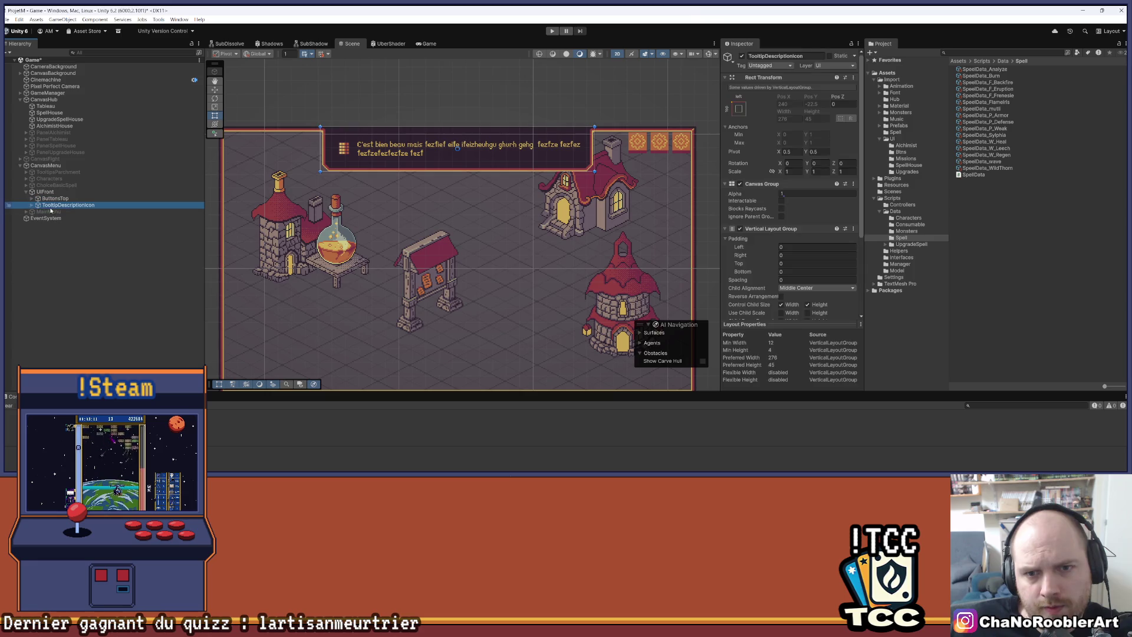
pyautogui.click(59, 269)
pyautogui.hotkey('ctrl', 's')
# Set TooltipDescriptionIcon's Canvas Group Alpha to 0.
pyautogui.click(68, 205)
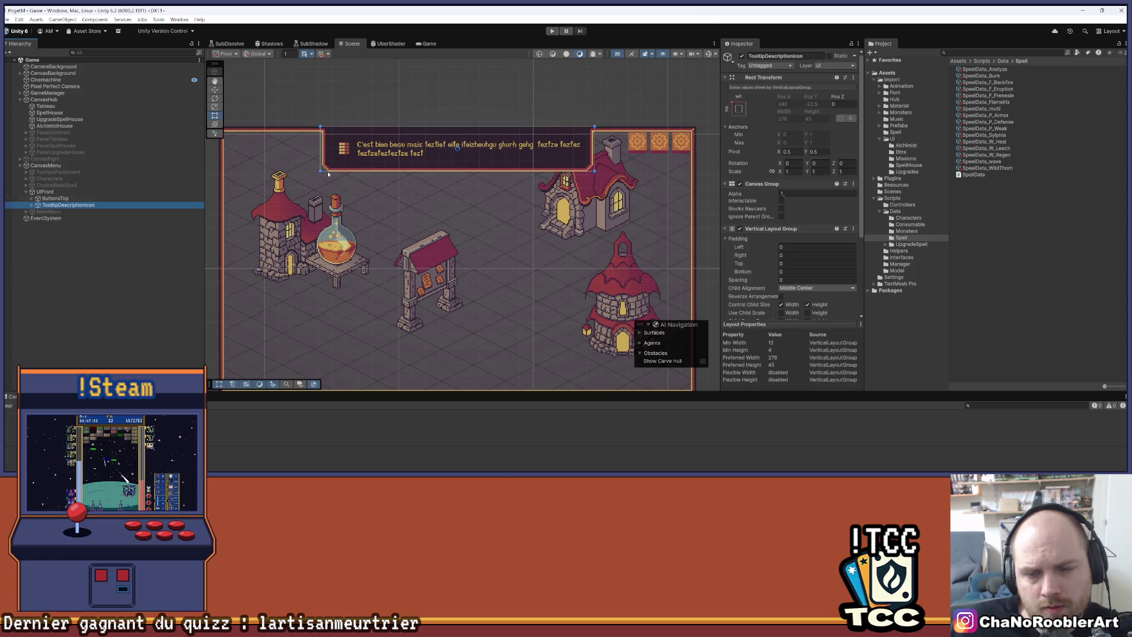
pyautogui.scroll(-3, 803, 159)
pyautogui.click(789, 148)
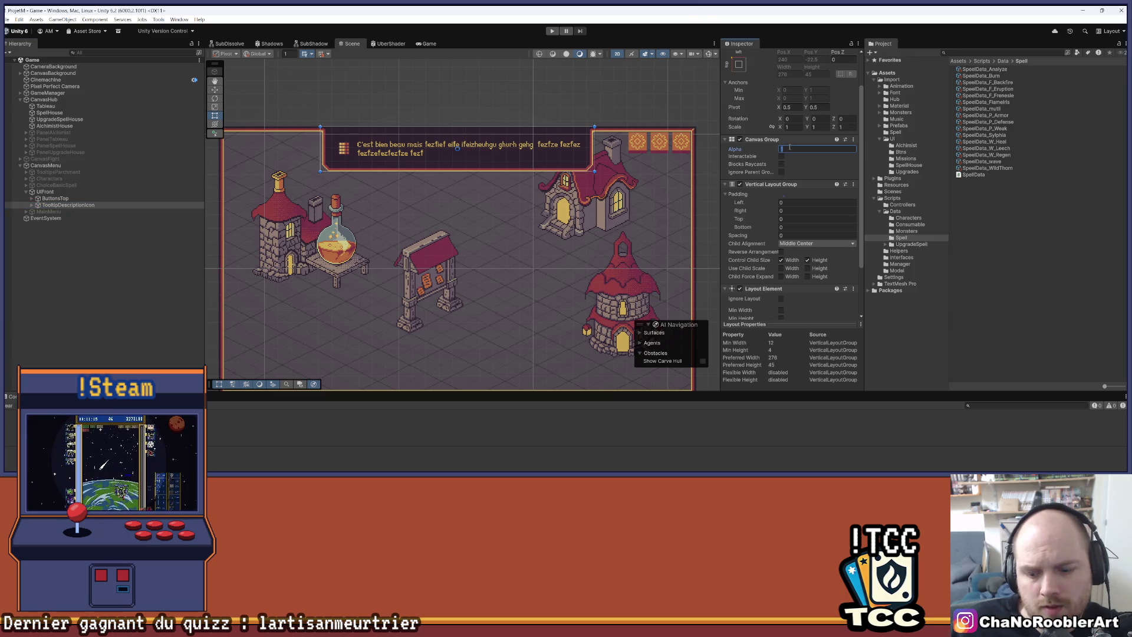
pyautogui.write('0')
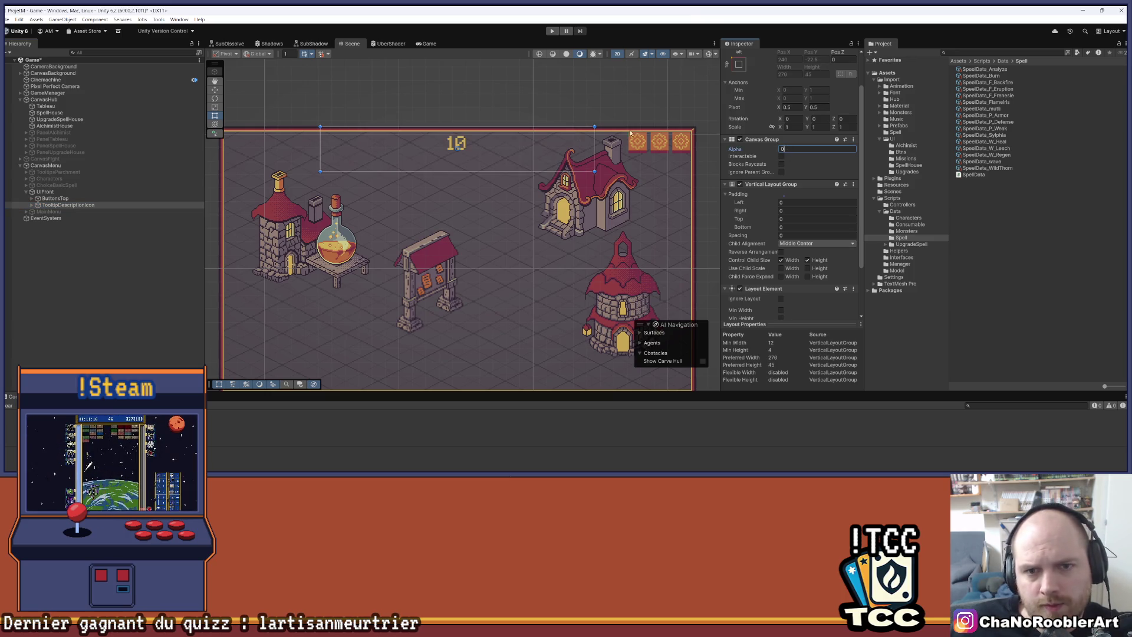
pyautogui.click(112, 312)
pyautogui.moveTo(408, 167)
pyautogui.mouseDown()
pyautogui.moveTo(488, 169)
pyautogui.moveTo(501, 152)
pyautogui.moveTo(483, 144)
pyautogui.mouseUp()
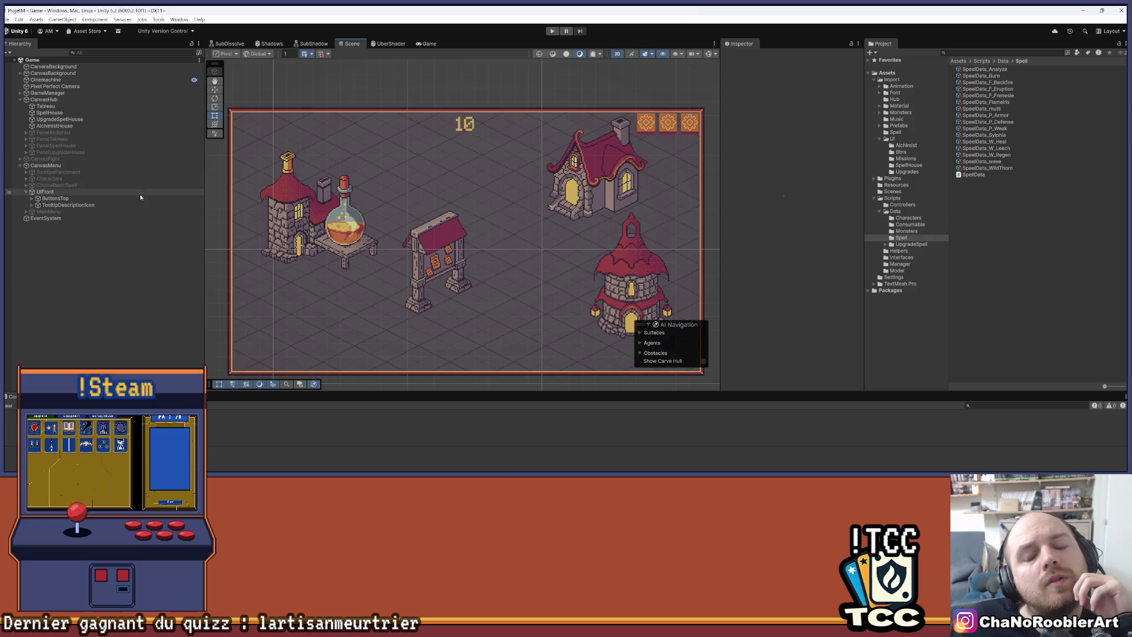
# Expand TooltipDescriptionIcon and ButtonsTop, collapse TextAge, and select it for the Inspector.
pyautogui.click(32, 205)
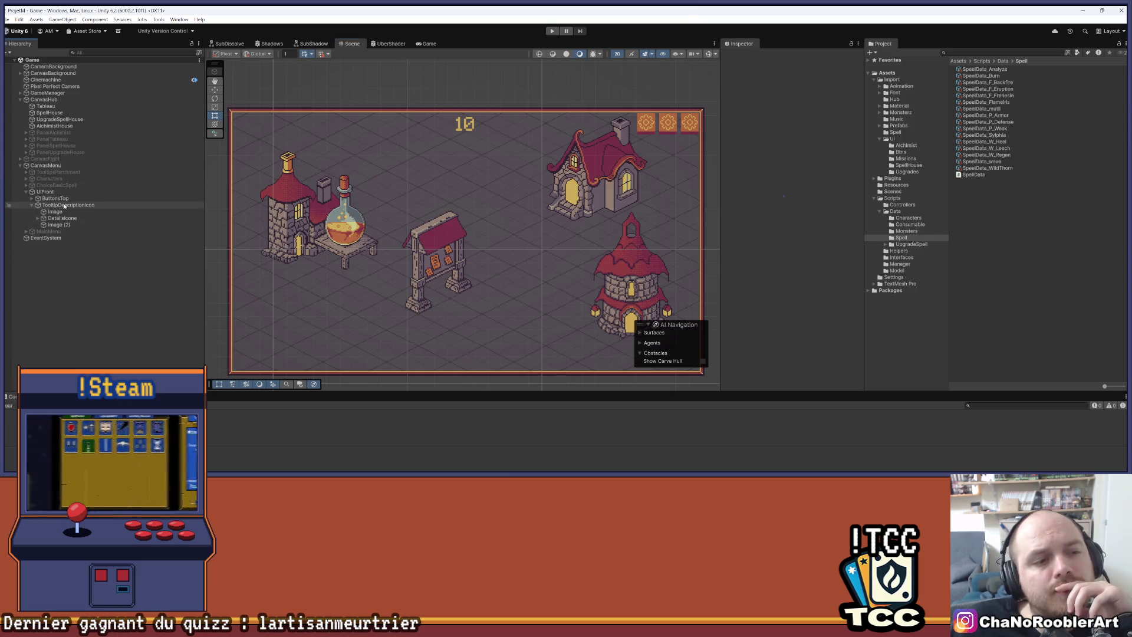
pyautogui.click(32, 199)
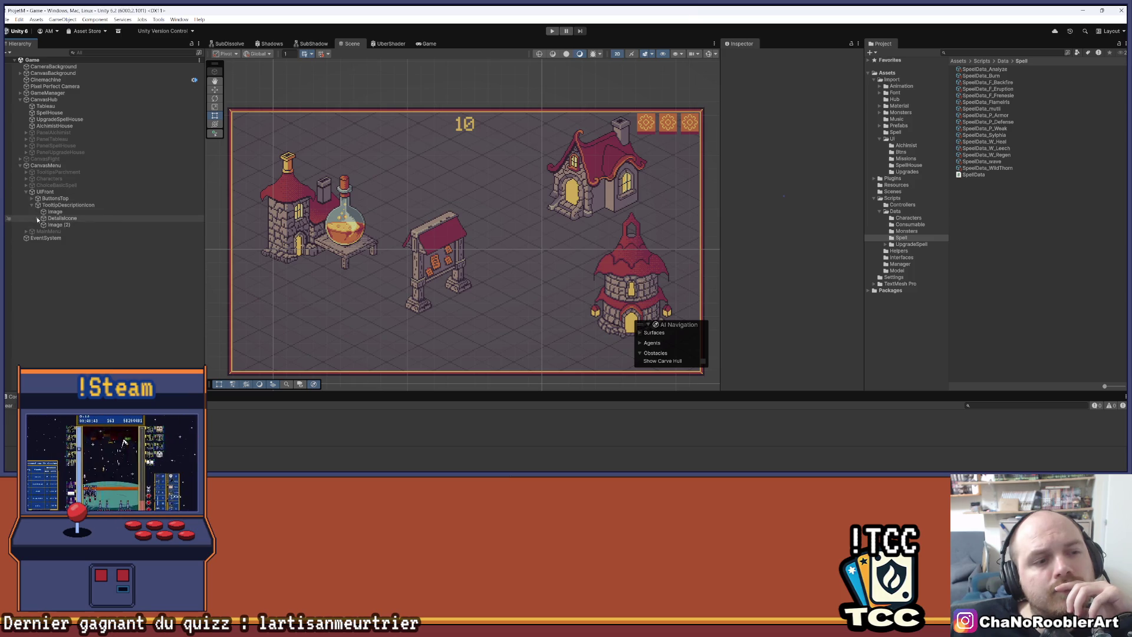
pyautogui.click(43, 218)
pyautogui.click(64, 218)
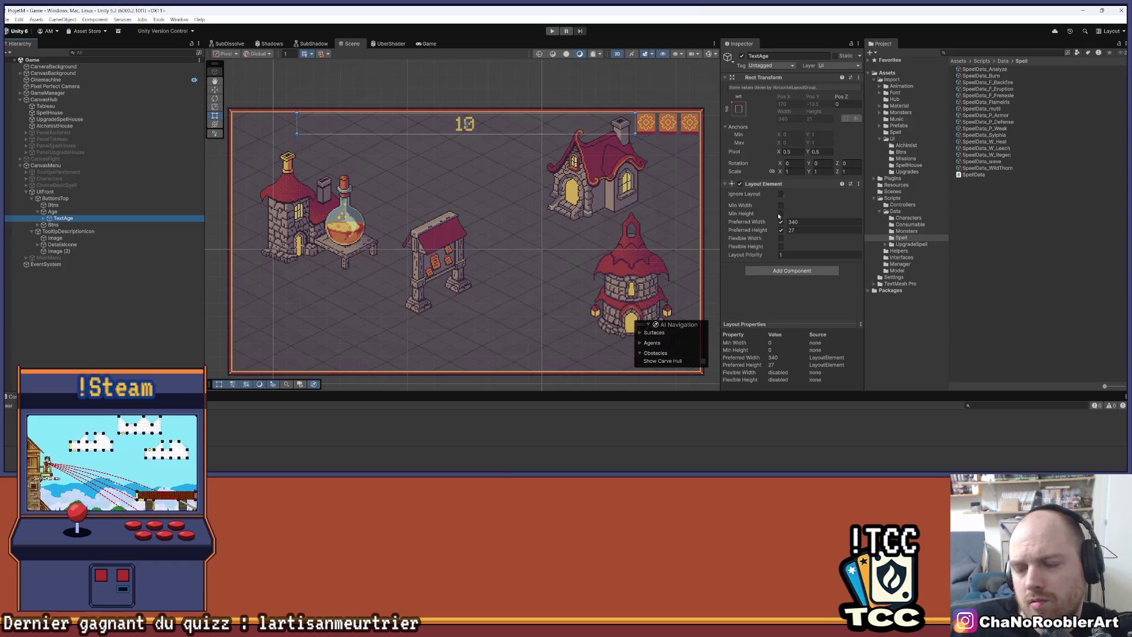
# Inspect the Age group's Horizontal Layout Group, collapsing its Layout Element and Canvas Group.
pyautogui.click(800, 223)
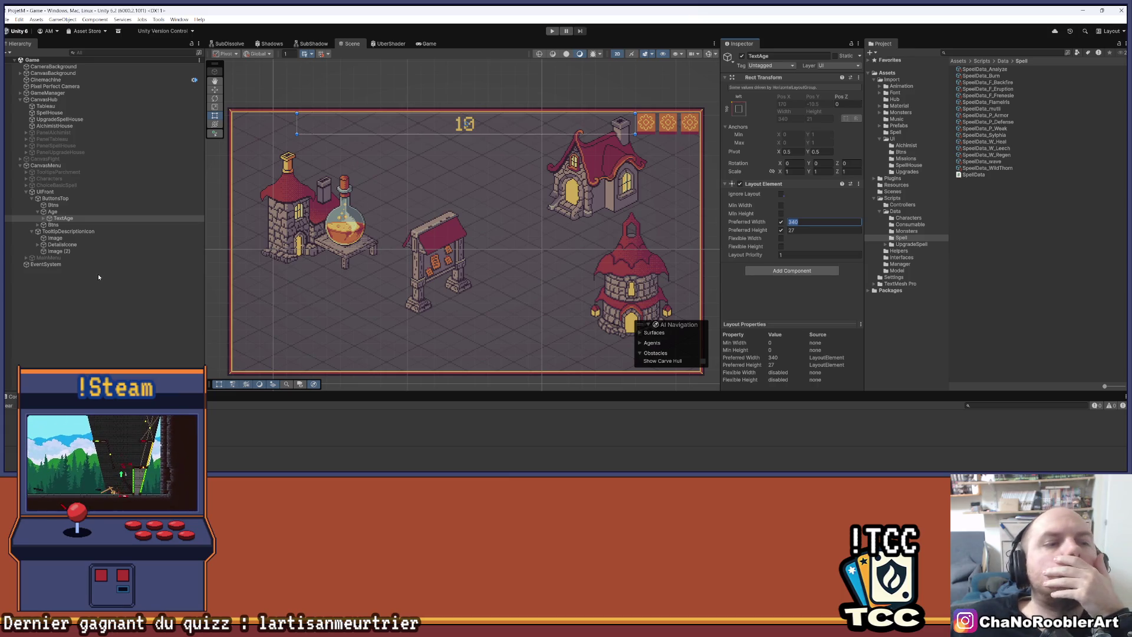
pyautogui.click(93, 212)
pyautogui.scroll(-1, 778, 171)
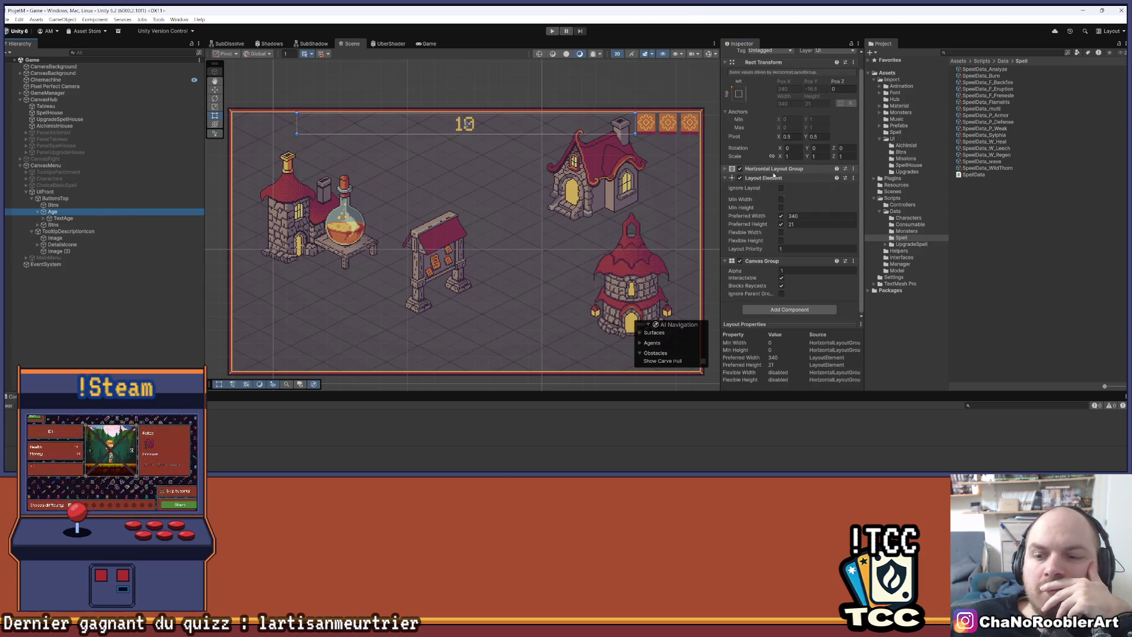
pyautogui.click(731, 177)
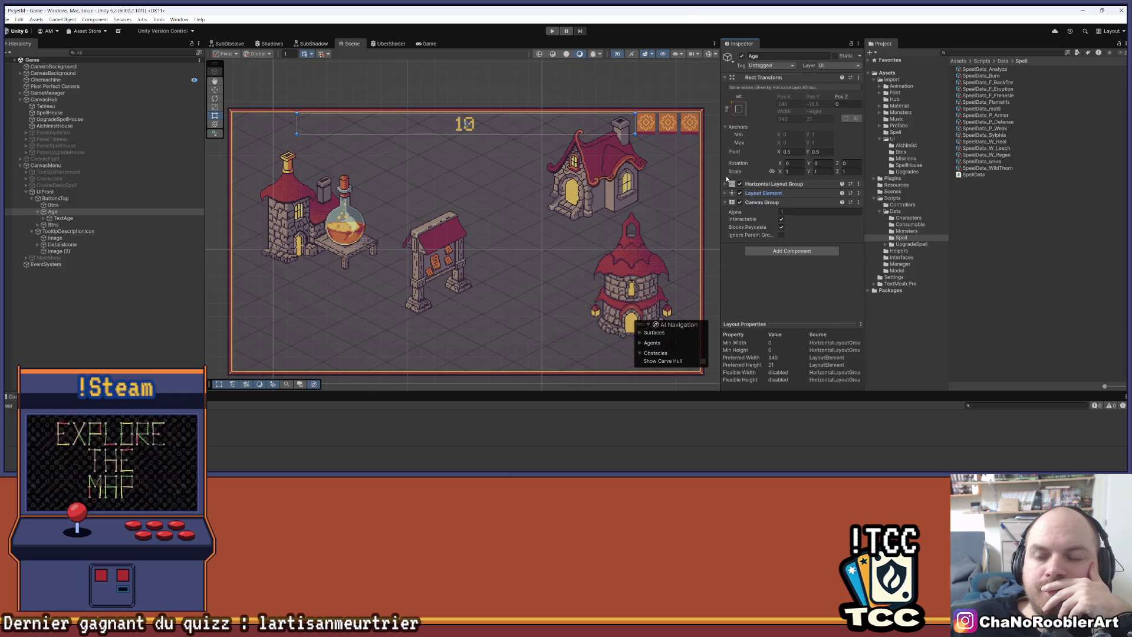
pyautogui.click(725, 202)
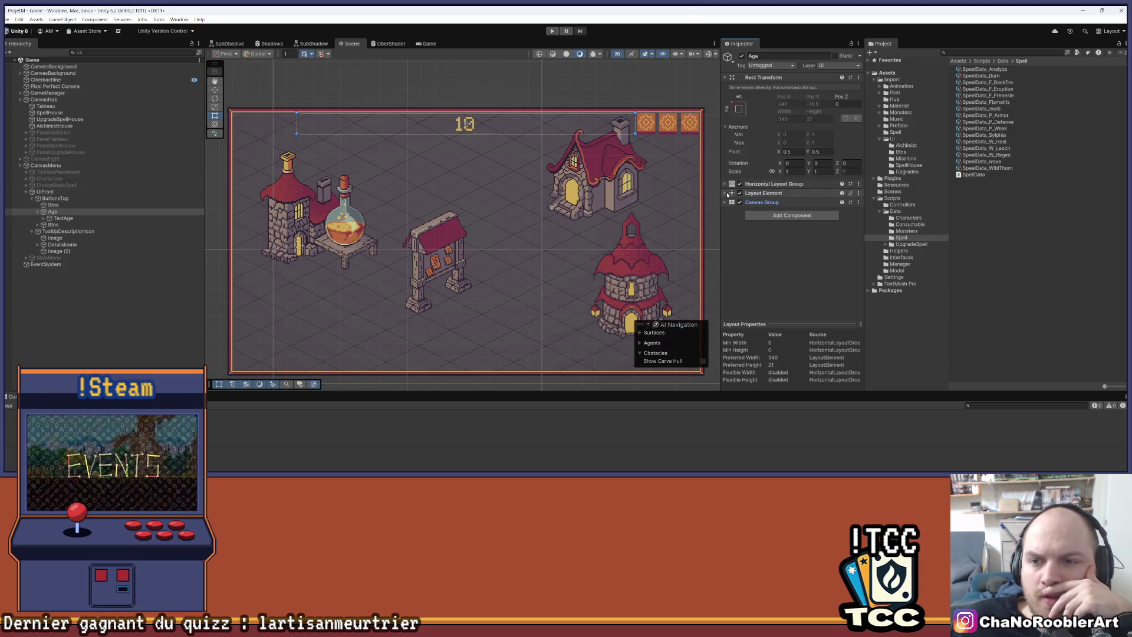
pyautogui.click(725, 184)
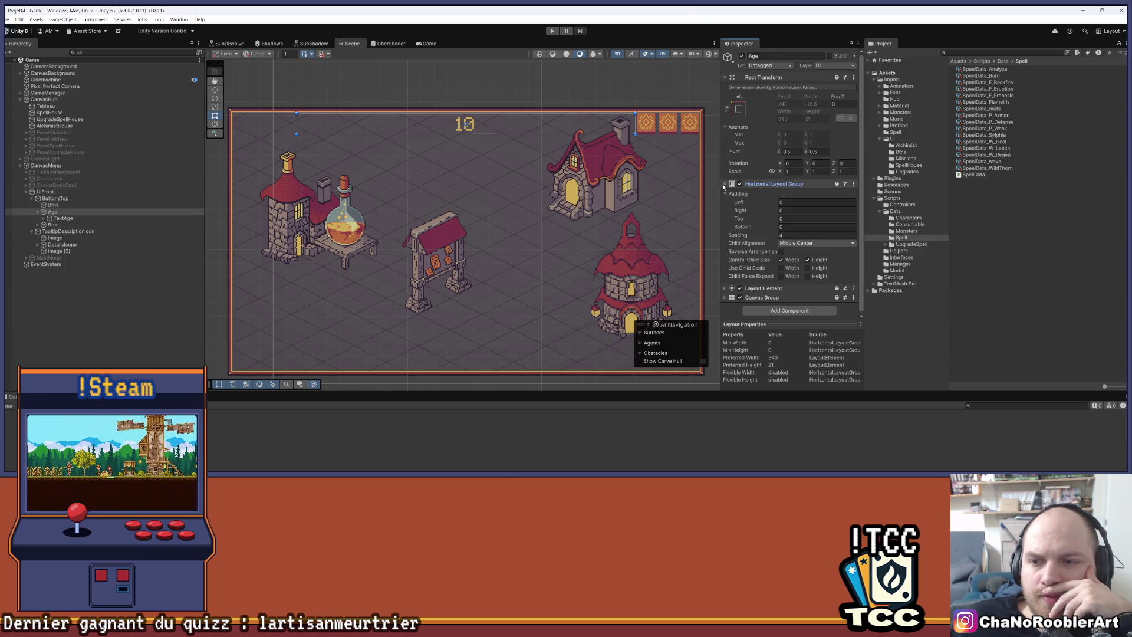
# Change TextAge's preferred width from 340 to 30 and create an empty child under Age.
pyautogui.click(91, 219)
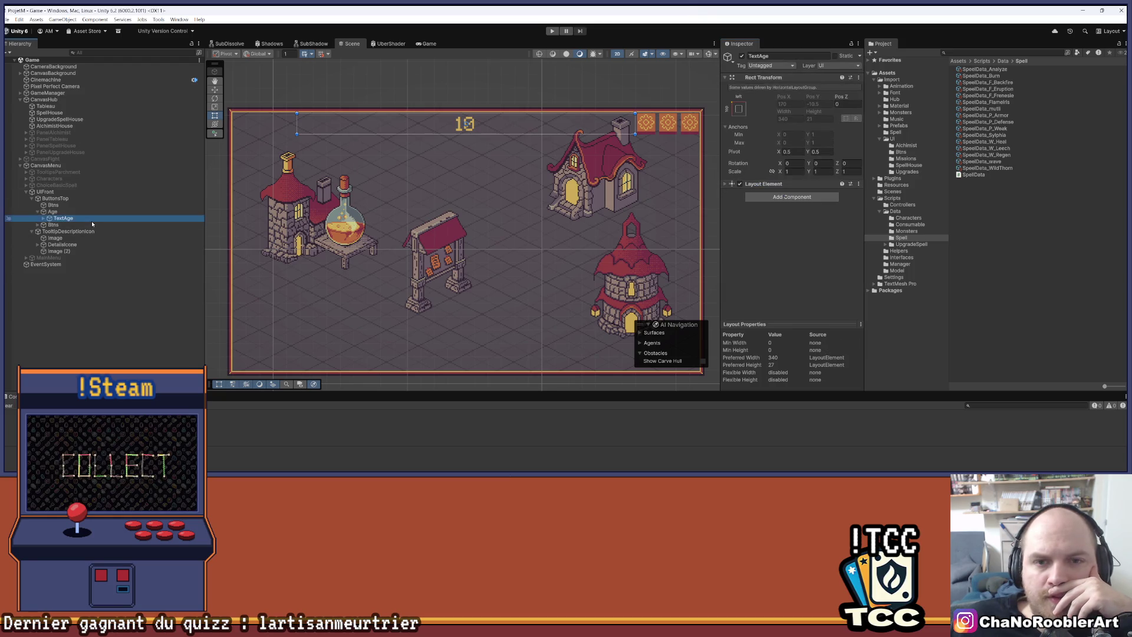
pyautogui.click(727, 184)
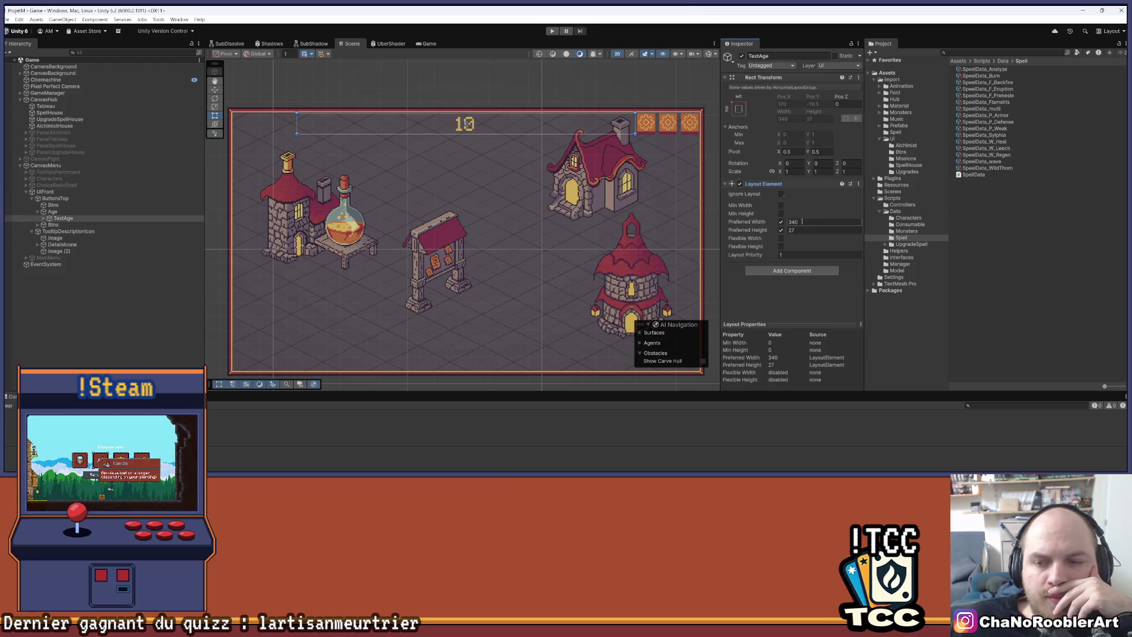
pyautogui.hotkey('ctrl', 'z')
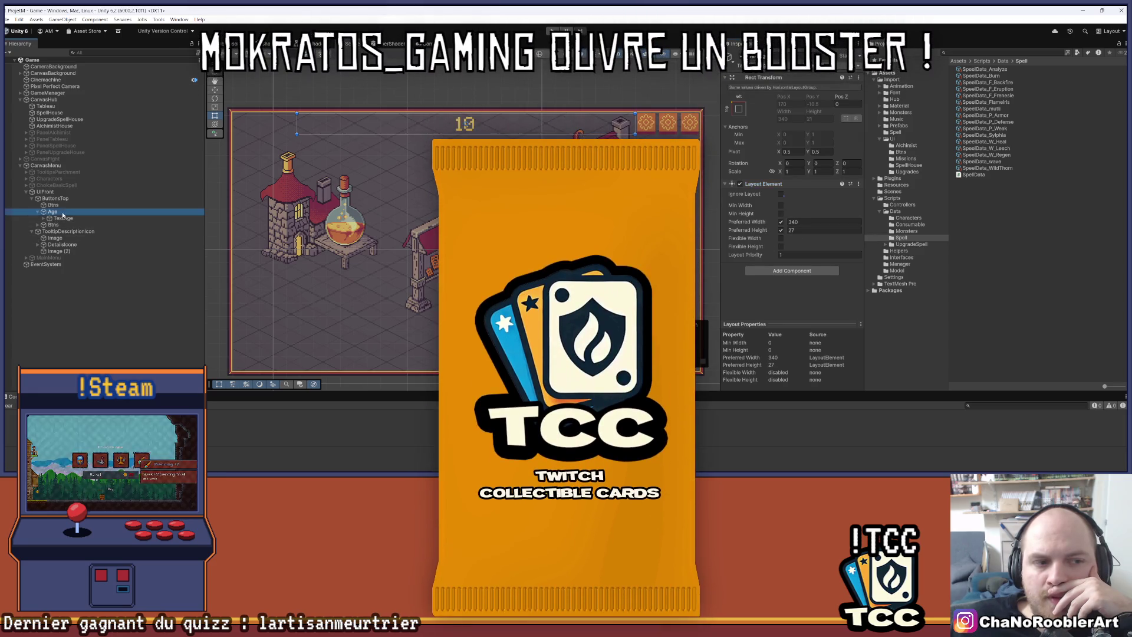
pyautogui.scroll(-3, 795, 193)
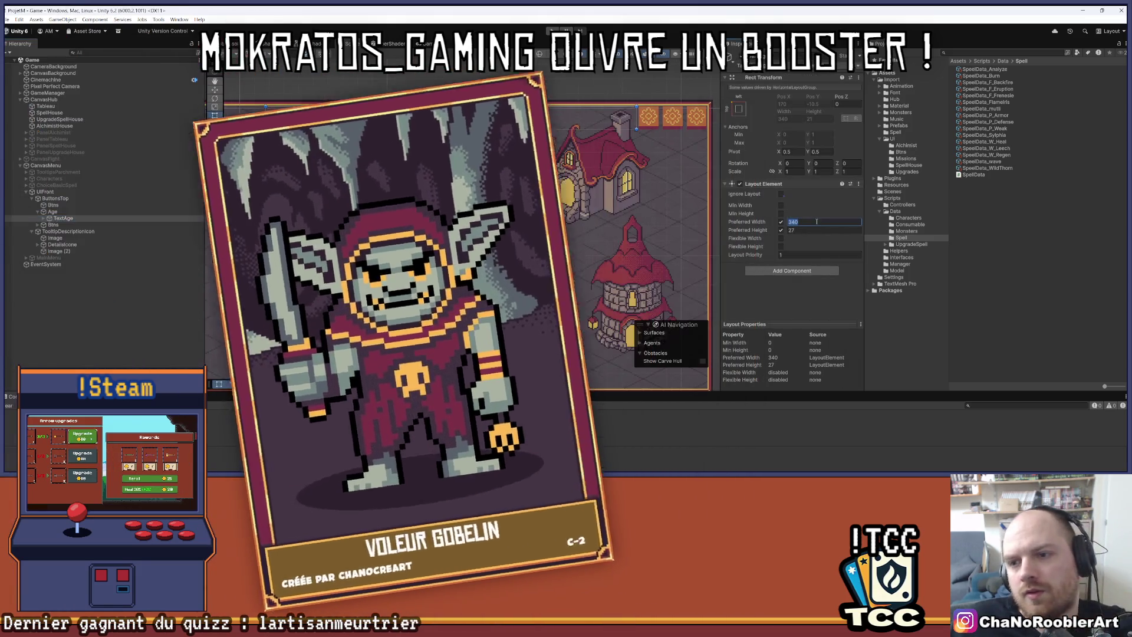
pyautogui.click(814, 221)
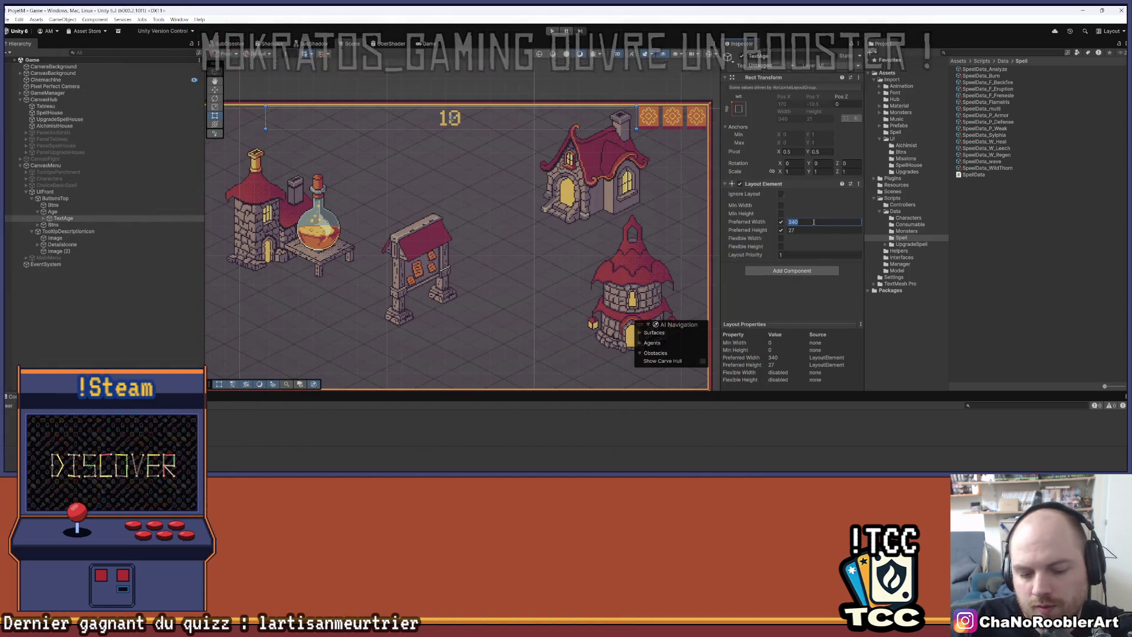
pyautogui.write('30')
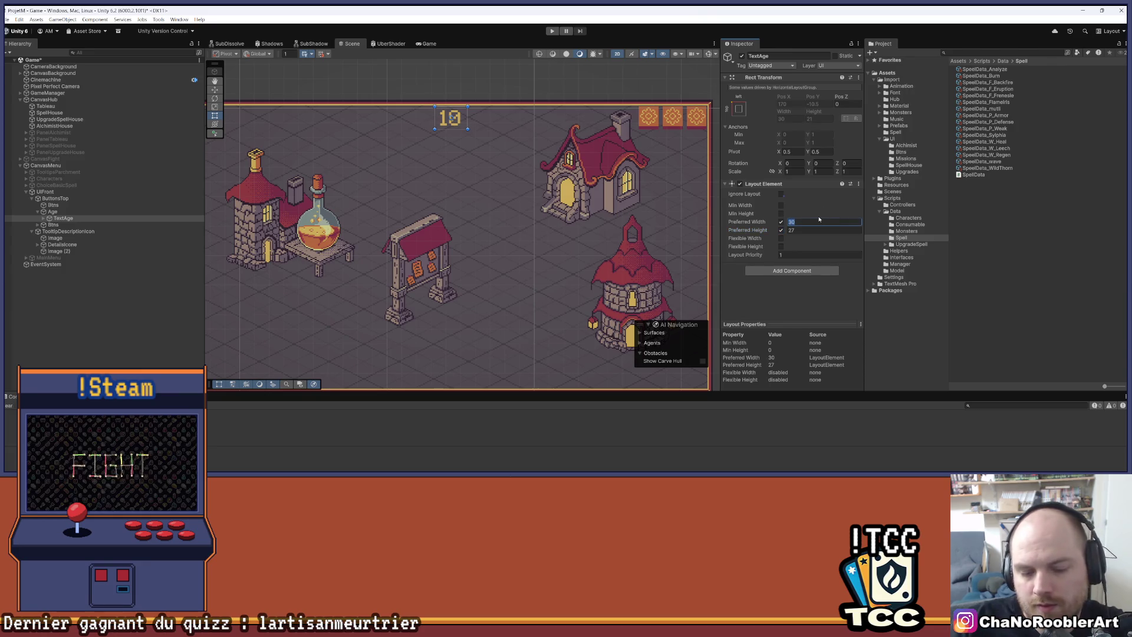
pyautogui.rightClick(53, 211)
pyautogui.click(84, 258)
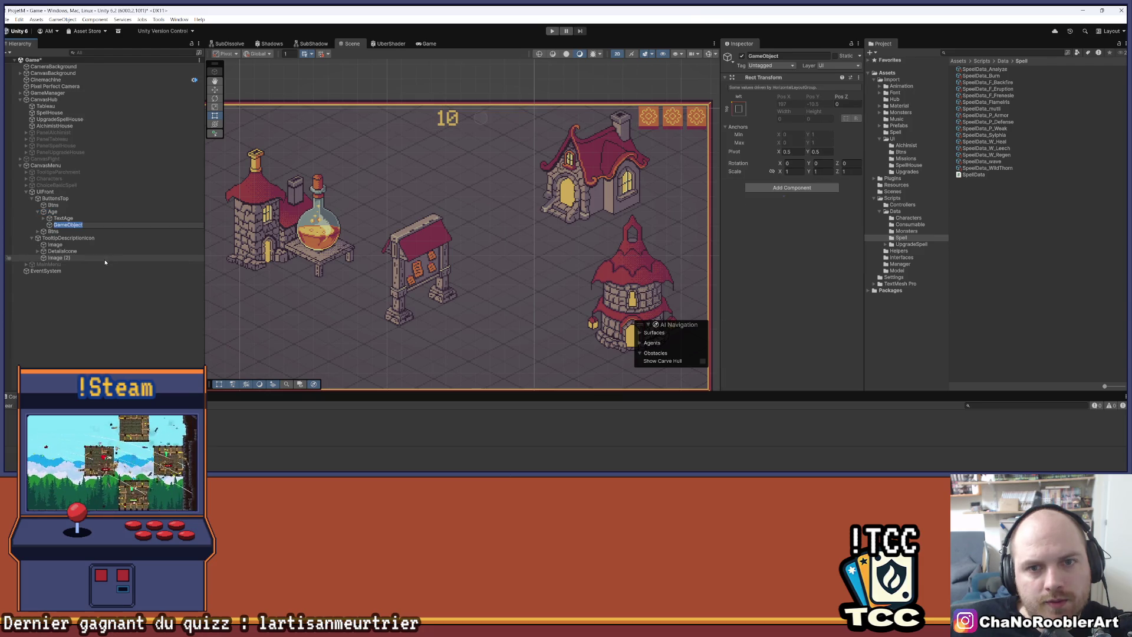
# Rename the new GameObject to 'Icone' and save the scene.
pyautogui.rightClick(74, 227)
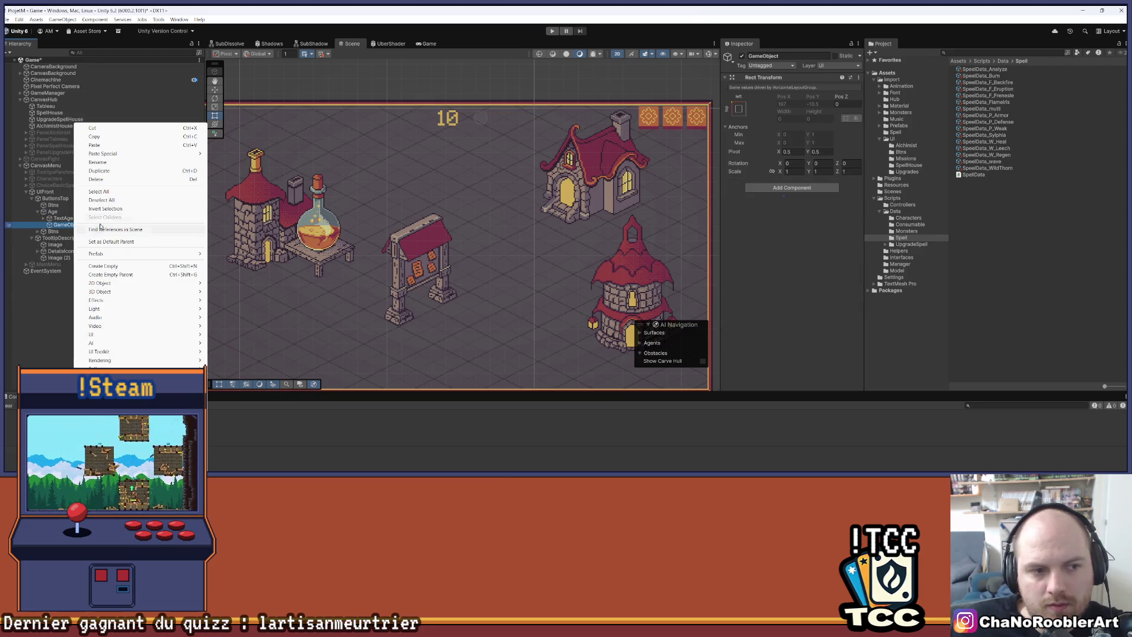
pyautogui.click(127, 171)
pyautogui.write('Icone')
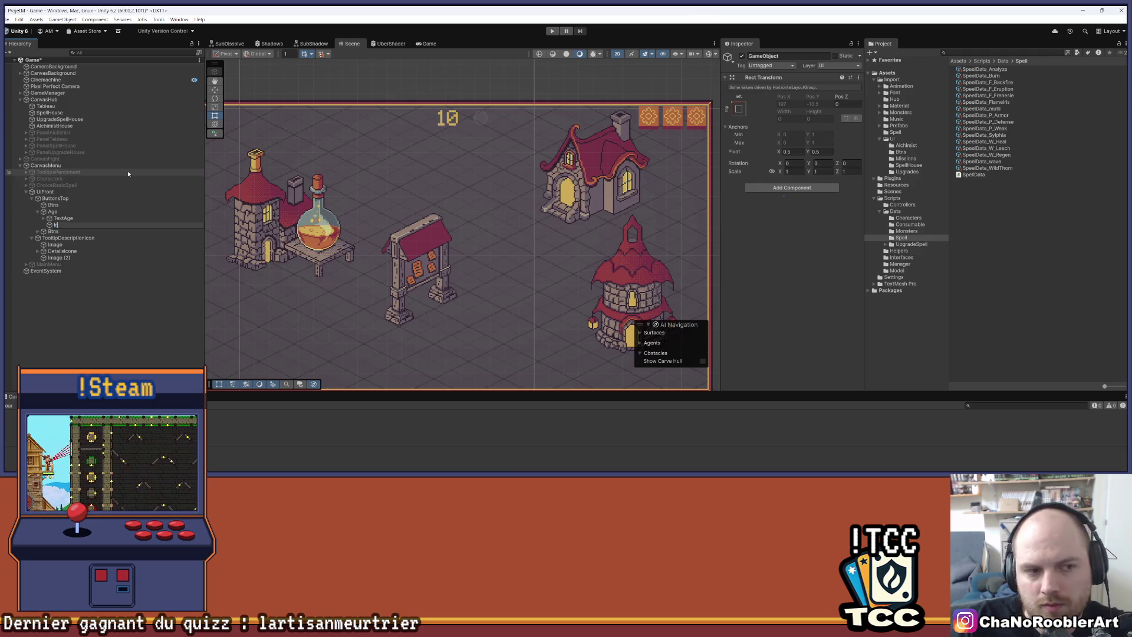
pyautogui.press('Return')
pyautogui.hotkey('ctrl', 's')
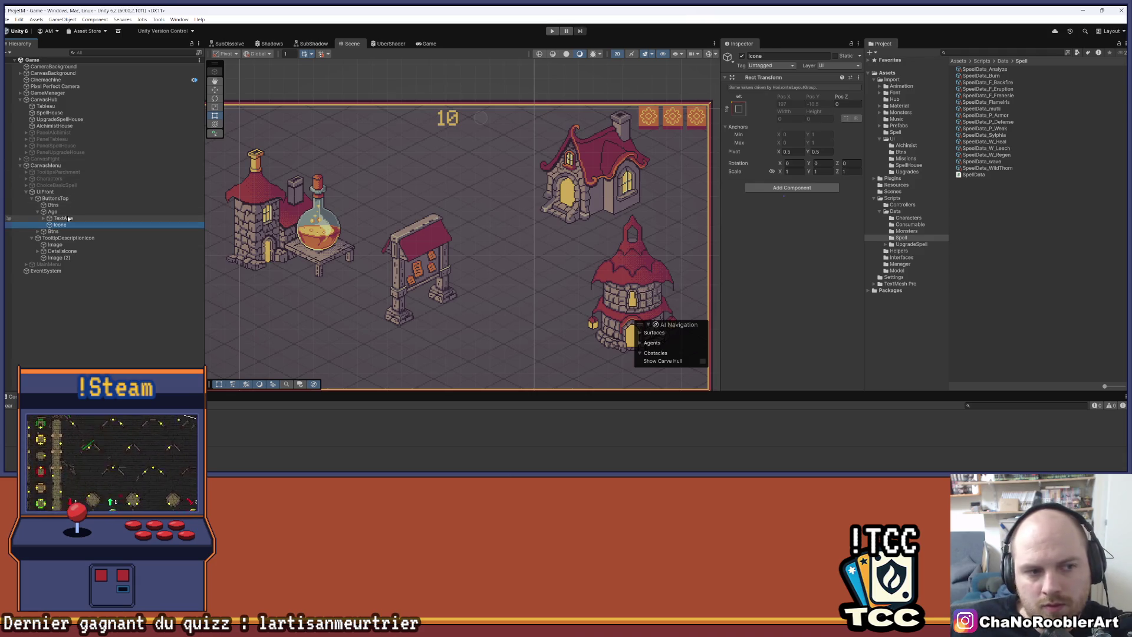
# Give Icone a Layout Element with preferred width and height enabled, width 16.
pyautogui.click(64, 218)
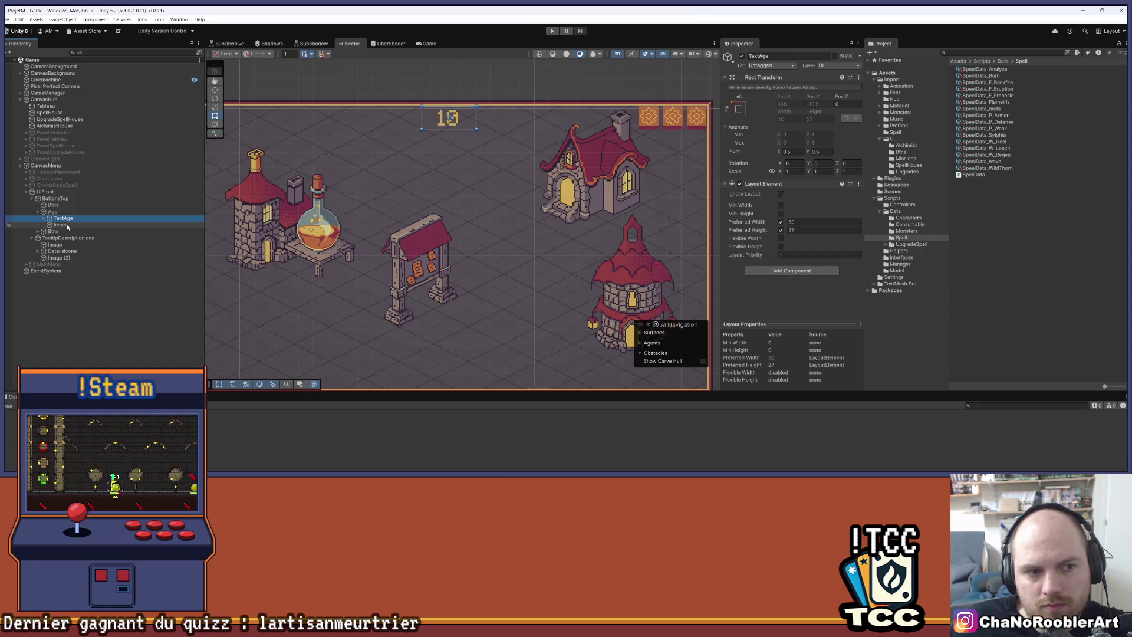
pyautogui.click(66, 224)
pyautogui.click(766, 188)
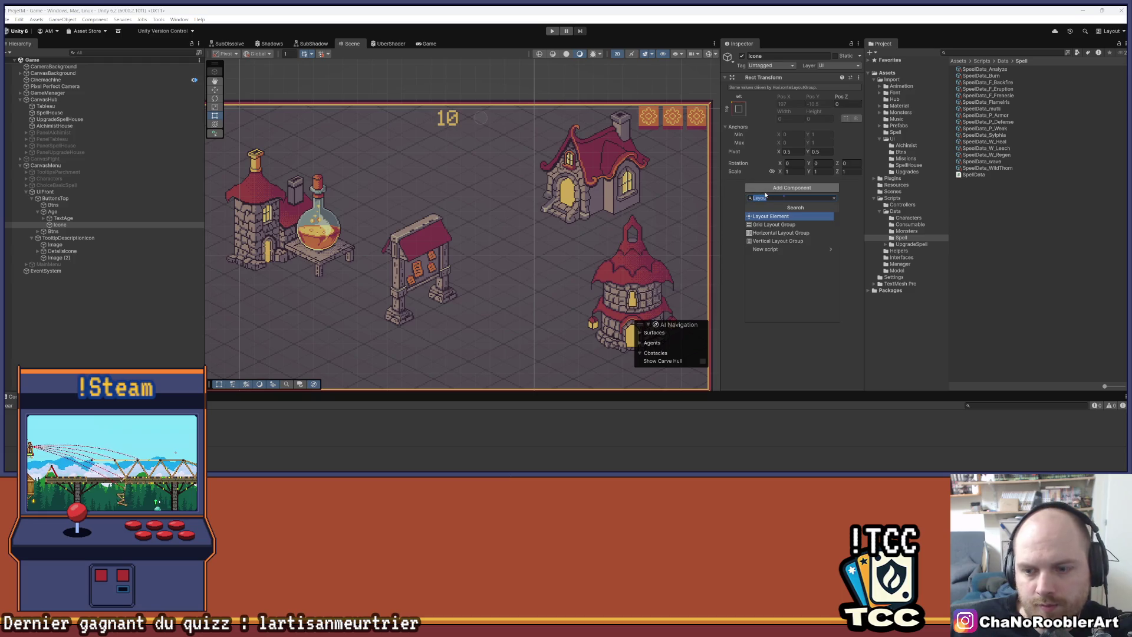
pyautogui.write('Lay')
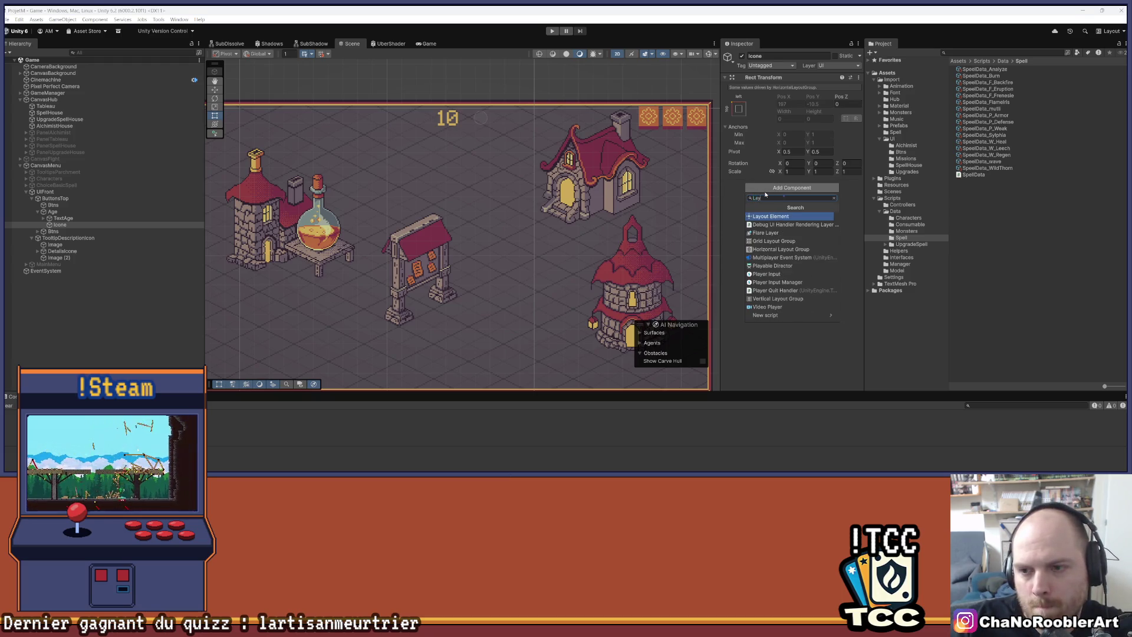
pyautogui.press('Return')
pyautogui.click(780, 221)
pyautogui.click(781, 230)
pyautogui.click(801, 221)
pyautogui.write('6')
pyautogui.click(805, 229)
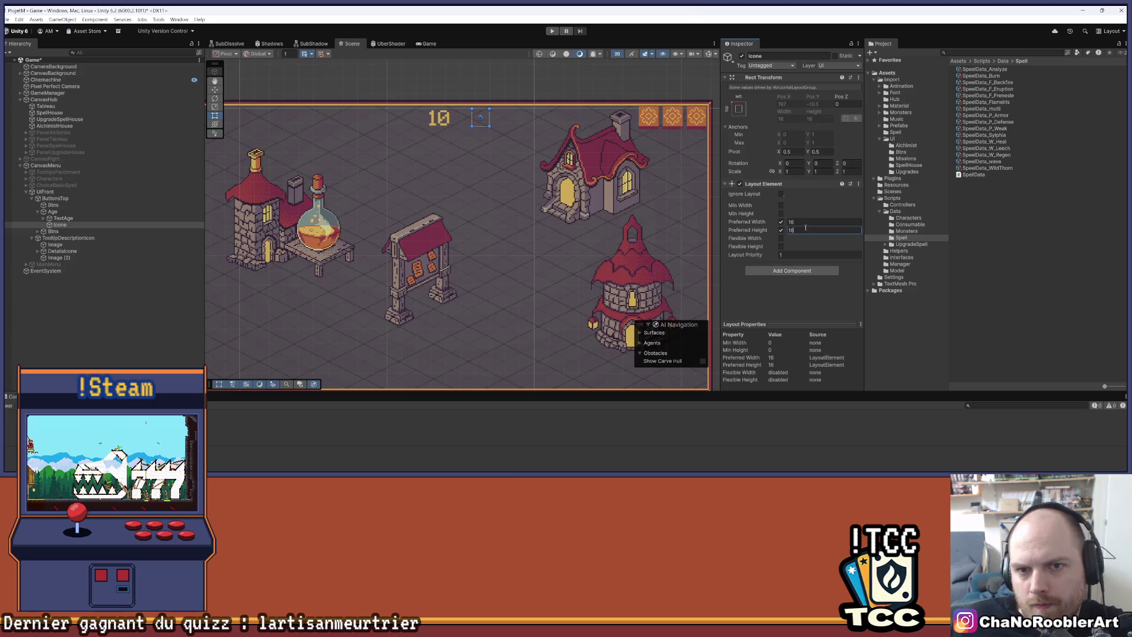
# Compare the sizes of TextAge, its Text (TMP) child and Icone, then reselect Icone.
pyautogui.click(183, 330)
pyautogui.click(73, 219)
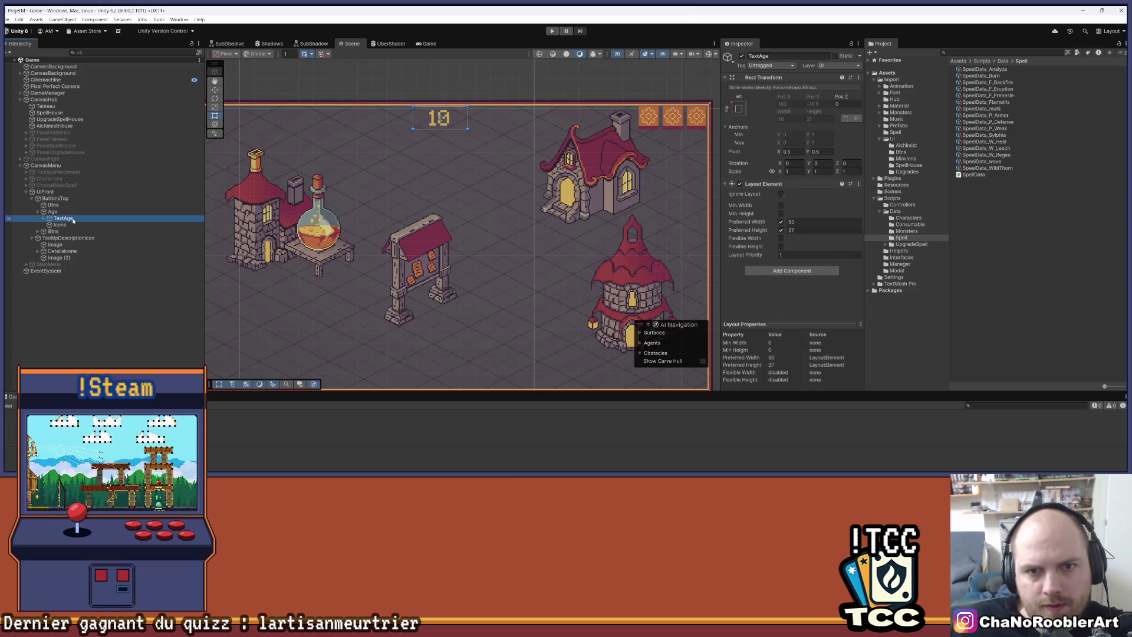
pyautogui.click(74, 226)
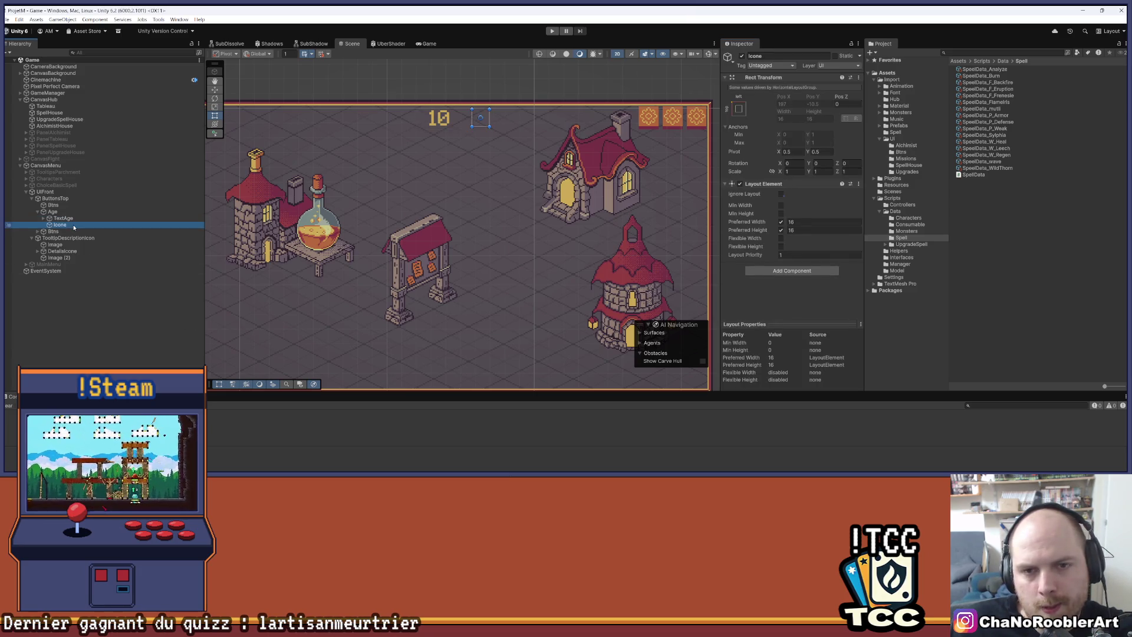
pyautogui.click(74, 219)
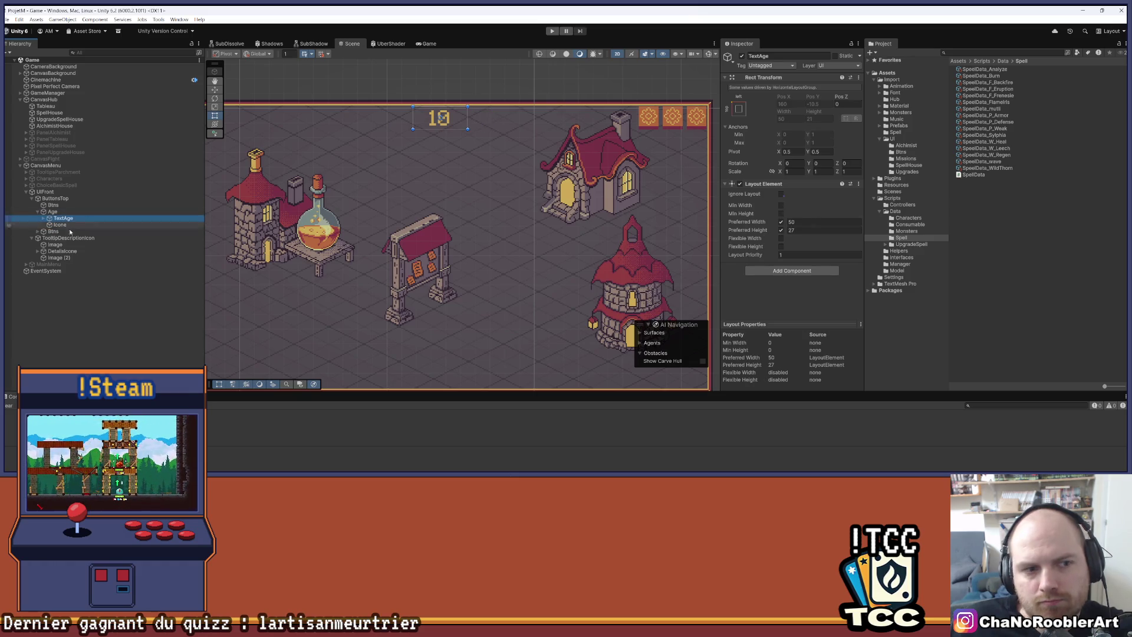
pyautogui.click(43, 218)
pyautogui.click(72, 225)
pyautogui.scroll(-3, 790, 206)
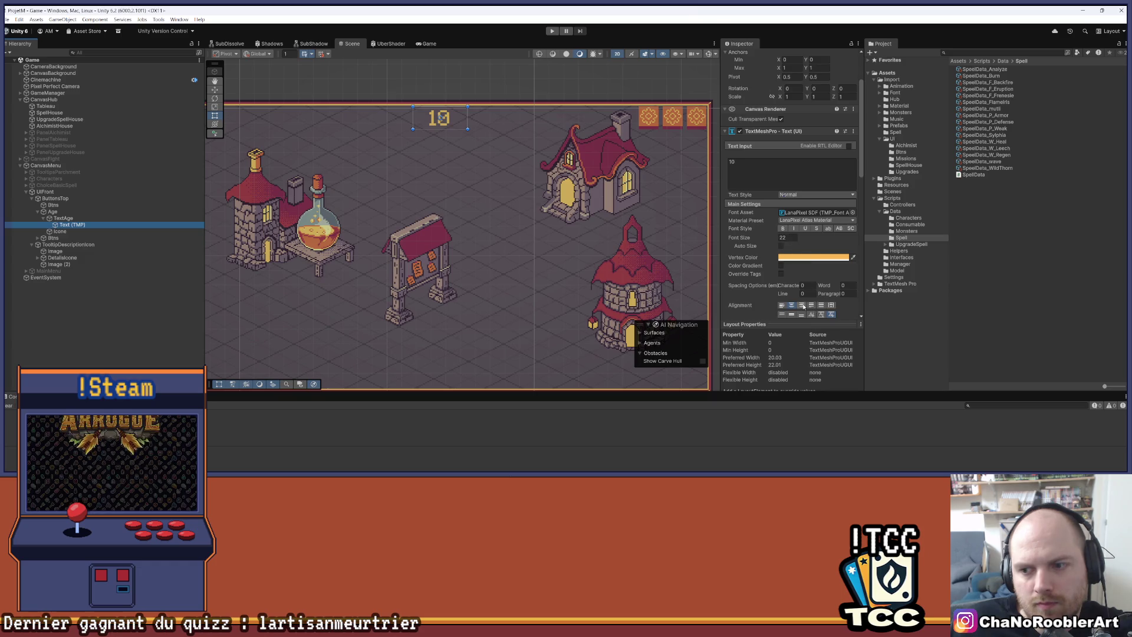
pyautogui.click(413, 177)
pyautogui.scroll(-3, 387, 182)
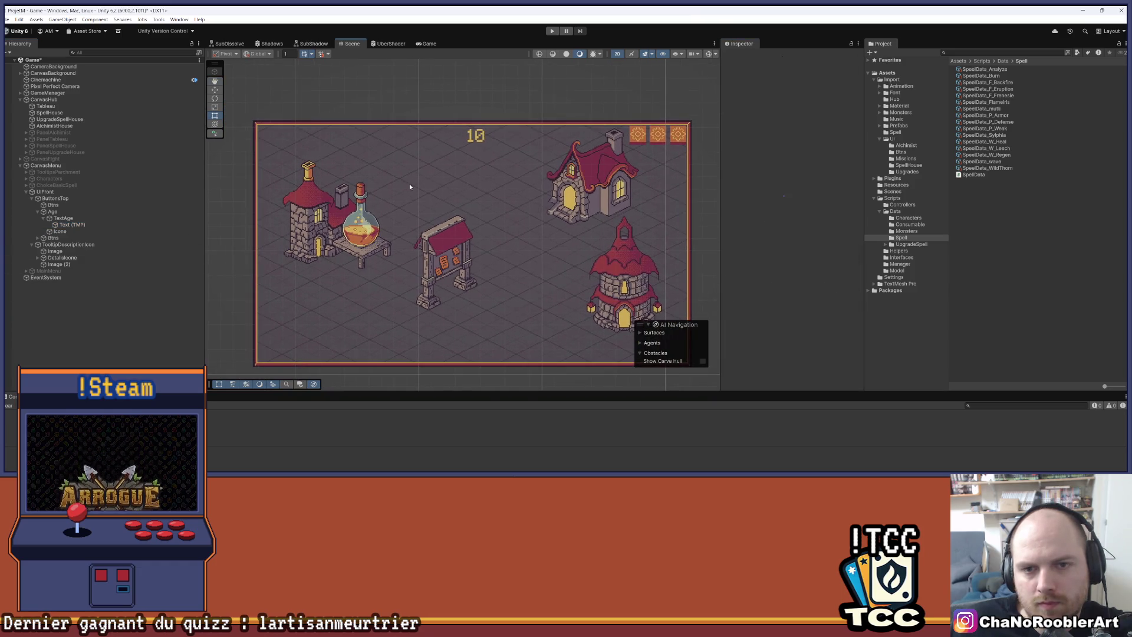
pyautogui.click(61, 232)
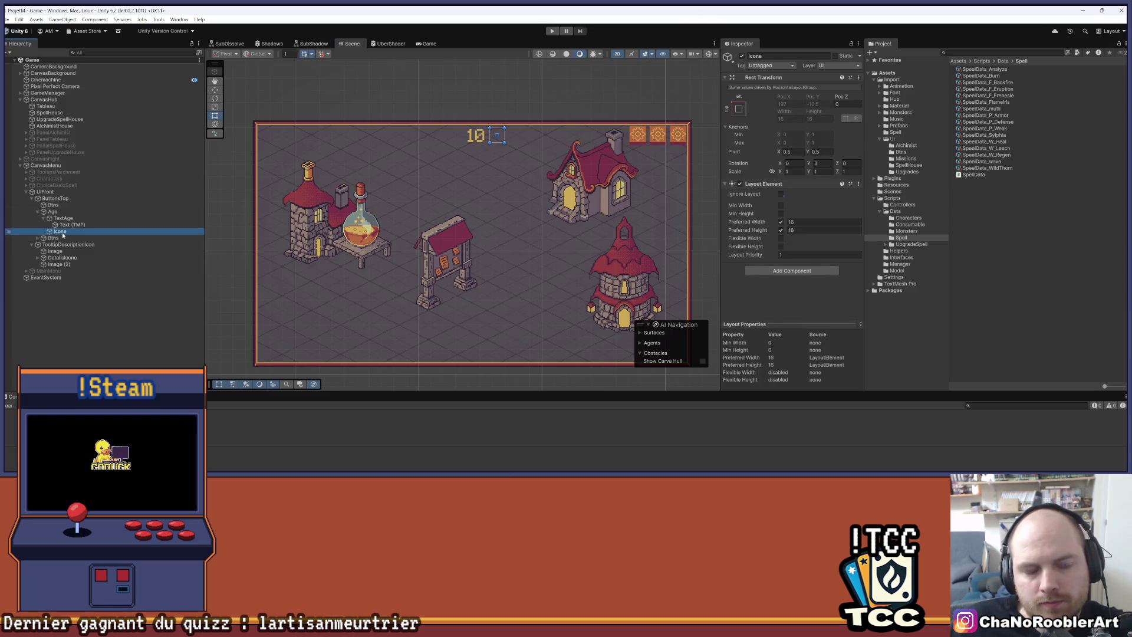
# Create a UI Image under Icone and open the Import folder in the Project window.
pyautogui.rightClick(62, 234)
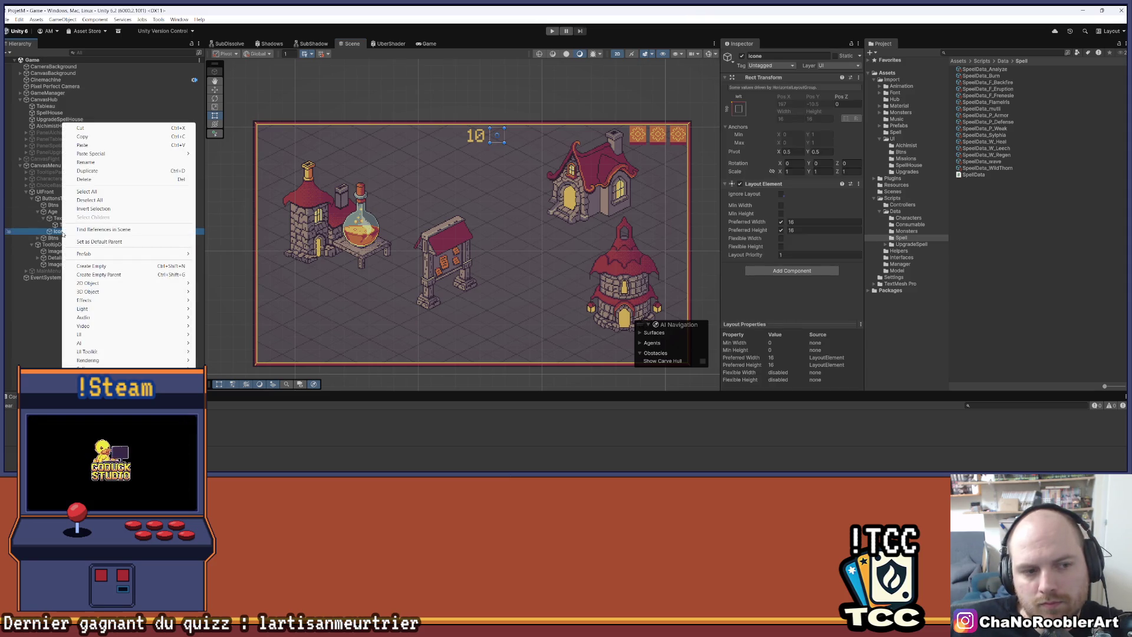
pyautogui.moveTo(82, 334)
pyautogui.click(247, 337)
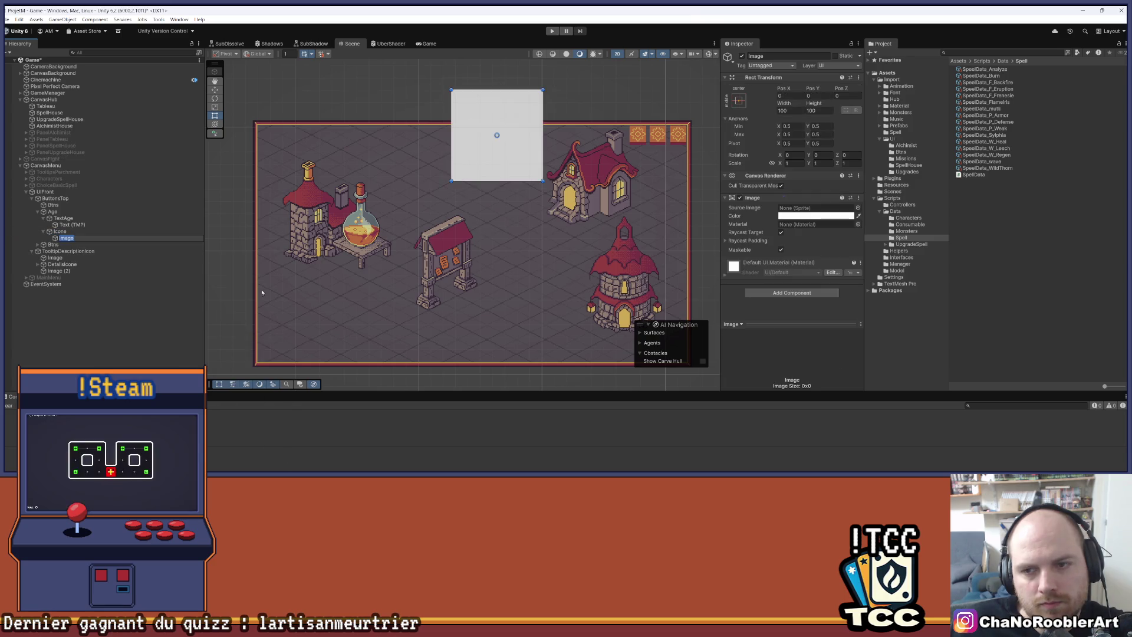
pyautogui.click(787, 110)
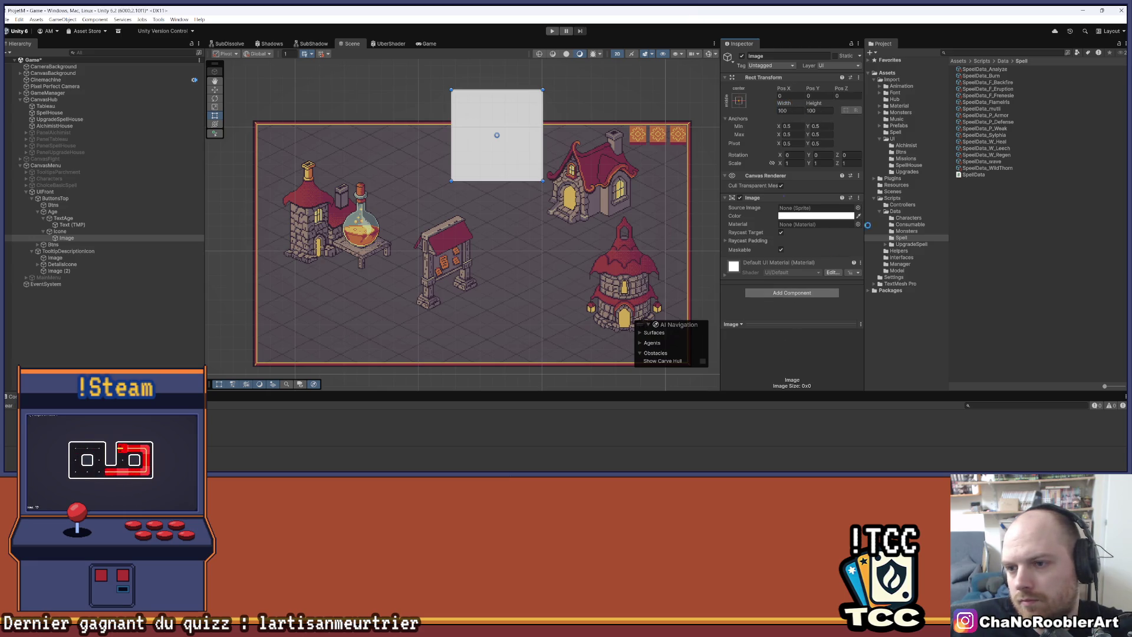
pyautogui.click(892, 79)
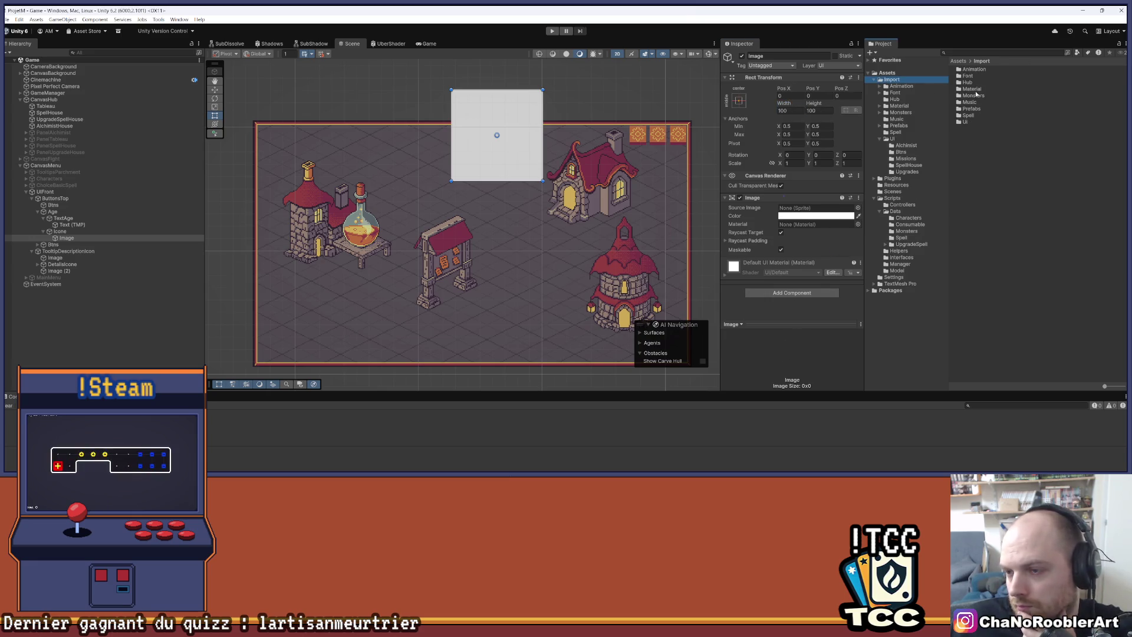
# Open the UI sprites folder and enlarge the Project window thumbnails.
pyautogui.click(893, 138)
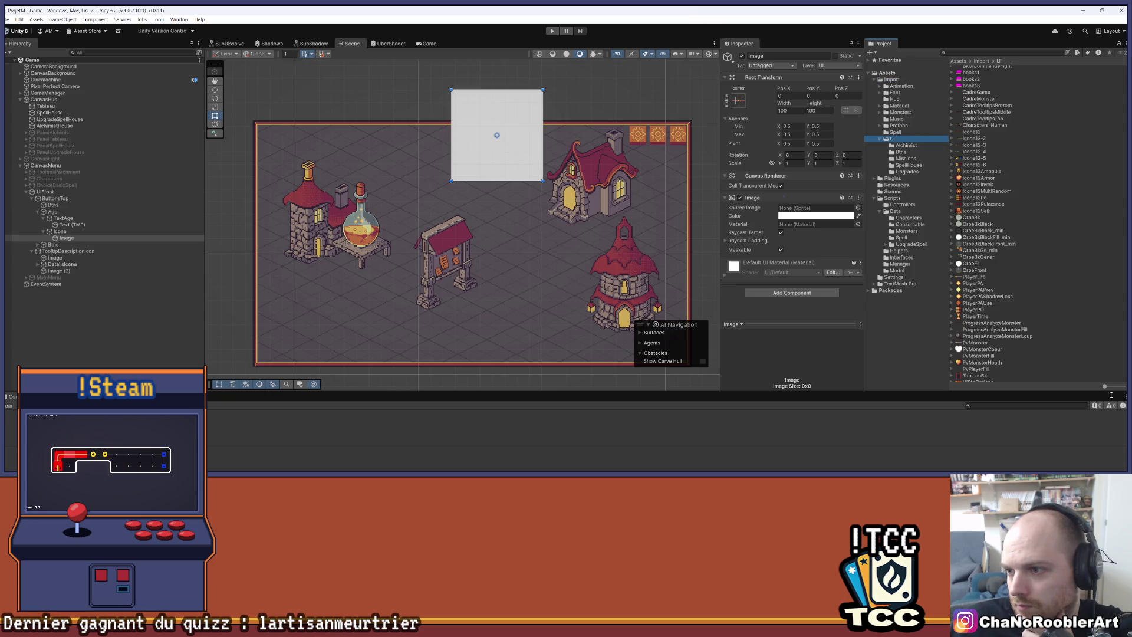
pyautogui.moveTo(1111, 388); pyautogui.dragTo(1123, 387)
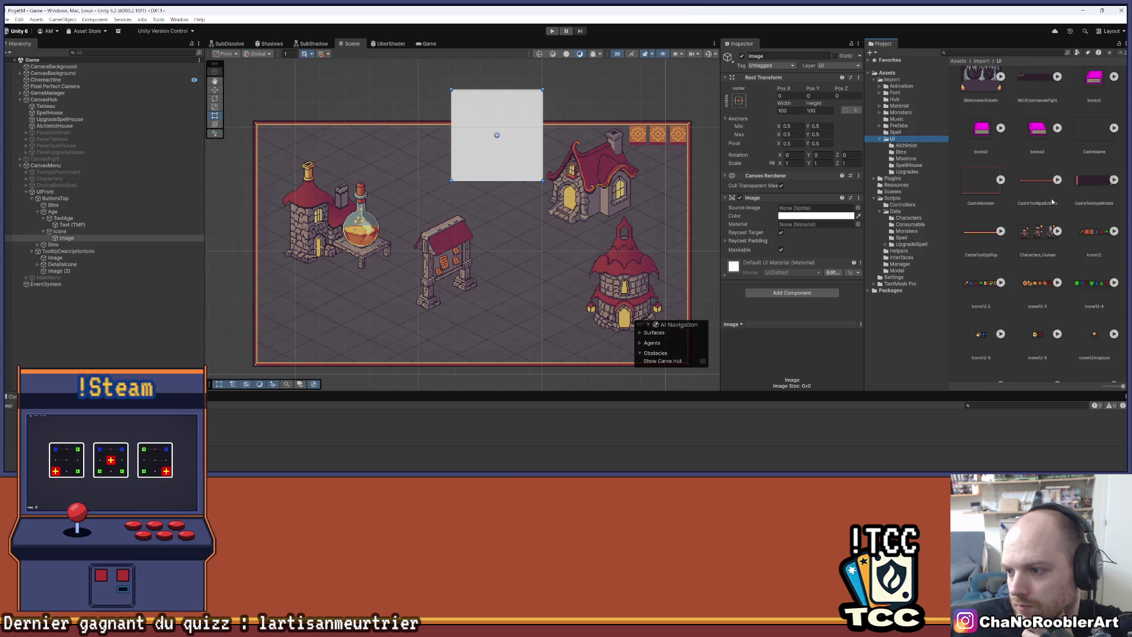
pyautogui.scroll(-3, 1049, 205)
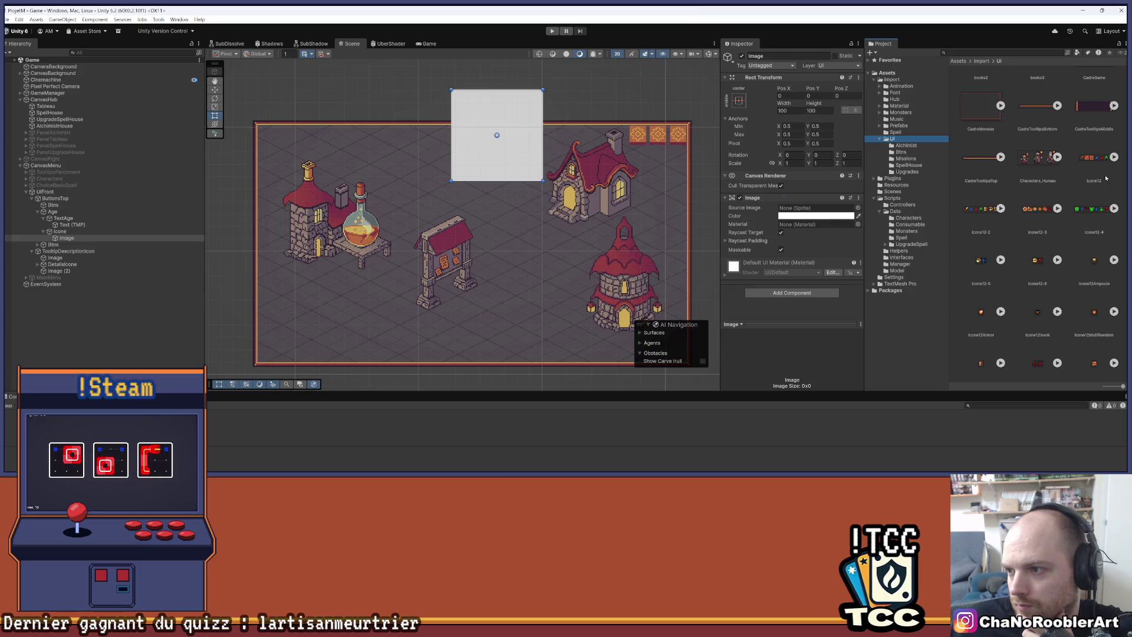
pyautogui.scroll(-3, 1041, 222)
pyautogui.scroll(-10, 1041, 228)
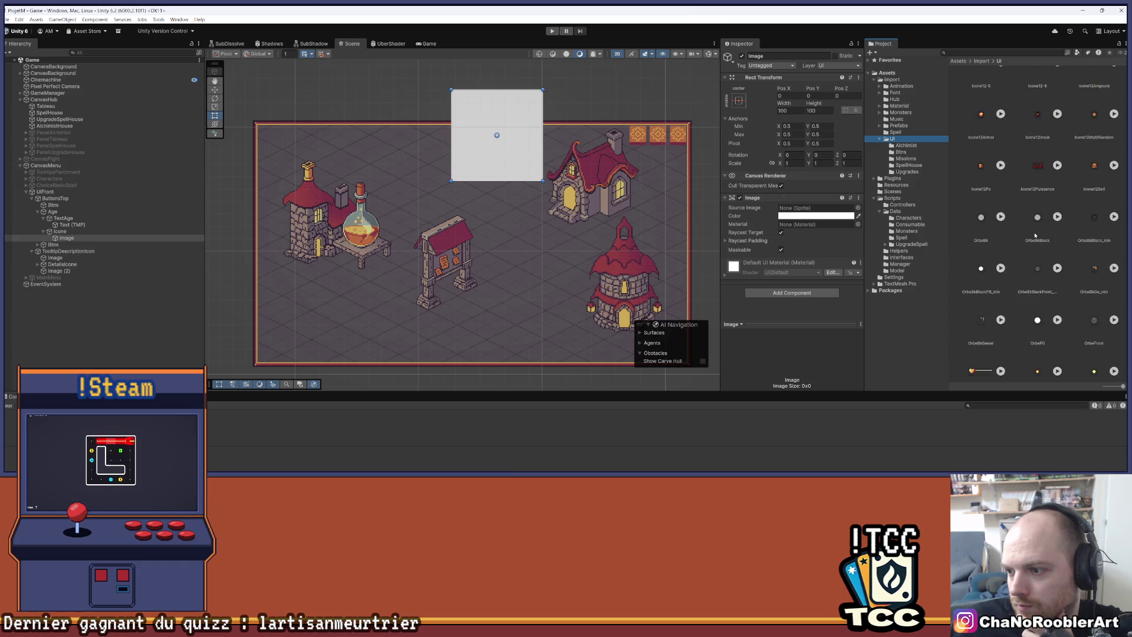
pyautogui.scroll(10, 1028, 238)
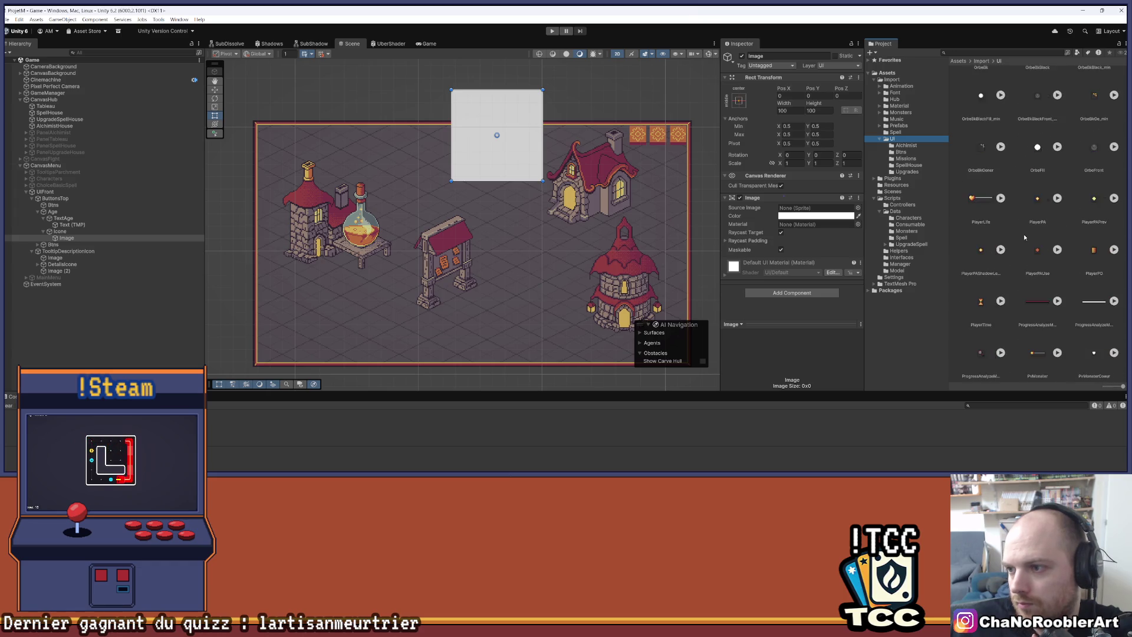
pyautogui.scroll(1, 1023, 234)
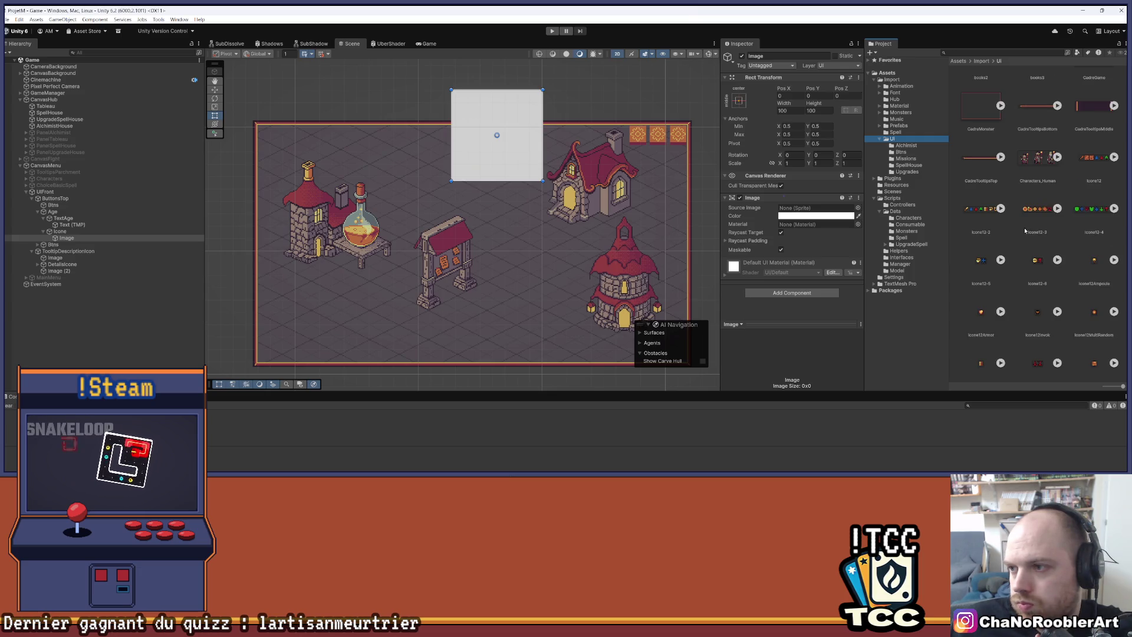
# Check the Icone12-2, Icone12-3 and Icone12-4 sprite sheets for an hourglass icon.
pyautogui.click(1000, 209)
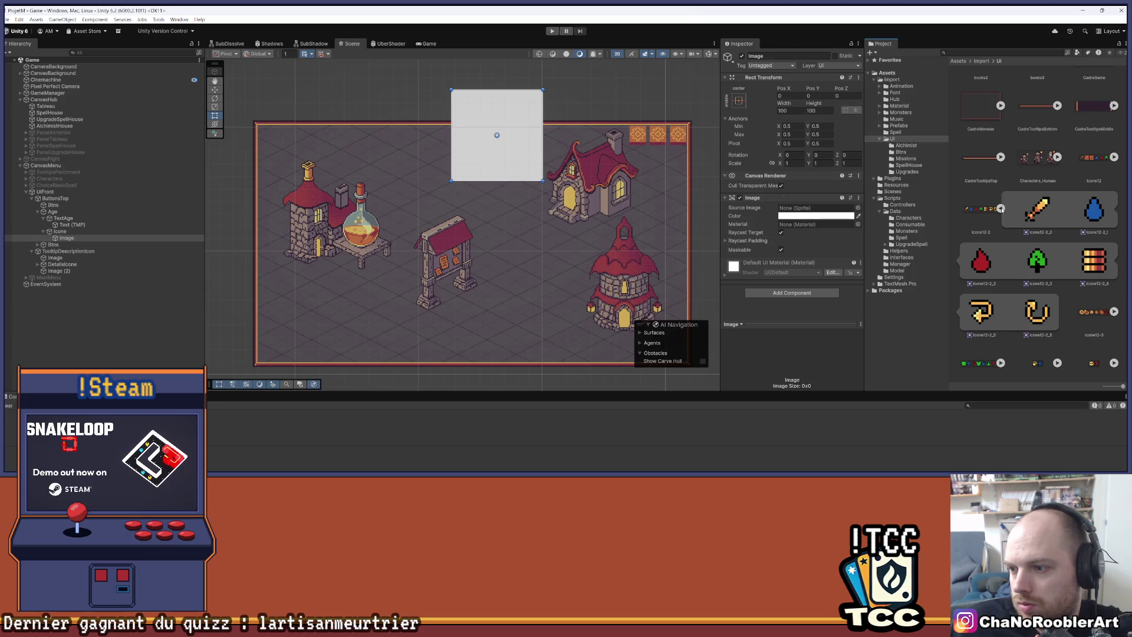
pyautogui.click(1001, 209)
pyautogui.click(1057, 208)
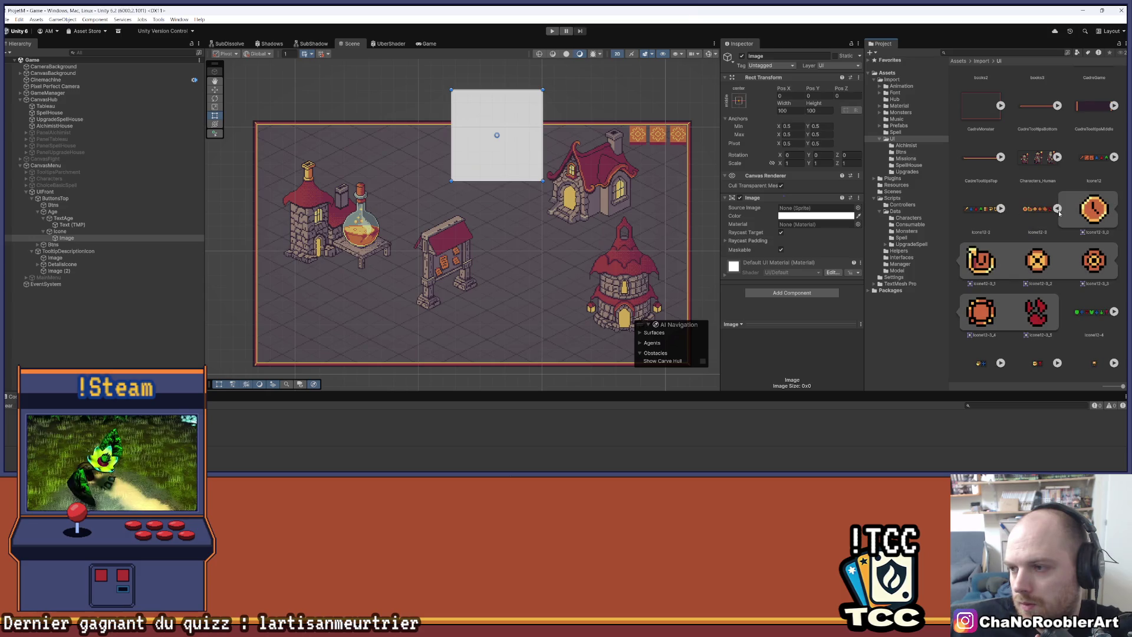
pyautogui.click(1057, 209)
pyautogui.click(1114, 209)
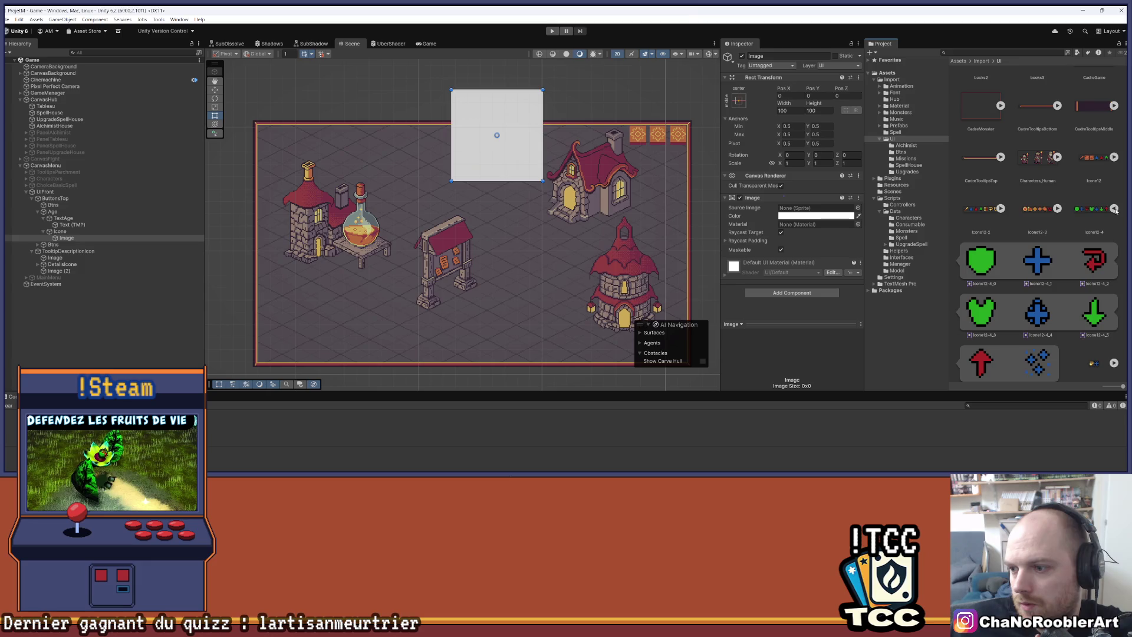
pyautogui.click(1114, 208)
# Assign the PlayerTime hourglass sprite to Icone's Image.
pyautogui.scroll(-2, 1049, 212)
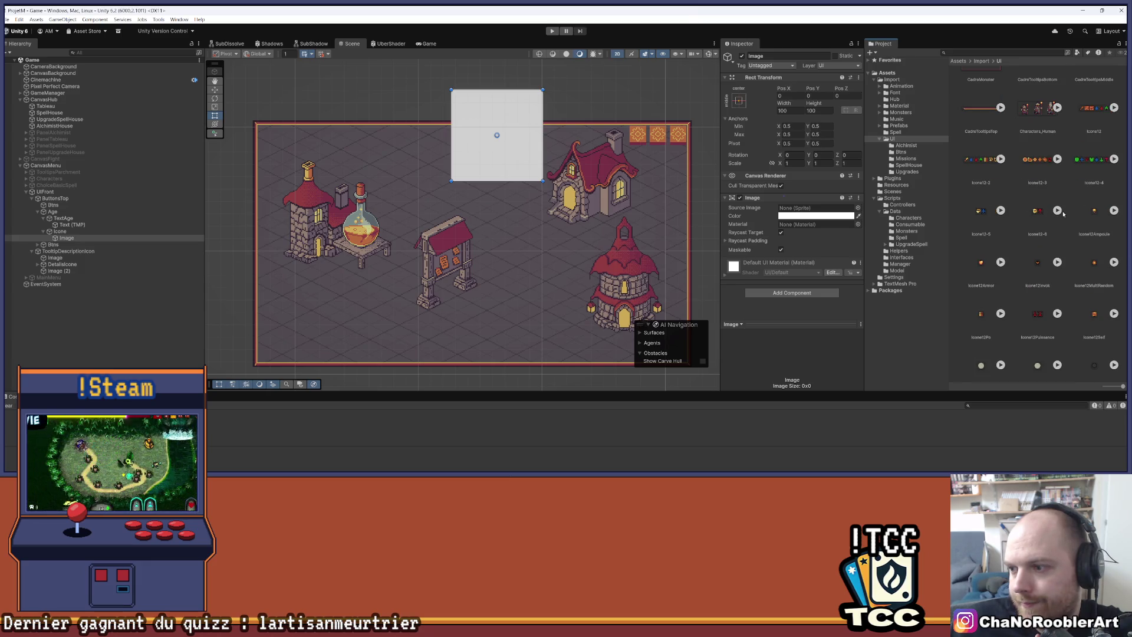
pyautogui.scroll(-2, 1062, 216)
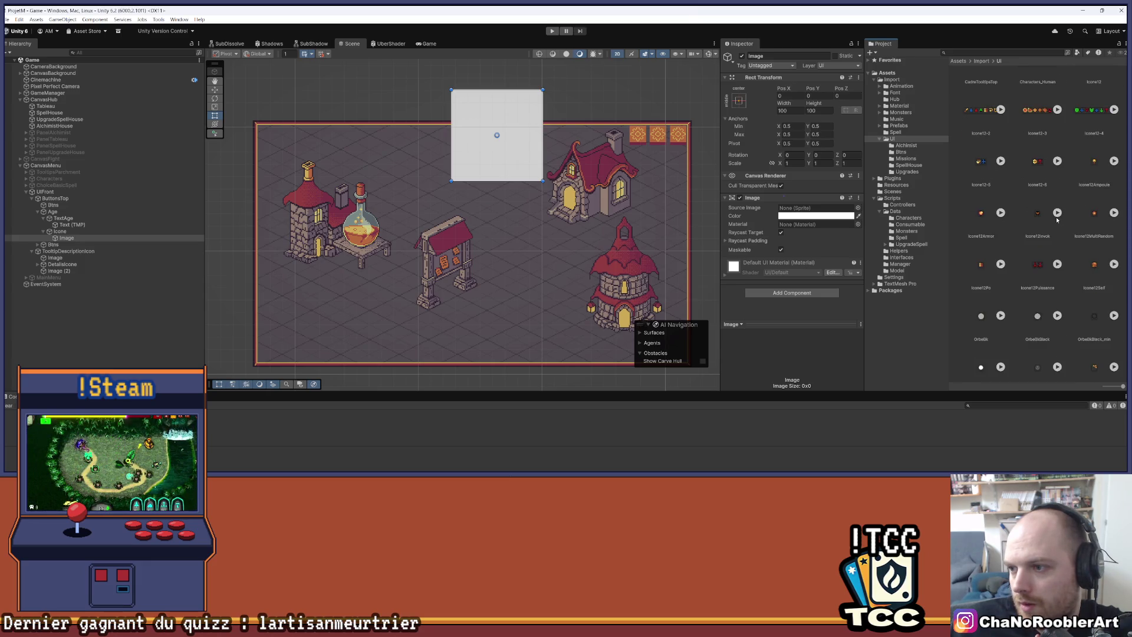
pyautogui.scroll(-3, 1056, 221)
pyautogui.scroll(-5, 1055, 220)
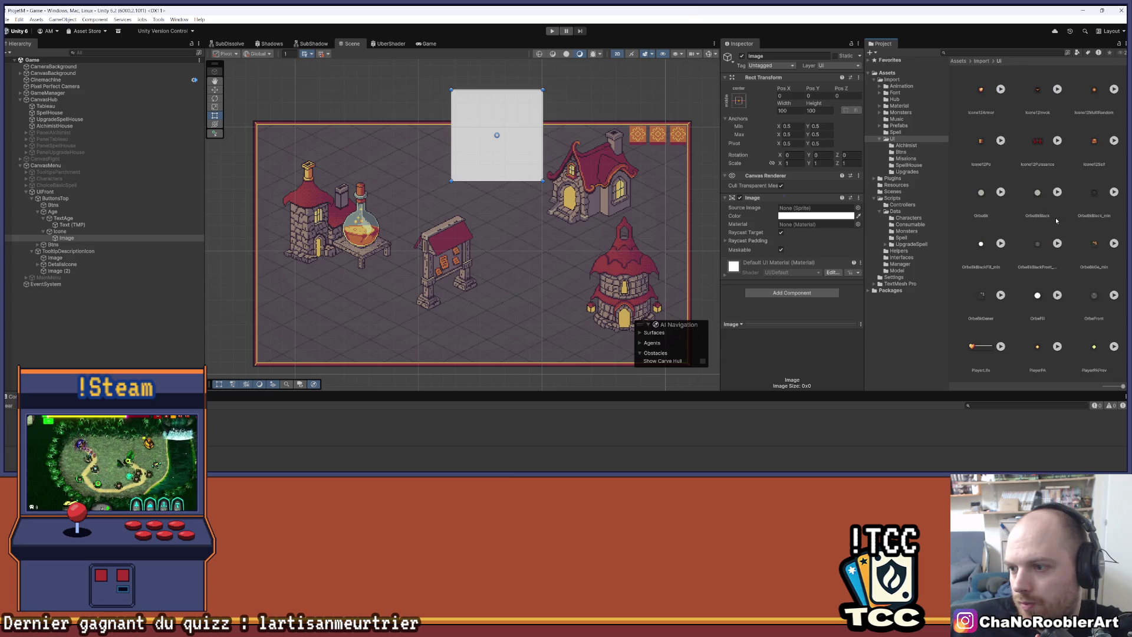
pyautogui.scroll(-5, 1057, 220)
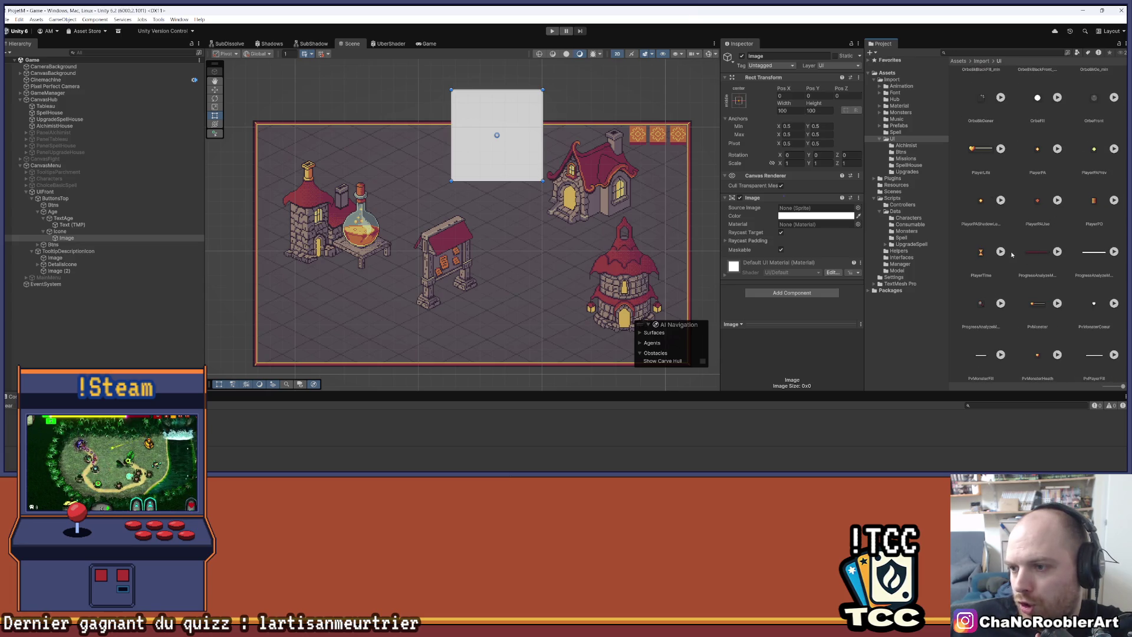
pyautogui.click(980, 252)
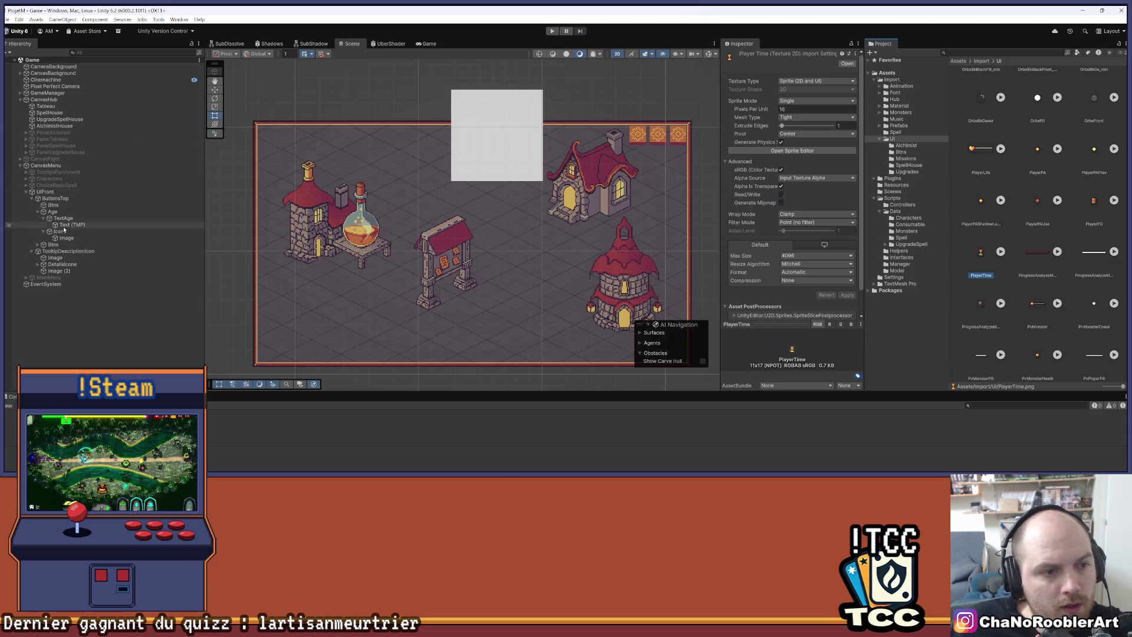
pyautogui.click(117, 238)
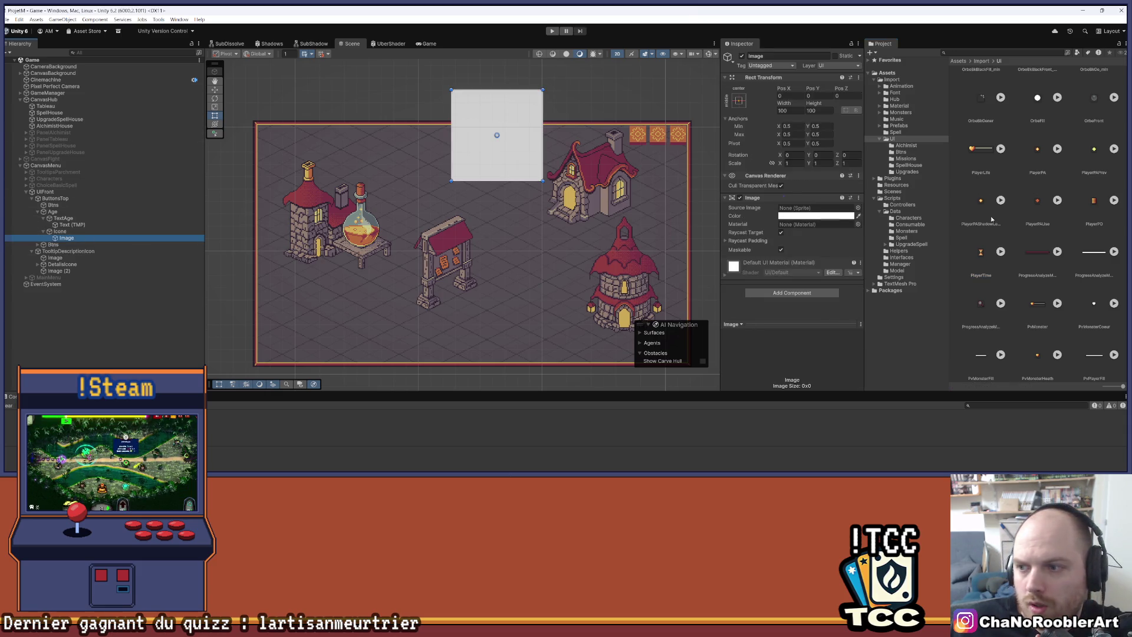
pyautogui.moveTo(977, 264); pyautogui.dragTo(814, 209)
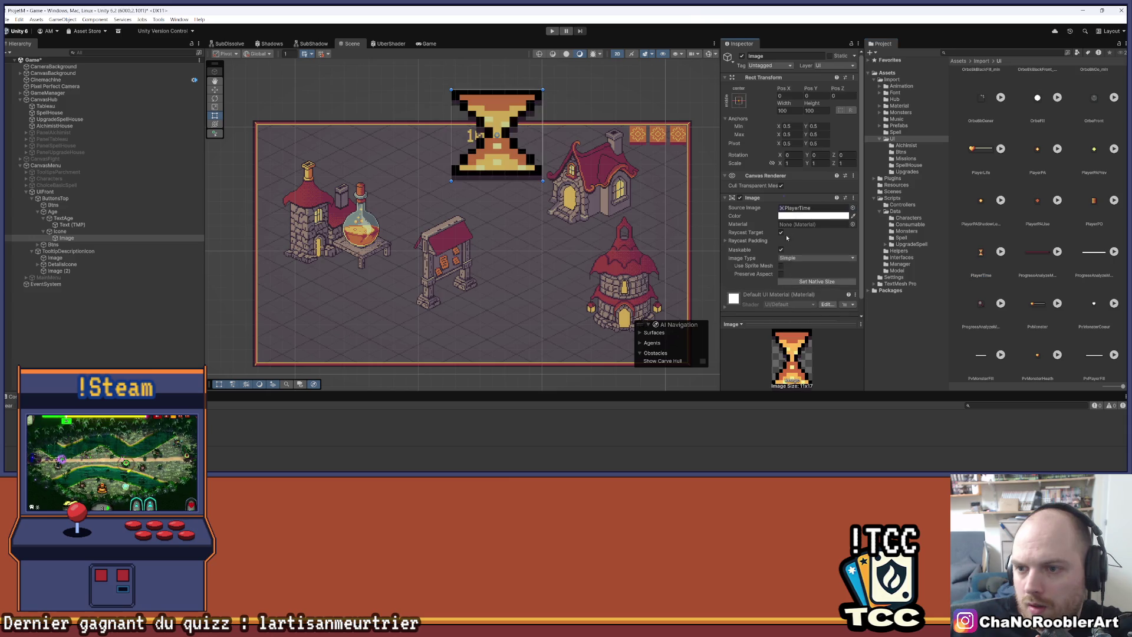
# Resize the hourglass Age icon to its sprite's native size and check it beside the 10 label.
pyautogui.click(781, 283)
pyautogui.click(70, 321)
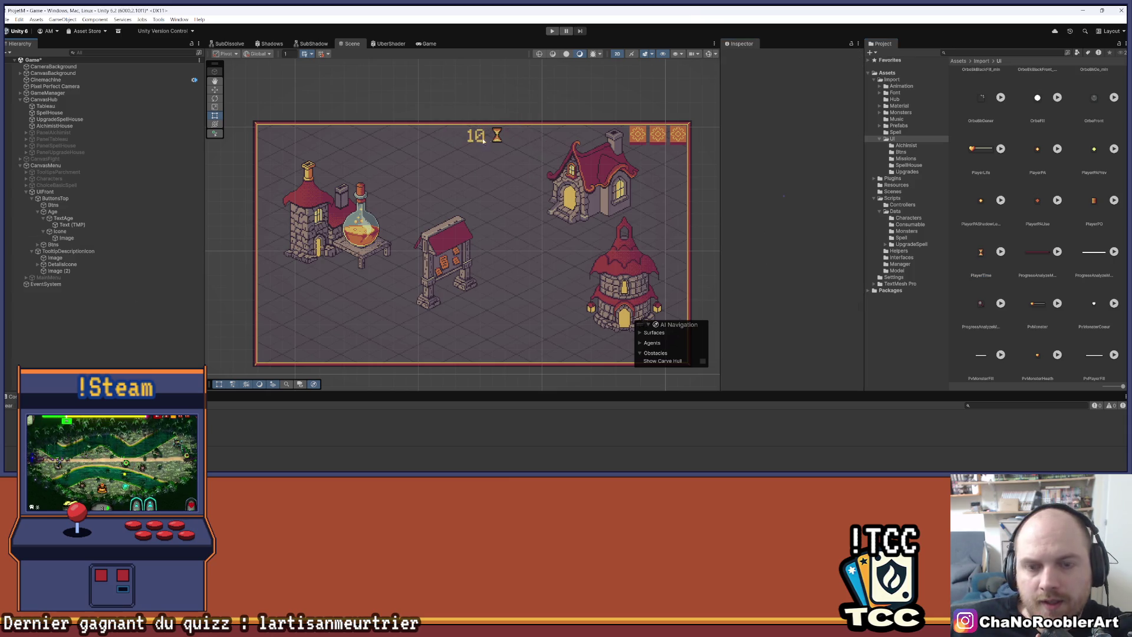
pyautogui.scroll(3, 483, 140)
pyautogui.scroll(-3, 483, 140)
pyautogui.scroll(2, 503, 128)
pyautogui.scroll(-2, 502, 128)
# Save the scene, collapse UIFront in the Hierarchy, and enter Play mode.
pyautogui.hotkey('ctrl', 's')
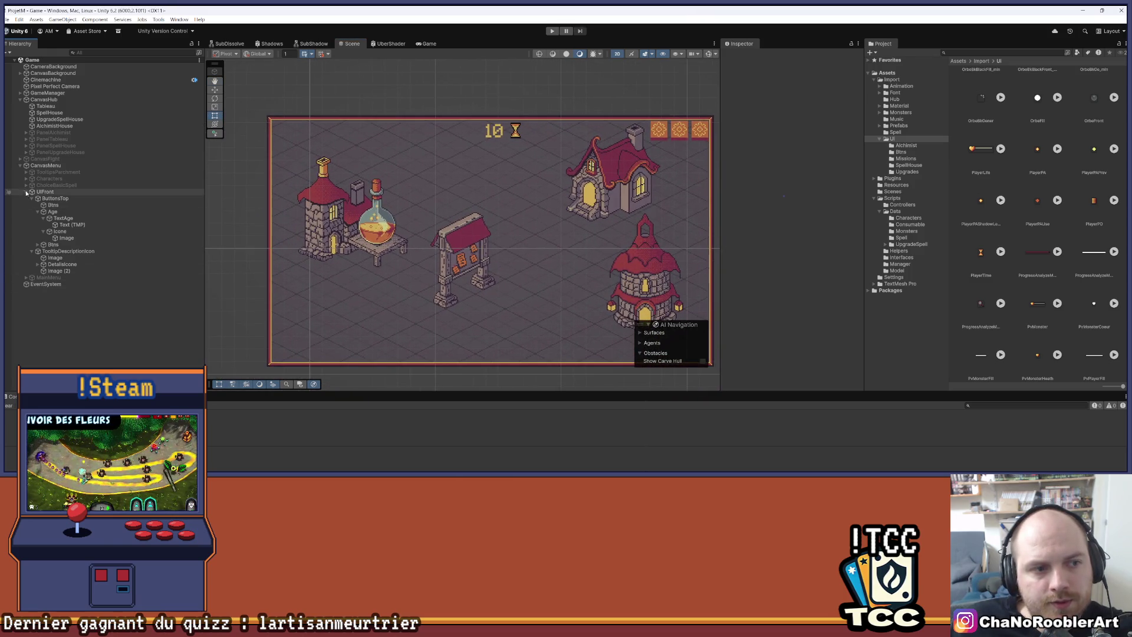
pyautogui.click(27, 192)
pyautogui.click(46, 191)
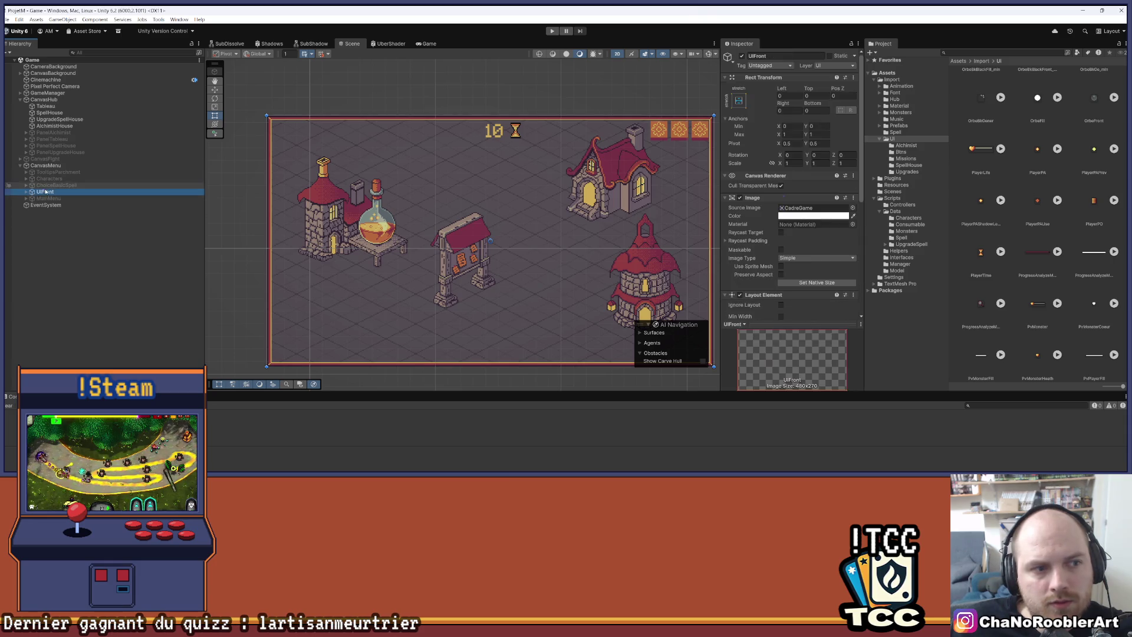
pyautogui.click(552, 31)
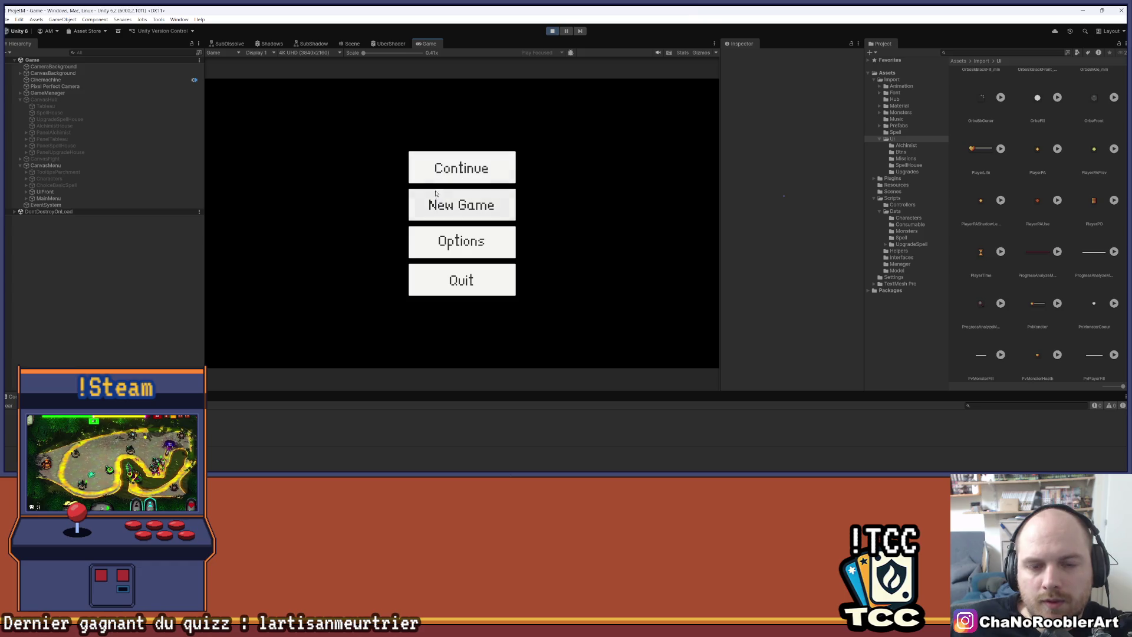
# Continue the saved game, launch the Le roi Gobelin mission from the notice board, and inspect the goblin combat stats.
pyautogui.click(441, 159)
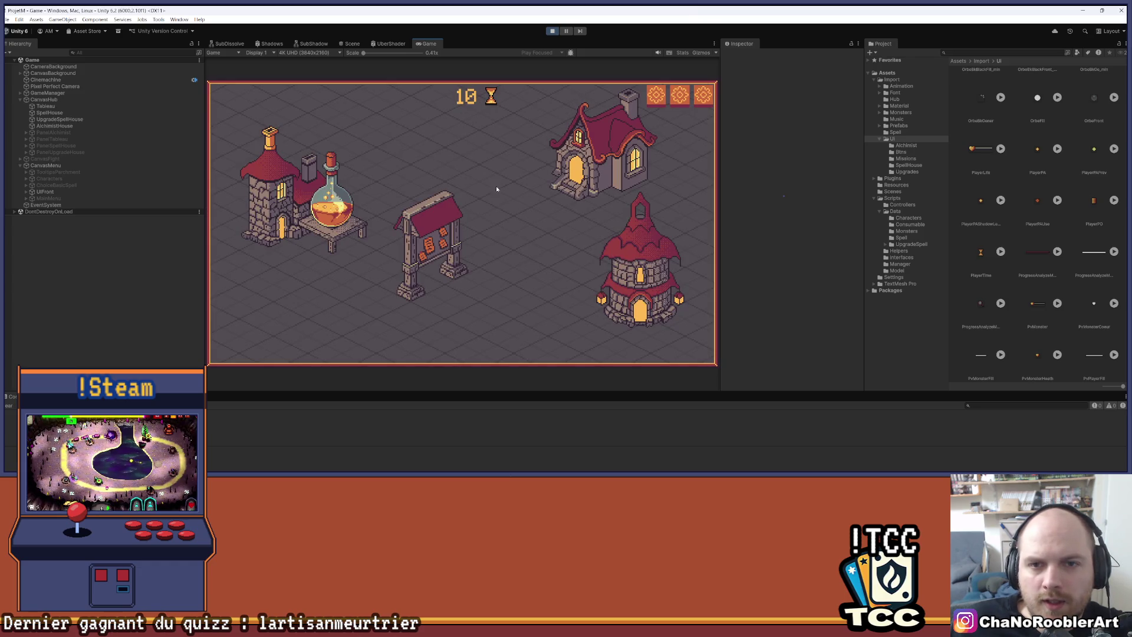
pyautogui.click(429, 236)
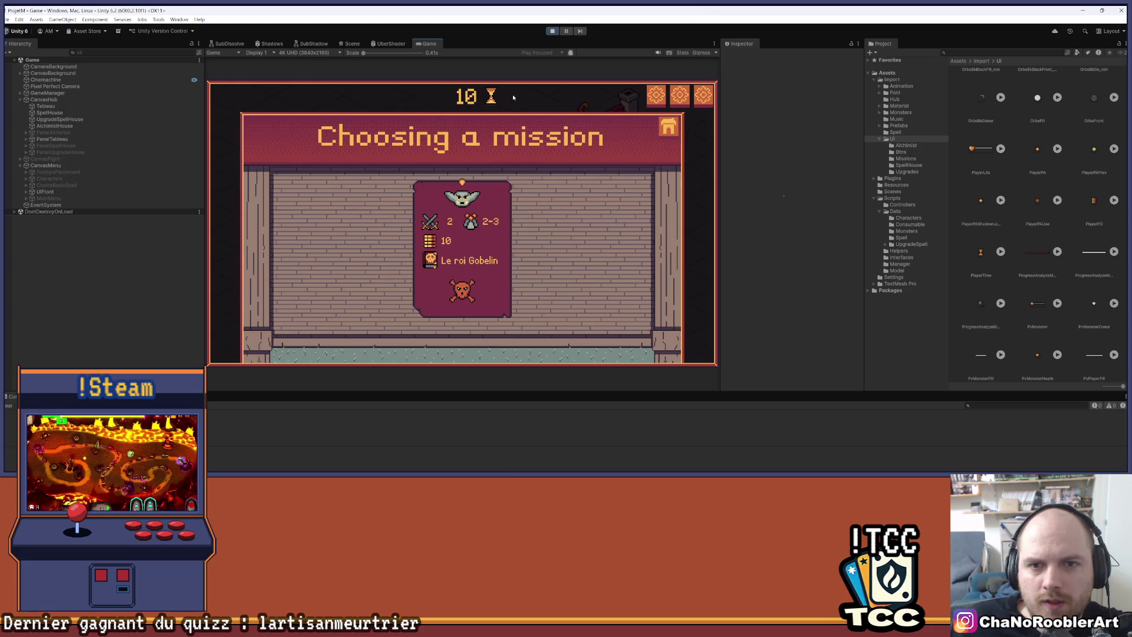
pyautogui.click(469, 223)
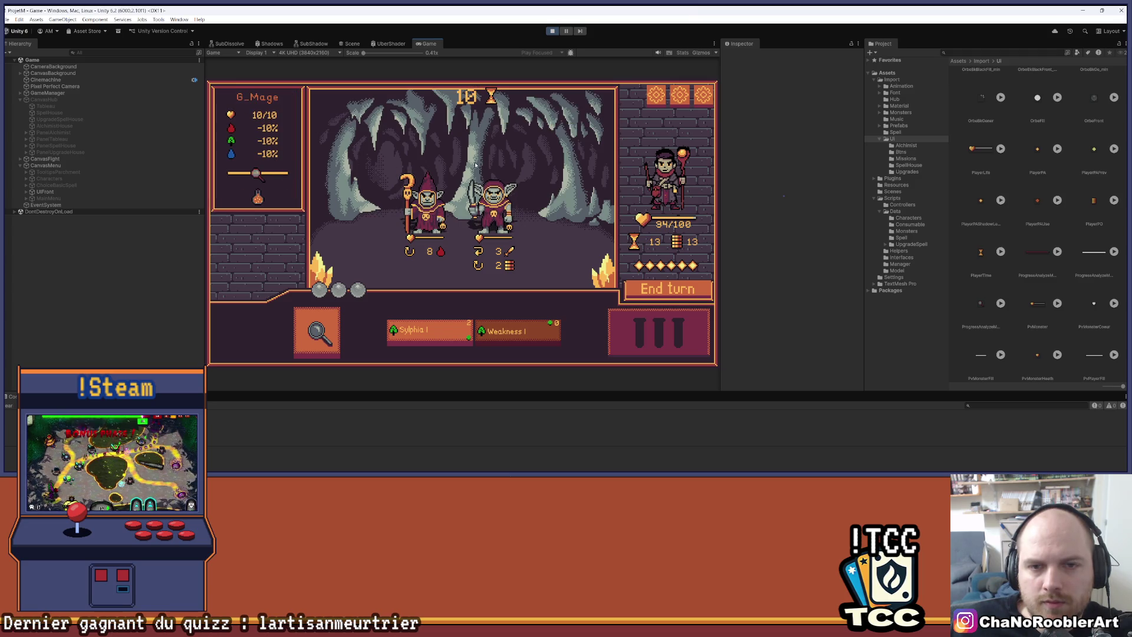
pyautogui.moveTo(506, 277)
pyautogui.moveTo(512, 250)
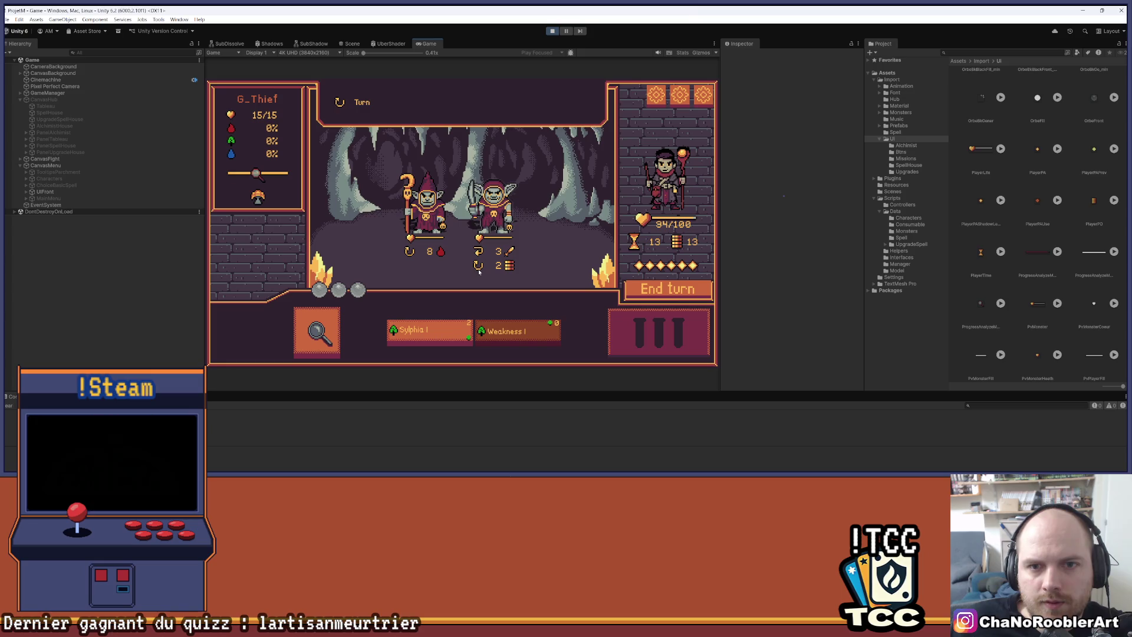
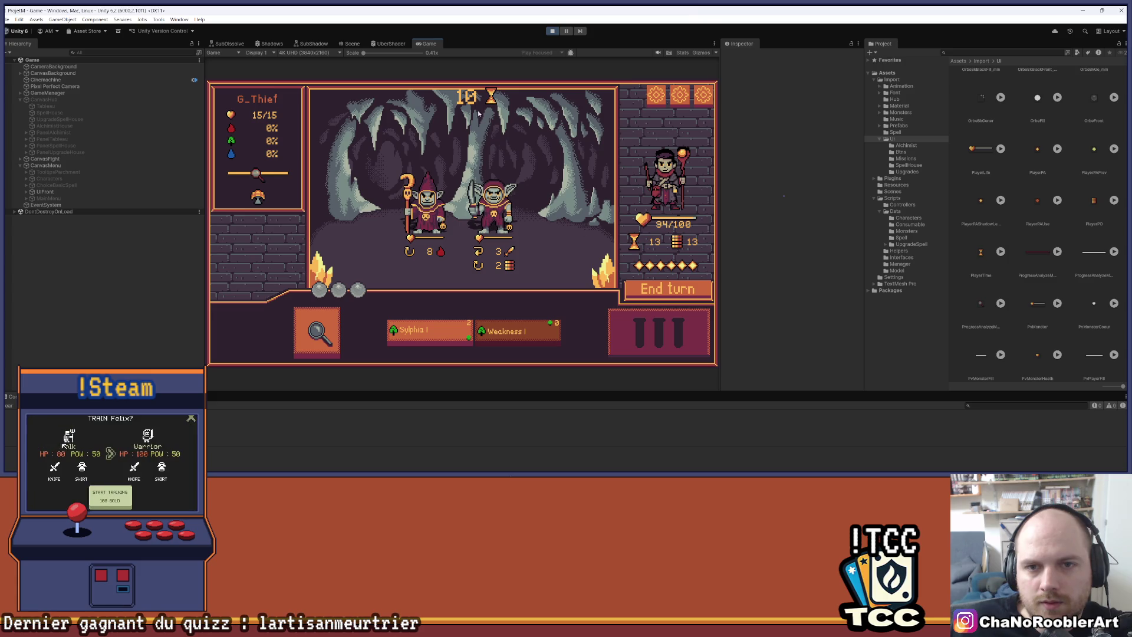
# Select UIFront > Age in the Hierarchy and review its layout group settings.
pyautogui.moveTo(685, 250)
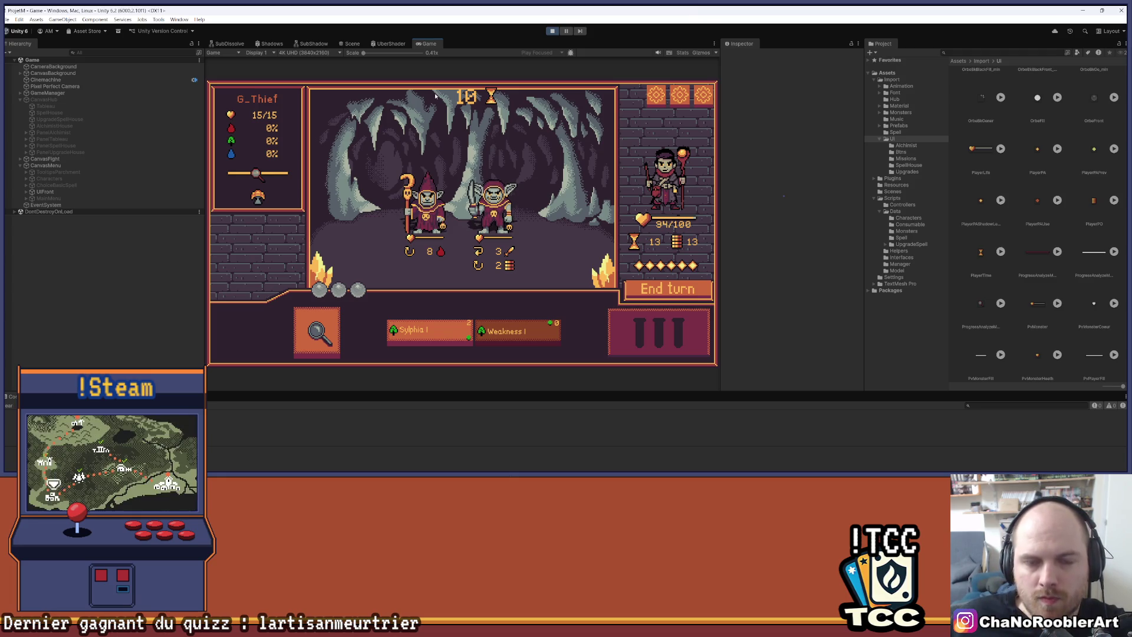
pyautogui.moveTo(412, 190)
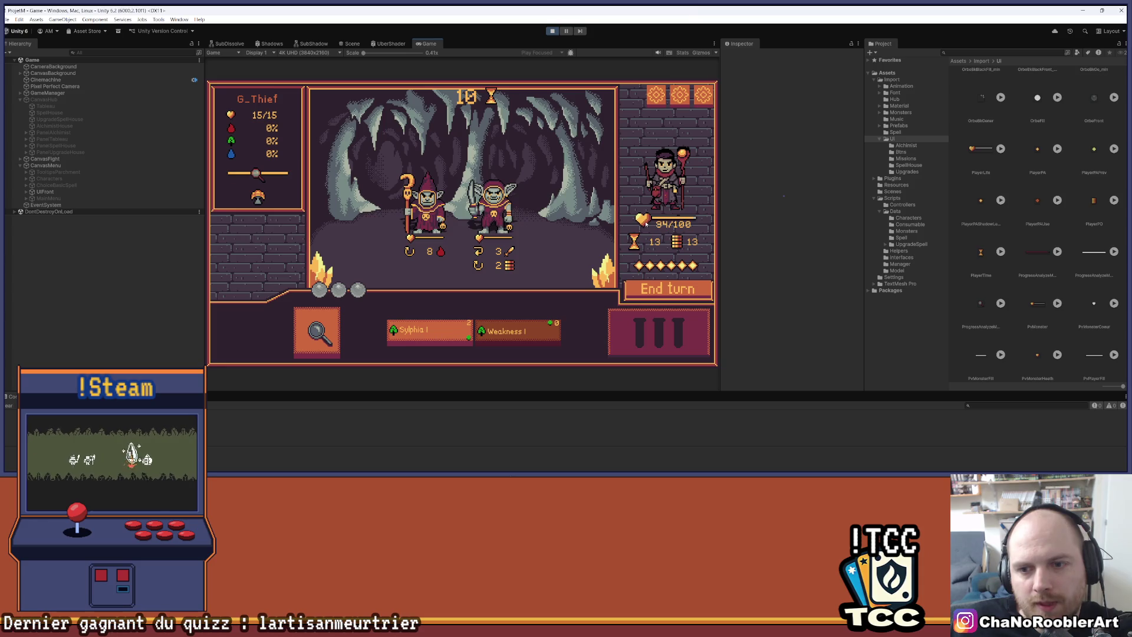
pyautogui.click(25, 193)
pyautogui.click(26, 192)
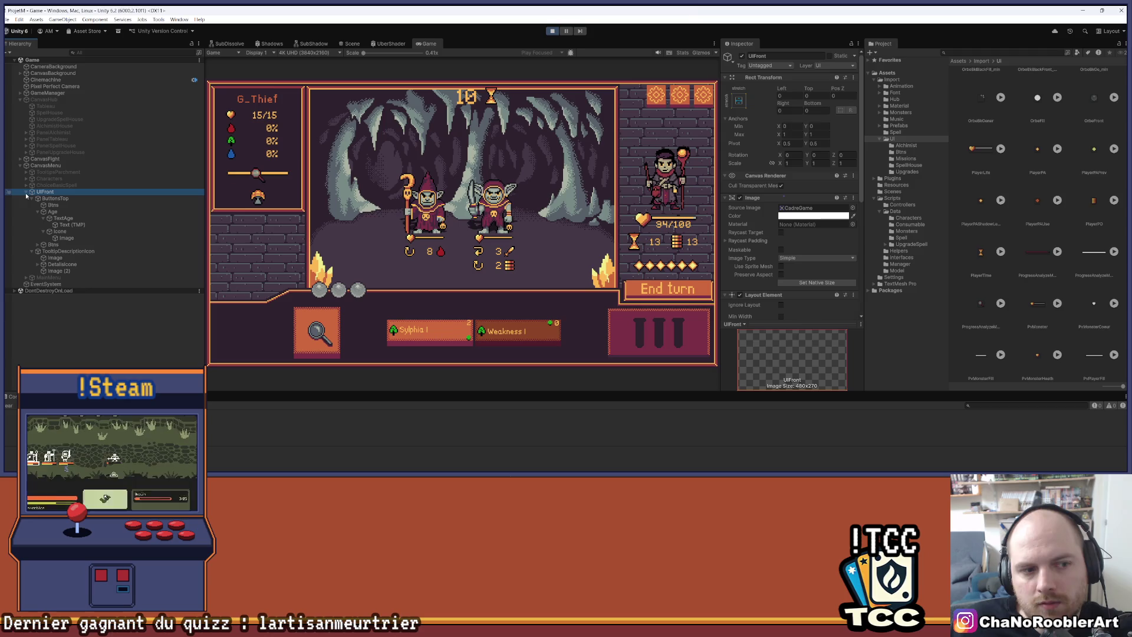
pyautogui.click(38, 212)
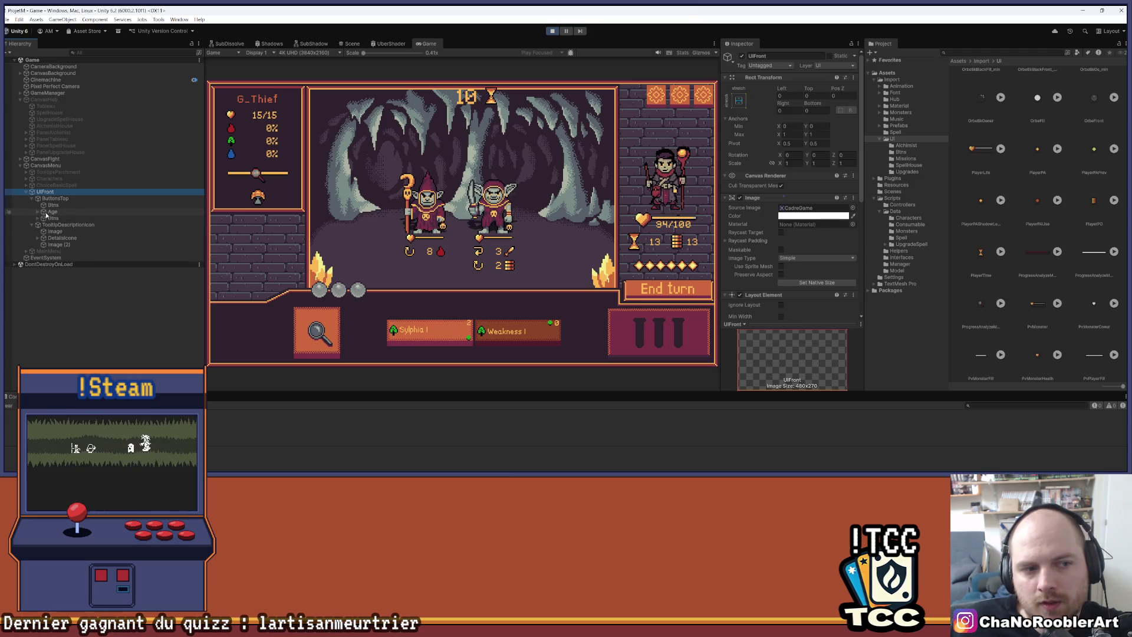
pyautogui.click(49, 212)
pyautogui.scroll(-3, 784, 212)
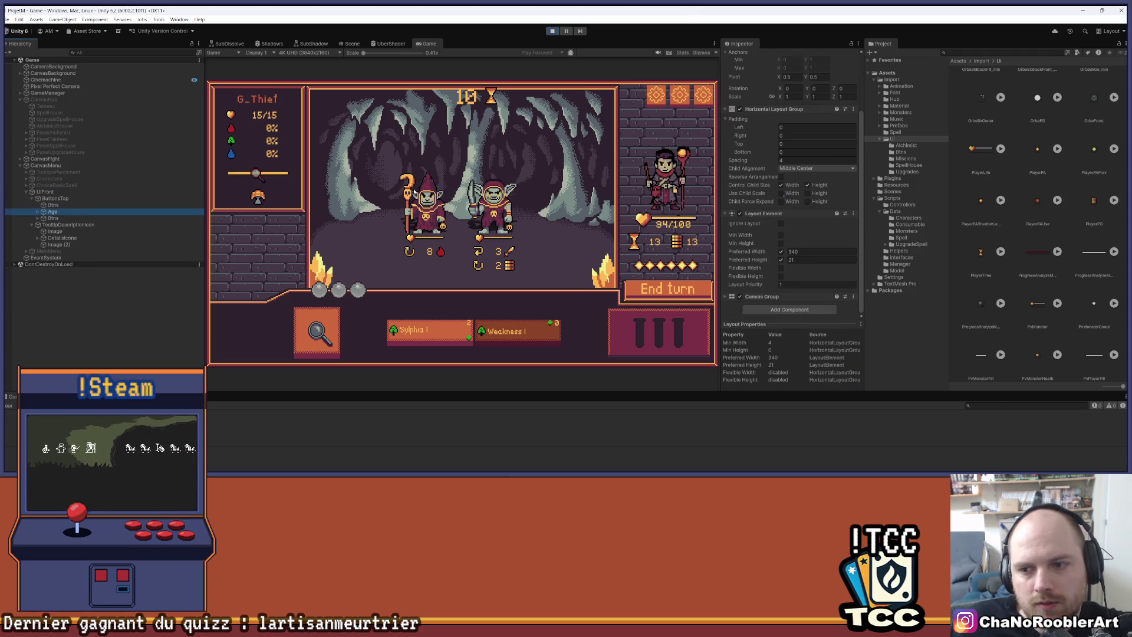
# Inspect the Age counter's TextAge and hourglass icon children, then reselect Age.
pyautogui.click(38, 211)
pyautogui.click(55, 219)
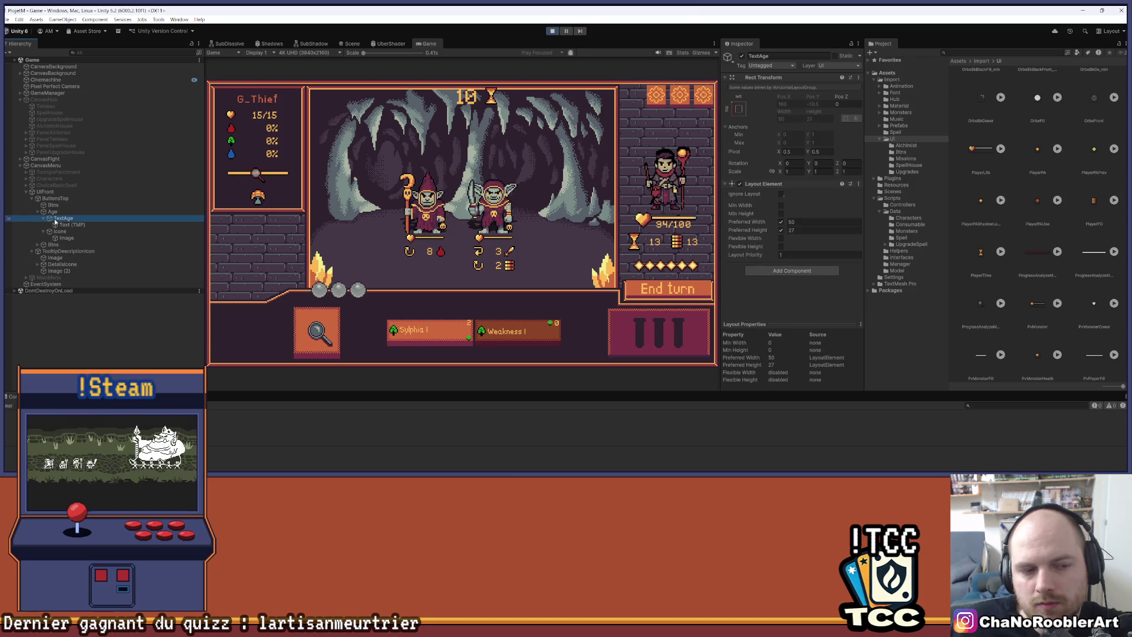
pyautogui.click(43, 218)
pyautogui.click(43, 224)
pyautogui.click(64, 225)
pyautogui.click(52, 212)
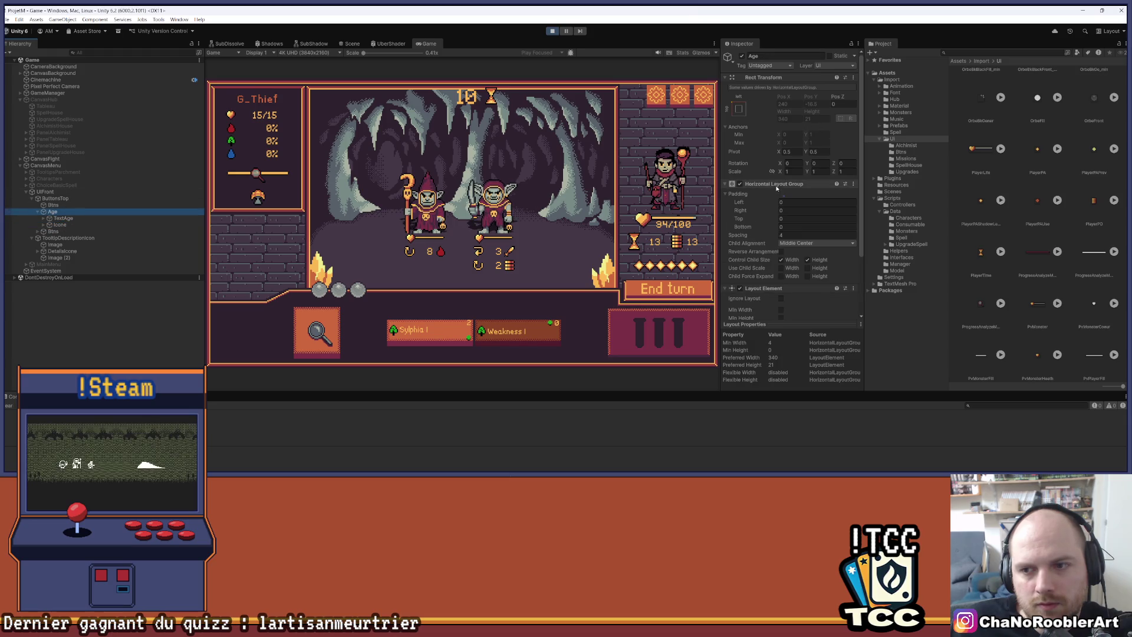
pyautogui.scroll(-3, 787, 184)
# Set the Age Canvas Group alpha to 0.5, then 0, and exit Play mode.
pyautogui.click(761, 297)
pyautogui.moveTo(764, 307); pyautogui.dragTo(759, 308)
pyautogui.click(794, 306)
pyautogui.write('0.5')
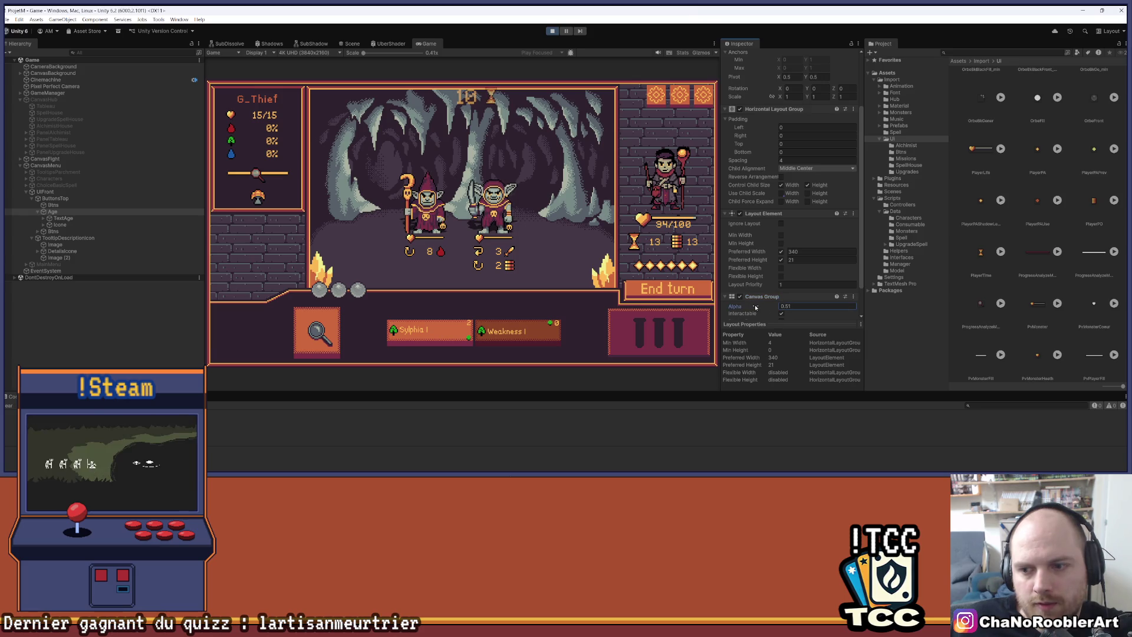
pyautogui.press('BackSpace')
pyautogui.press('BackSpace')
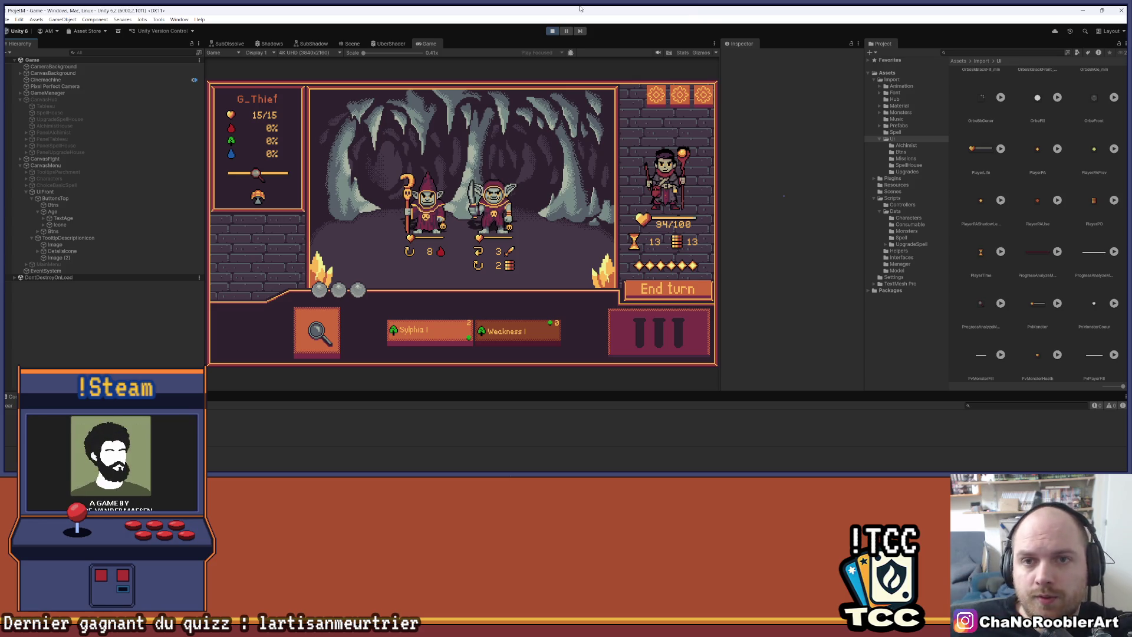
pyautogui.click(551, 31)
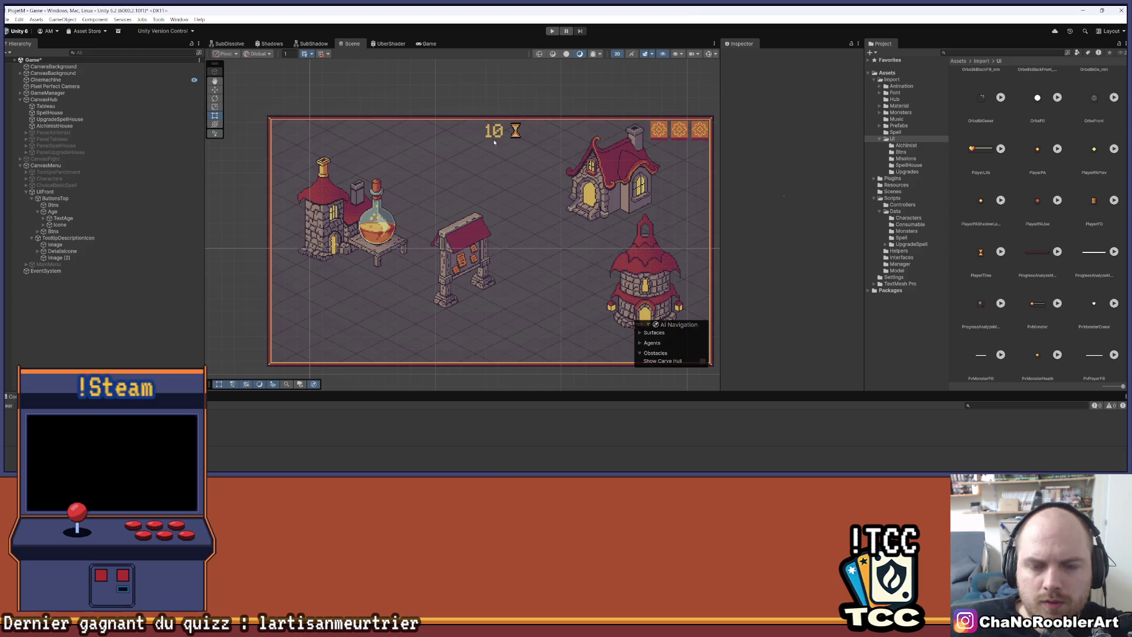
# Save the village hub scene with Ctrl+S.
pyautogui.hotkey('ctrl', 's')
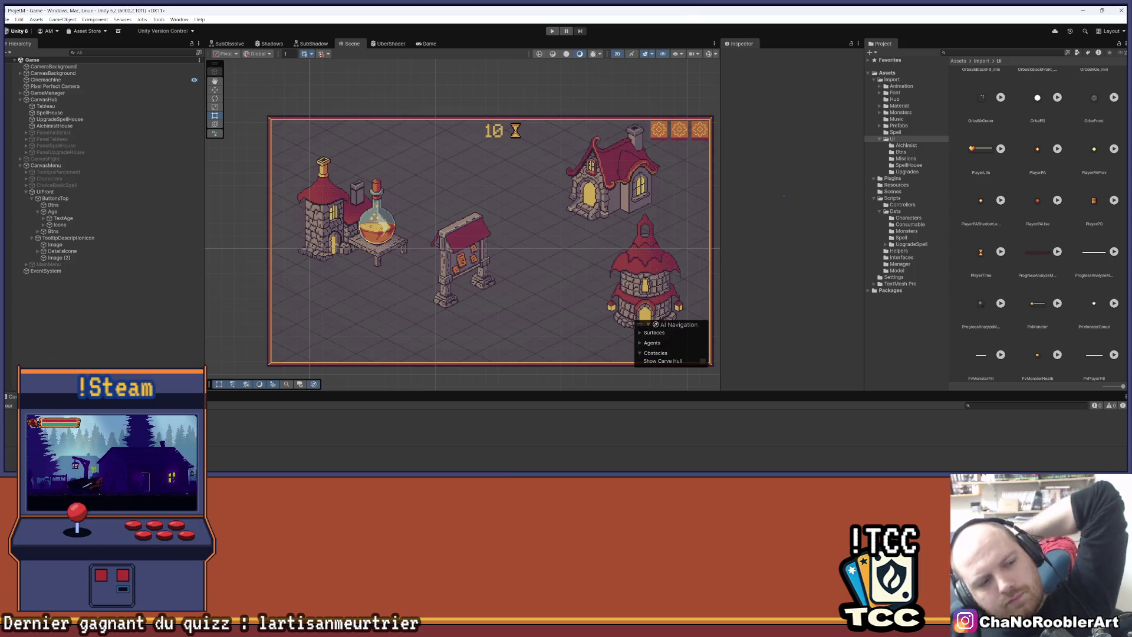
pyautogui.click(85, 199)
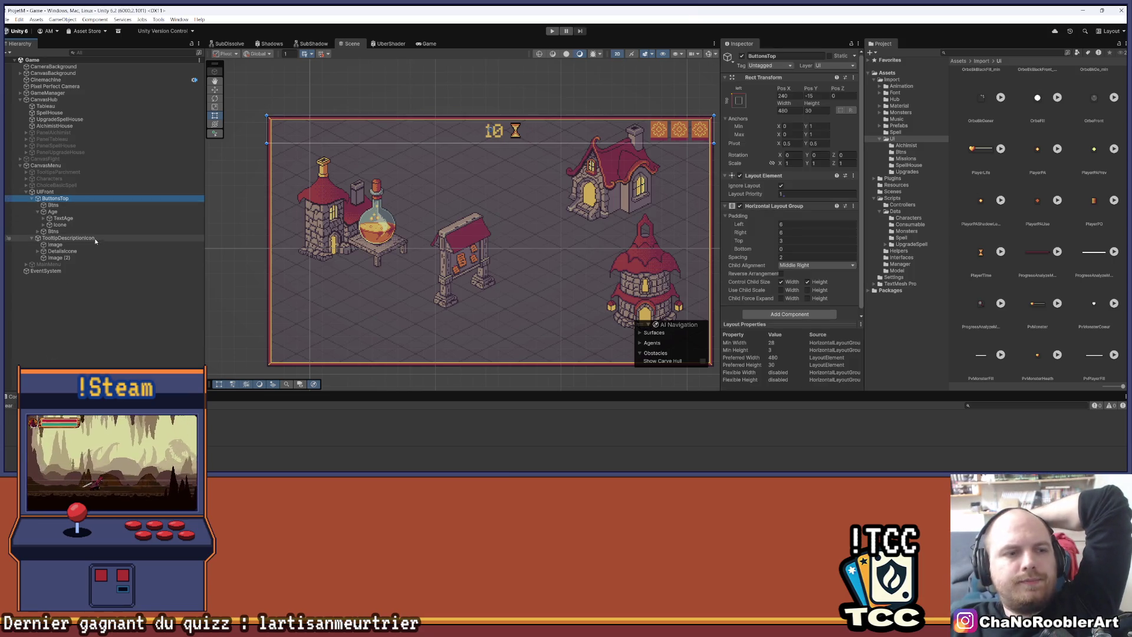
pyautogui.click(83, 212)
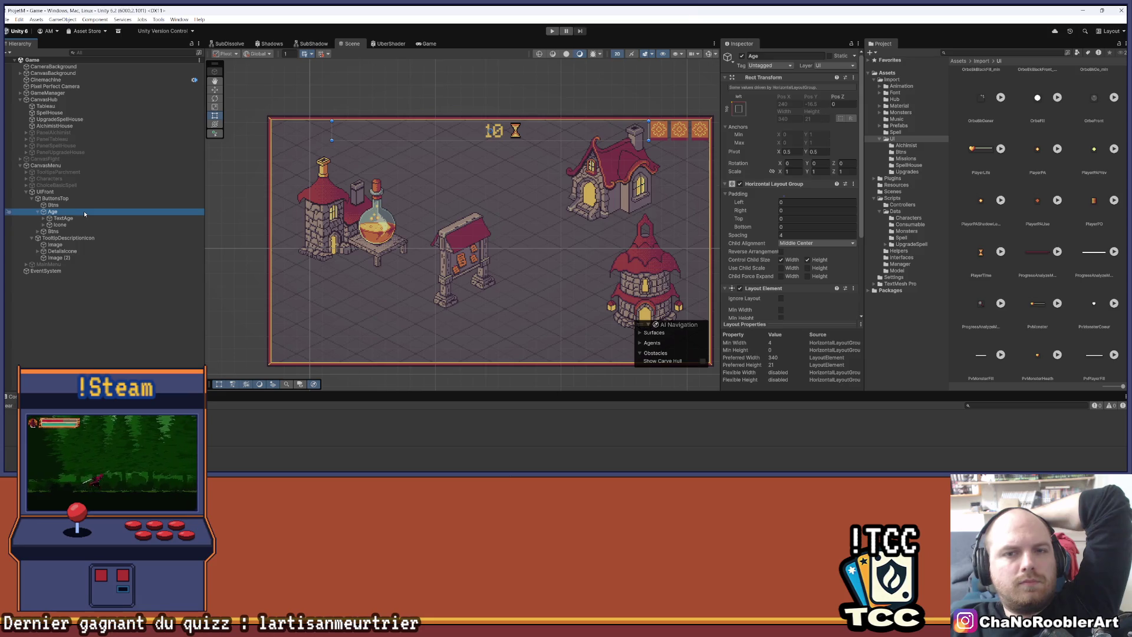
pyautogui.click(93, 218)
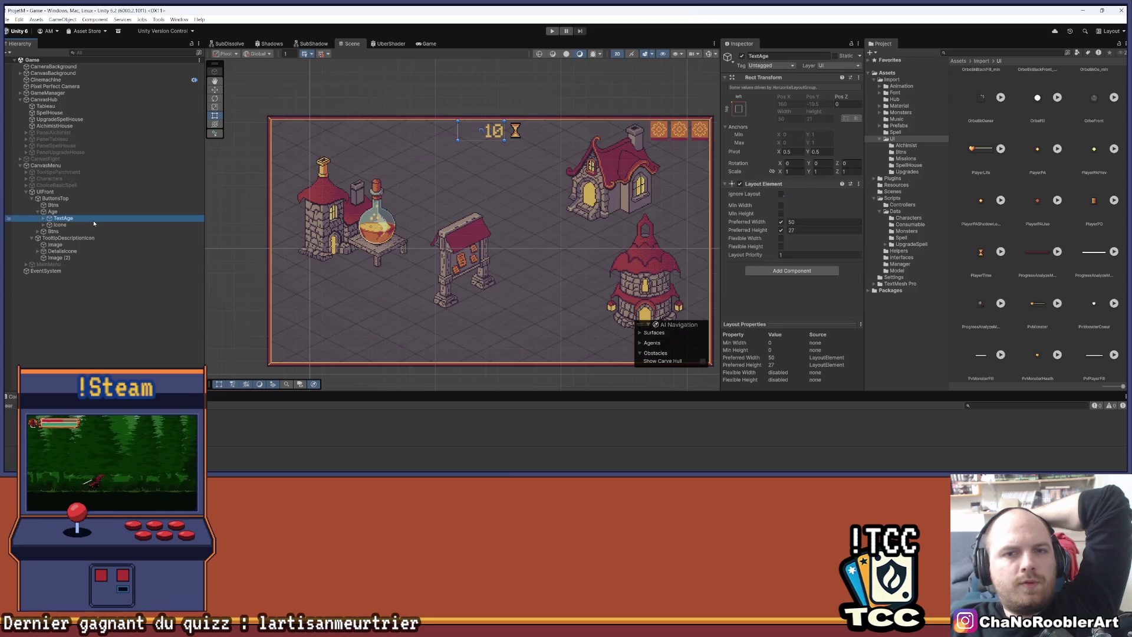
pyautogui.click(93, 226)
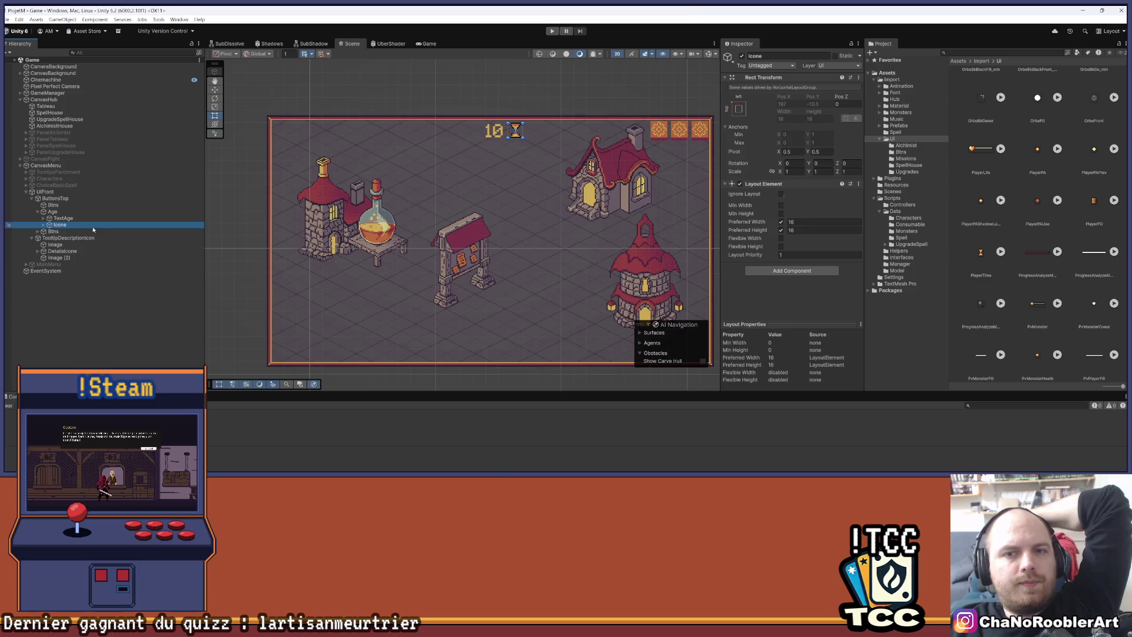
pyautogui.click(97, 218)
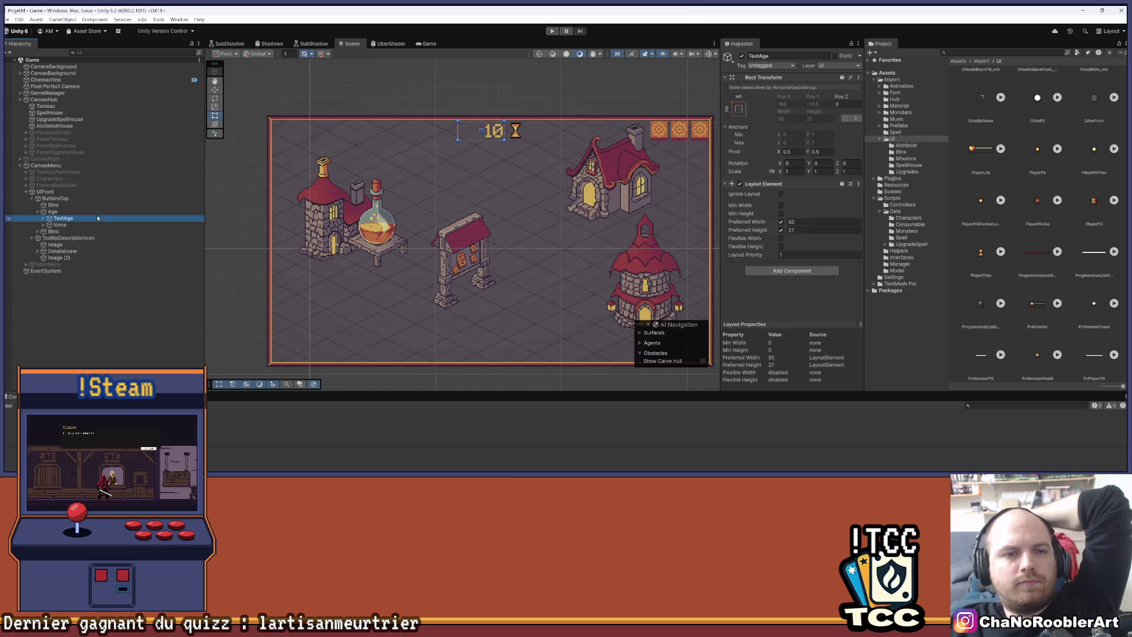
pyautogui.click(98, 214)
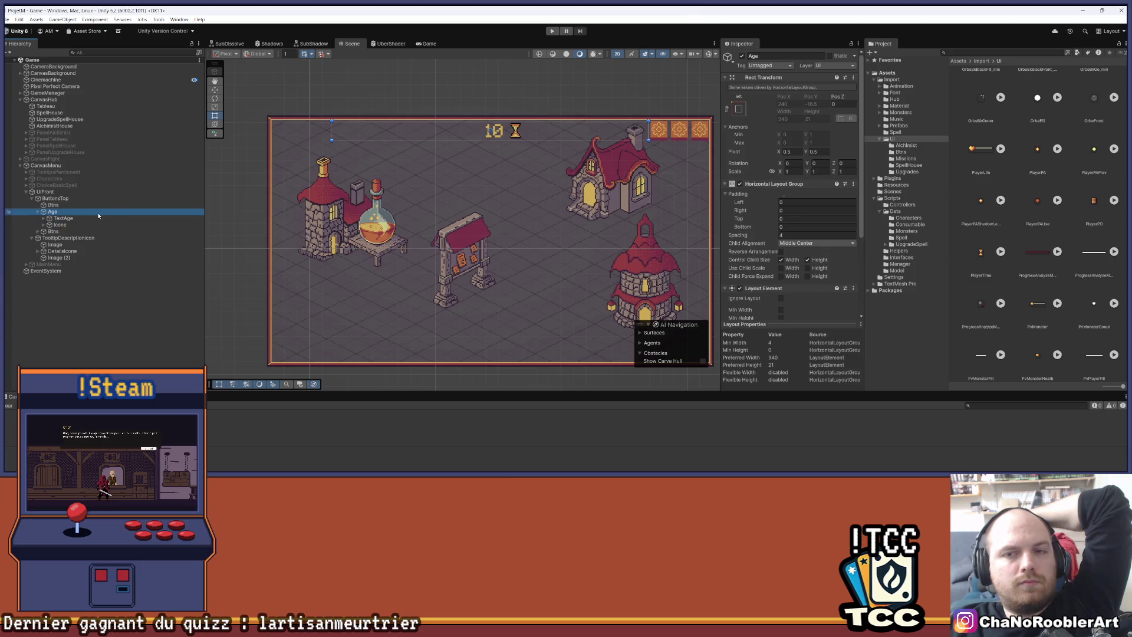
pyautogui.moveTo(481, 237)
pyautogui.mouseDown()
pyautogui.moveTo(454, 227)
pyautogui.moveTo(481, 215)
pyautogui.moveTo(448, 211)
pyautogui.mouseUp()
pyautogui.scroll(2, 448, 211)
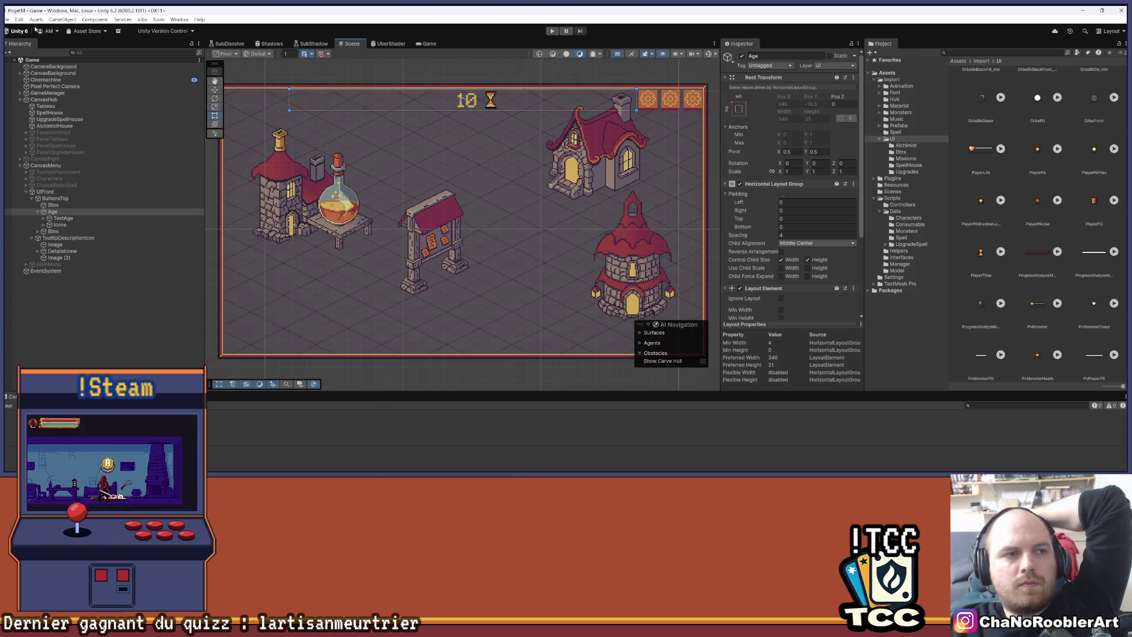
pyautogui.click(6, 20)
pyautogui.click(18, 59)
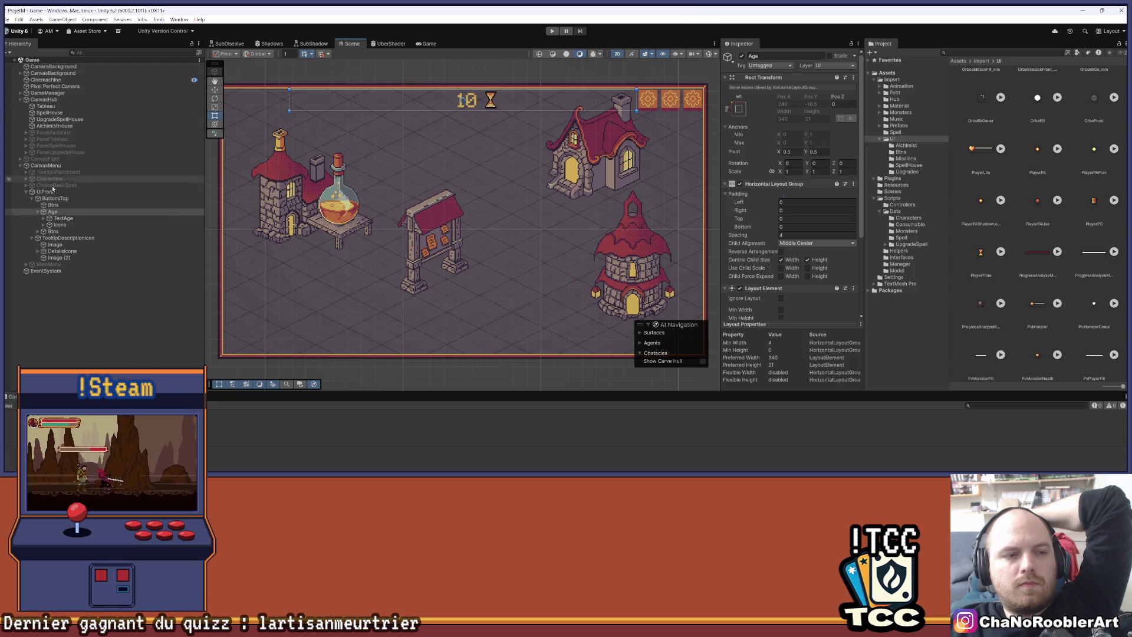
pyautogui.click(43, 218)
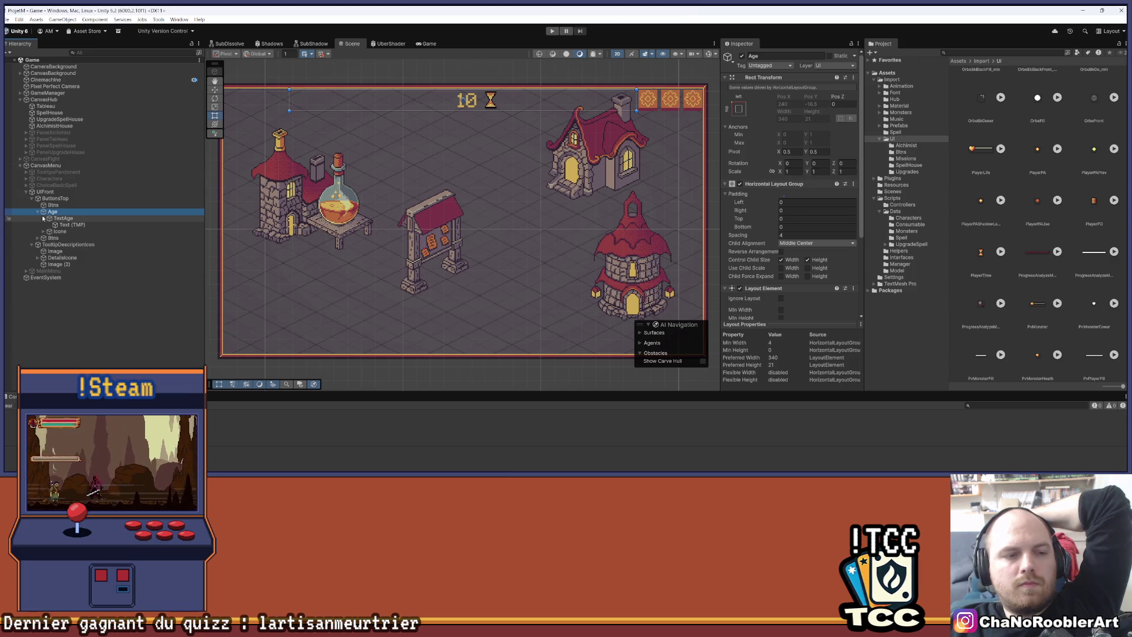
pyautogui.click(43, 218)
pyautogui.click(80, 355)
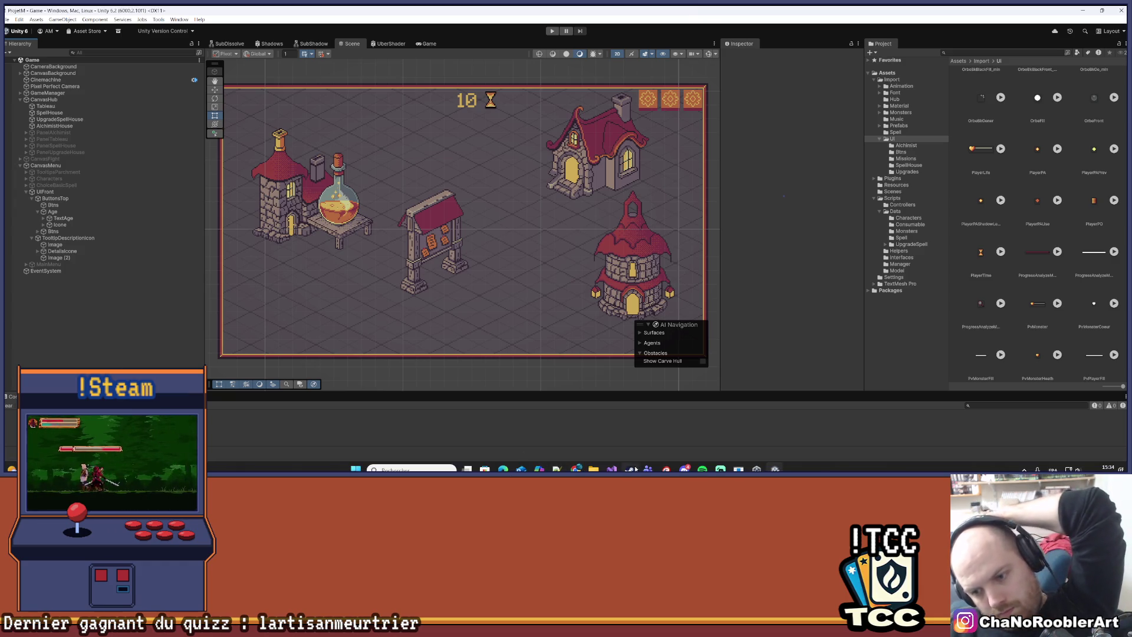
pyautogui.click(612, 469)
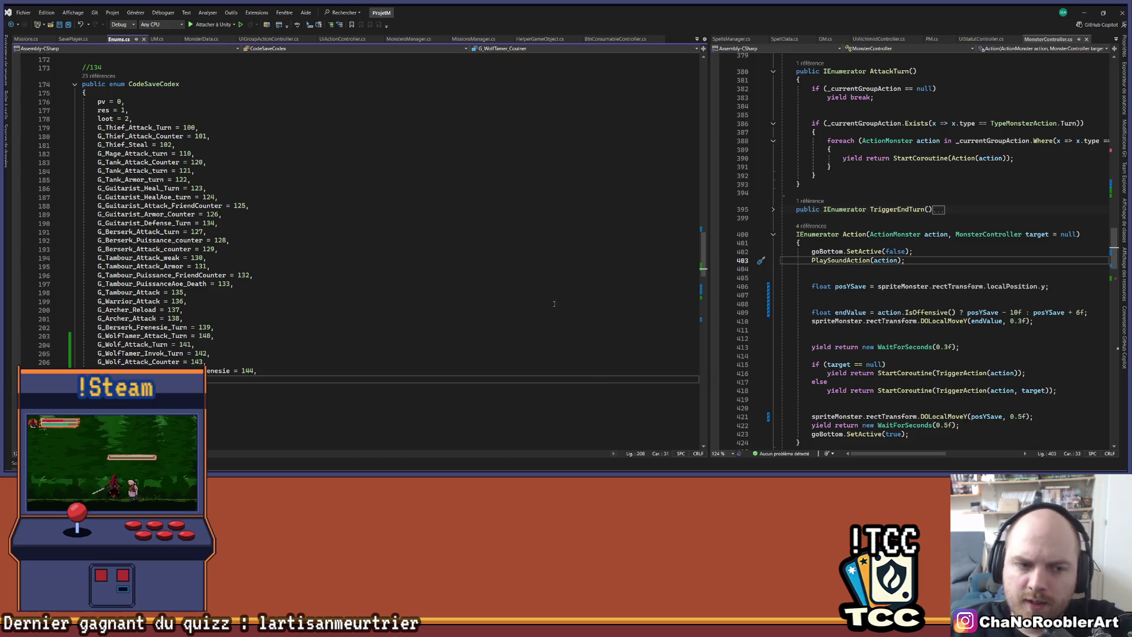
# Widen the MonsterController.cs pane beside Enums.cs and place the cursor at line 400.
pyautogui.moveTo(709, 172); pyautogui.dragTo(397, 172)
pyautogui.click(761, 234)
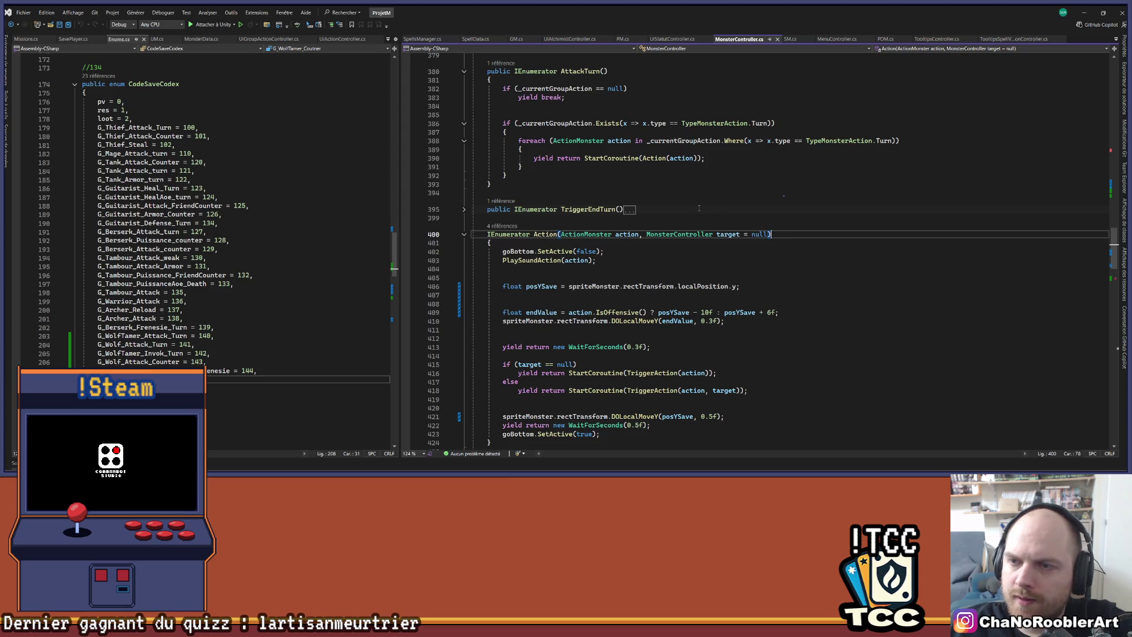
pyautogui.hotkey('alt', 'Tab')
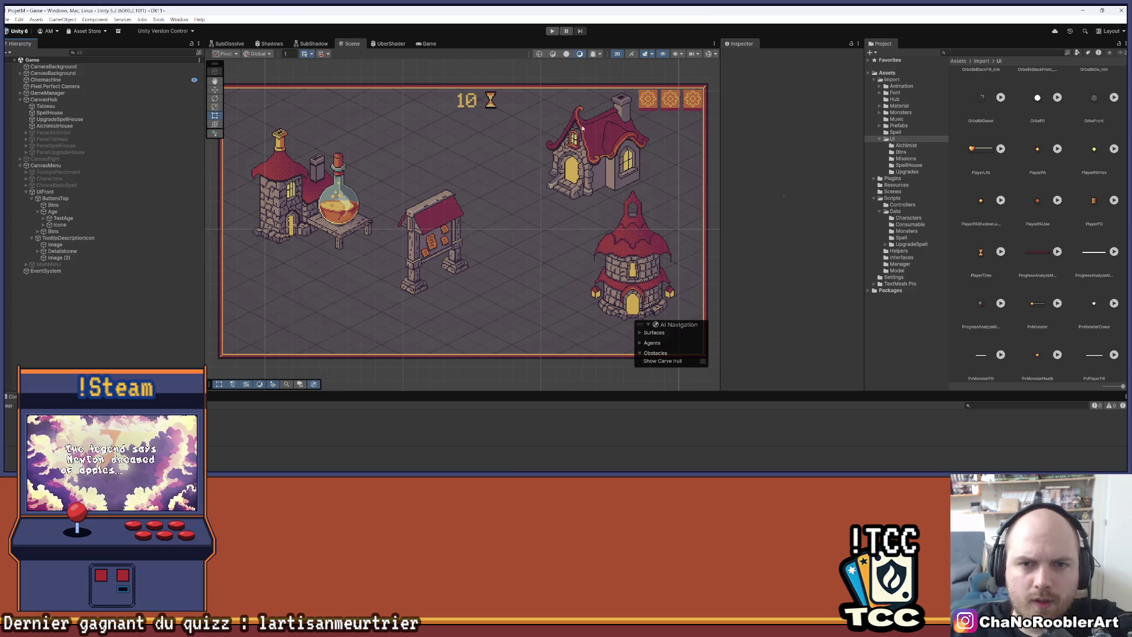
# Back in Unity, expand TextAge under Age and select its Text (TMP) element.
pyautogui.scroll(-2, 519, 123)
pyautogui.scroll(2, 486, 135)
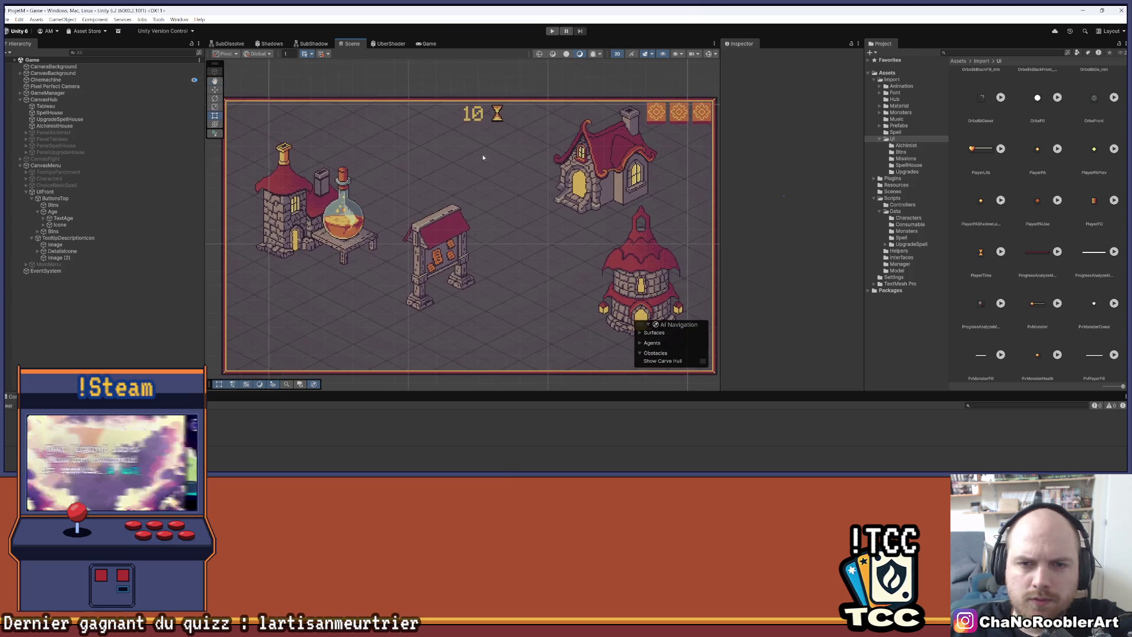
pyautogui.hotkey('alt', 'Tab')
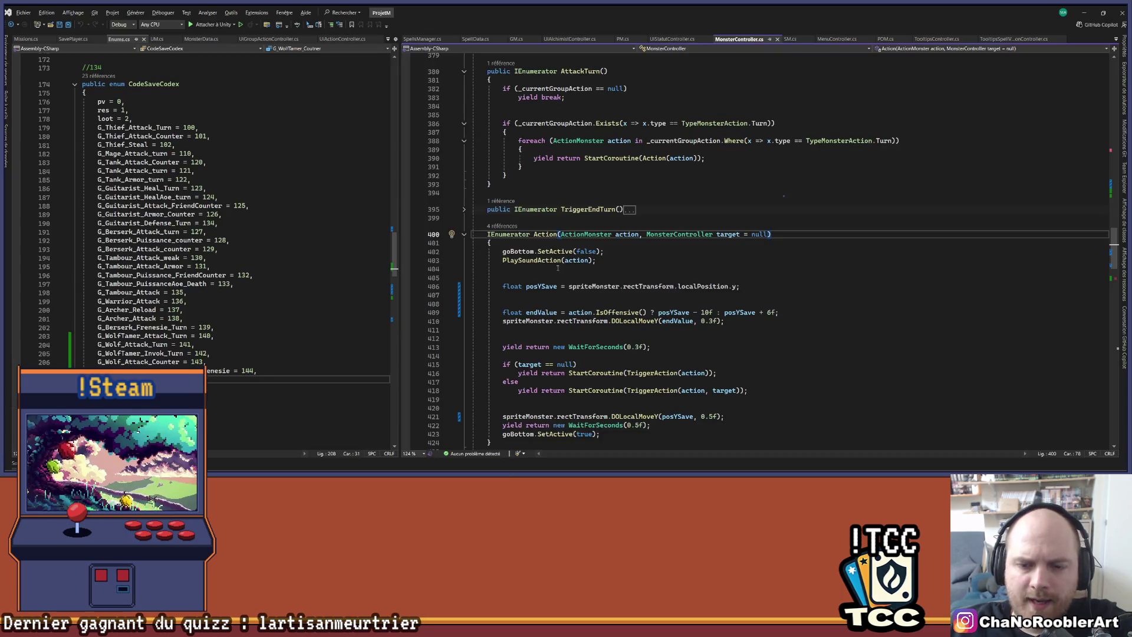
pyautogui.hotkey('alt', 'Tab')
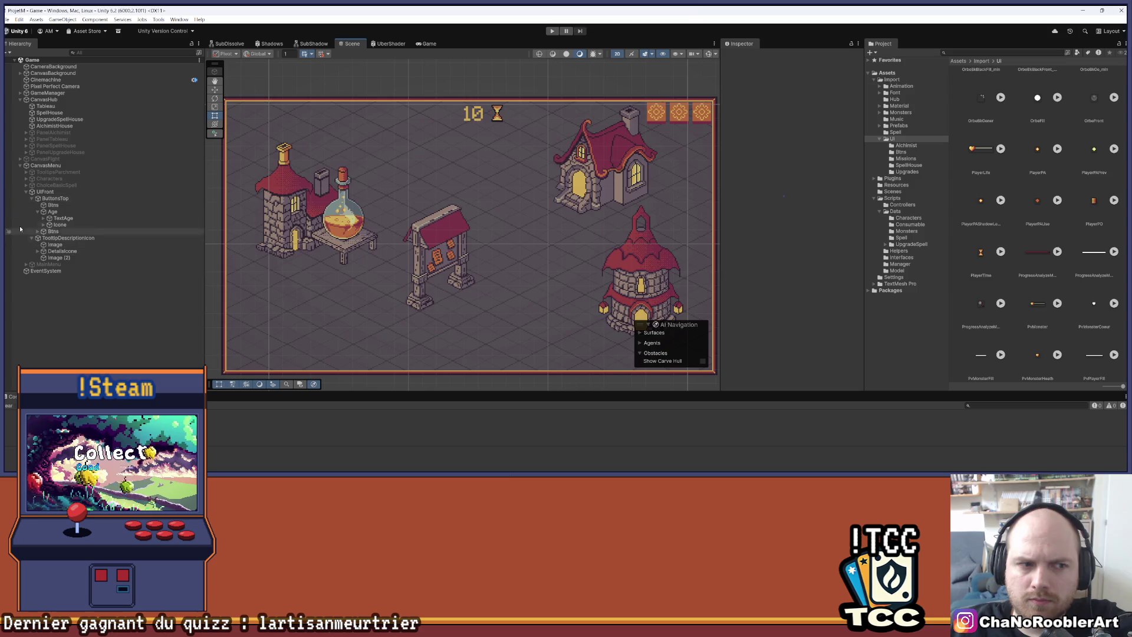
pyautogui.click(44, 218)
pyautogui.click(69, 225)
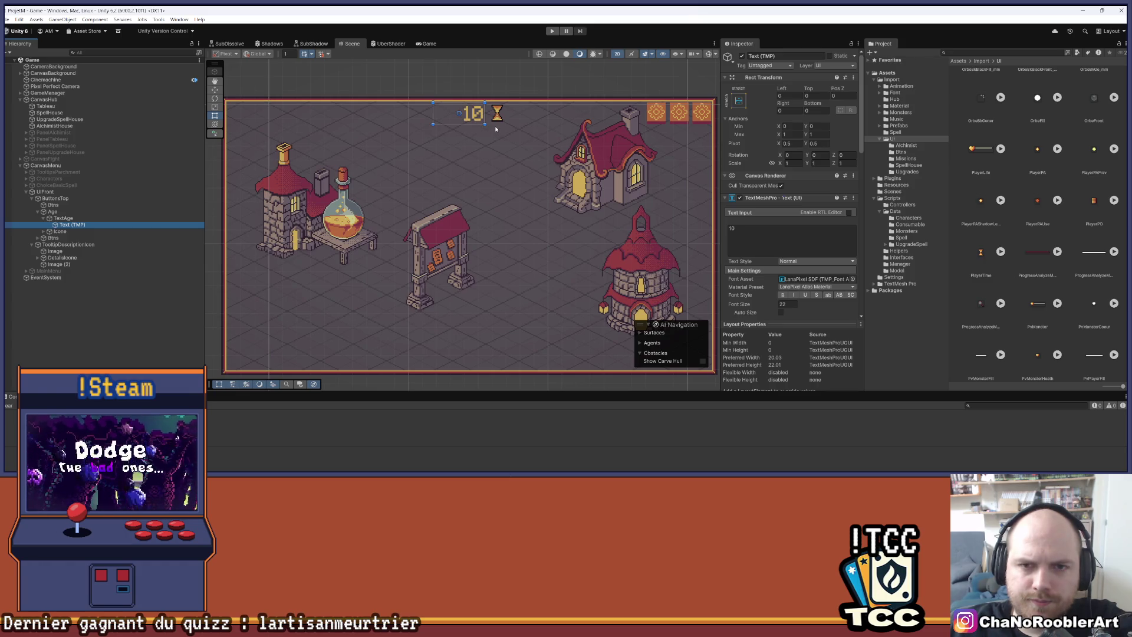
# Append '/100' to the age text so it reads 10/100.
pyautogui.scroll(-1, 497, 129)
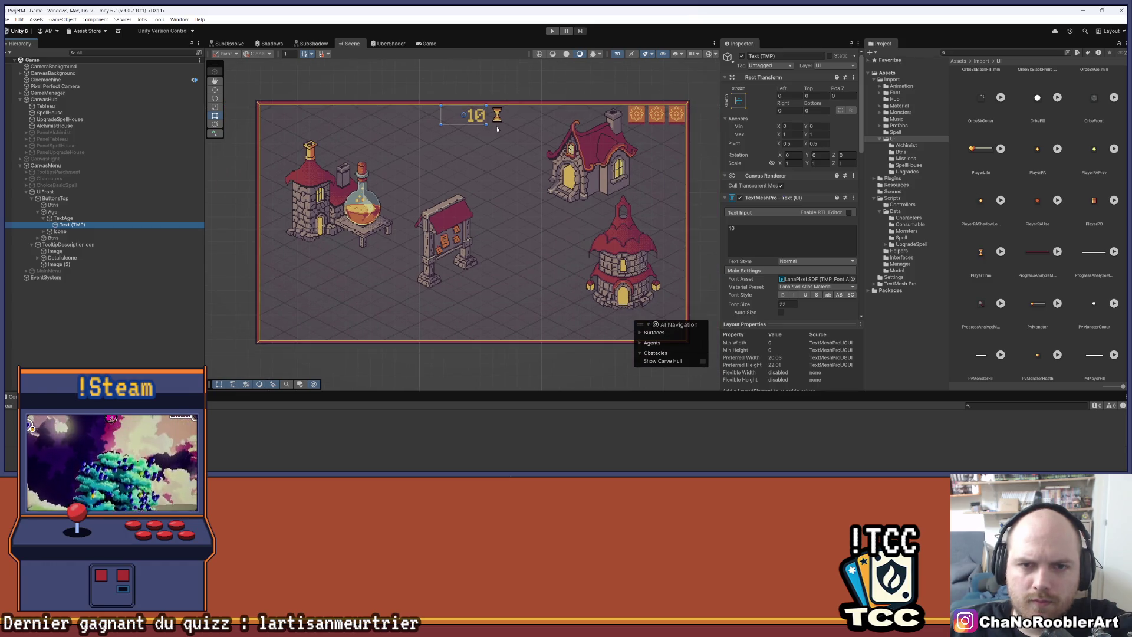
pyautogui.click(805, 234)
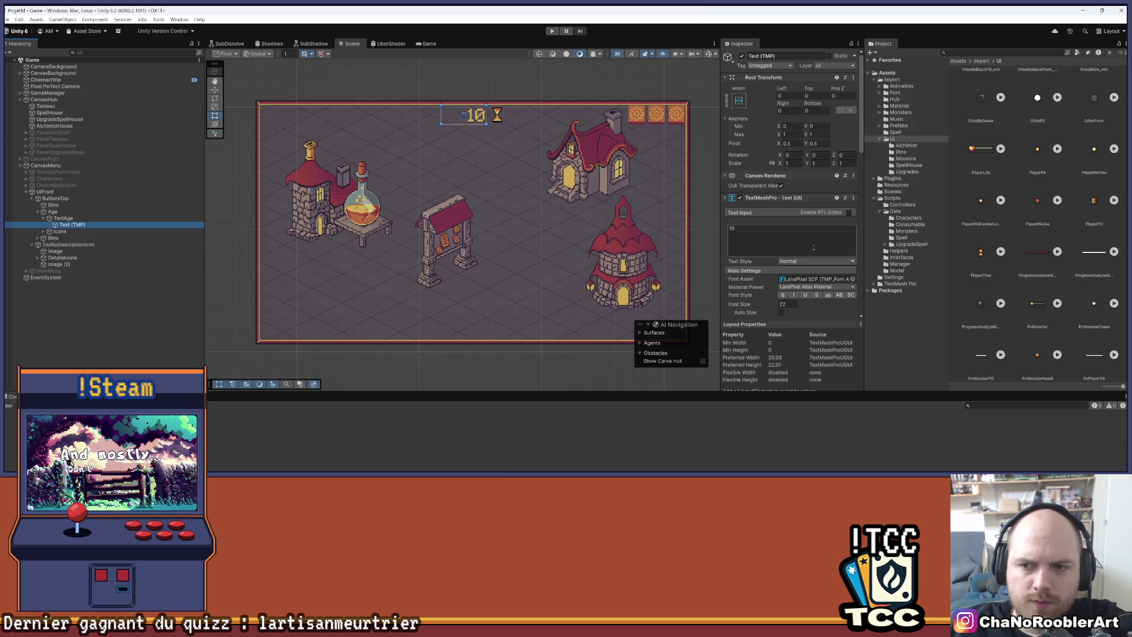
pyautogui.write('/100')
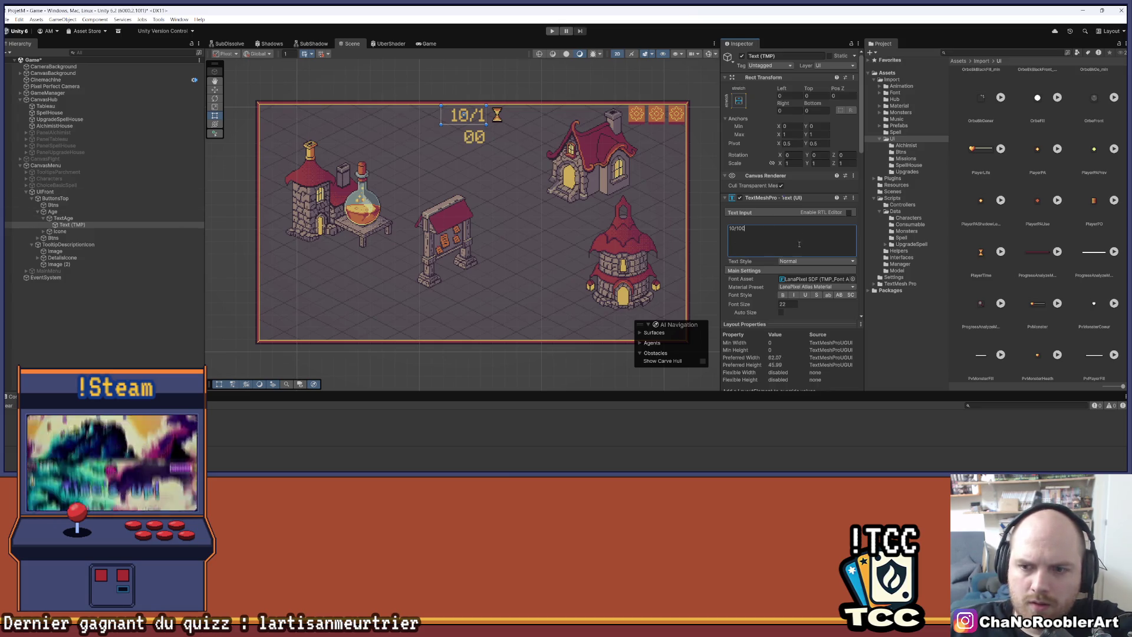
# Set TextAge's Layout Element preferred width to 80 and save the scene.
pyautogui.click(65, 218)
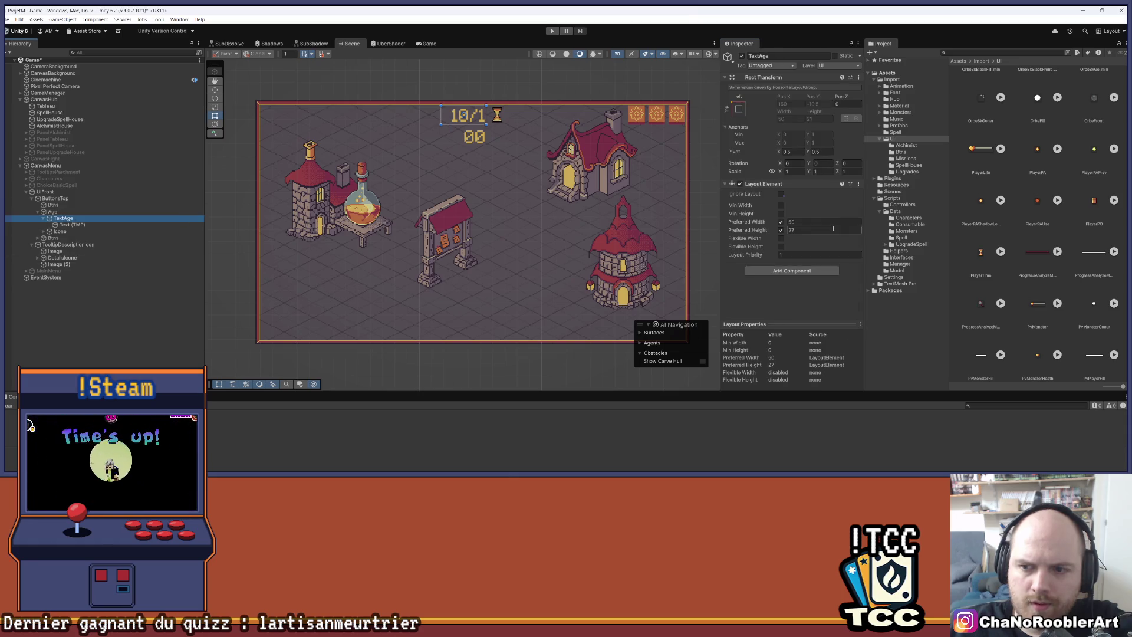
pyautogui.click(789, 222)
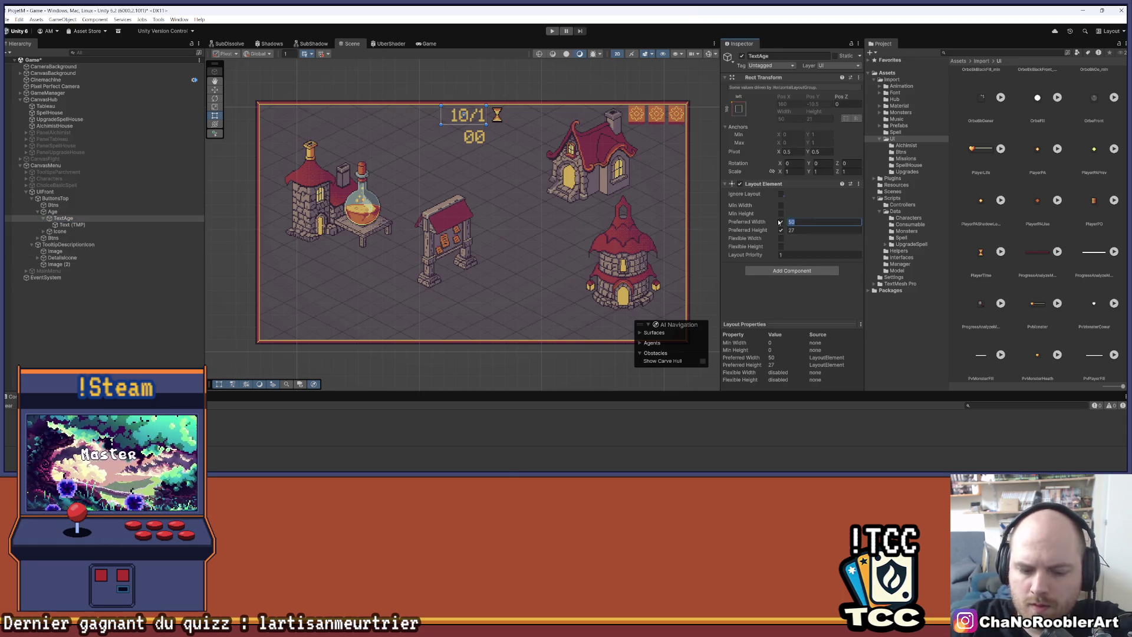
pyautogui.write('70')
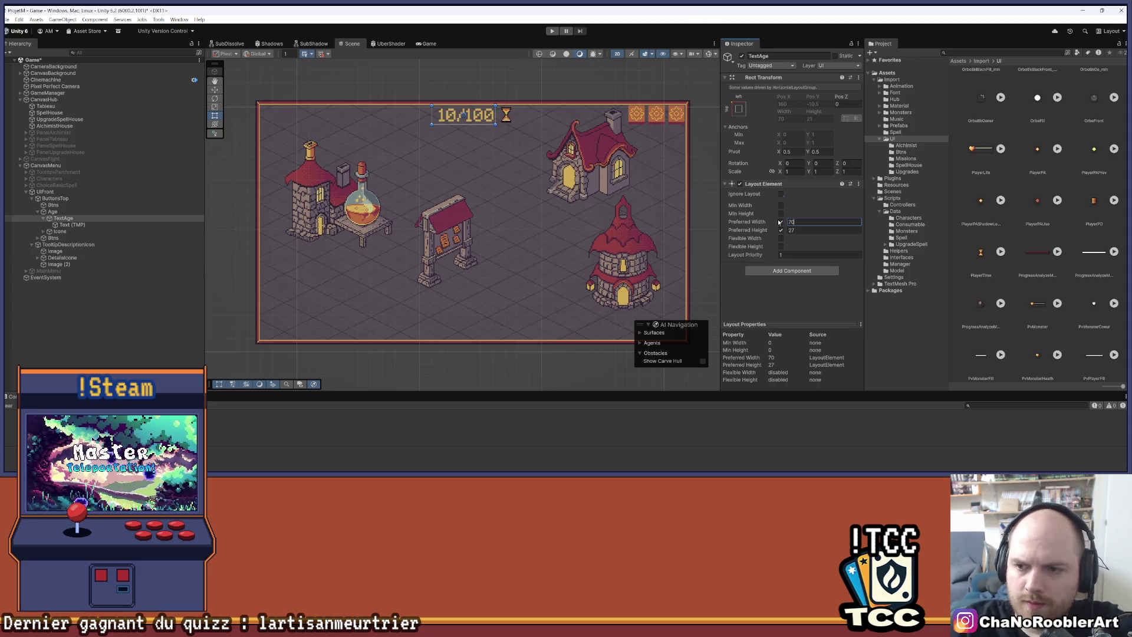
pyautogui.press('BackSpace')
pyautogui.press('BackSpace')
pyautogui.write('80')
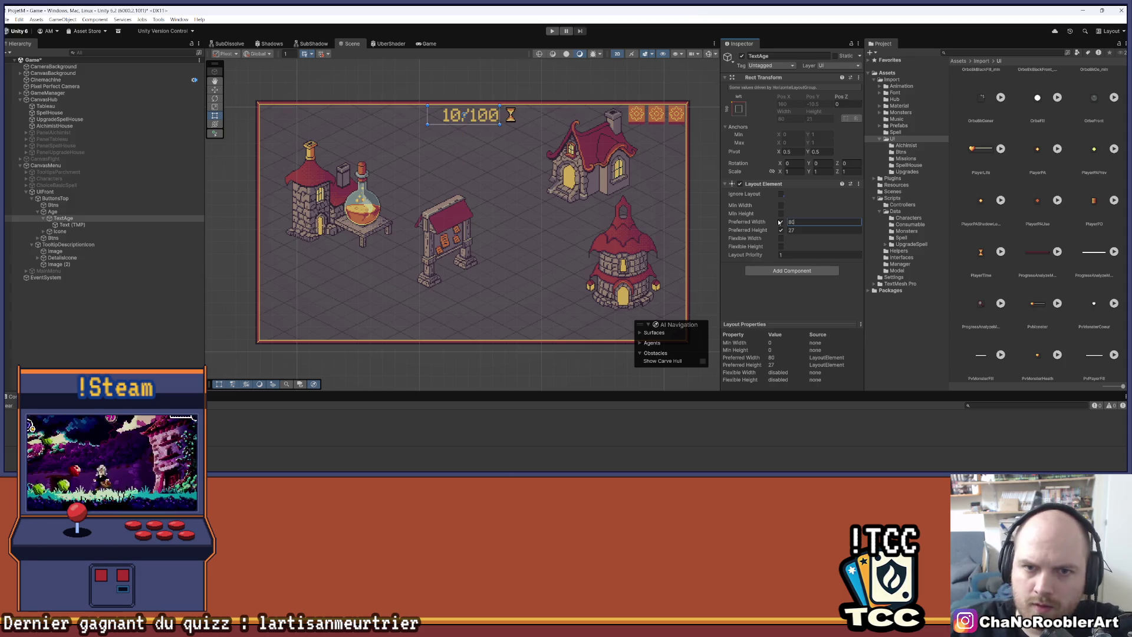
pyautogui.click(63, 359)
pyautogui.hotkey('ctrl', 's')
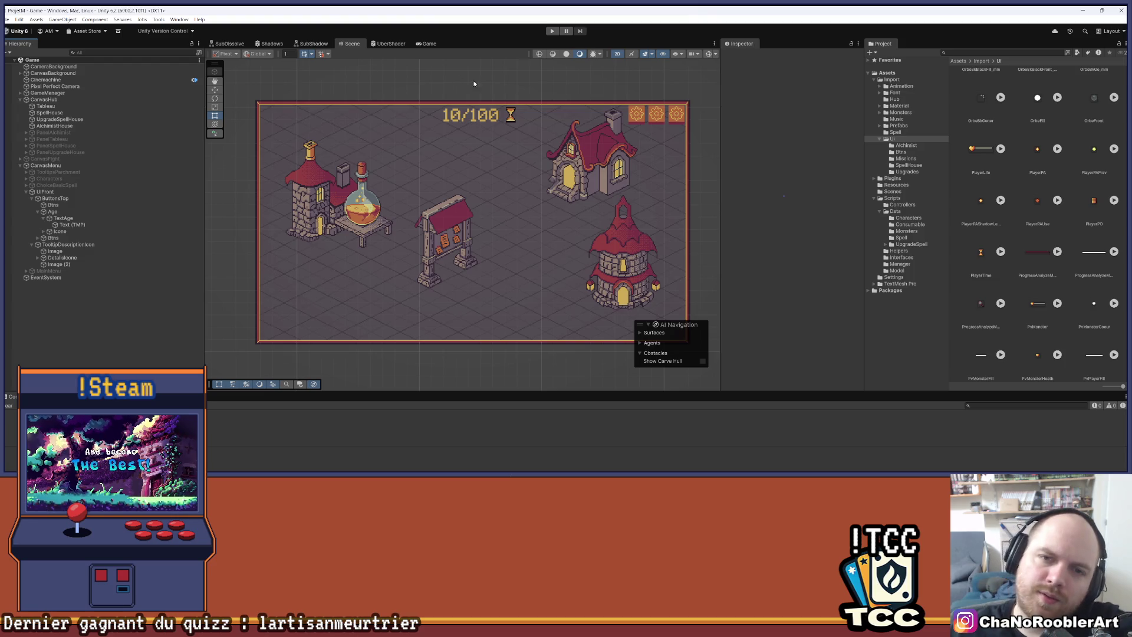
pyautogui.scroll(5, 472, 99)
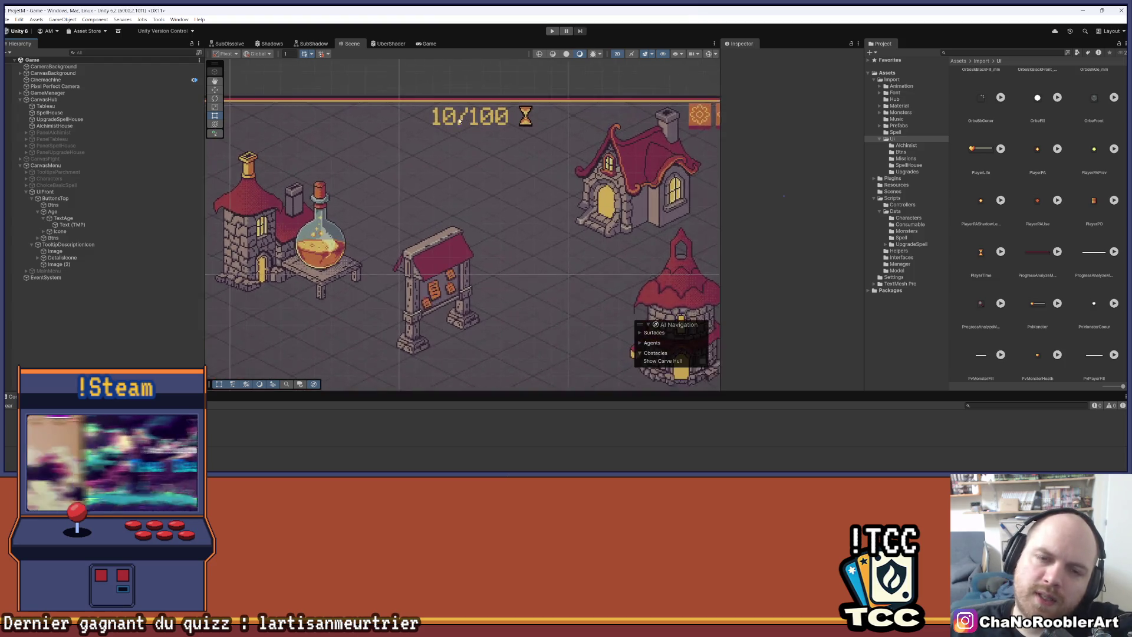
pyautogui.scroll(-5, 452, 122)
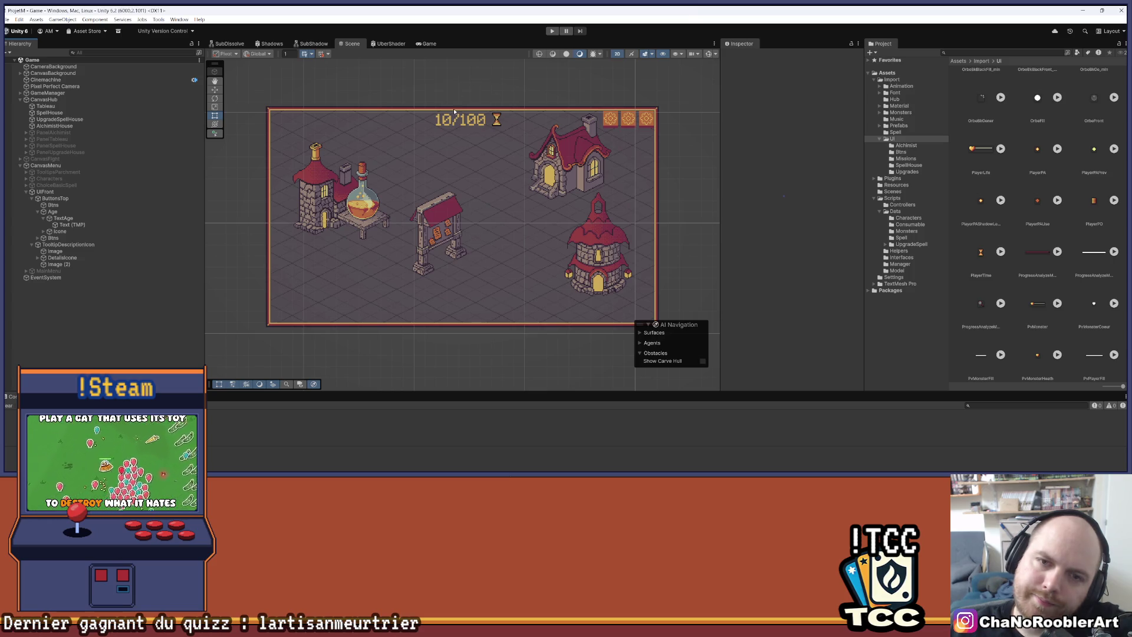
pyautogui.scroll(1, 454, 109)
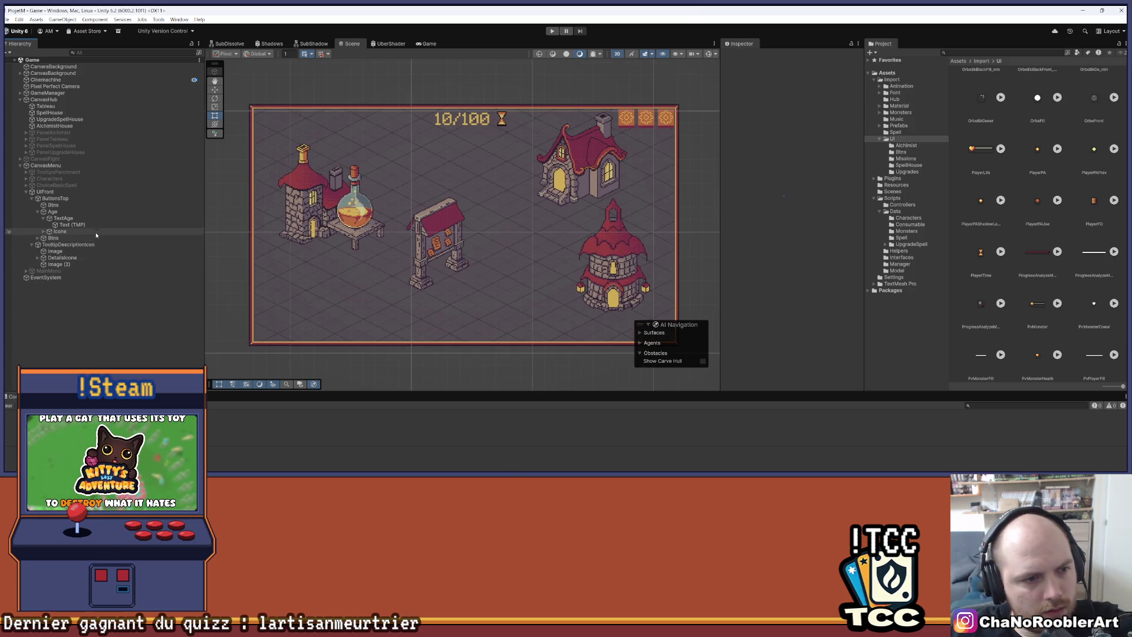
pyautogui.click(80, 220)
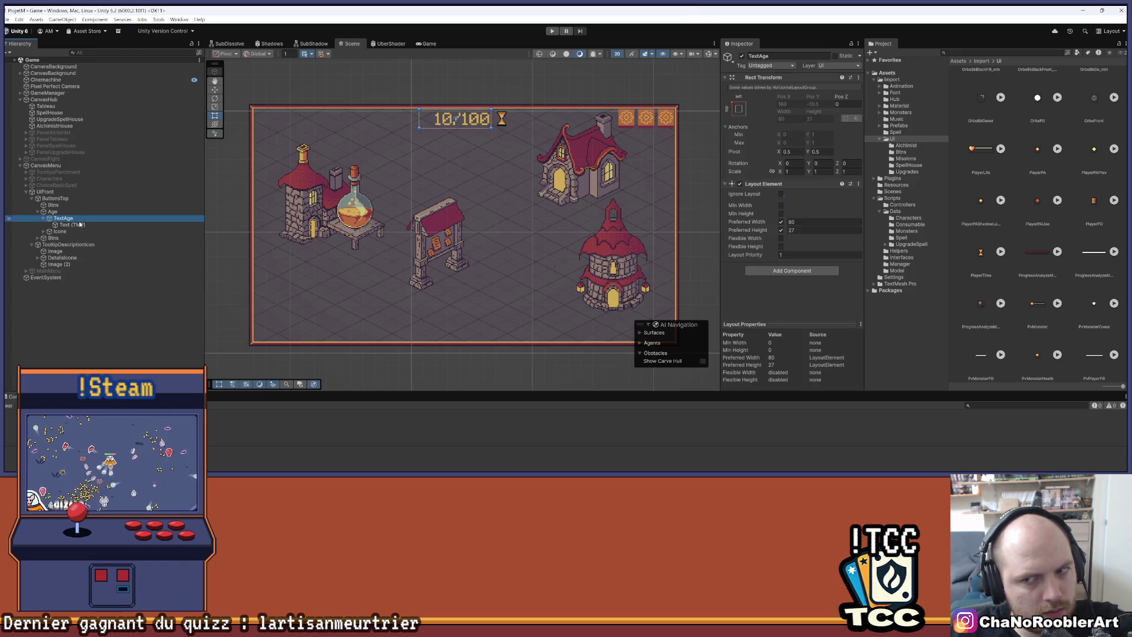
pyautogui.click(76, 306)
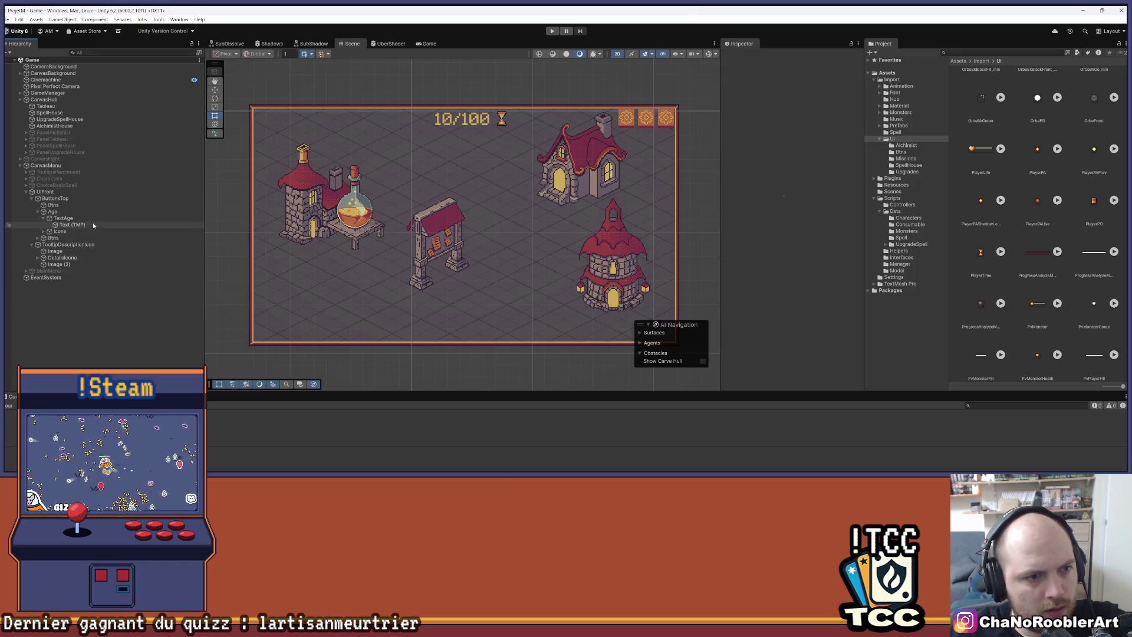
pyautogui.click(83, 218)
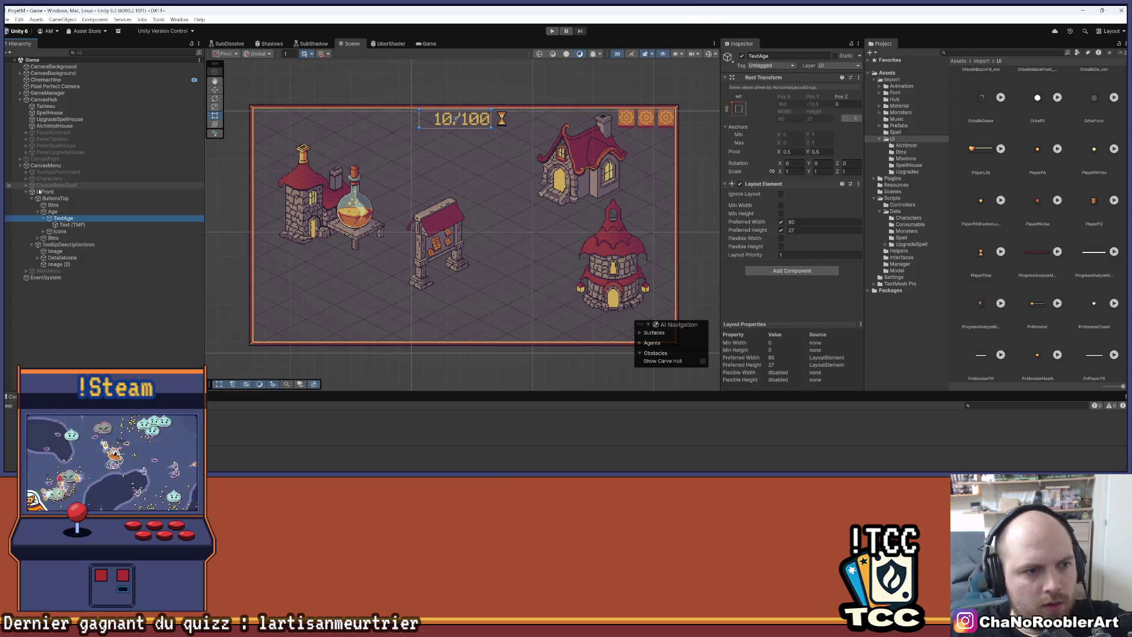
# Review the CanvasMenu, TooltipDescriptionIcon and UIFront layouts, then select GameManager.
pyautogui.click(52, 165)
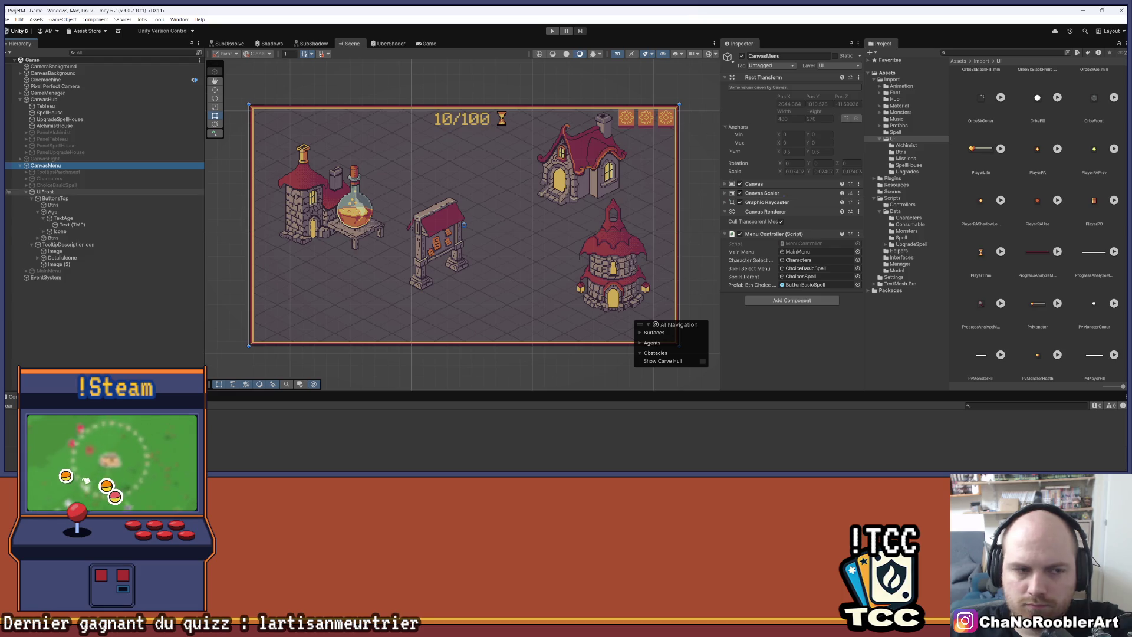
pyautogui.click(21, 101)
pyautogui.click(21, 101)
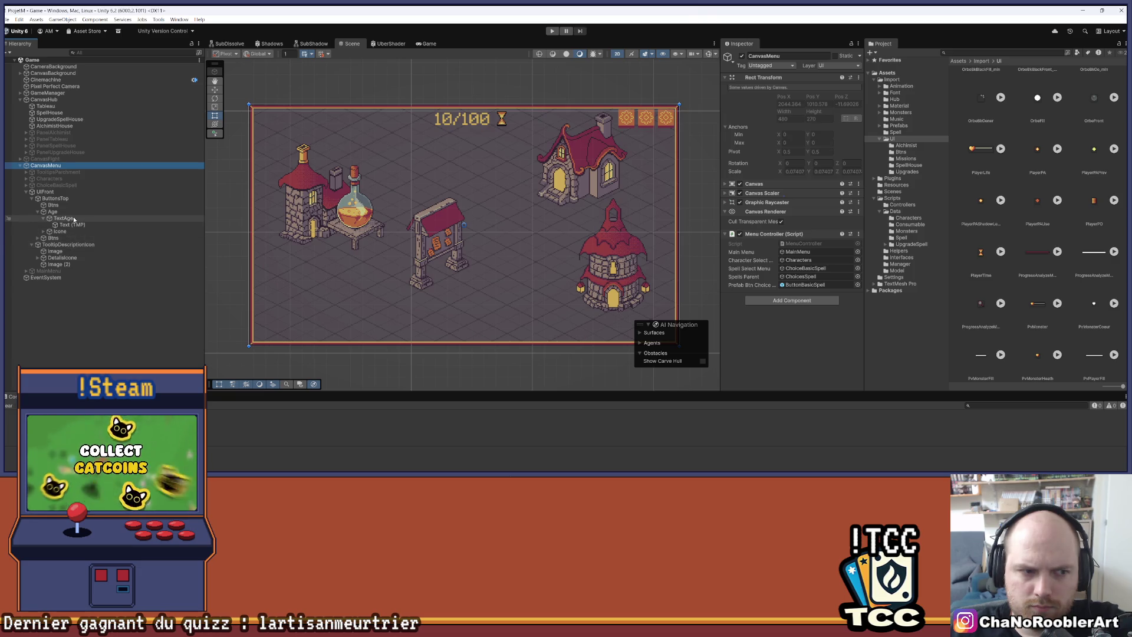
pyautogui.click(68, 245)
pyautogui.scroll(-3, 773, 190)
pyautogui.scroll(3, 773, 190)
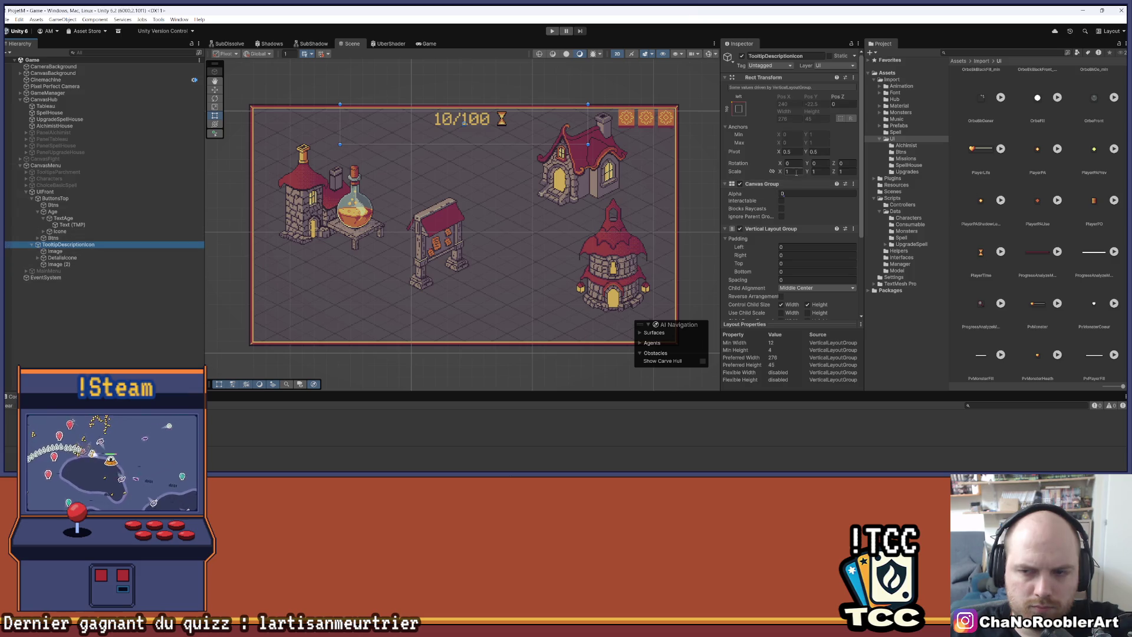
pyautogui.click(46, 192)
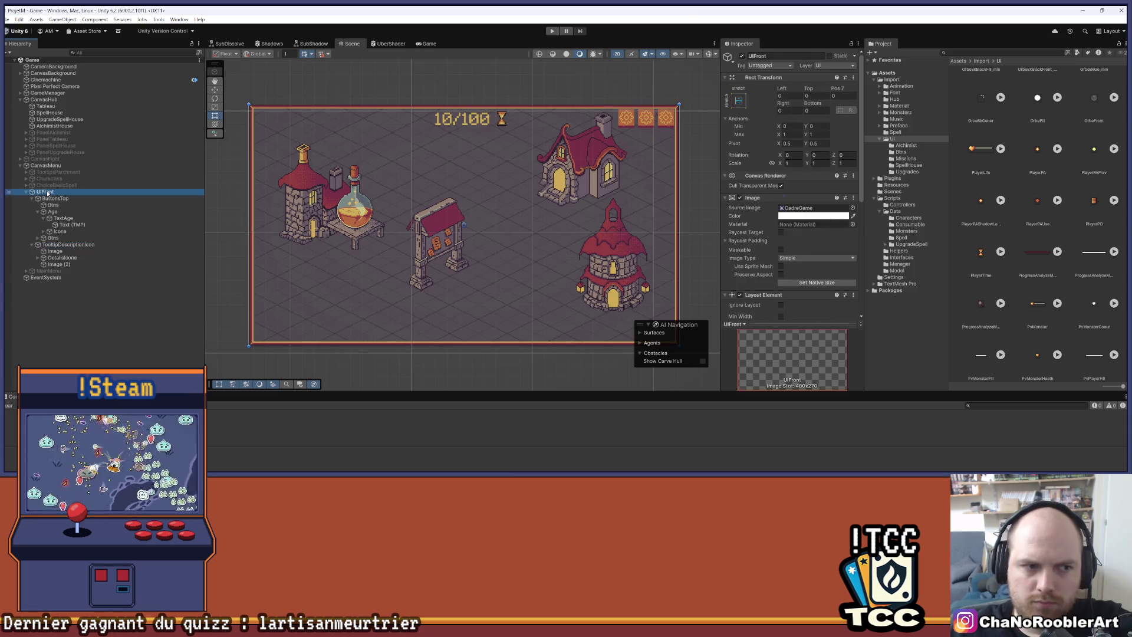
pyautogui.scroll(-5, 789, 122)
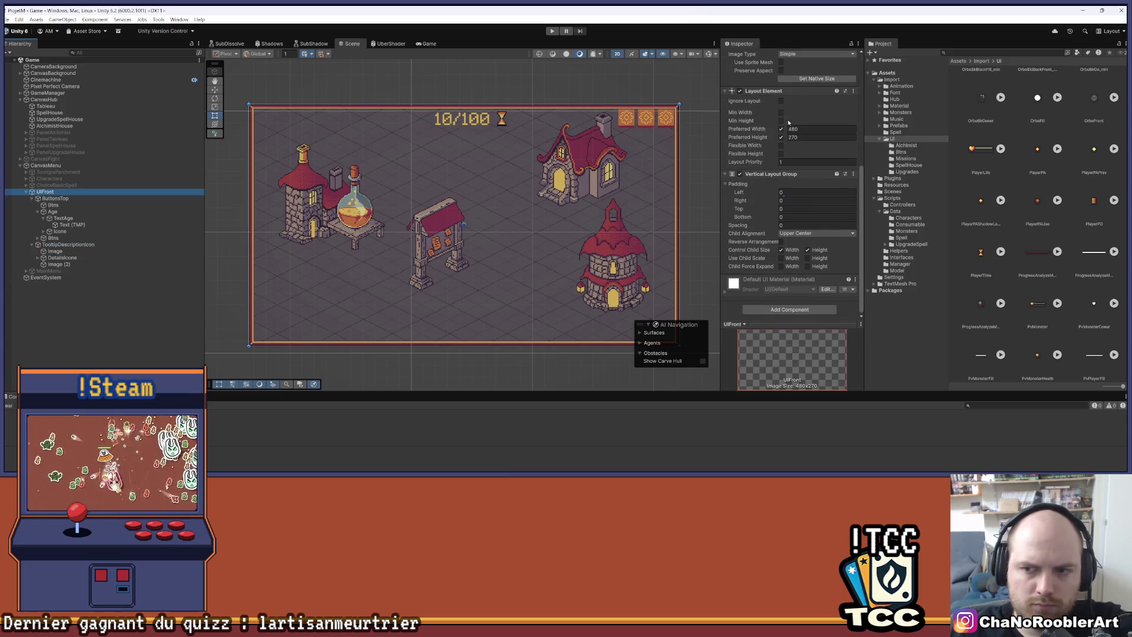
pyautogui.click(71, 165)
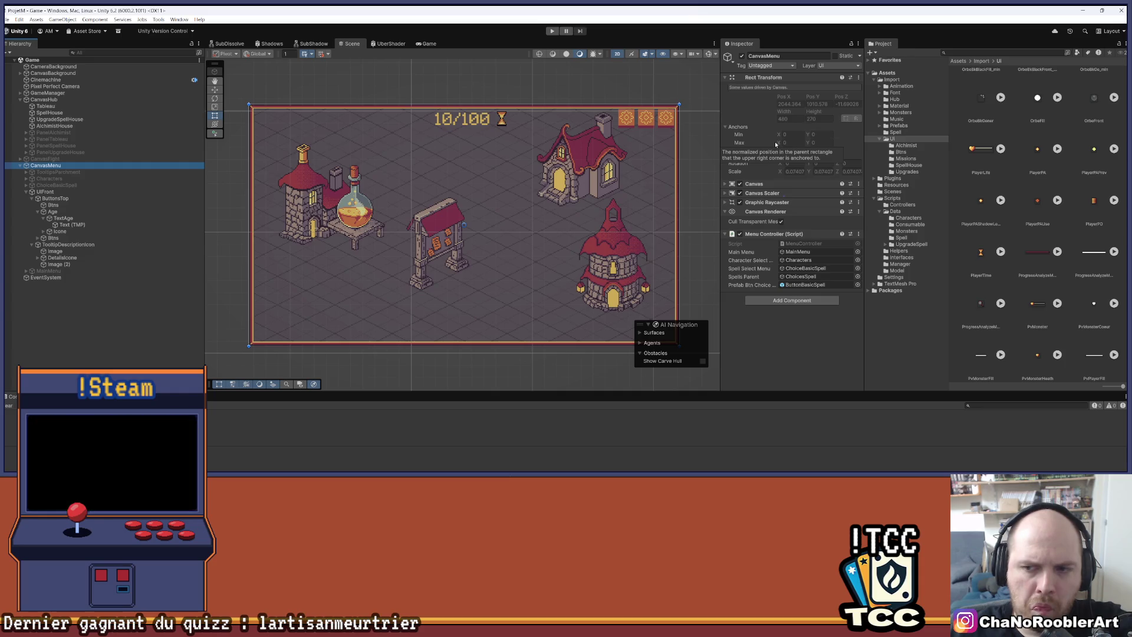
pyautogui.click(50, 93)
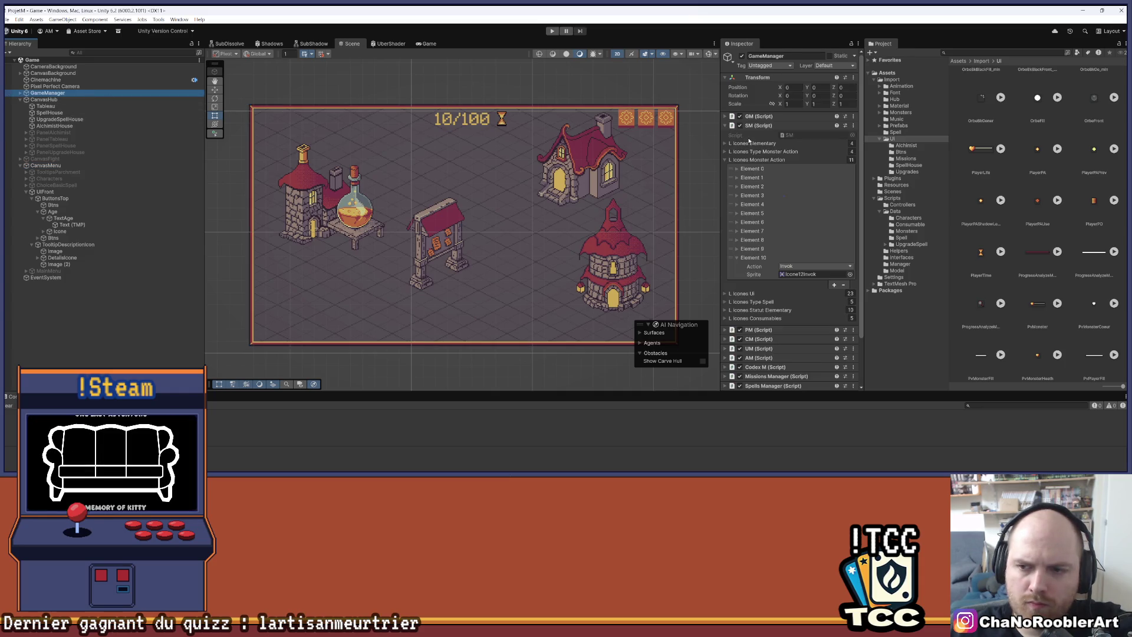
# Collapse Icones Monster Action, expand UM (Script), and ping its script file in Scripts/Manager.
pyautogui.click(724, 104)
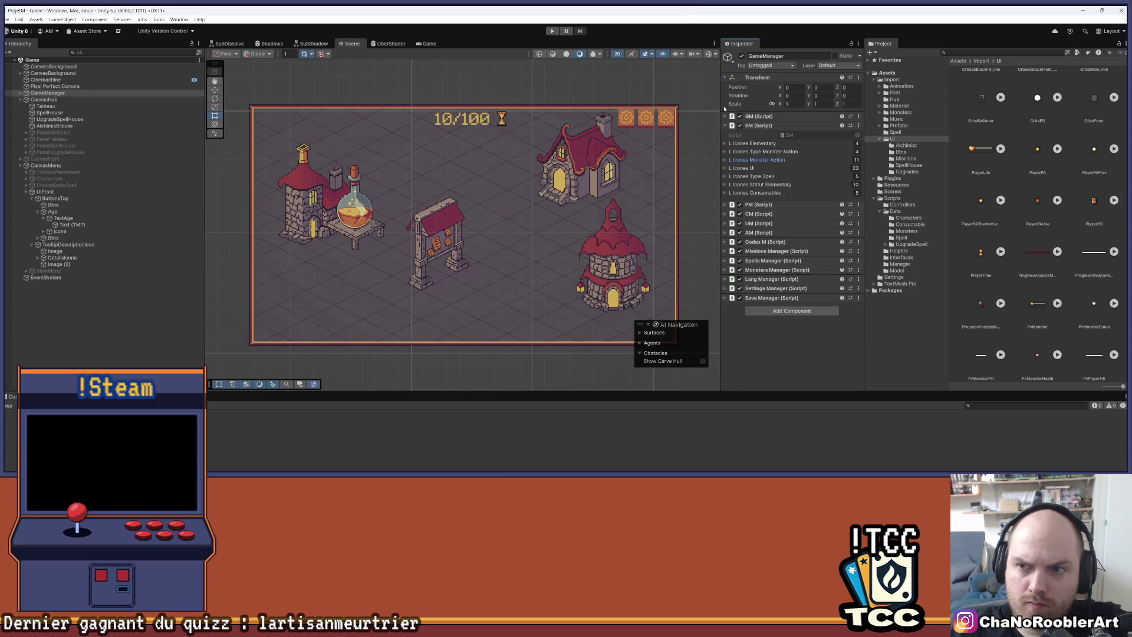
pyautogui.click(730, 222)
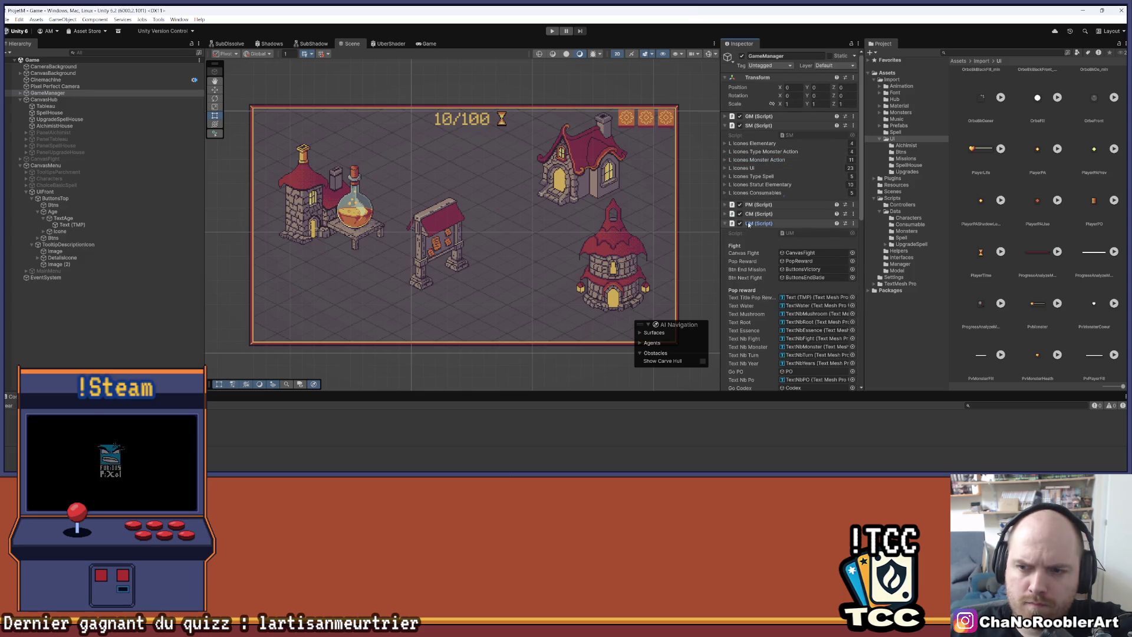
pyautogui.scroll(-5, 818, 236)
pyautogui.scroll(-5, 818, 237)
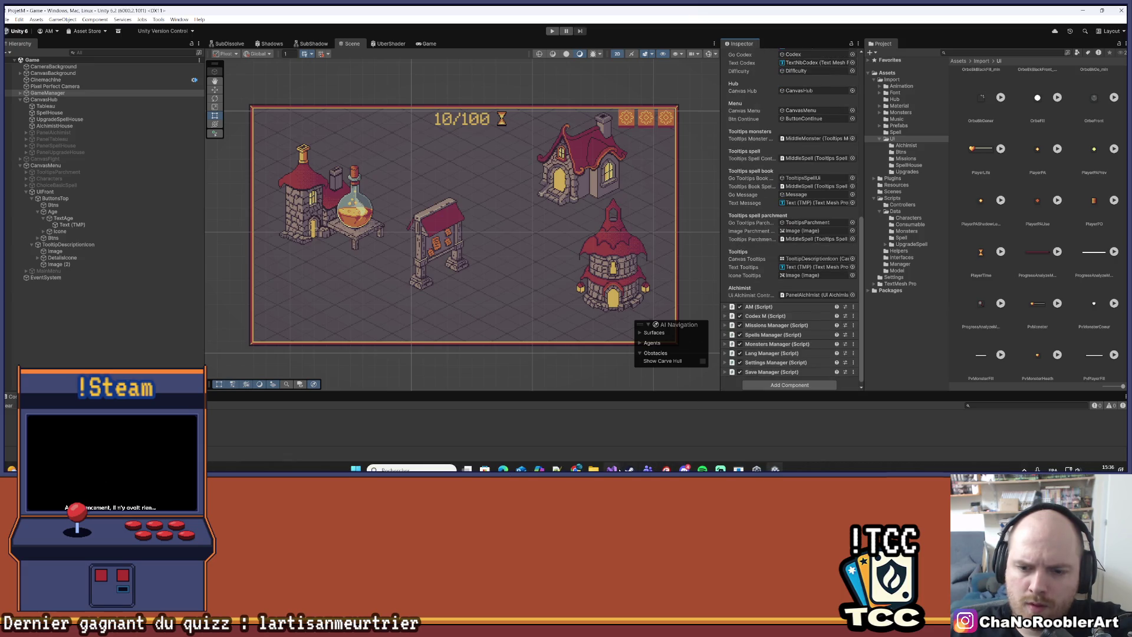
pyautogui.click(612, 469)
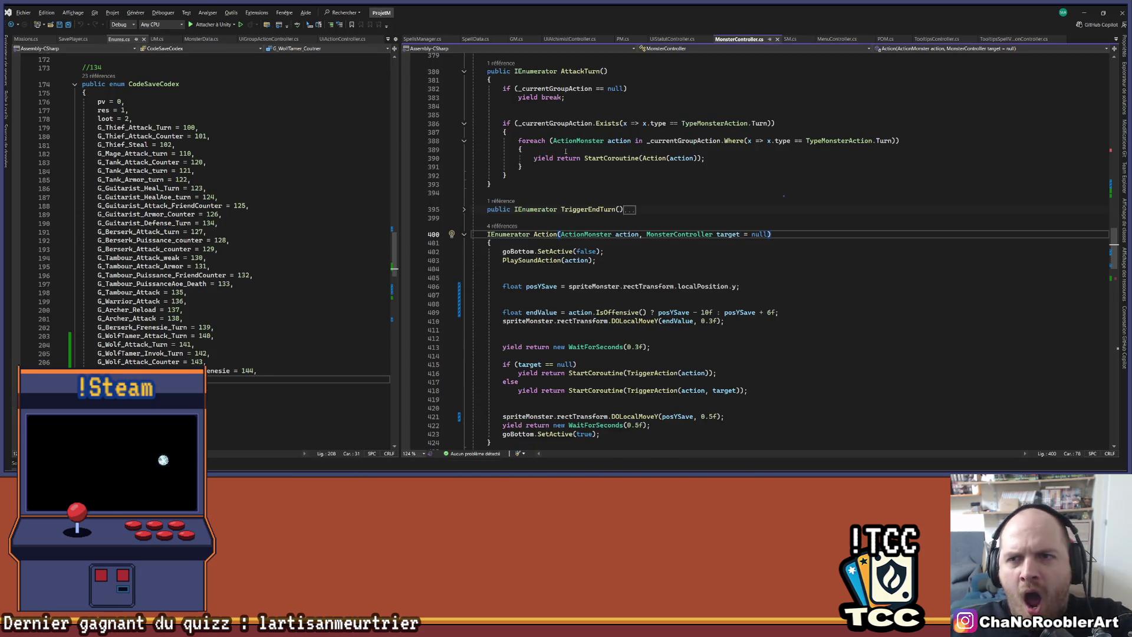
pyautogui.hotkey('alt', 'Tab')
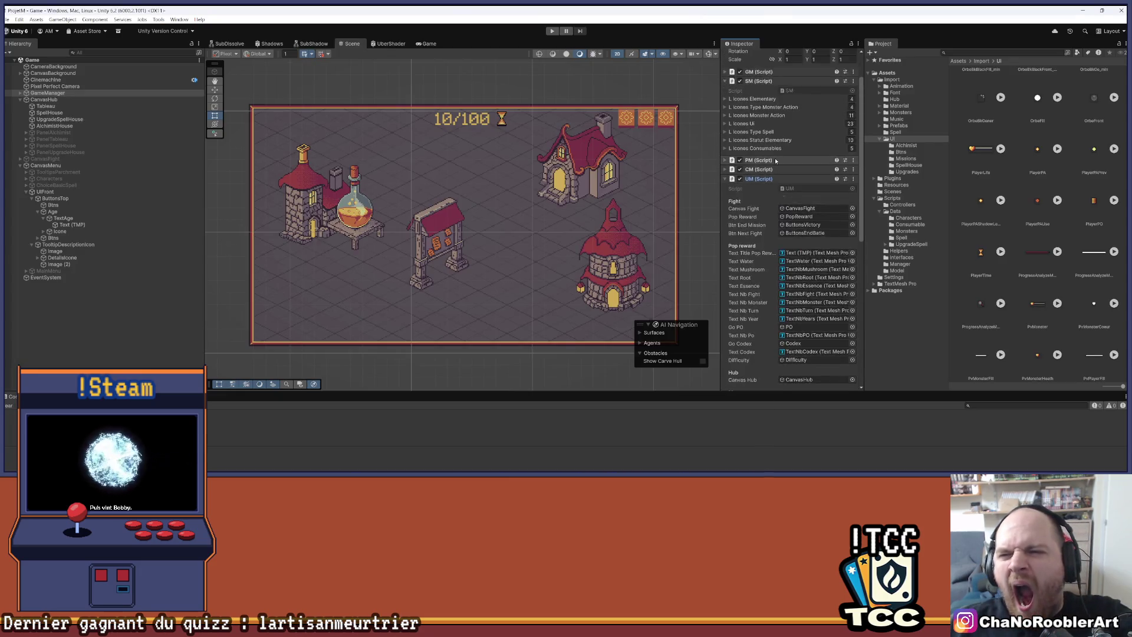
pyautogui.click(817, 233)
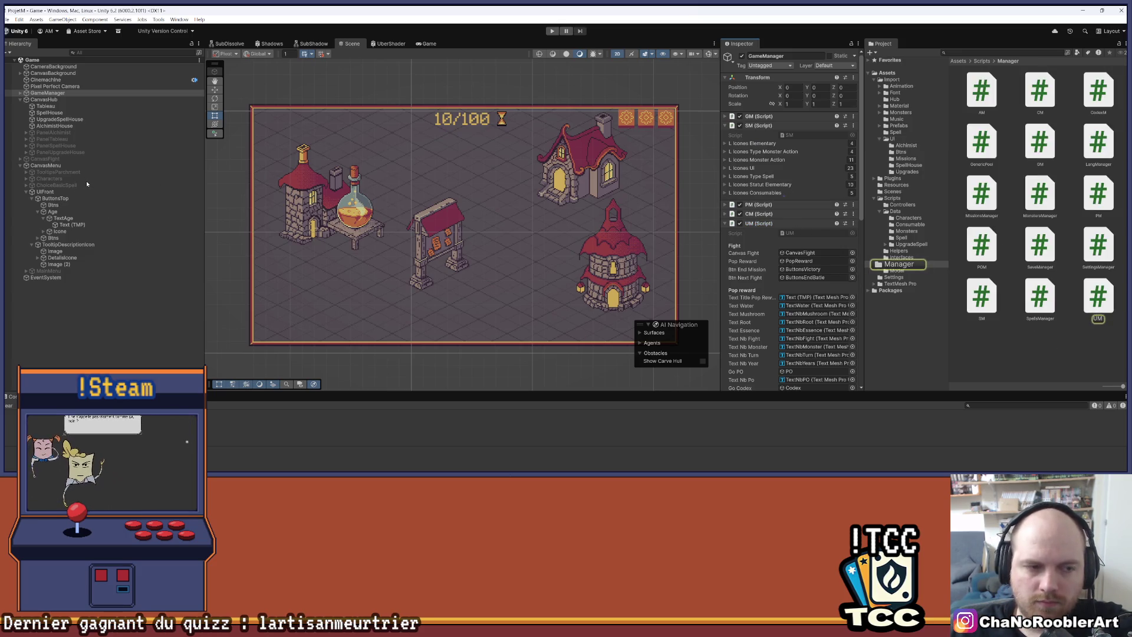
# Show UM.cs in a widened left pane with the cursor after the uiAlchimistController field.
pyautogui.scroll(10, 742, 250)
pyautogui.scroll(20, 741, 250)
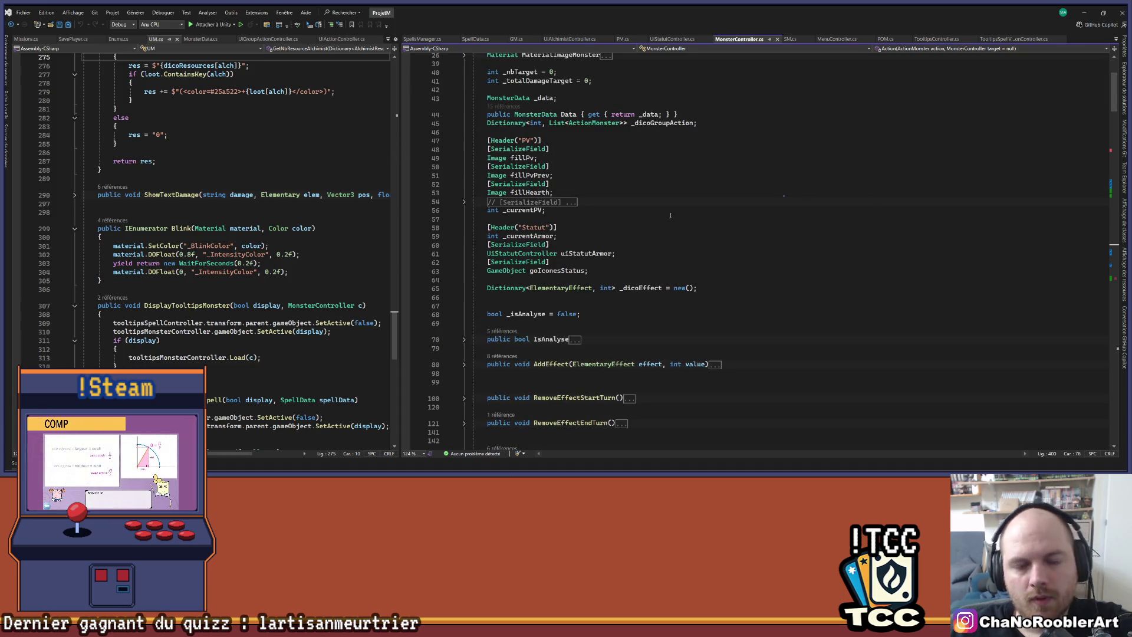
pyautogui.moveTo(400, 194); pyautogui.dragTo(727, 195)
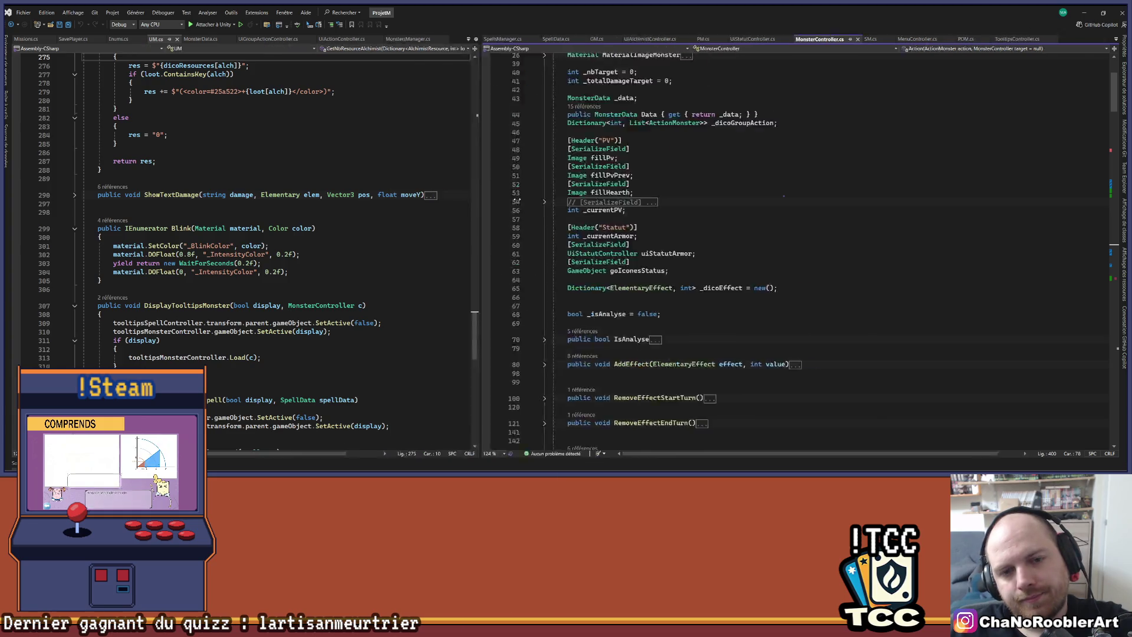
pyautogui.scroll(13, 648, 236)
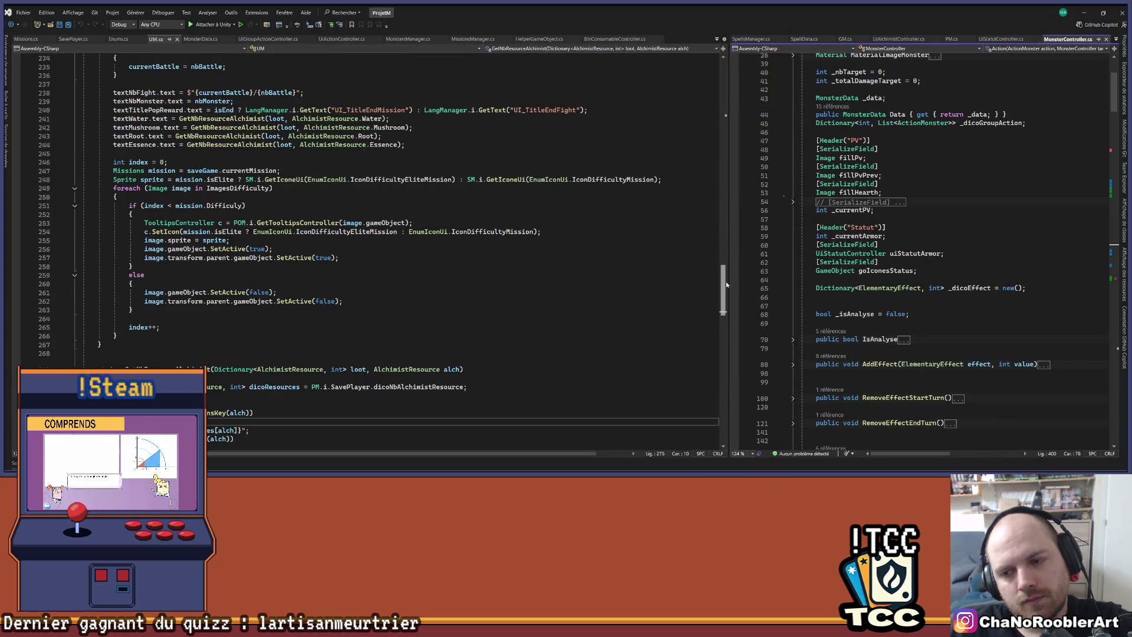
pyautogui.moveTo(723, 289); pyautogui.dragTo(723, 79)
pyautogui.scroll(-10, 207, 203)
pyautogui.scroll(-13, 207, 204)
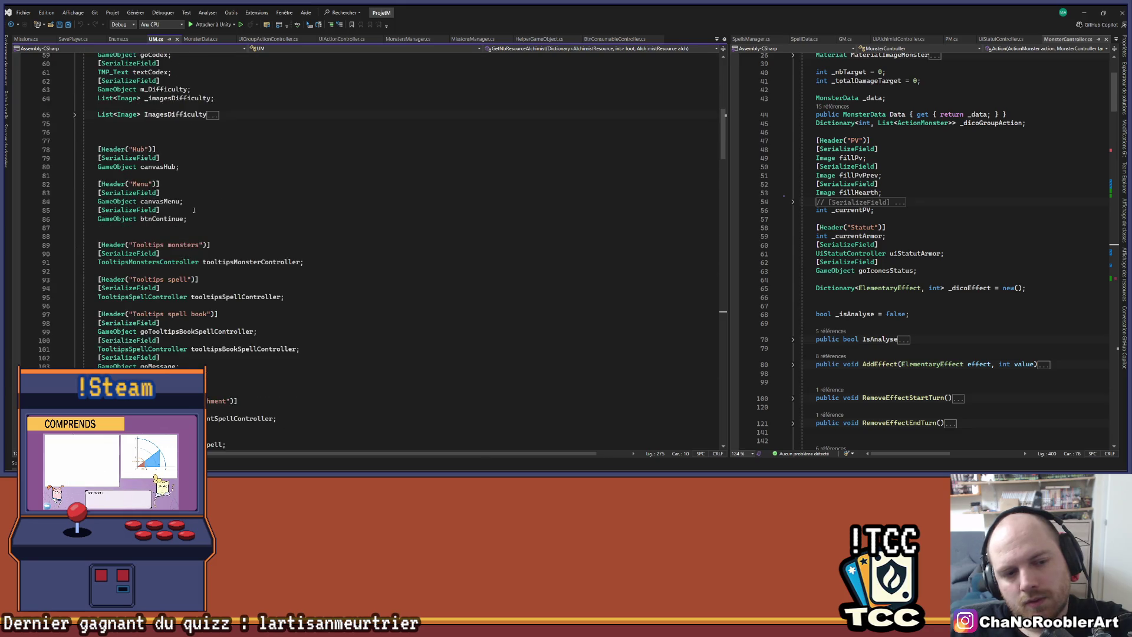
pyautogui.click(278, 346)
# Insert a [Header("UiHubAge")] line after line 139 in UM.cs and save.
pyautogui.press('Return')
pyautogui.press('Return')
pyautogui.write('[H')
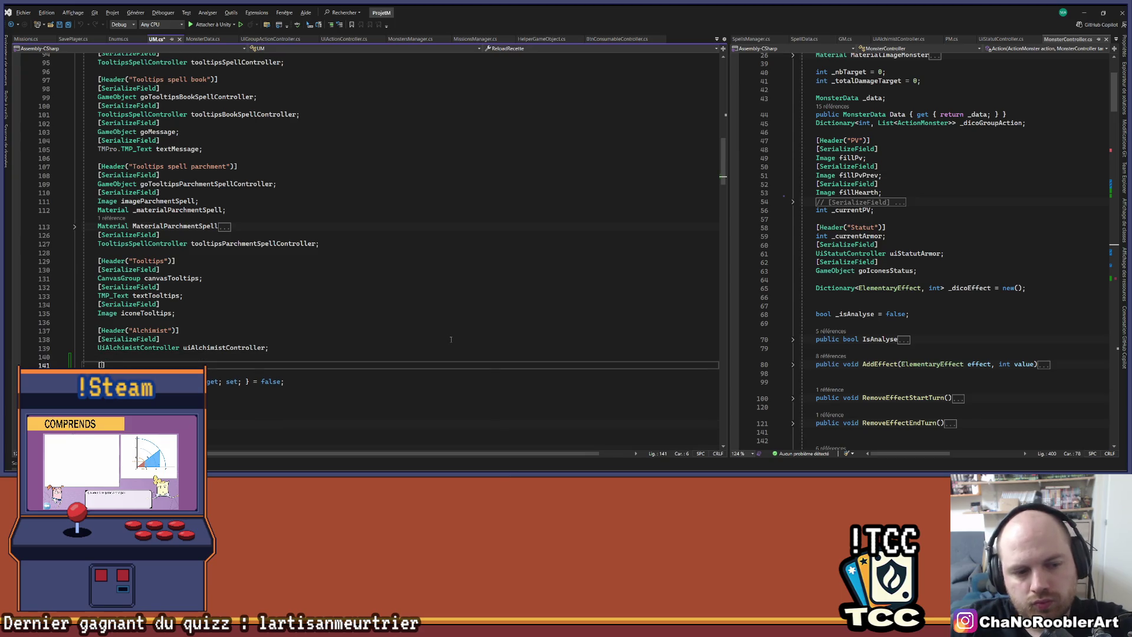
pyautogui.write('eader')
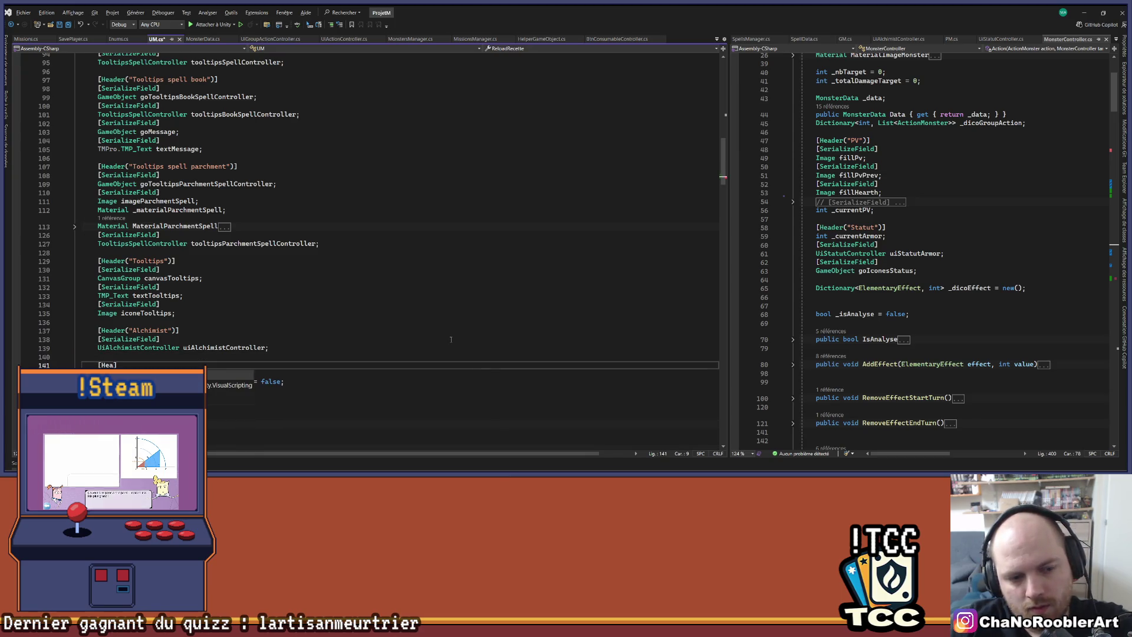
pyautogui.write(']("Ui')
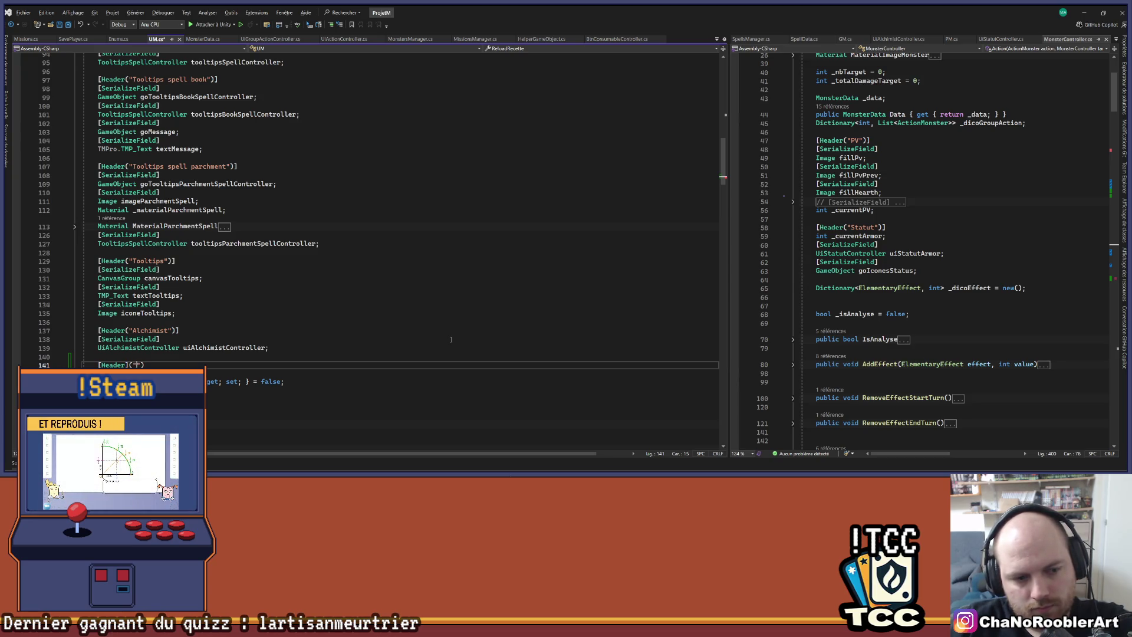
pyautogui.write('Age')
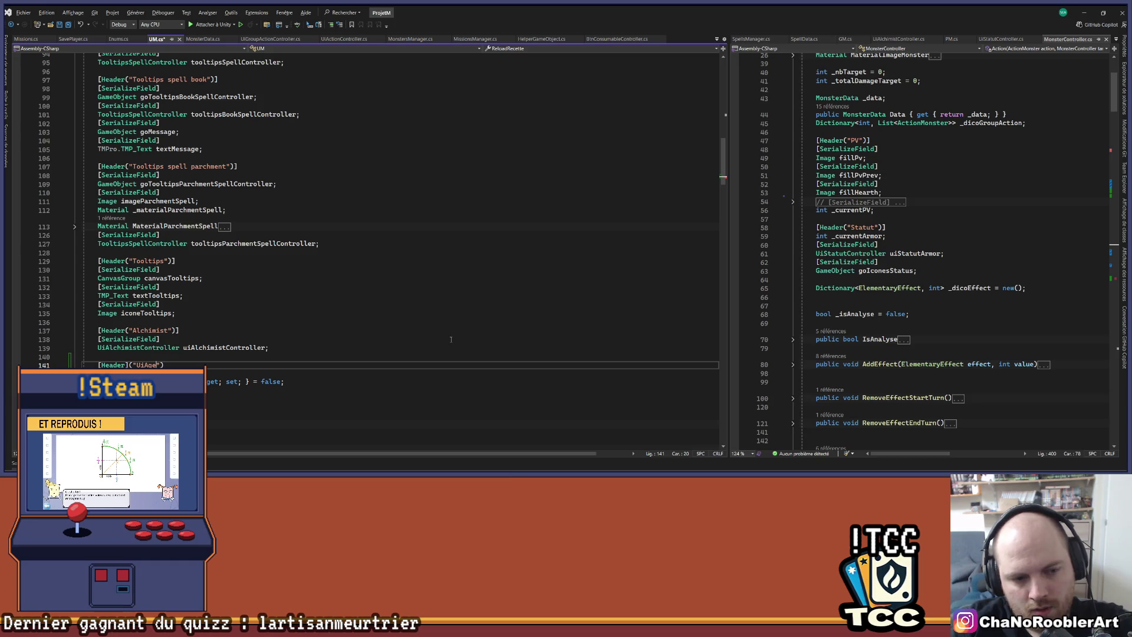
pyautogui.write('G')
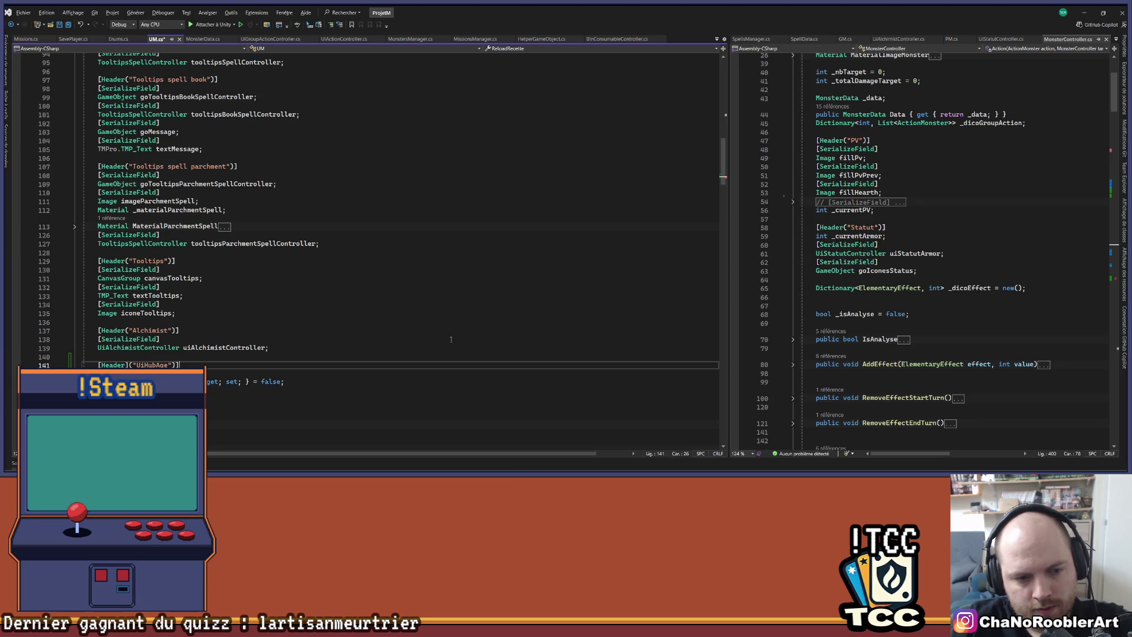
pyautogui.hotkey('ctrl', 'Left')
pyautogui.hotkey('ctrl', 'Left')
pyautogui.hotkey('ctrl', 'Left')
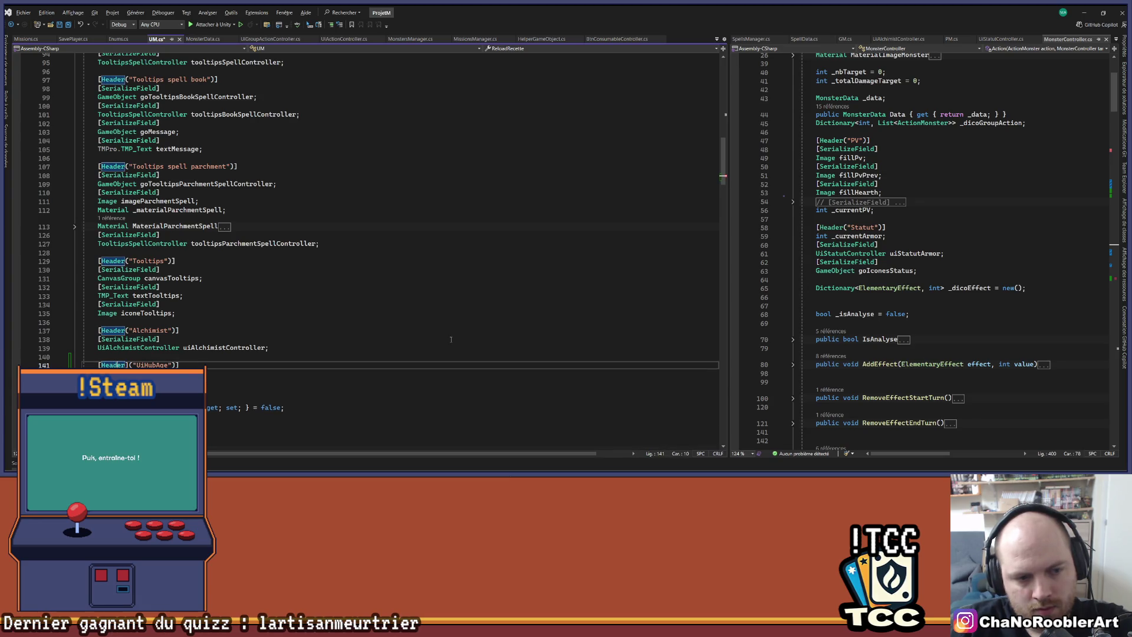
pyautogui.press('Down')
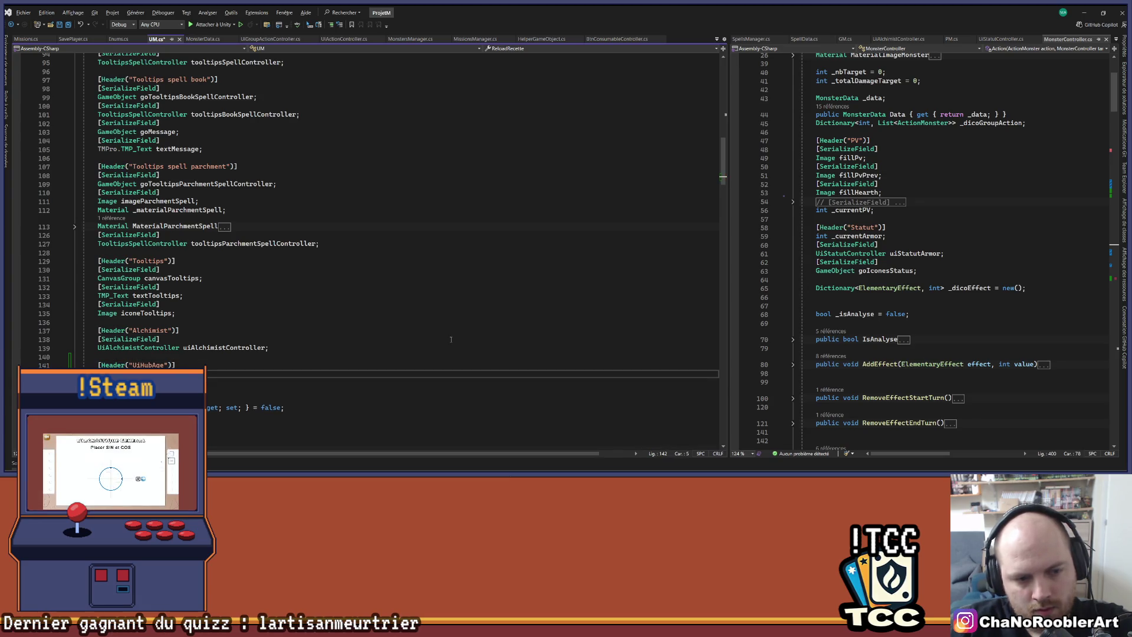
pyautogui.hotkey('ctrl', 's')
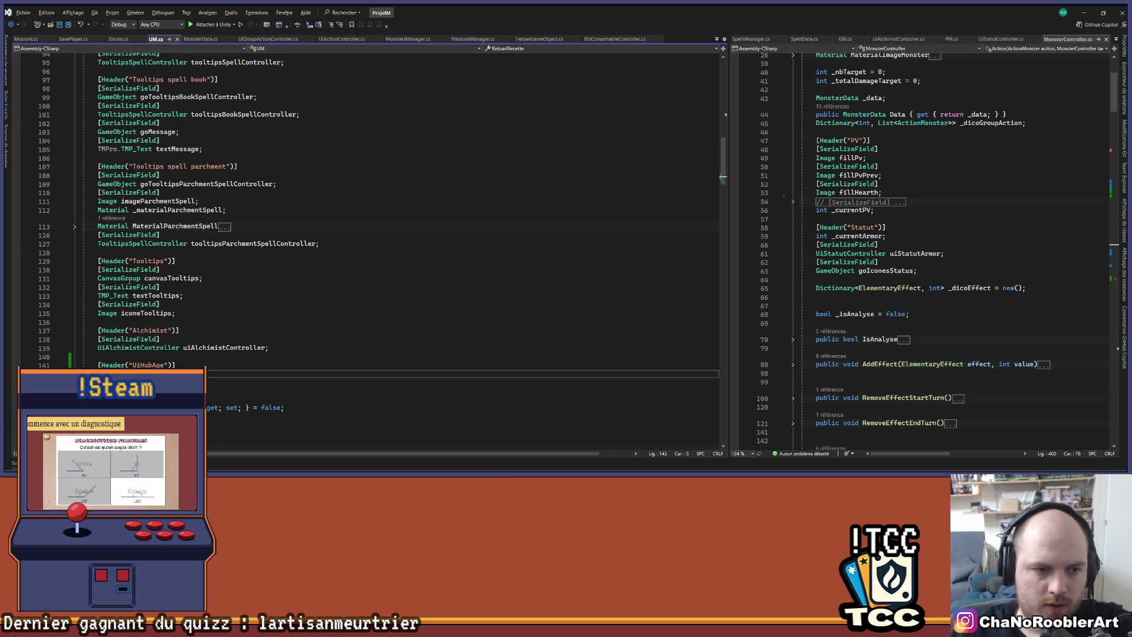
# Copy the canvasTooltips field under the UiHubAge header and rename it canvasAge.
pyautogui.moveTo(94, 271); pyautogui.dragTo(203, 281)
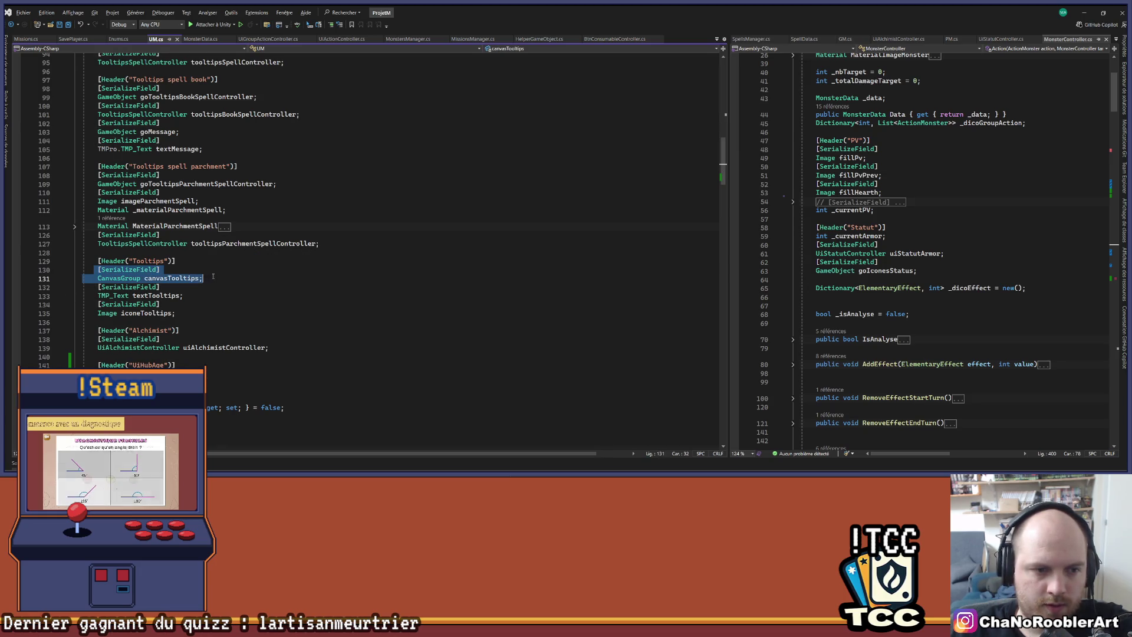
pyautogui.hotkey('ctrl', 'c')
pyautogui.click(213, 374)
pyautogui.hotkey('ctrl', 'v')
pyautogui.hotkey('ctrl', 's')
pyautogui.hotkey('ctrl', 'shift', 'Left')
pyautogui.write('Age')
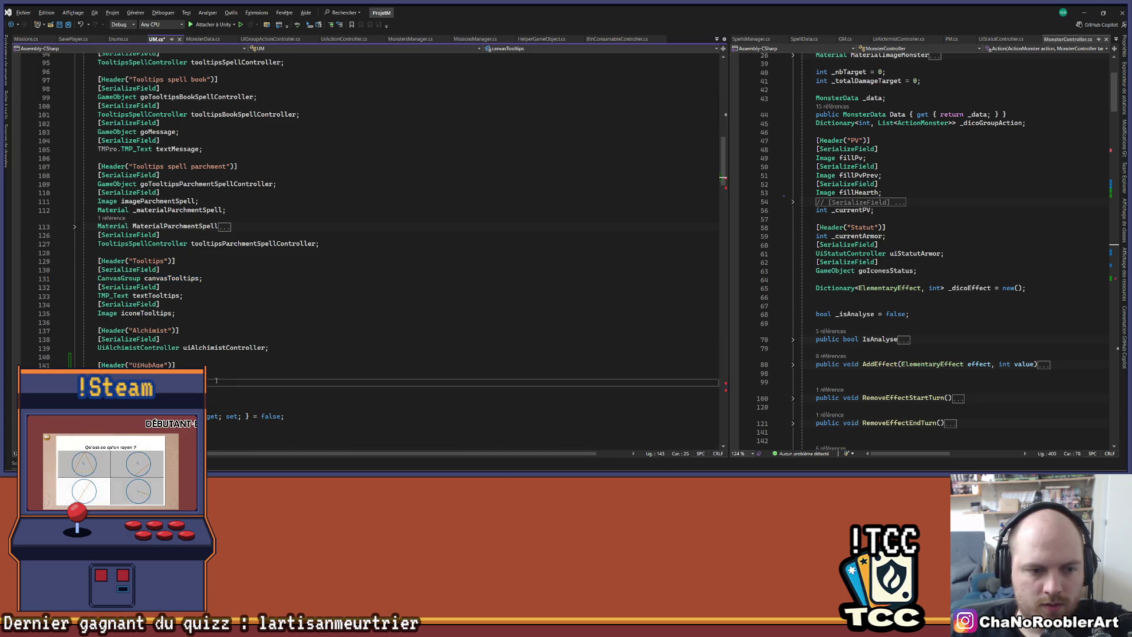
# Start a new [SerializeField] TMP_Text field line below canvasAge.
pyautogui.press('Return')
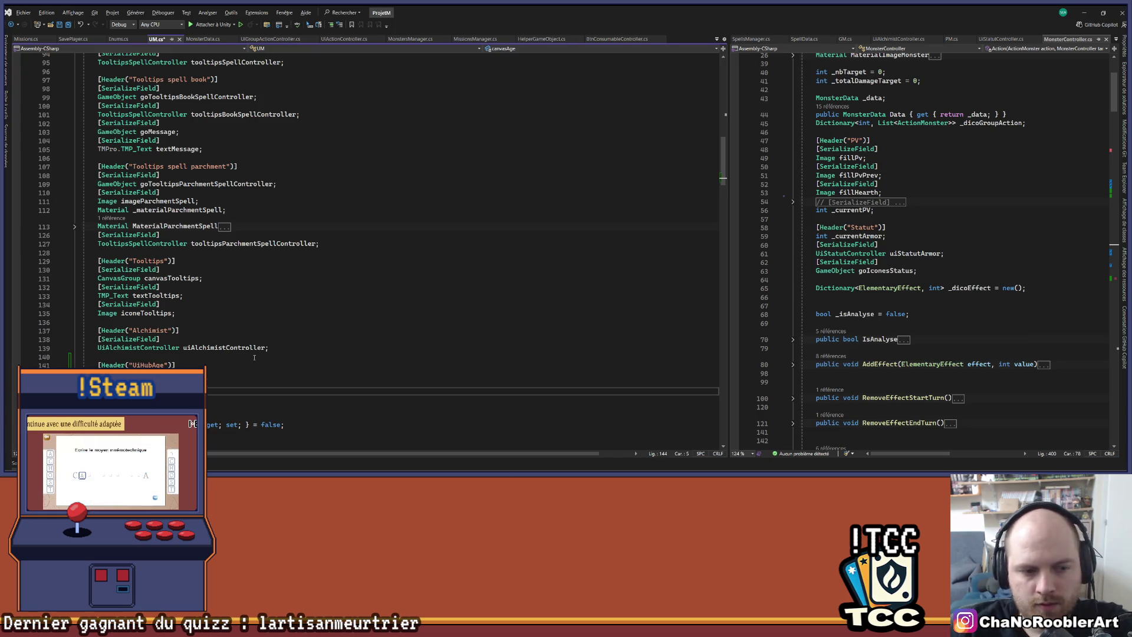
pyautogui.write('Seri')
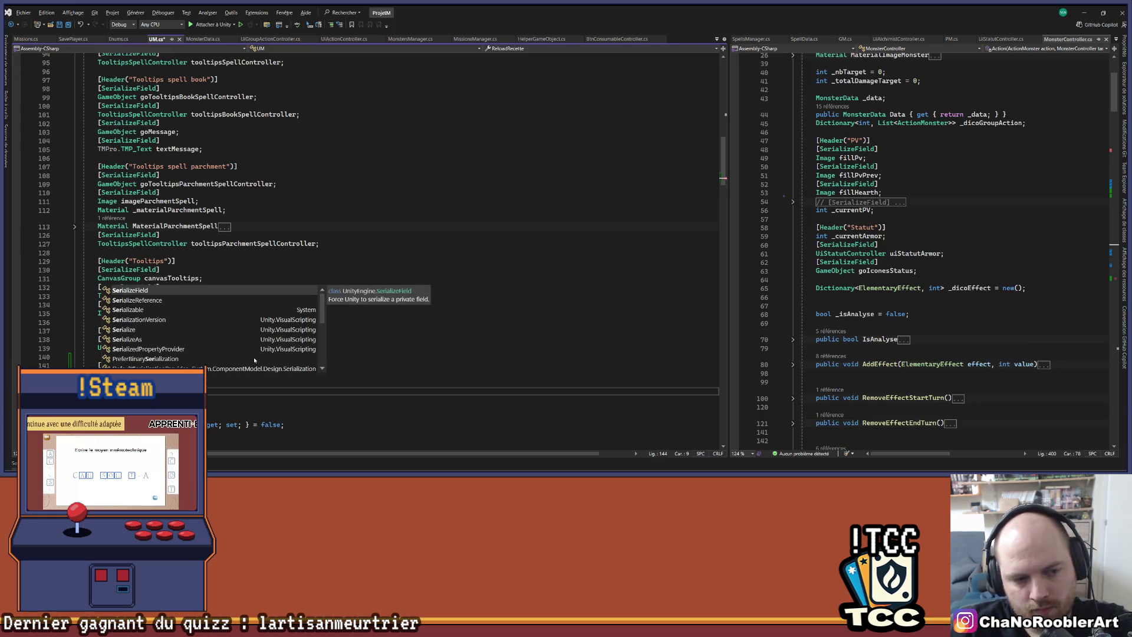
pyautogui.press('Tab')
pyautogui.press('Return')
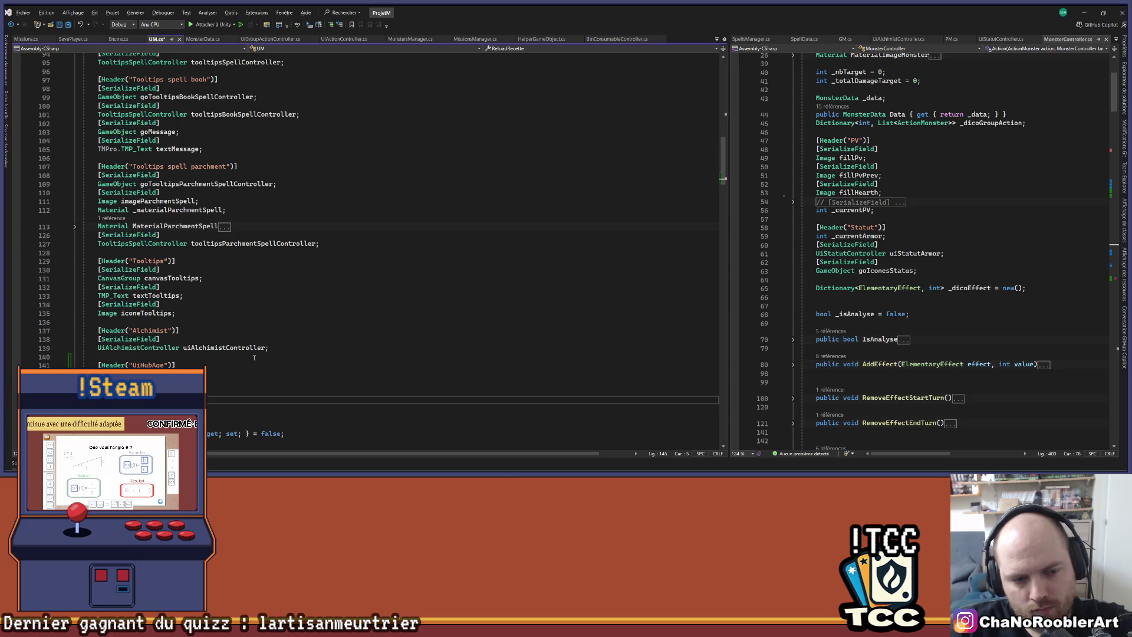
pyautogui.write('Te')
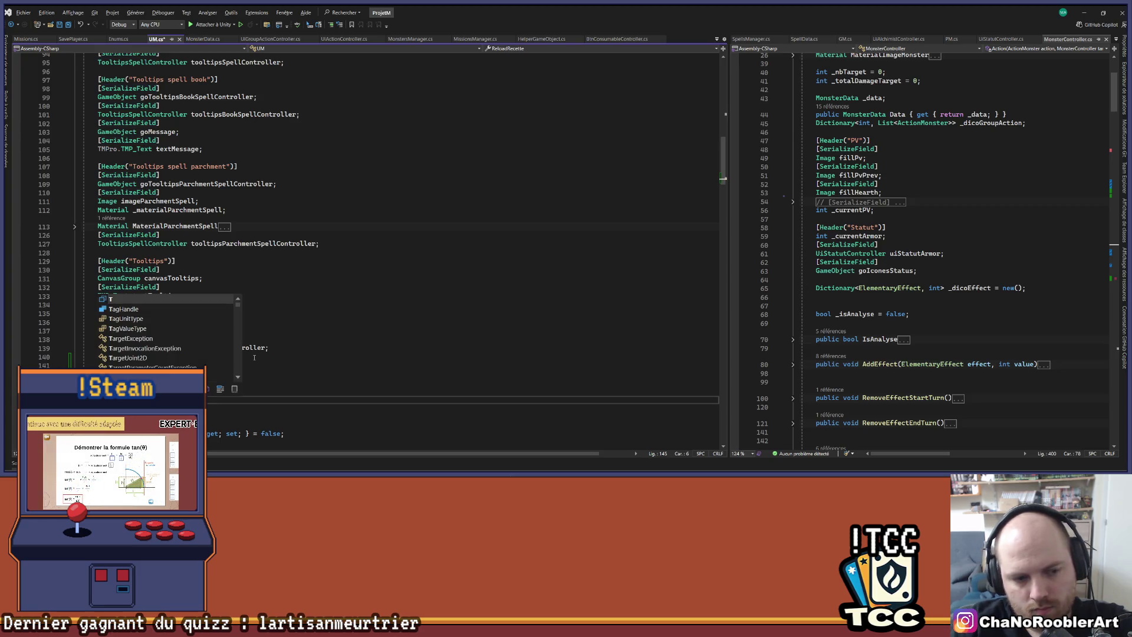
pyautogui.write('xtu')
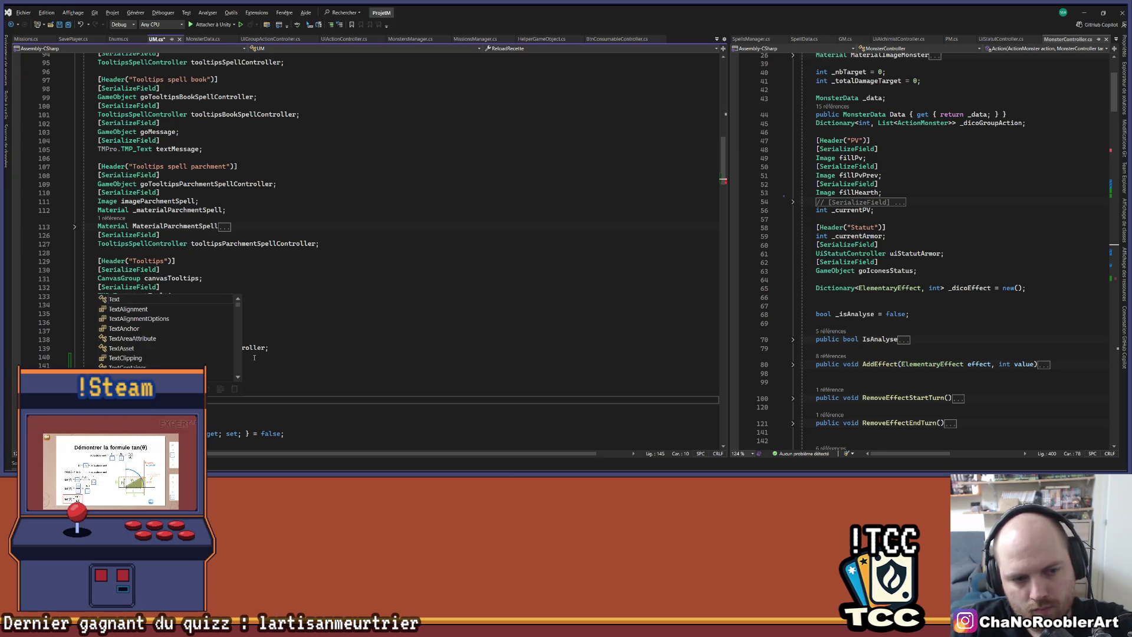
pyautogui.press('BackSpace')
pyautogui.press('BackSpace')
pyautogui.press('BackSpace')
pyautogui.write('M')
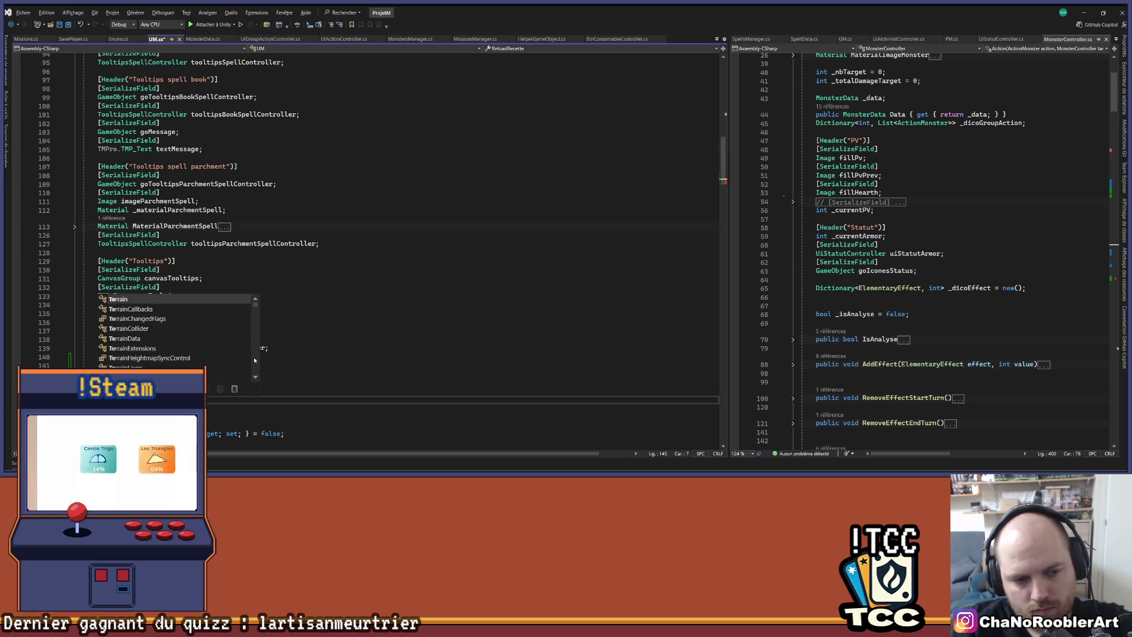
pyautogui.write('P_Te')
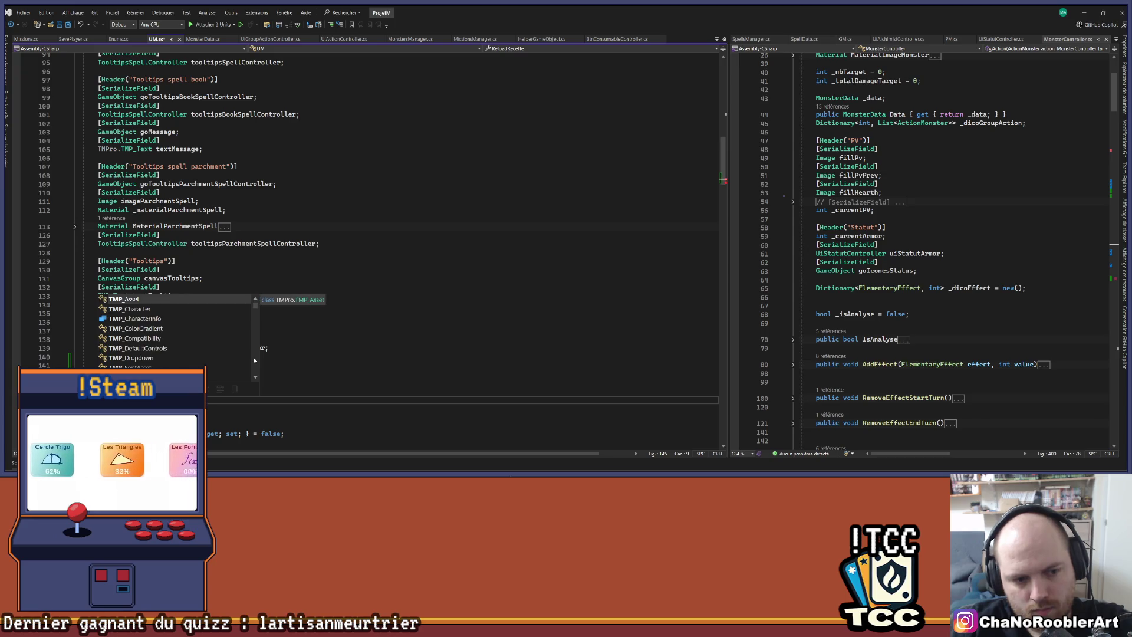
pyautogui.press('Tab')
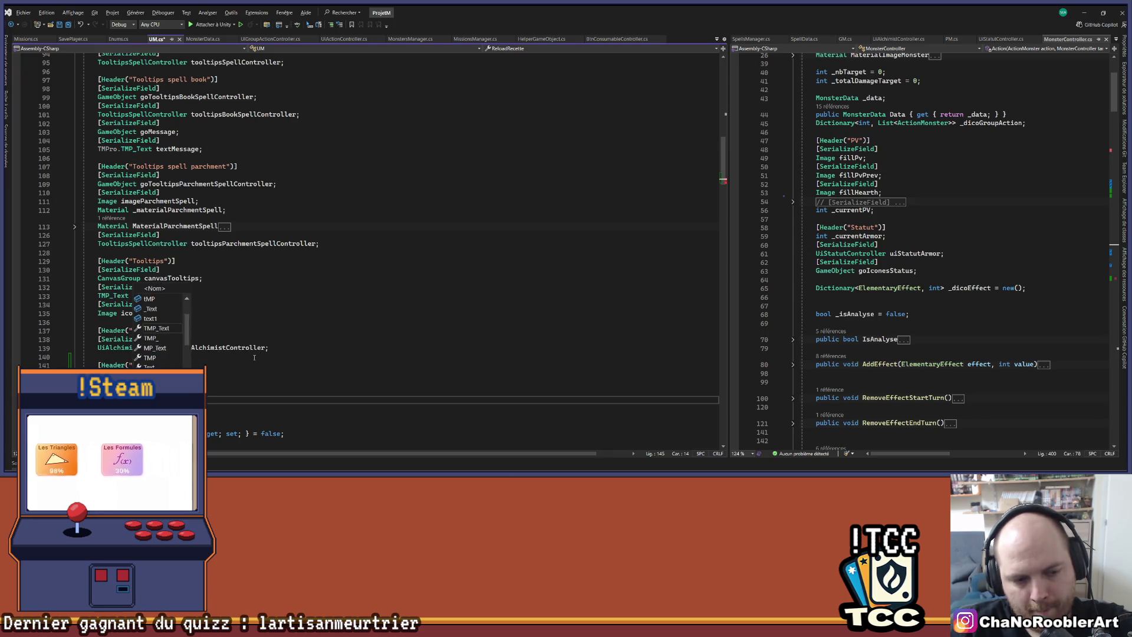
# Name the new field textCanvasAge and save UM.cs.
pyautogui.write('t')
pyautogui.press('BackSpace')
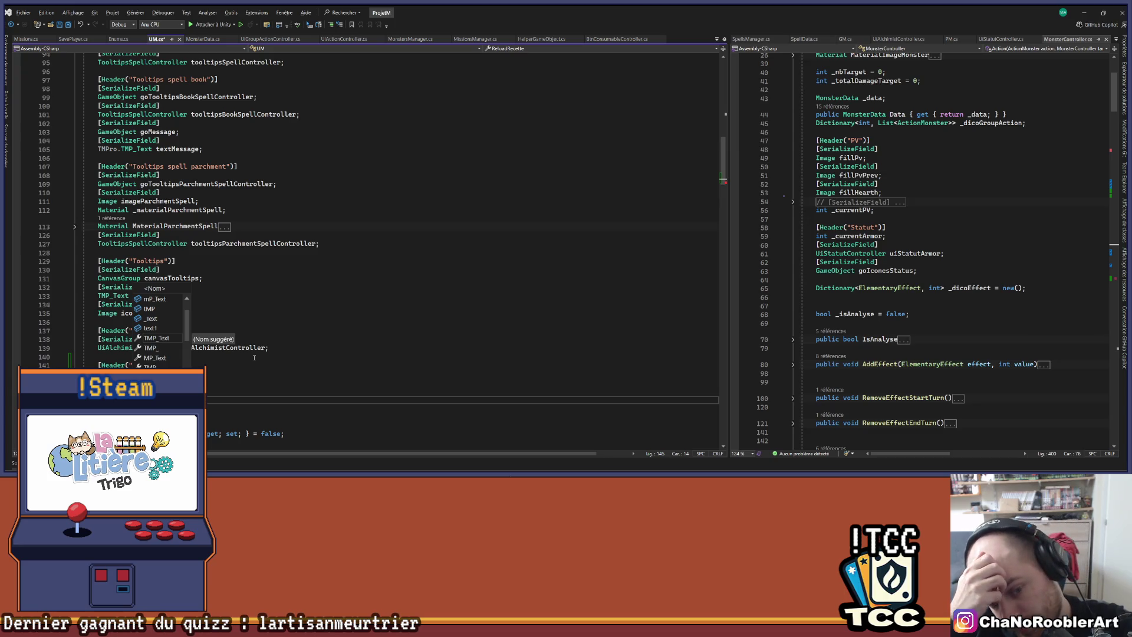
pyautogui.write('textA')
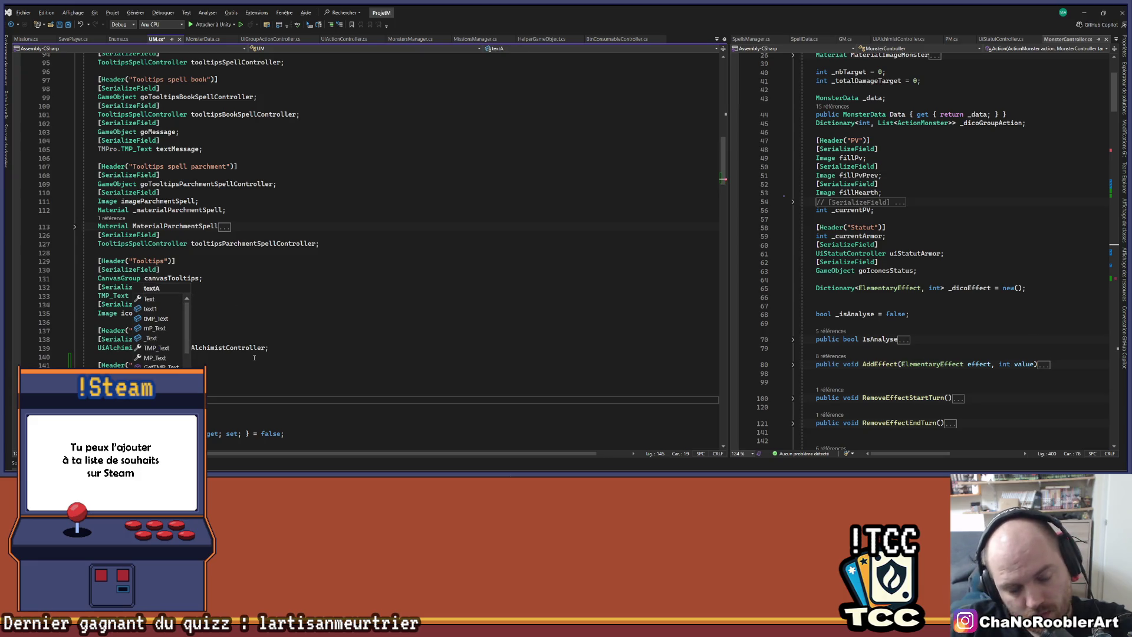
pyautogui.write(';')
pyautogui.hotkey('ctrl', 's')
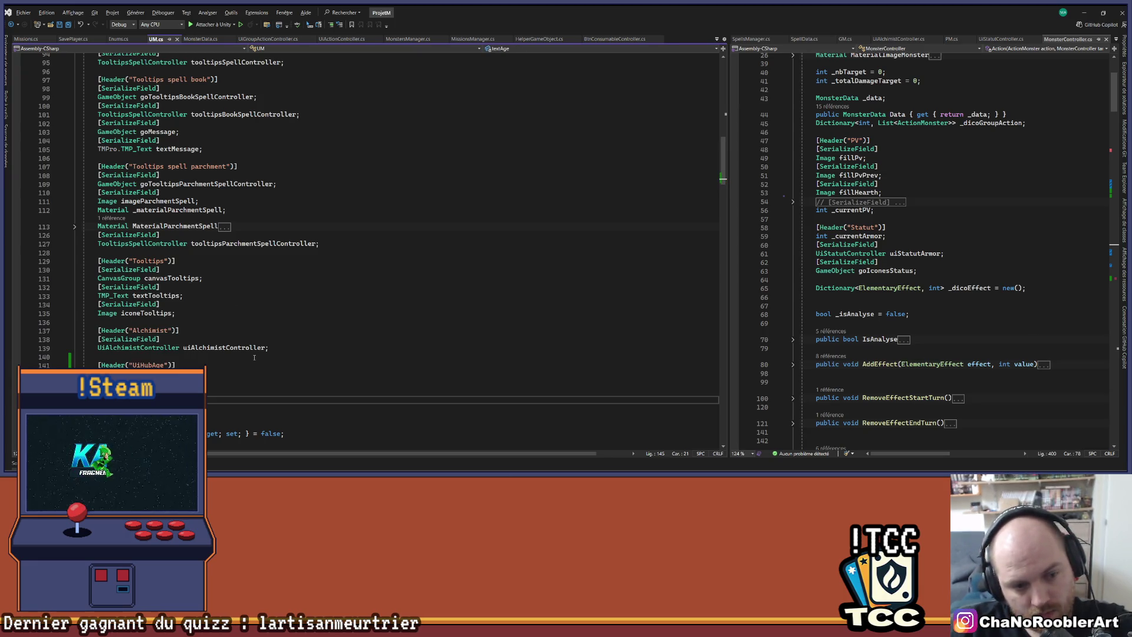
pyautogui.write('e')
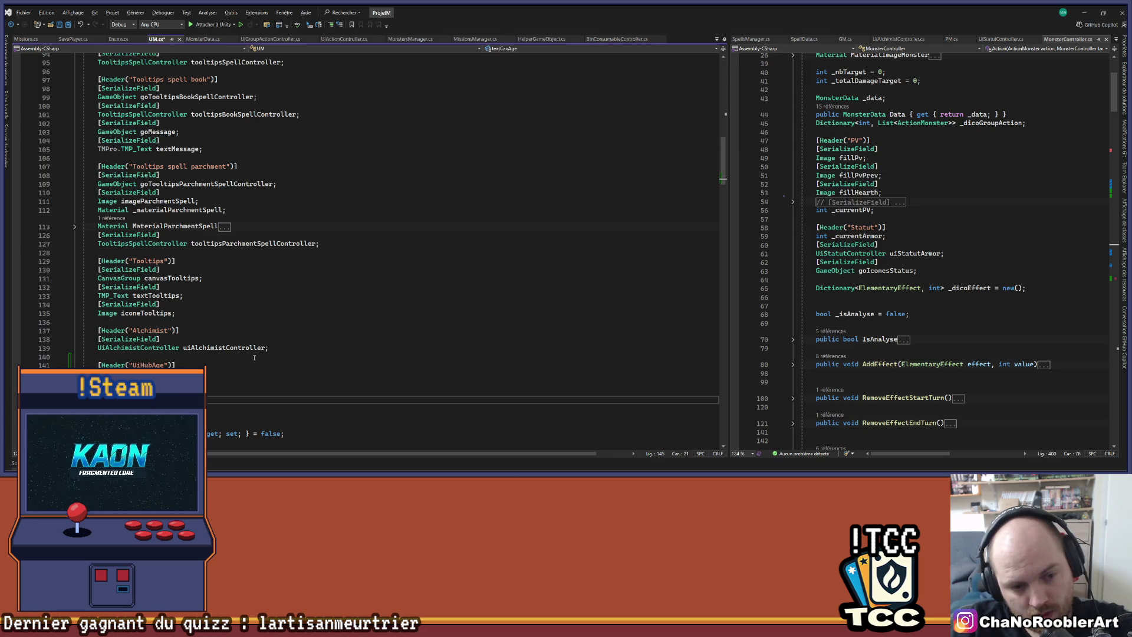
pyautogui.hotkey('ctrl', 's')
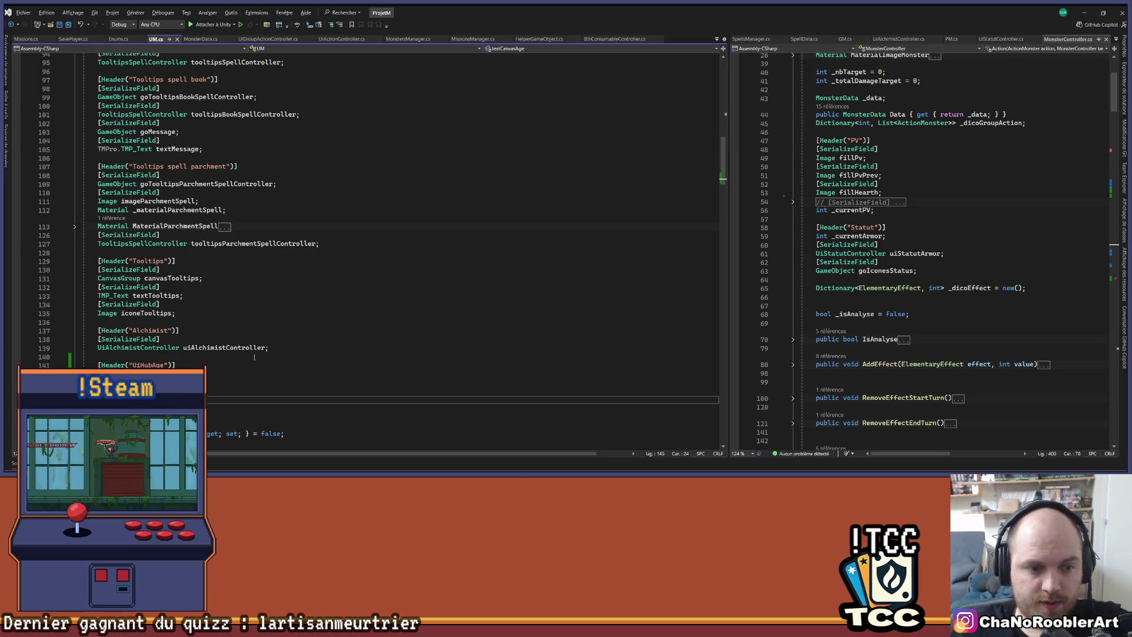
pyautogui.scroll(-3, 247, 357)
pyautogui.scroll(-20, 258, 232)
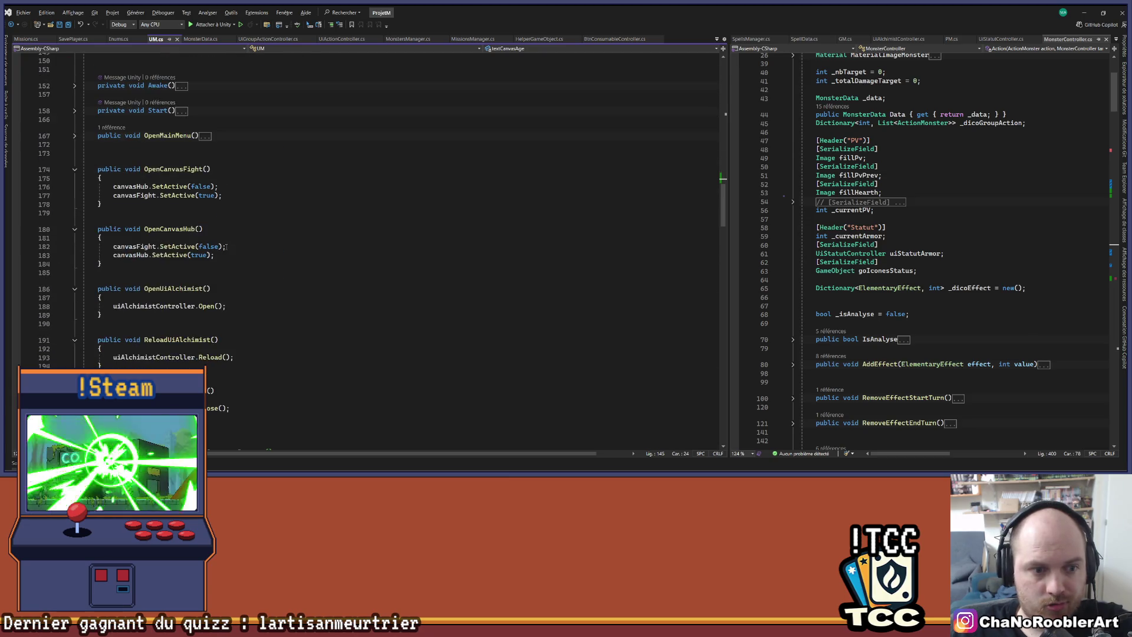
pyautogui.scroll(20, 224, 245)
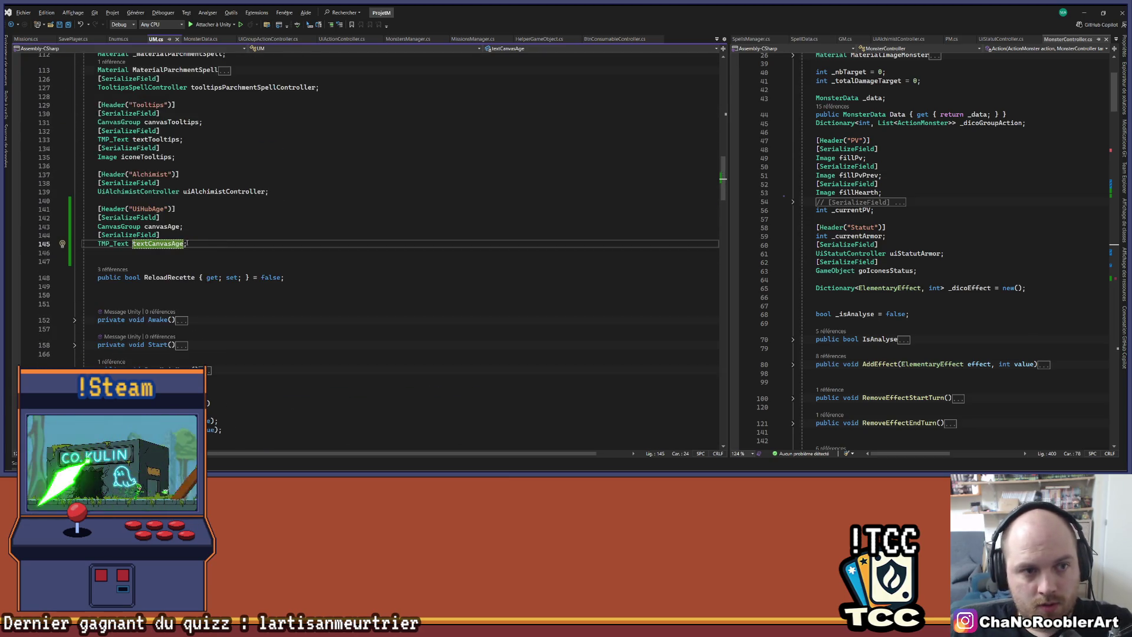
pyautogui.click(163, 226)
pyautogui.scroll(-10, 328, 263)
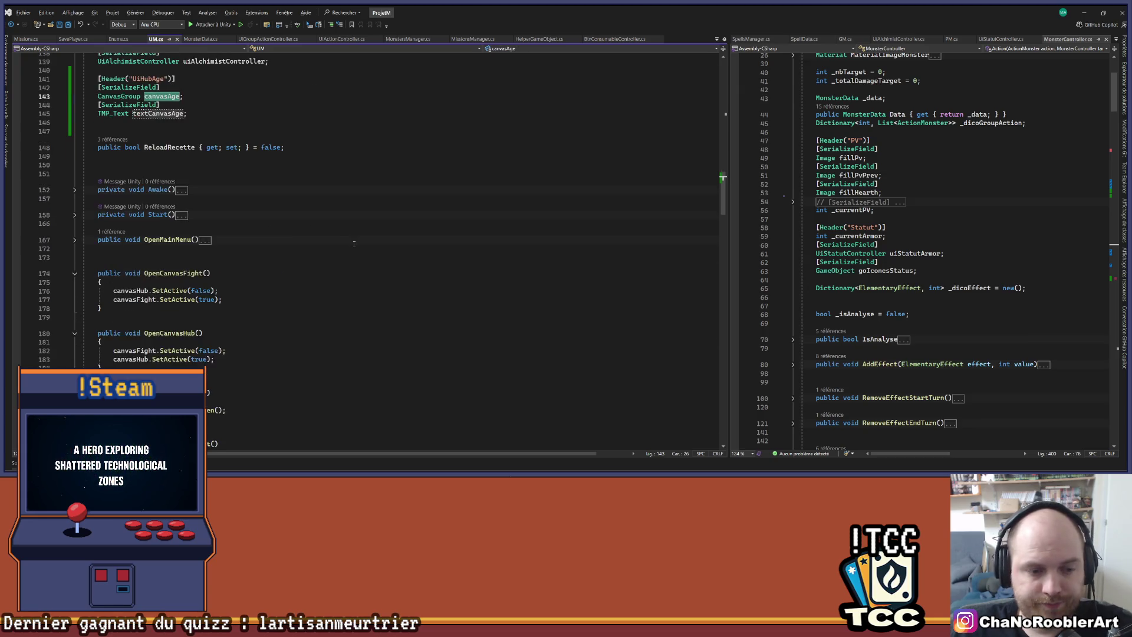
pyautogui.scroll(-10, 328, 262)
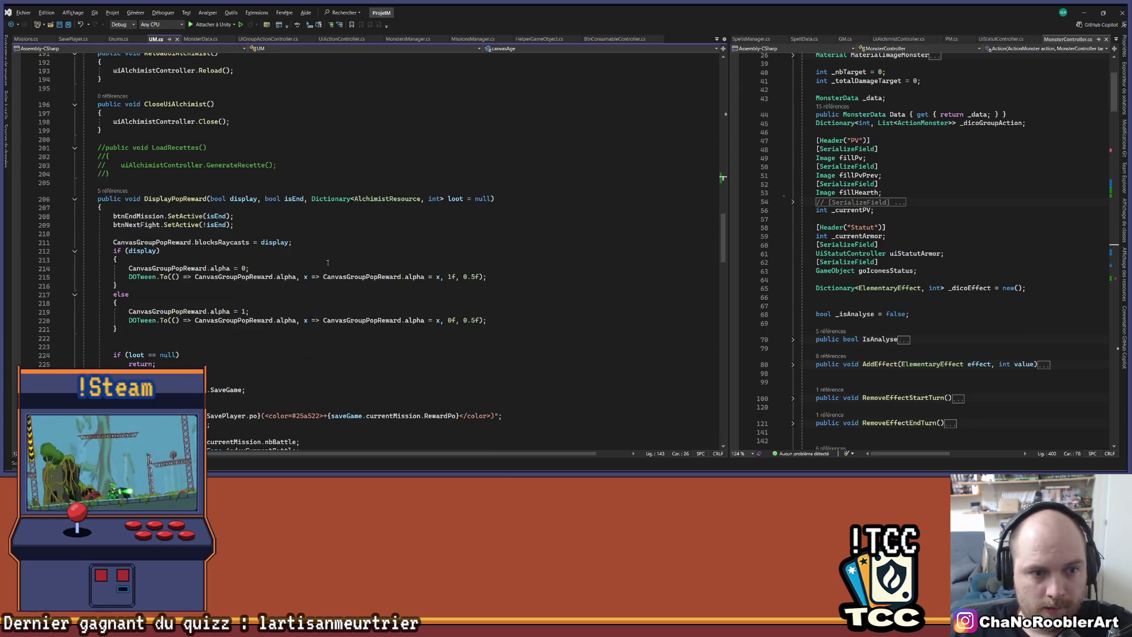
pyautogui.scroll(15, 328, 262)
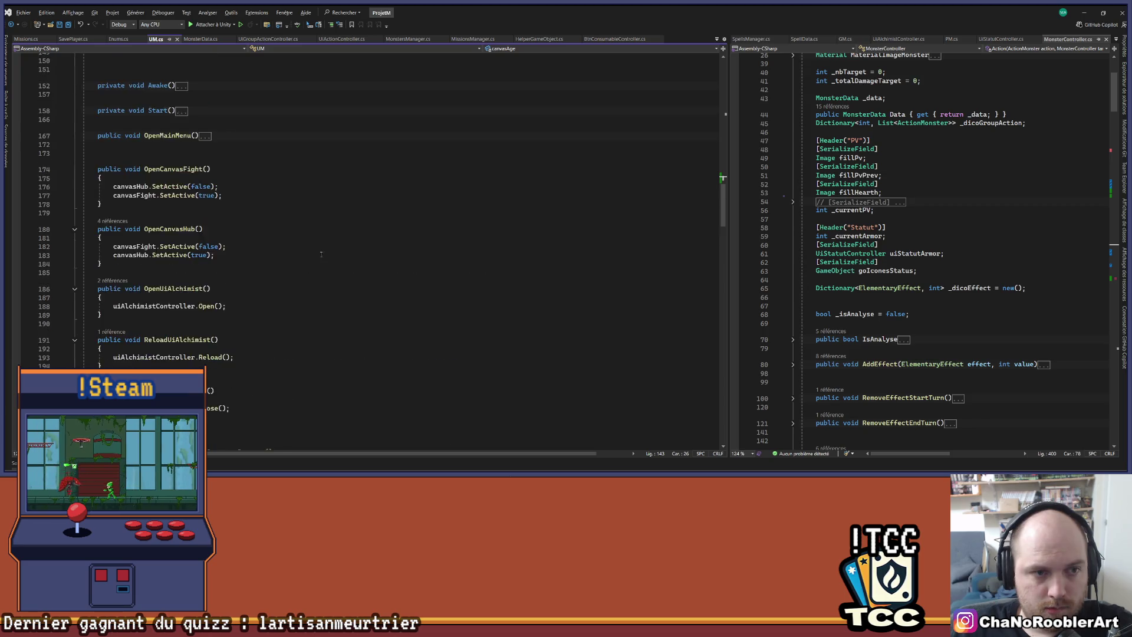
pyautogui.scroll(5, 260, 235)
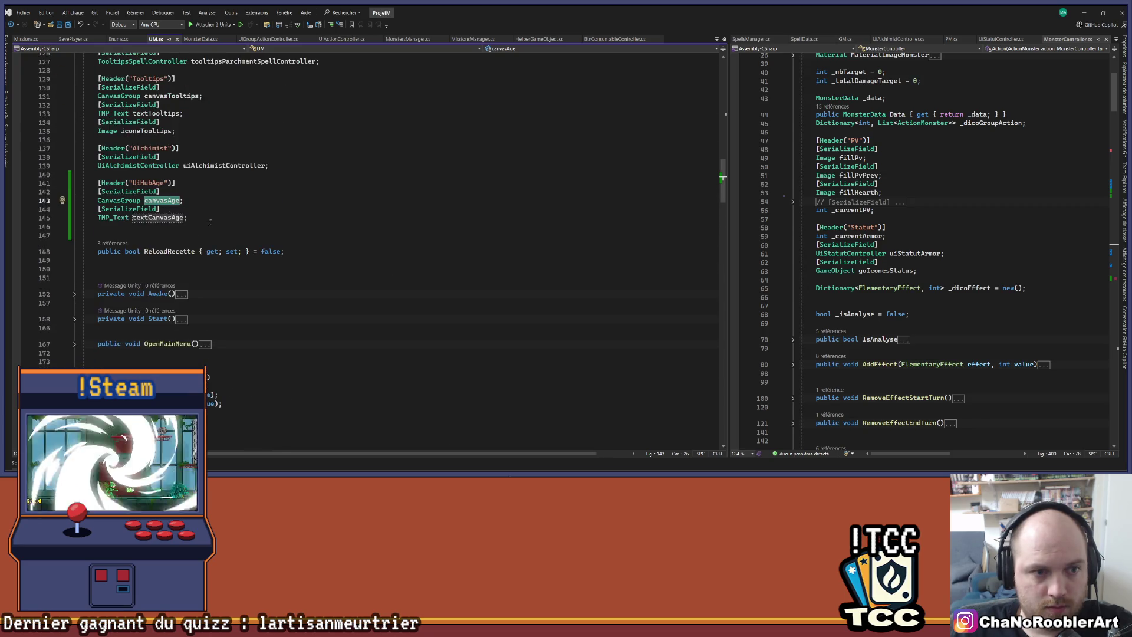
pyautogui.scroll(1, 196, 128)
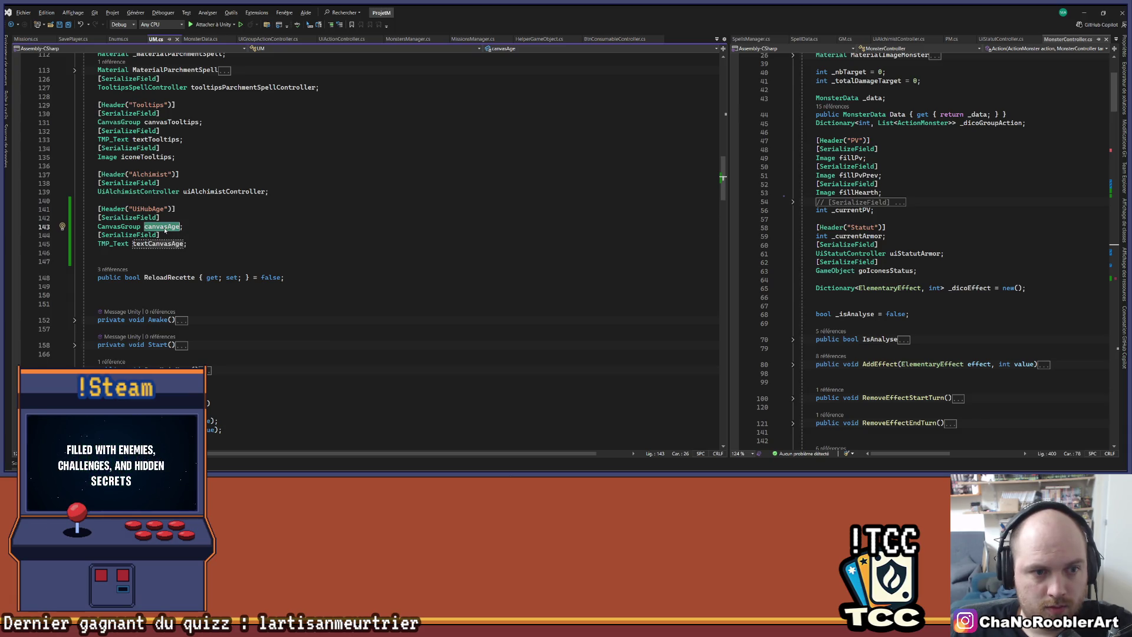
pyautogui.scroll(-20, 280, 229)
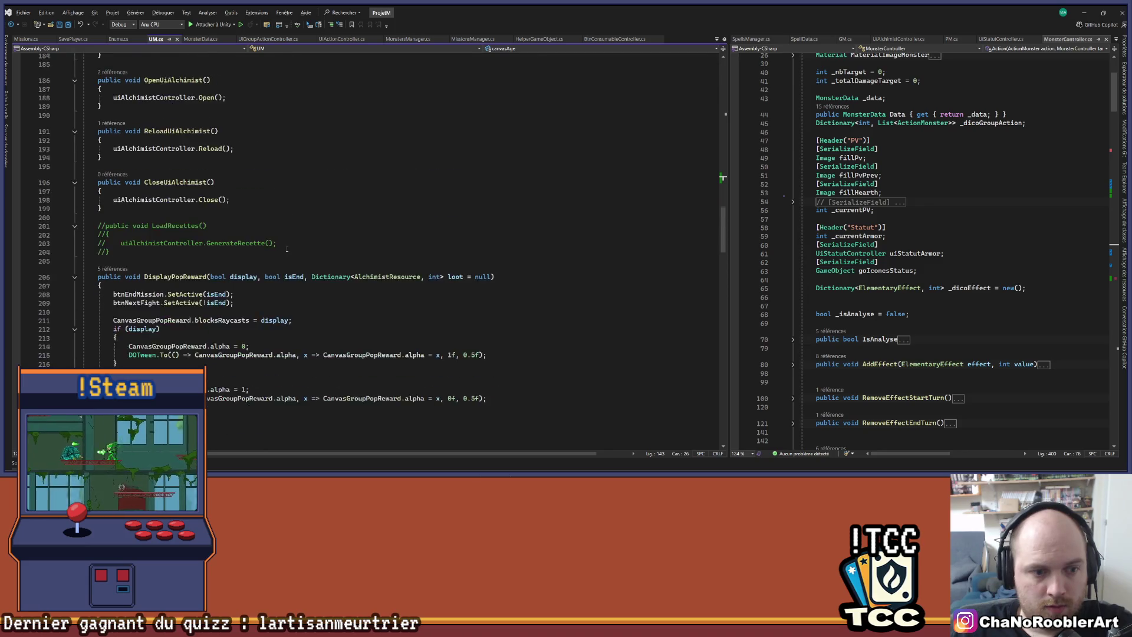
pyautogui.scroll(-20, 282, 253)
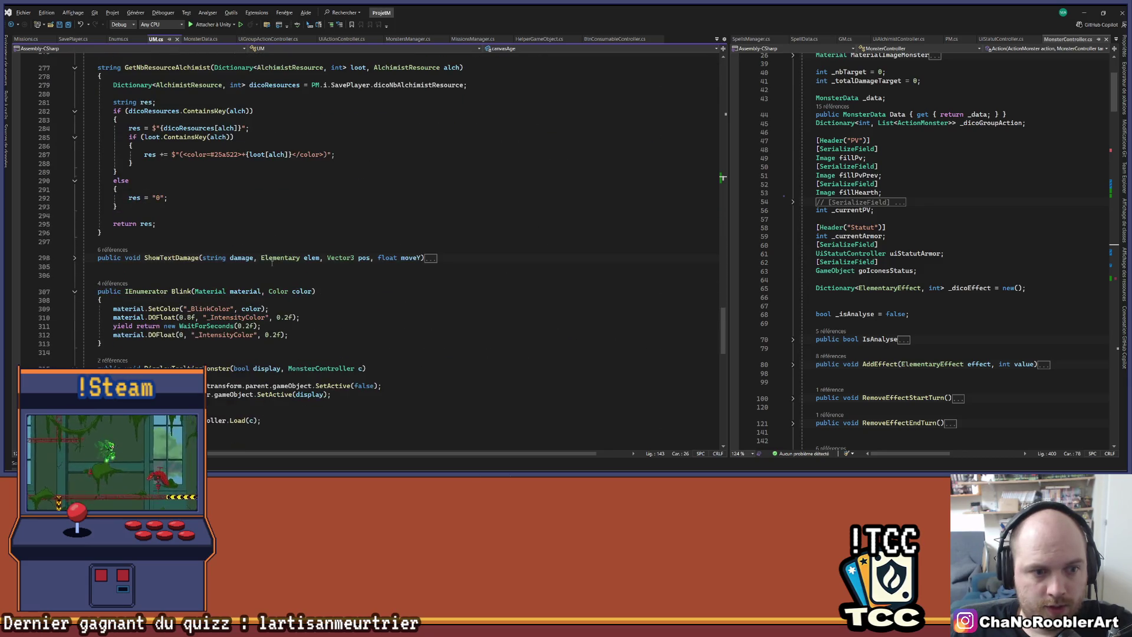
pyautogui.scroll(-5, 269, 267)
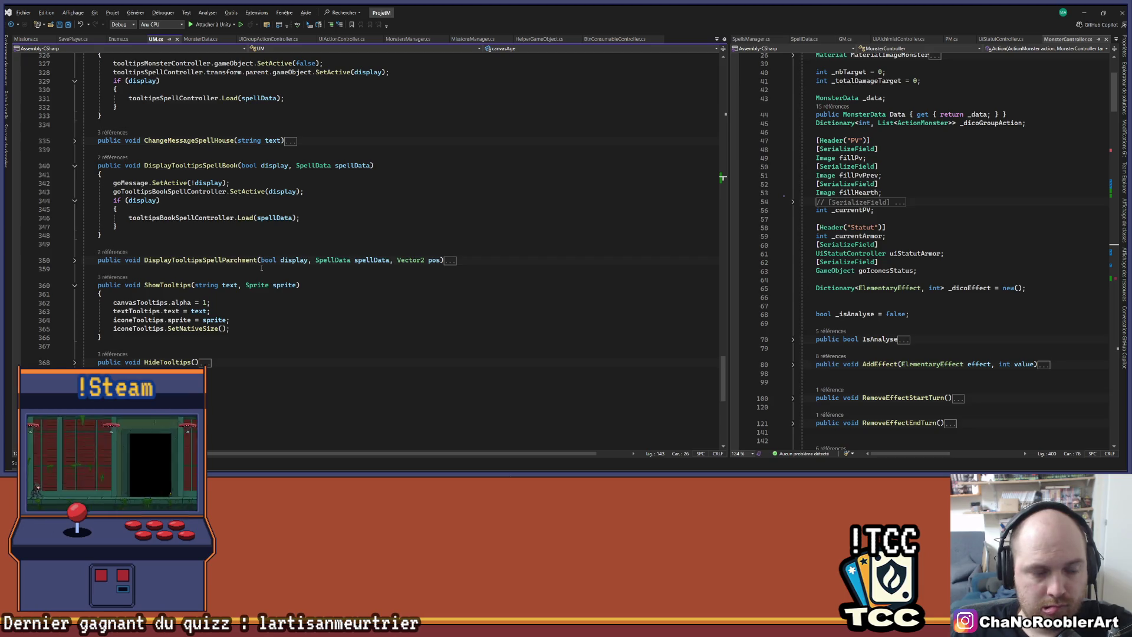
pyautogui.scroll(4, 258, 260)
pyautogui.scroll(19, 258, 256)
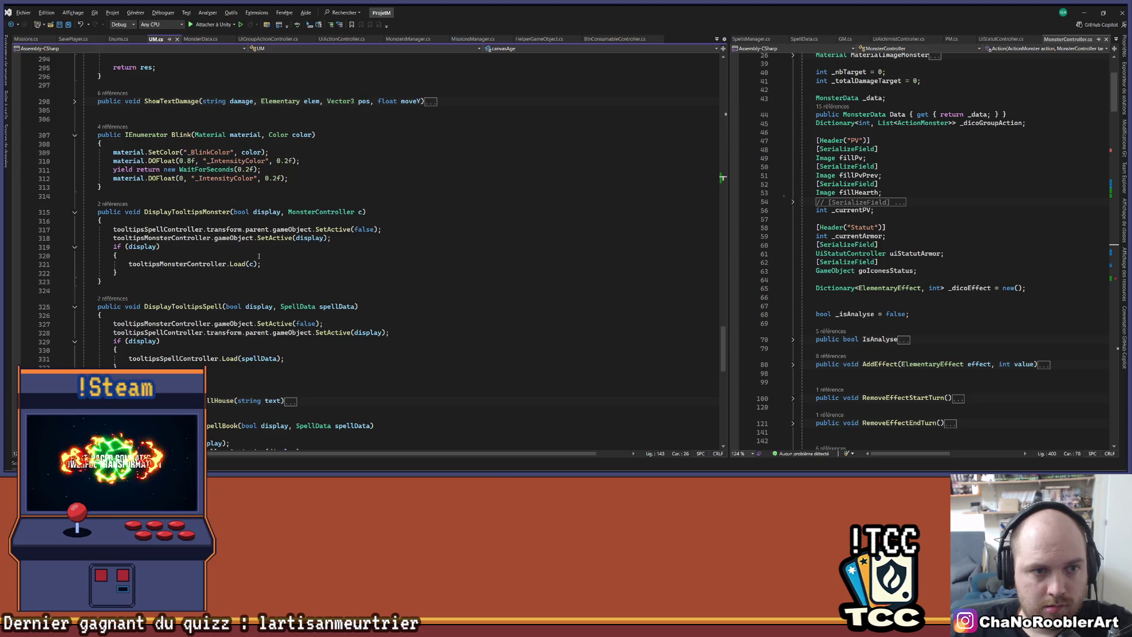
pyautogui.scroll(20, 258, 255)
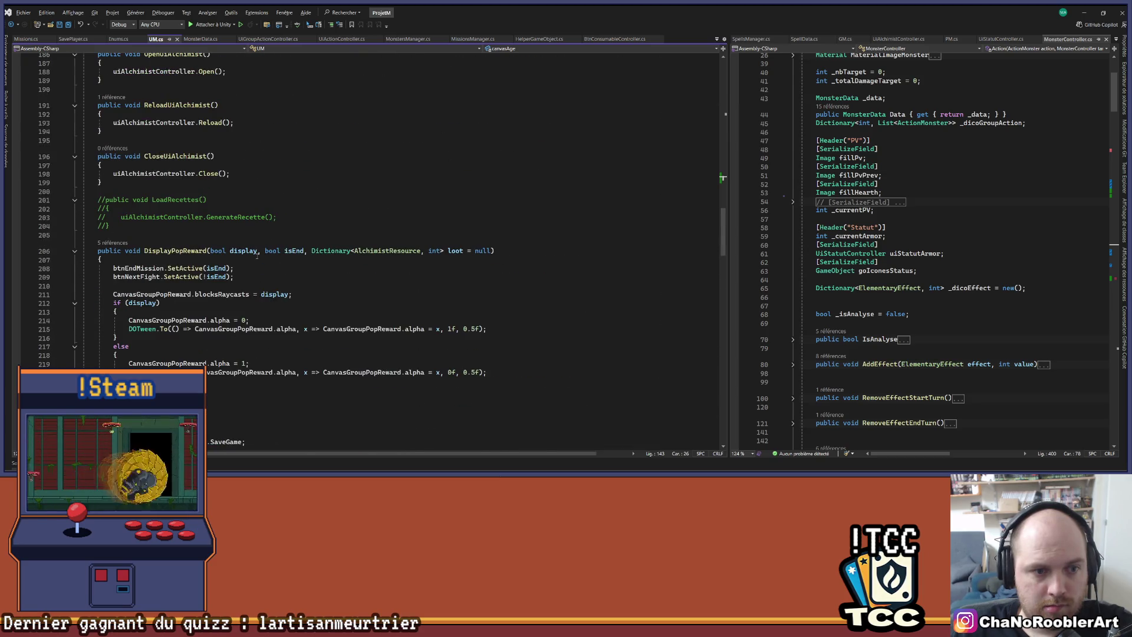
pyautogui.scroll(4, 257, 255)
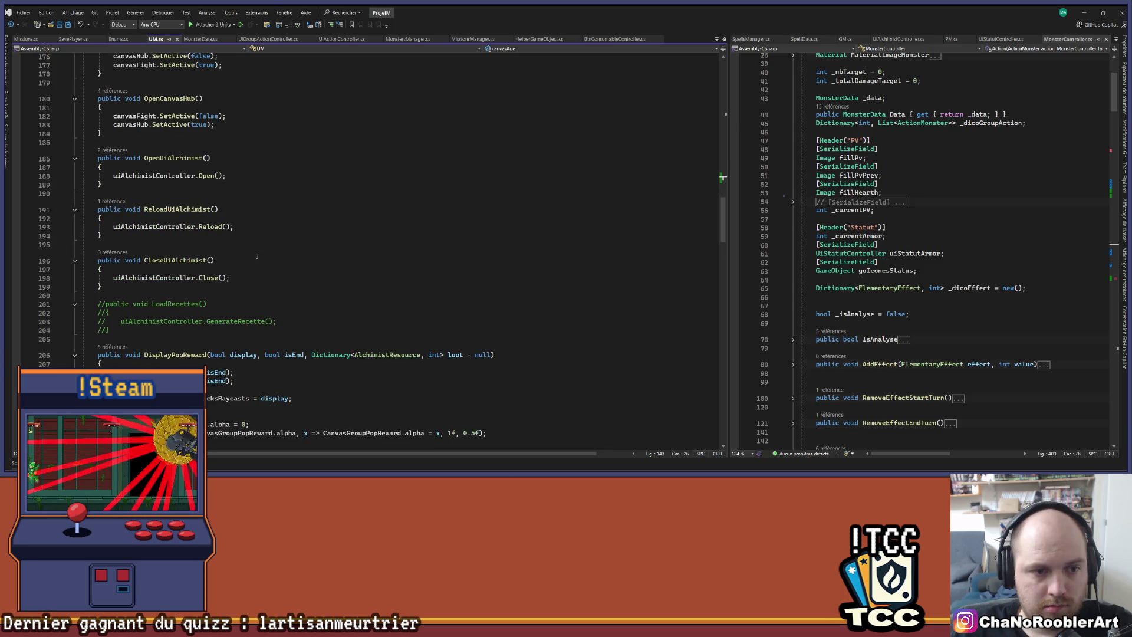
pyautogui.scroll(4, 257, 255)
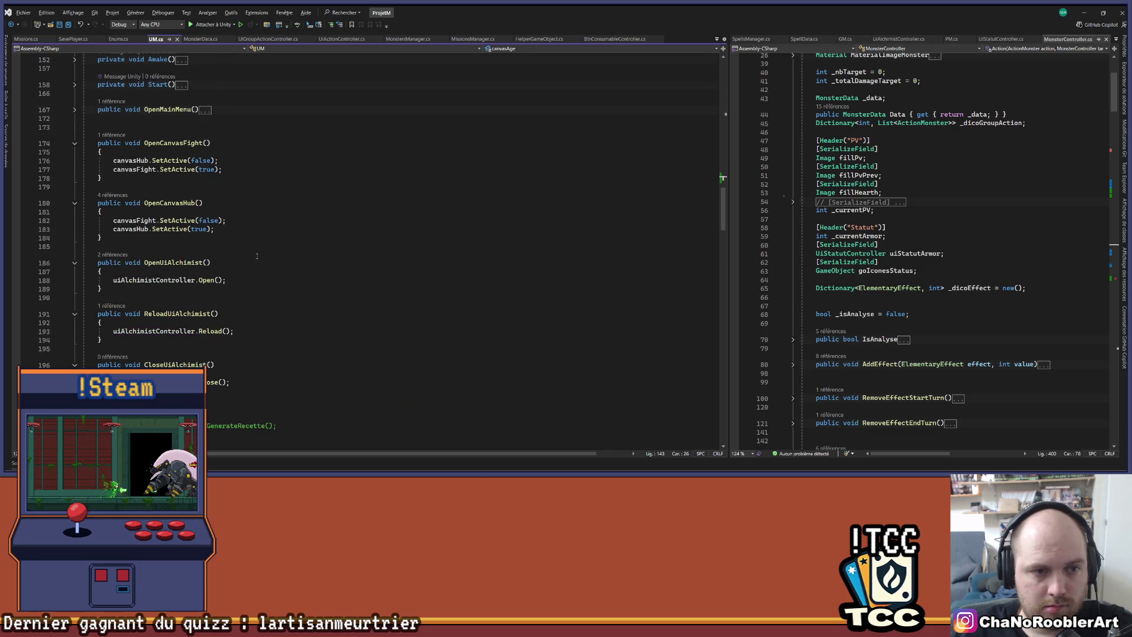
pyautogui.scroll(2, 257, 255)
pyautogui.click(216, 281)
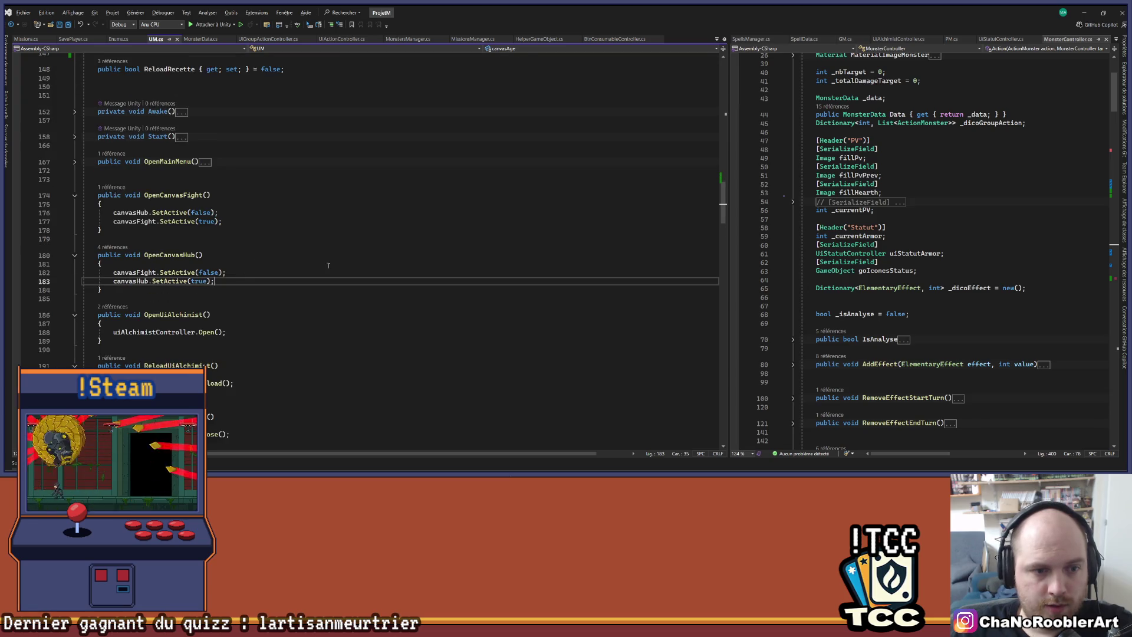
# Add canvasAge.alpha = 1 to the OpenCanvasHub method.
pyautogui.press('Return')
pyautogui.write('canvasAge.Send')
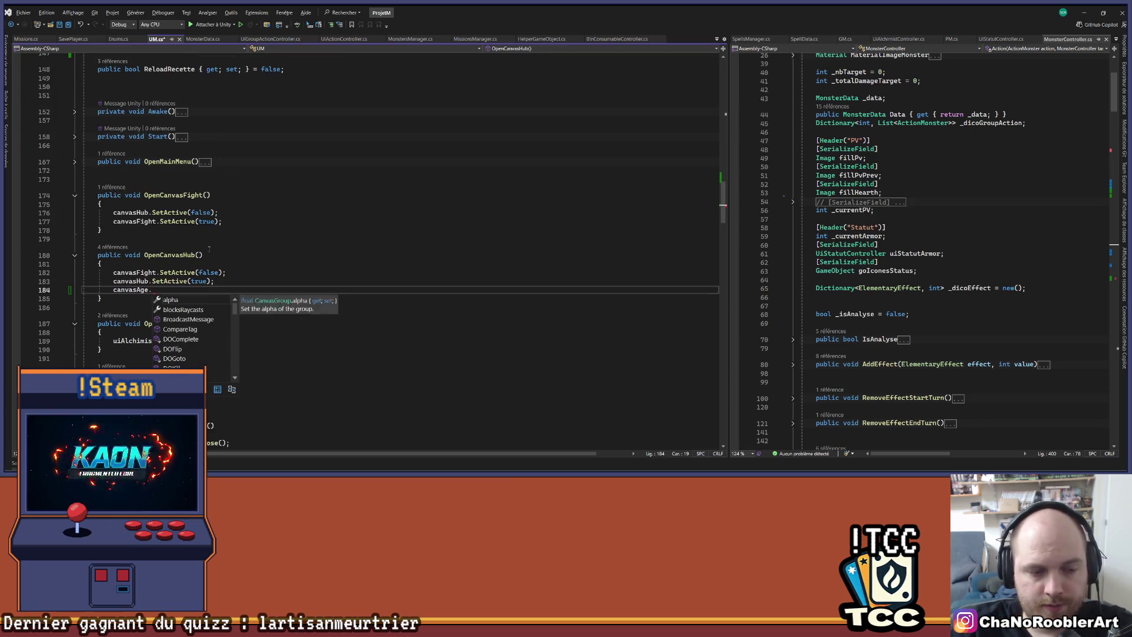
pyautogui.press('Tab')
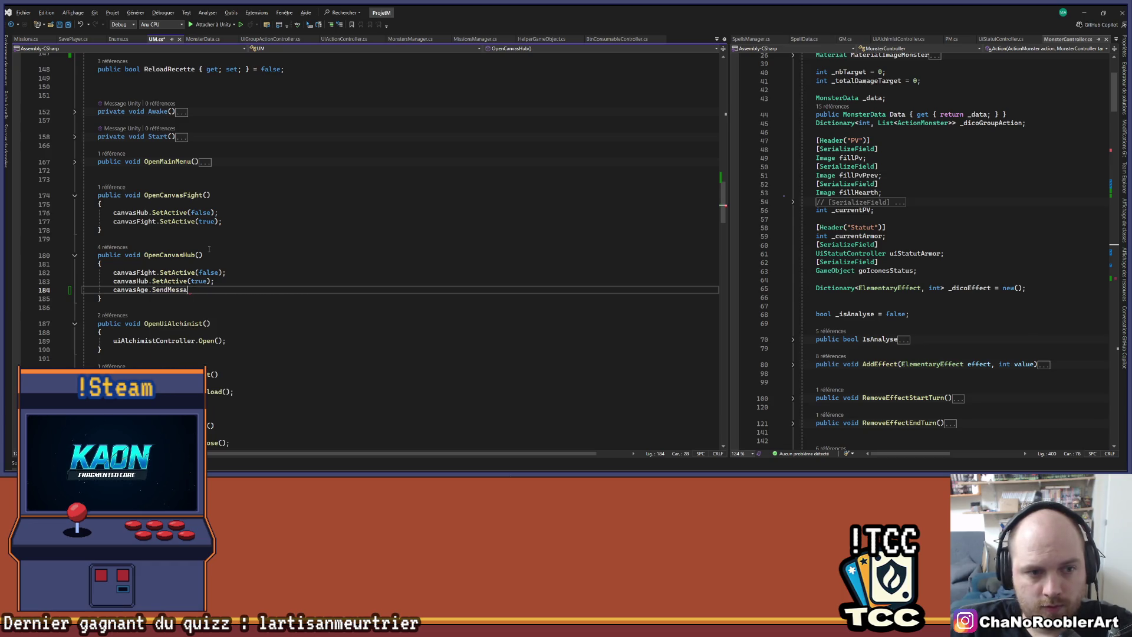
pyautogui.write('lpha =')
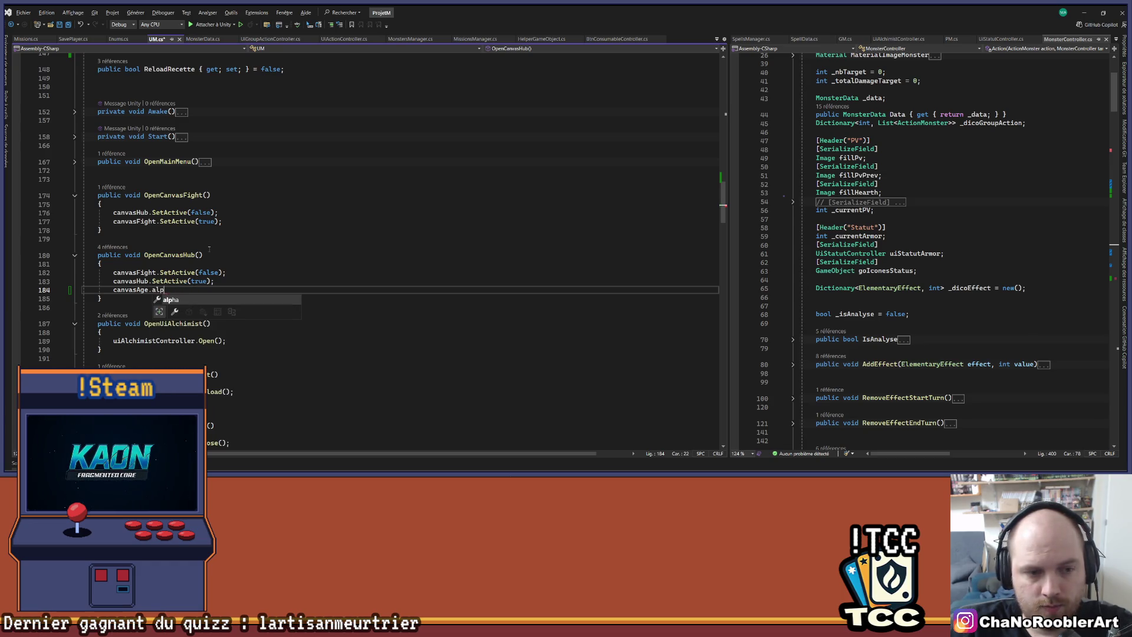
# Add canvasAge.alpha = 0 to OpenCanvasFight and save UM.cs.
pyautogui.press('Up')
pyautogui.press('Up')
pyautogui.press('Up')
pyautogui.press('Home')
pyautogui.press('End')
pyautogui.press('Return')
pyautogui.write('canvasAge.alpha =')
pyautogui.hotkey('ctrl', 's')
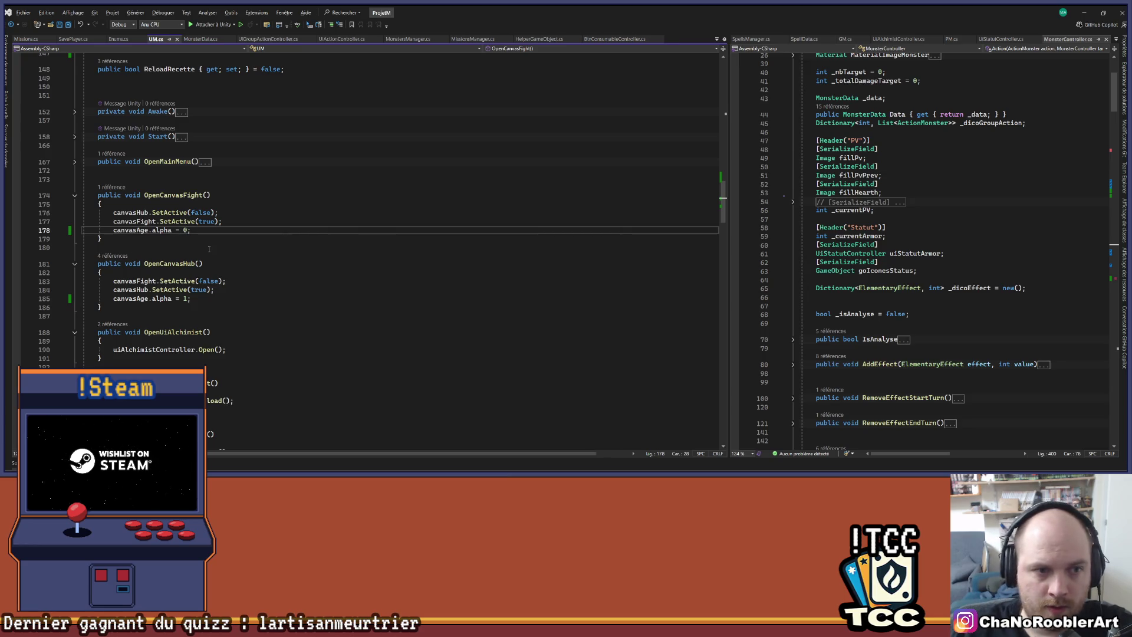
pyautogui.scroll(-11, 208, 253)
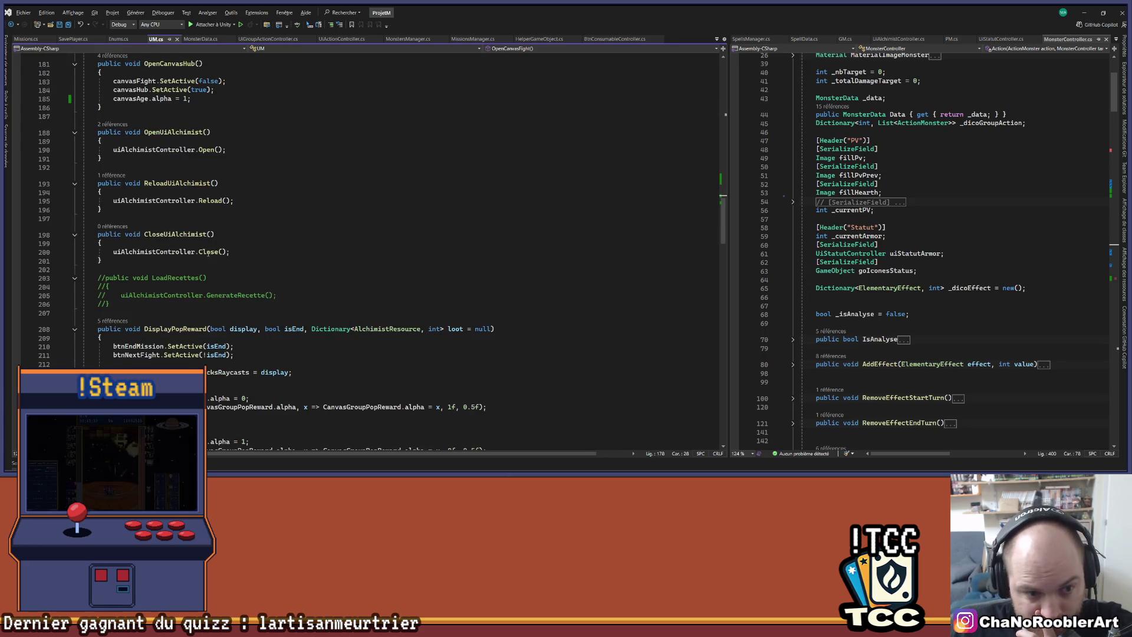
pyautogui.scroll(-20, 225, 250)
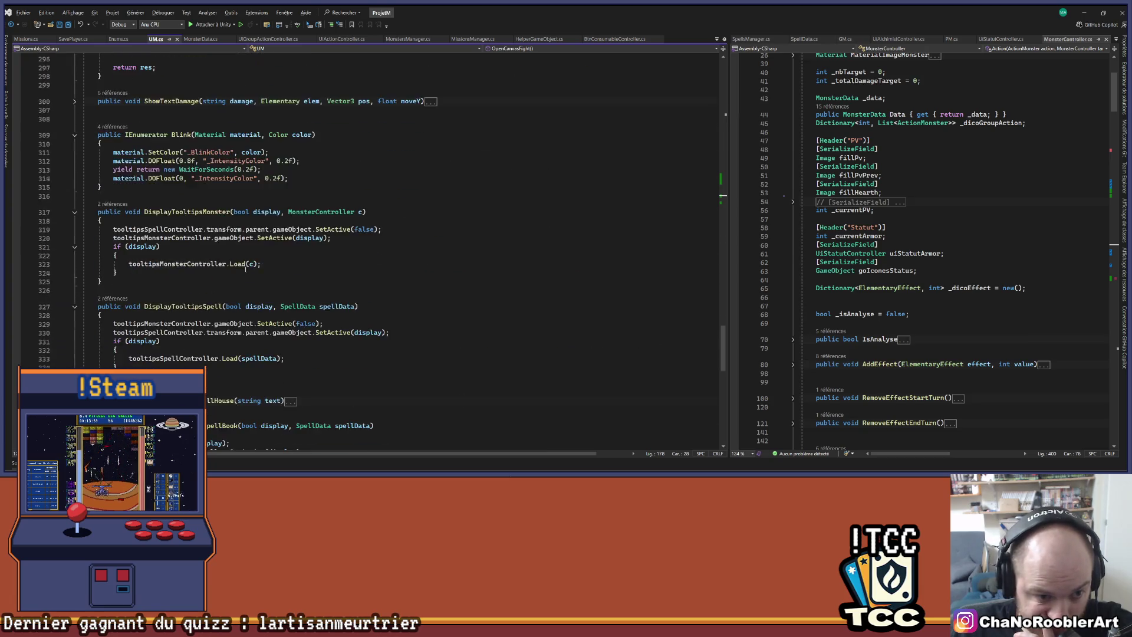
pyautogui.scroll(-6, 239, 270)
# Add public void SetAgeCanvas(int age) setting textCanvasAge.text = age.ToString() to UM.cs, and save.
pyautogui.click(102, 324)
pyautogui.press('Up')
pyautogui.press('Return')
pyautogui.press('Return')
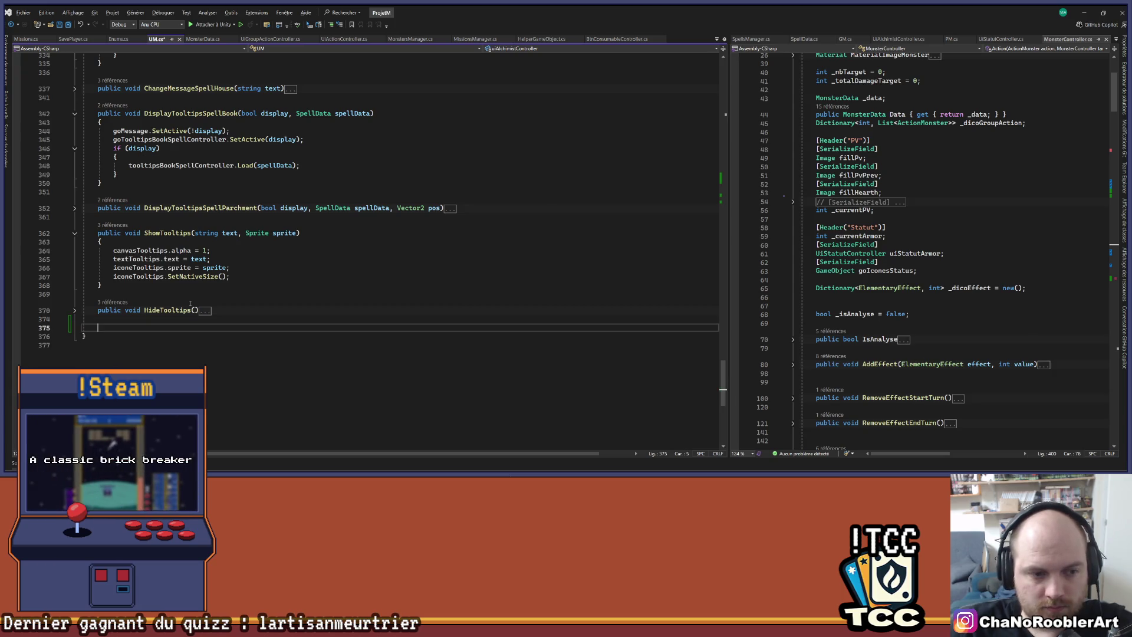
pyautogui.write('public void SetA')
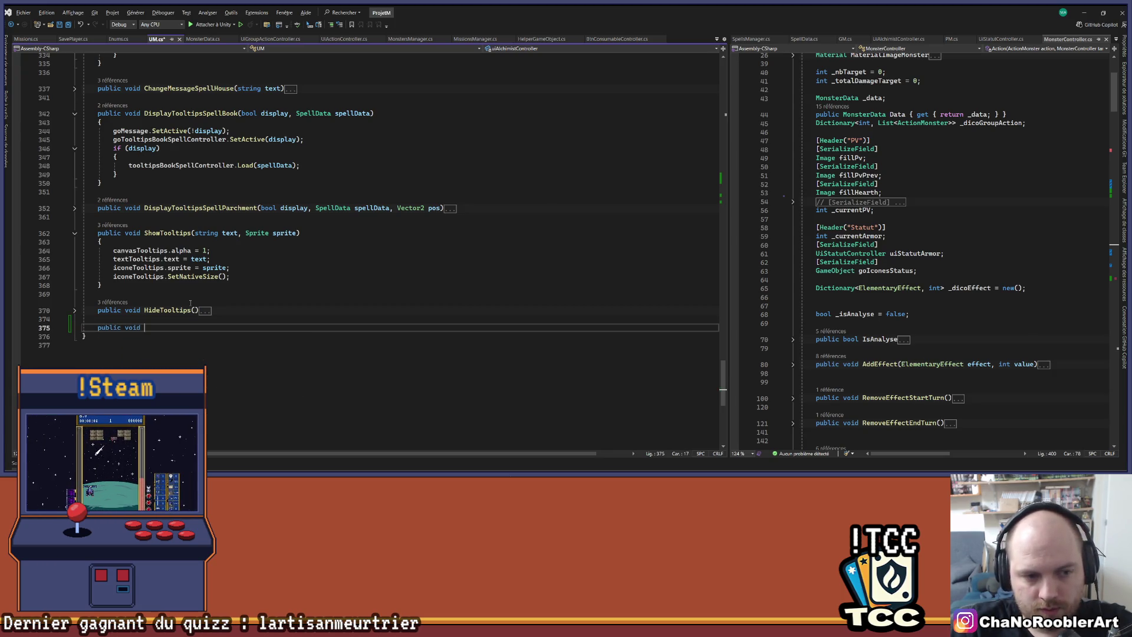
pyautogui.write('geC')
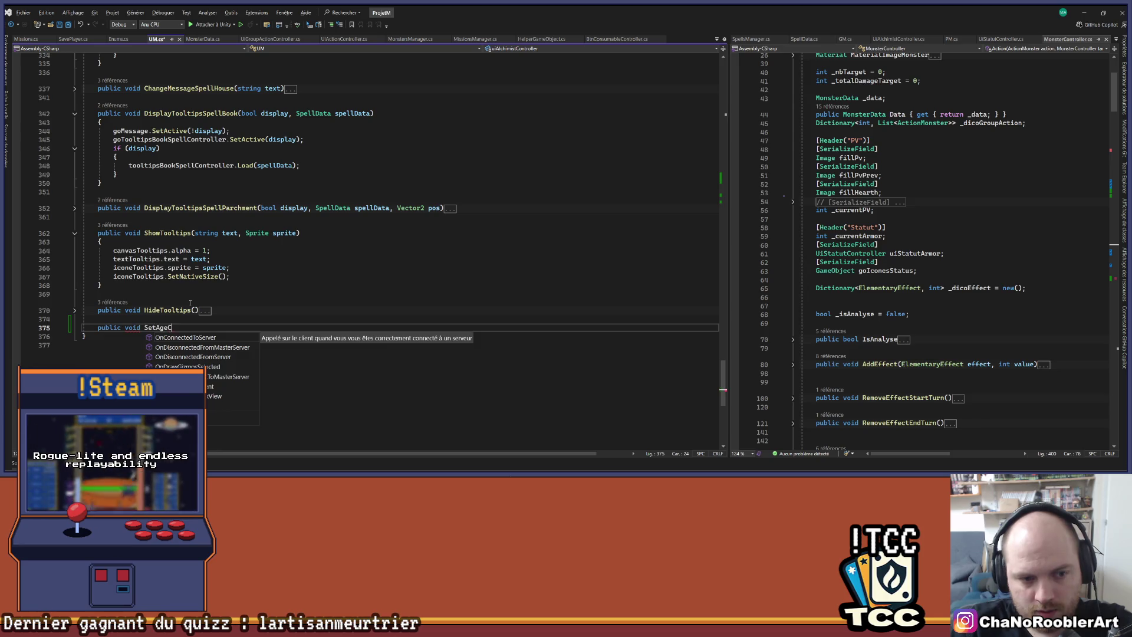
pyautogui.write('anvas()')
pyautogui.press('Return')
pyautogui.write('{')
pyautogui.press('Return')
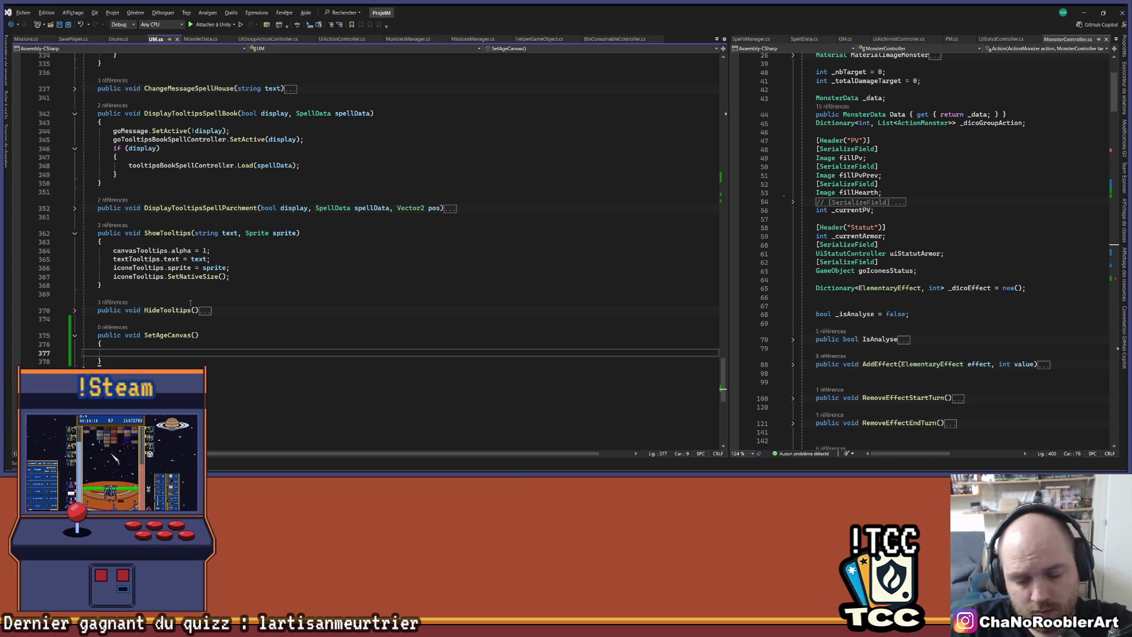
pyautogui.write('text')
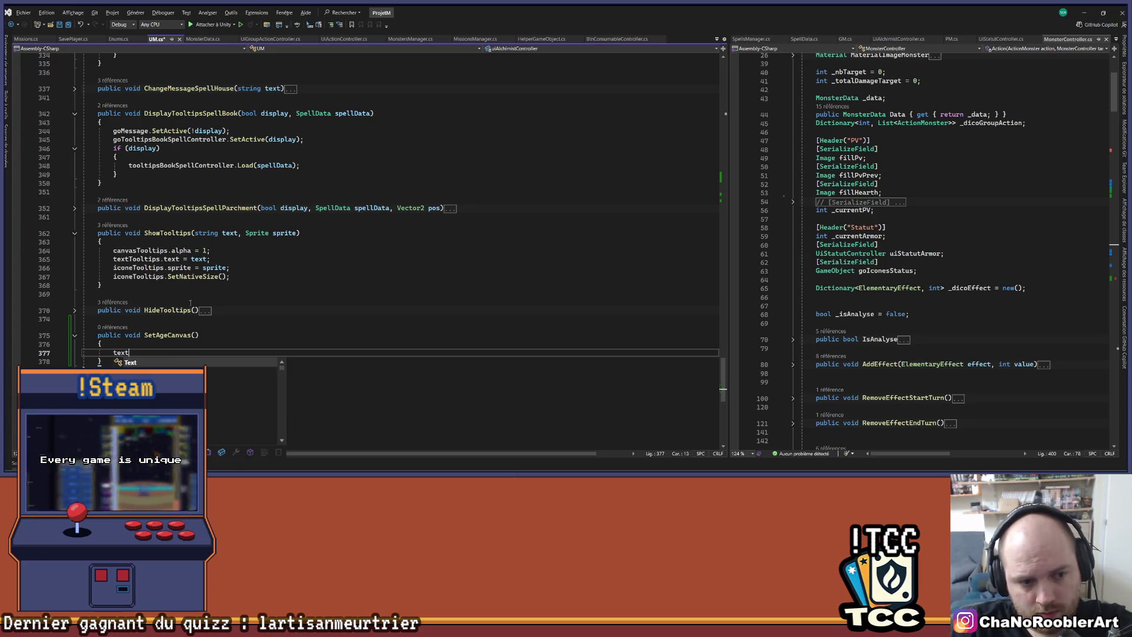
pyautogui.write('CanvasAge')
pyautogui.press('Up')
pyautogui.press('Up')
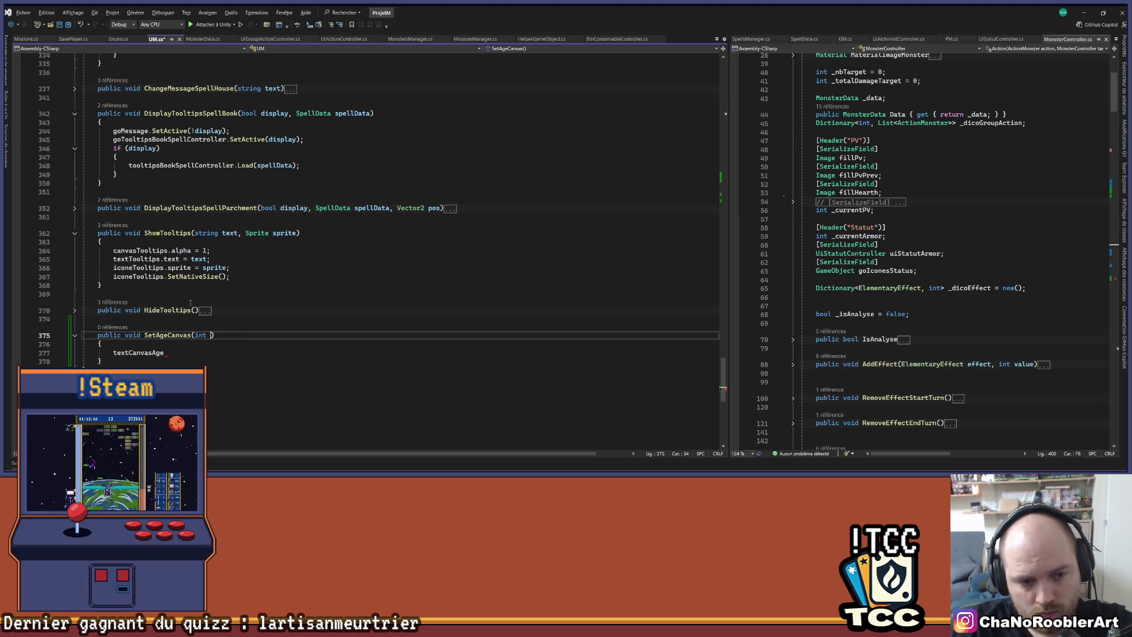
pyautogui.write('e')
pyautogui.press('Down')
pyautogui.press('Down')
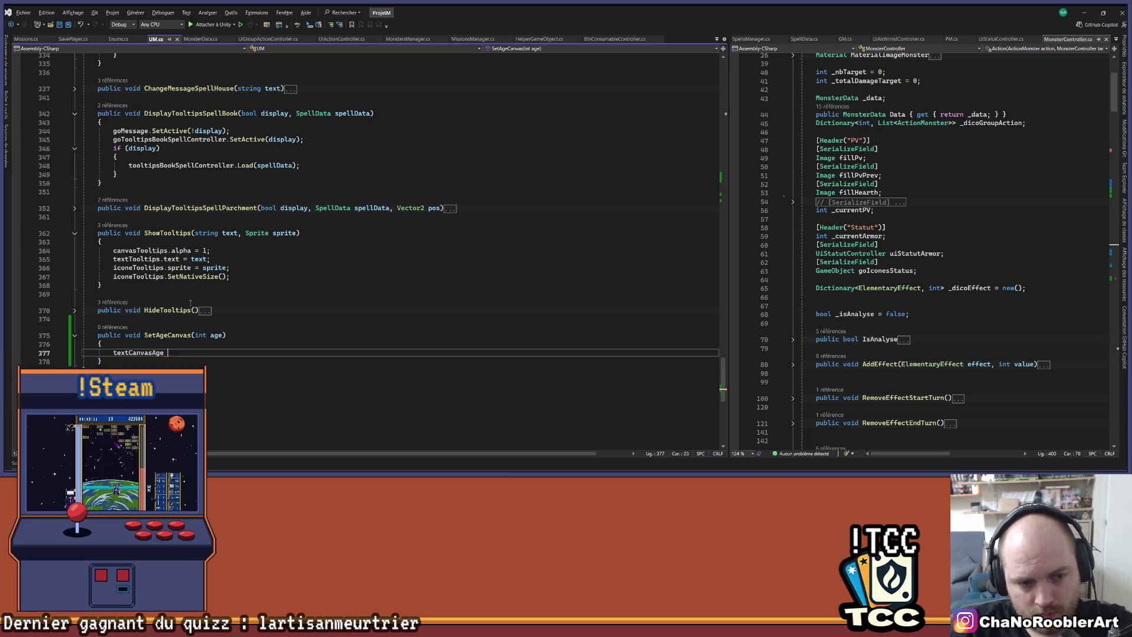
pyautogui.write('.t')
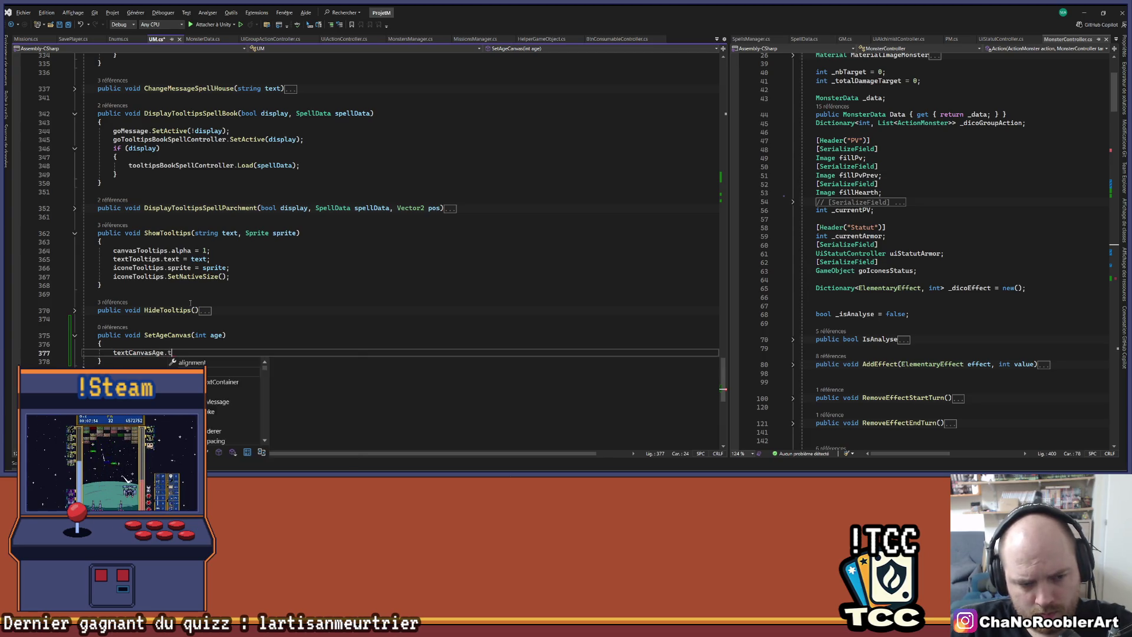
pyautogui.write('ext = age.ToString()')
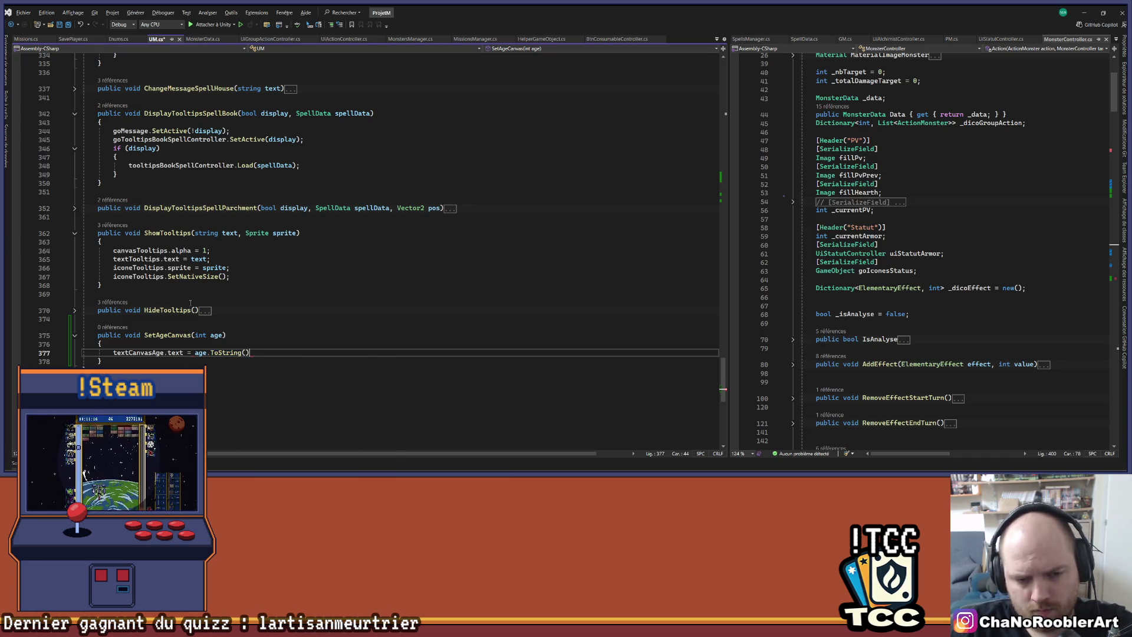
pyautogui.write(';')
pyautogui.hotkey('ctrl', 's')
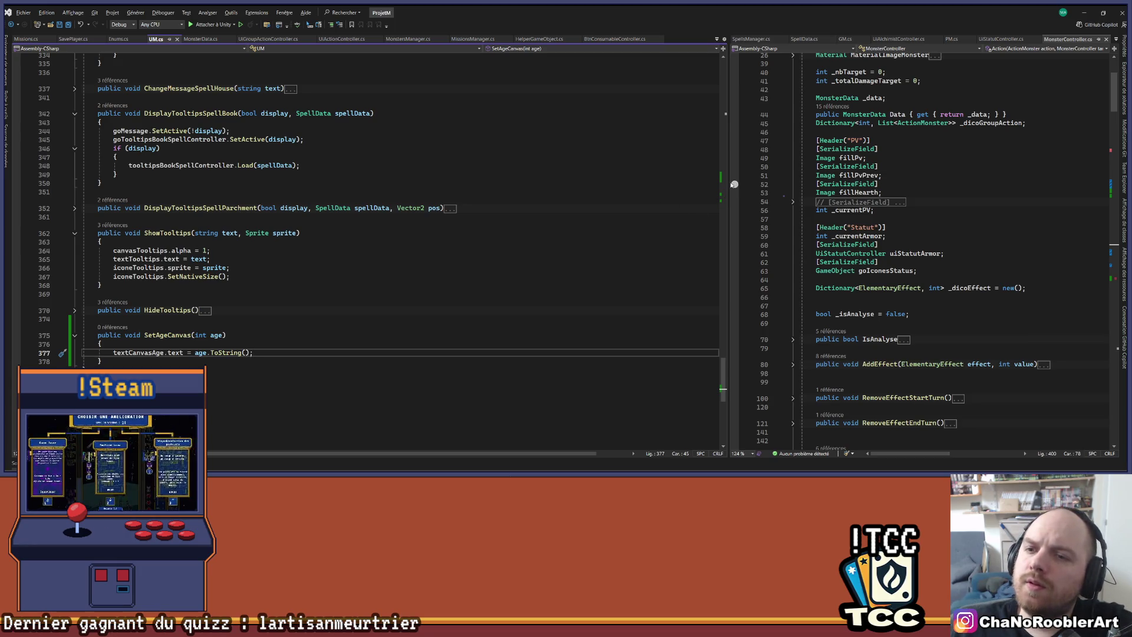
# Widen the right-hand code pane and show PM.cs in it.
pyautogui.moveTo(724, 120)
pyautogui.mouseDown()
pyautogui.moveTo(295, 130)
pyautogui.moveTo(590, 129)
pyautogui.mouseUp()
pyautogui.click(546, 114)
pyautogui.click(815, 38)
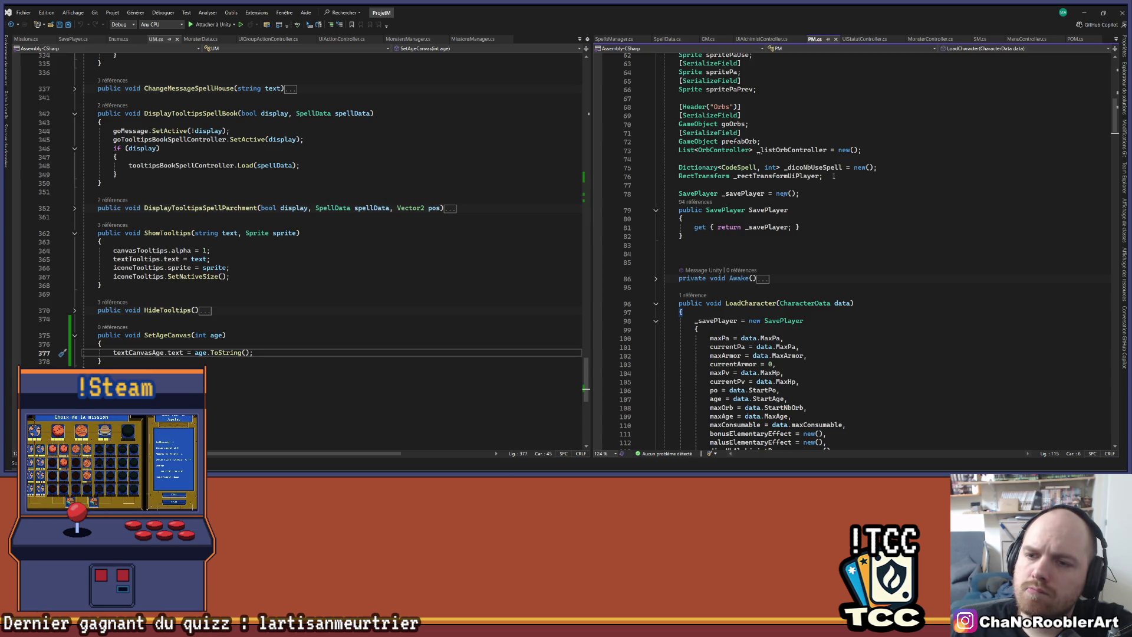
# Search PM.cs for 'age' and jump to where age is defined.
pyautogui.scroll(15, 833, 175)
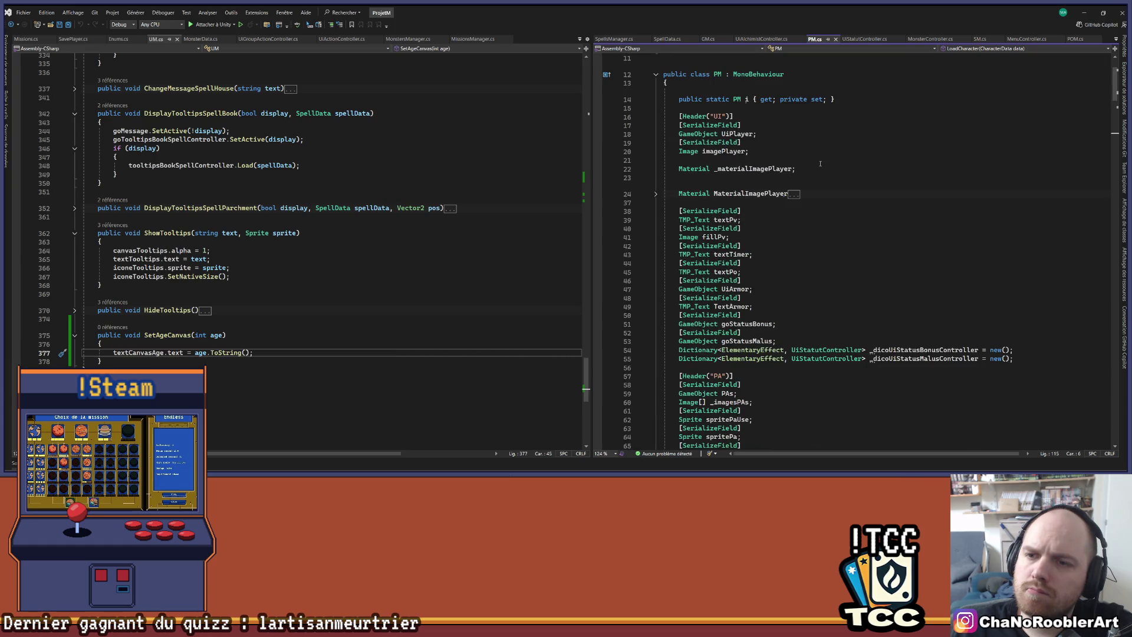
pyautogui.scroll(-12, 820, 163)
pyautogui.click(838, 132)
pyautogui.hotkey('ctrl', 'f')
pyautogui.write('a')
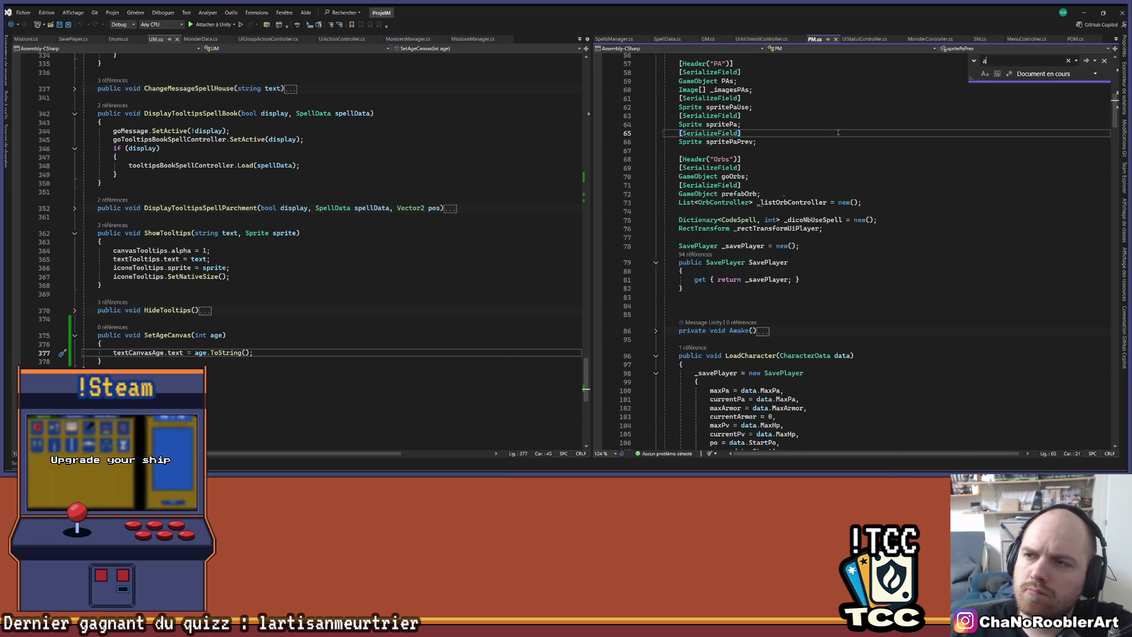
pyautogui.write('ge')
pyautogui.press('Return')
pyautogui.press('Return')
pyautogui.press('Return')
pyautogui.press('Return')
pyautogui.press('Return')
pyautogui.press('Return')
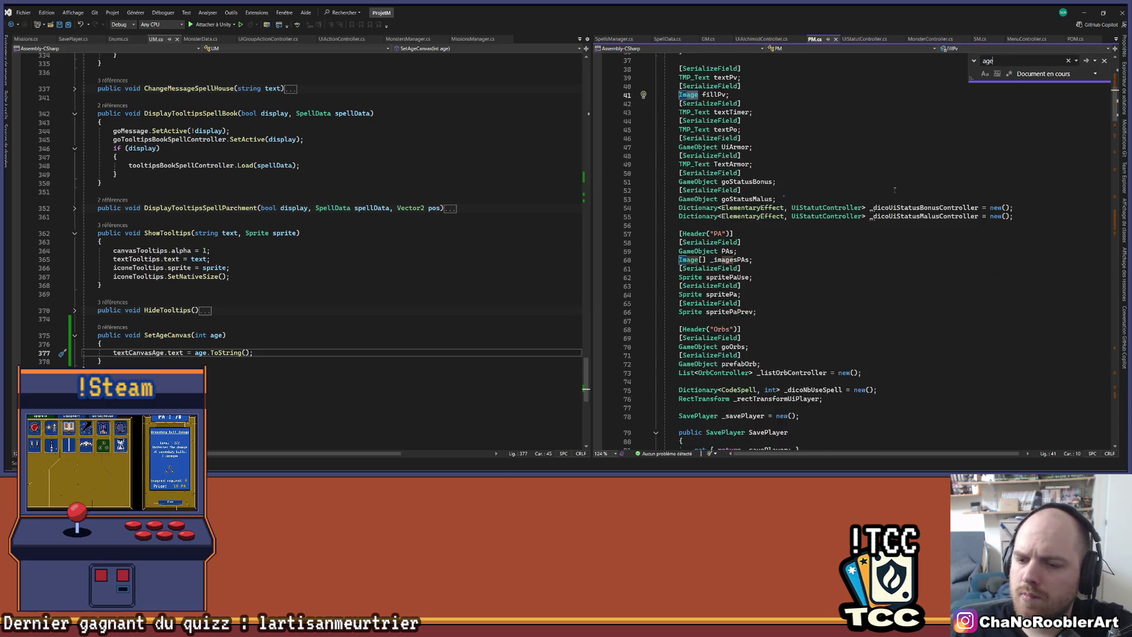
pyautogui.press('Return')
pyautogui.press('Return')
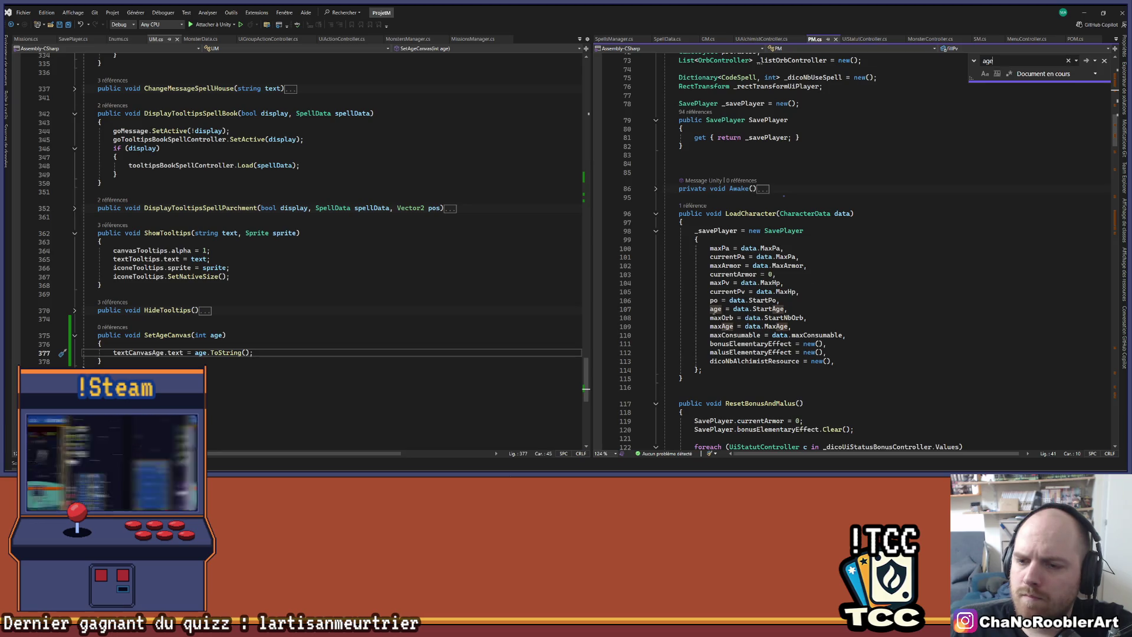
pyautogui.rightClick(714, 310)
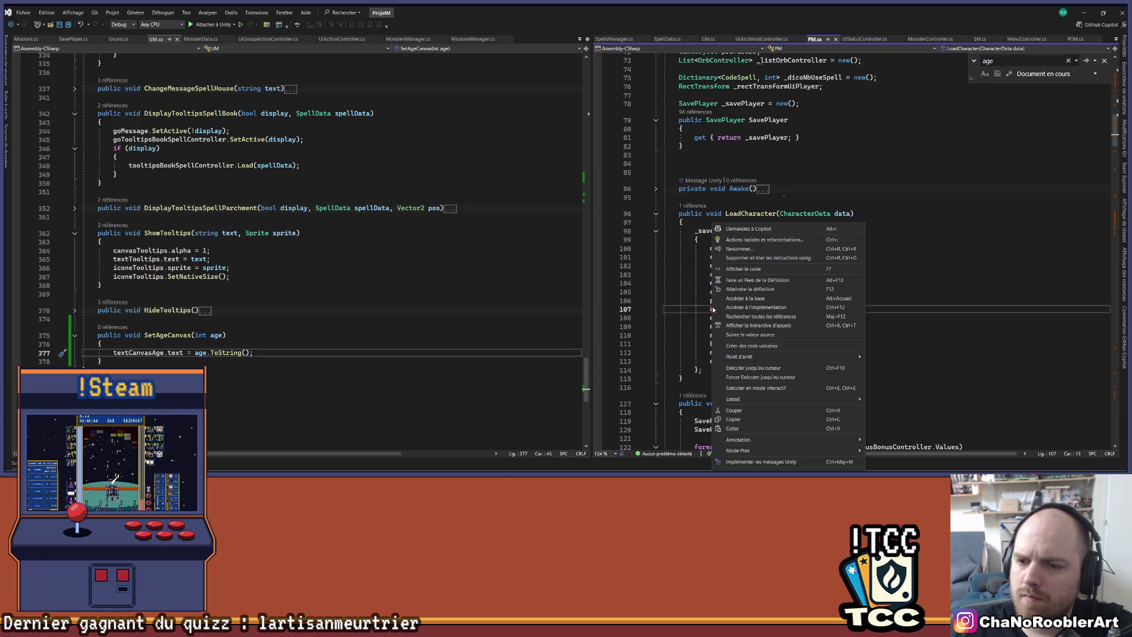
pyautogui.click(748, 289)
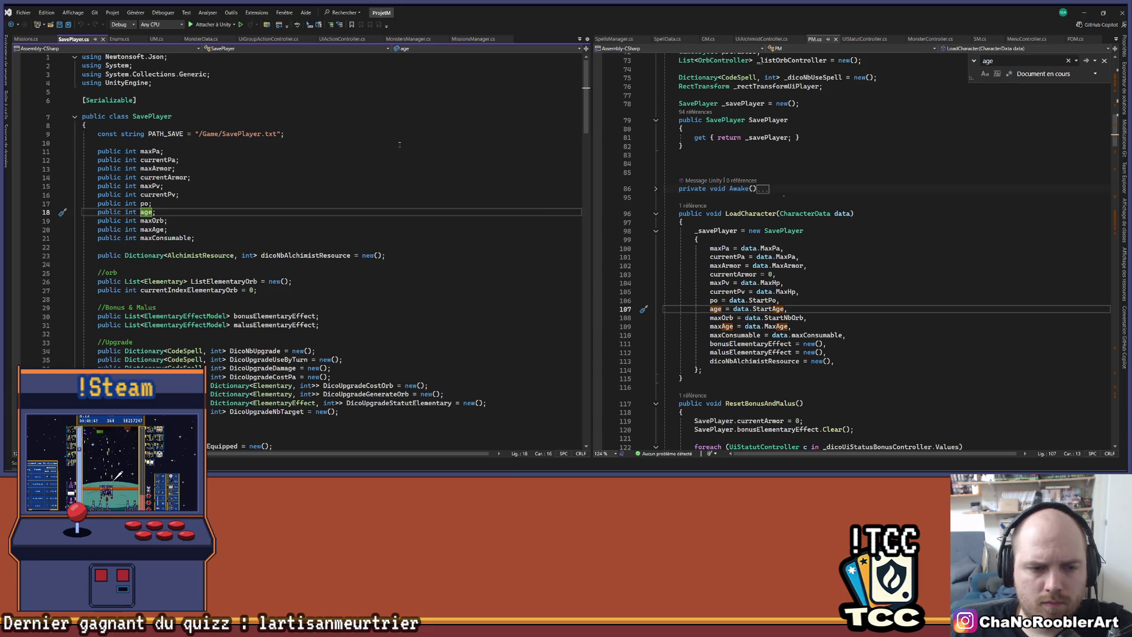
# Expand the collapsed AddAge method and open blank lines after 'age += value;'.
pyautogui.scroll(-10, 384, 167)
pyautogui.scroll(-20, 383, 168)
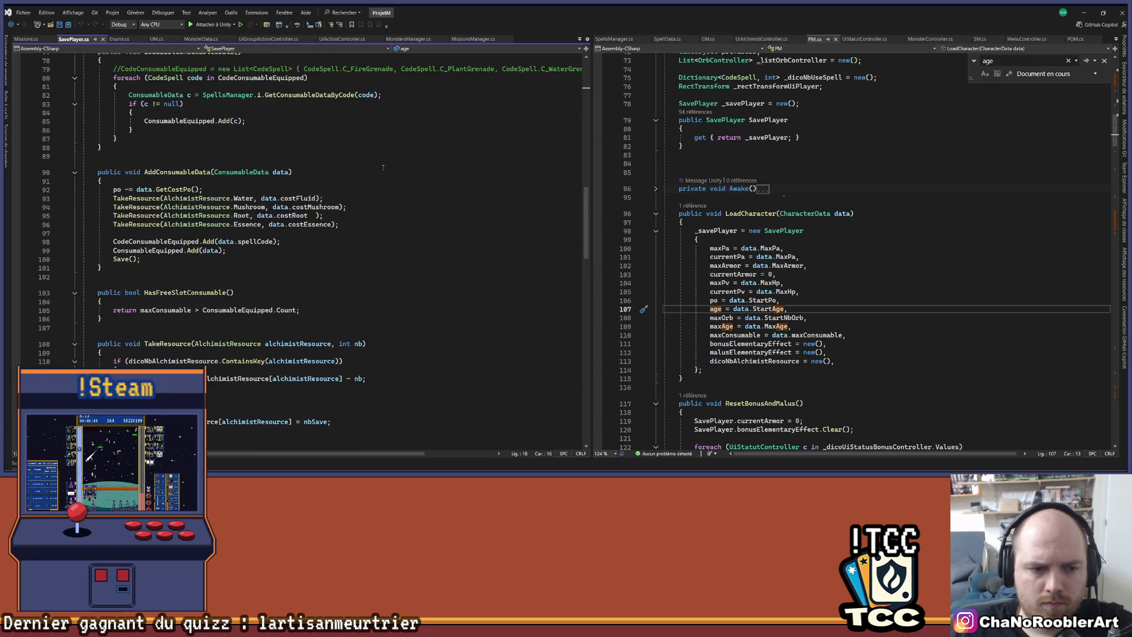
pyautogui.scroll(-6, 382, 169)
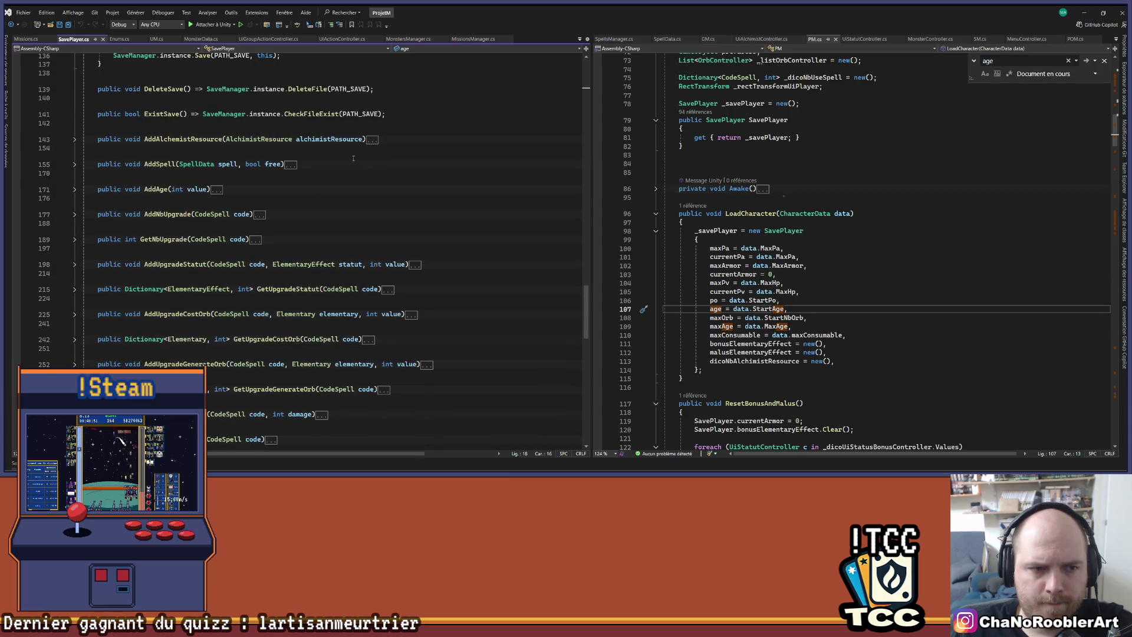
pyautogui.click(79, 192)
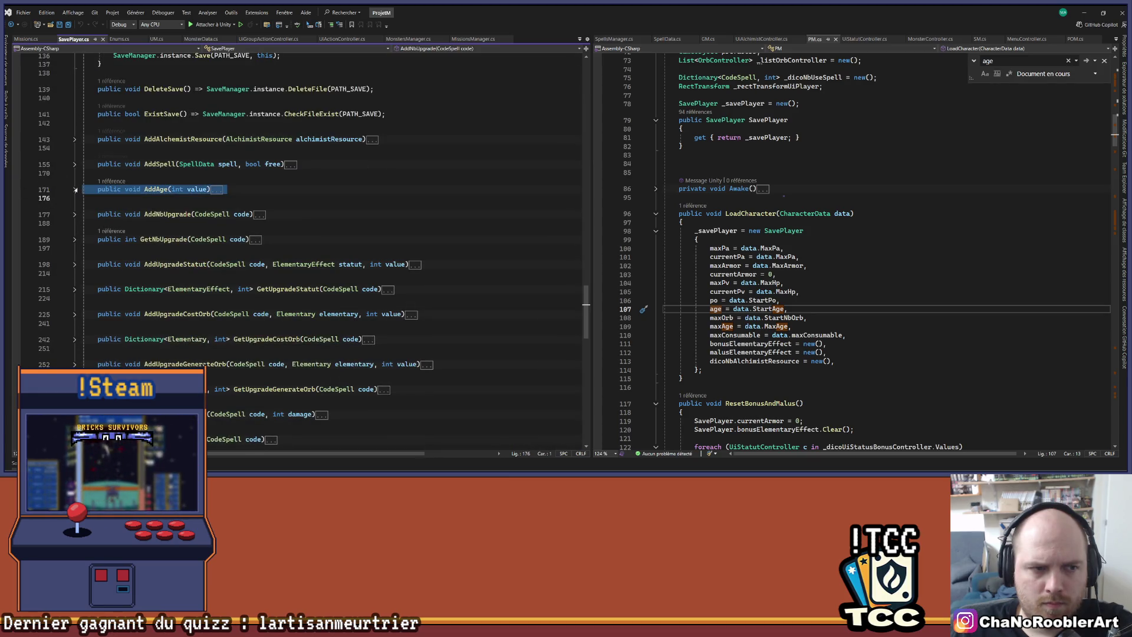
pyautogui.click(75, 189)
pyautogui.click(188, 208)
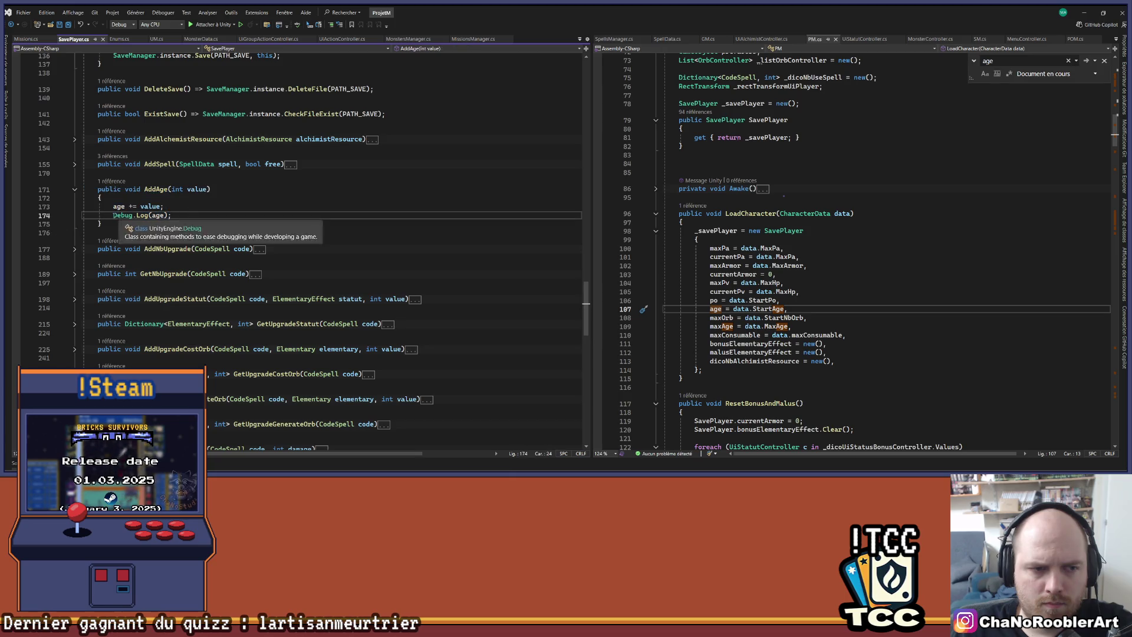
pyautogui.press('Return')
pyautogui.press('Return')
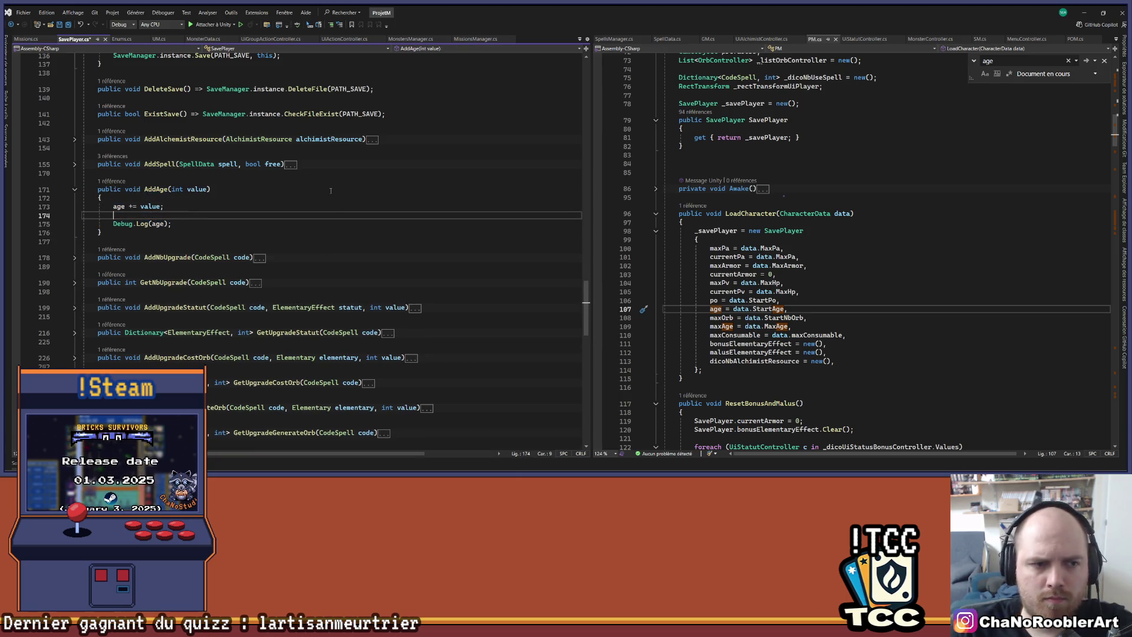
pyautogui.press('Up')
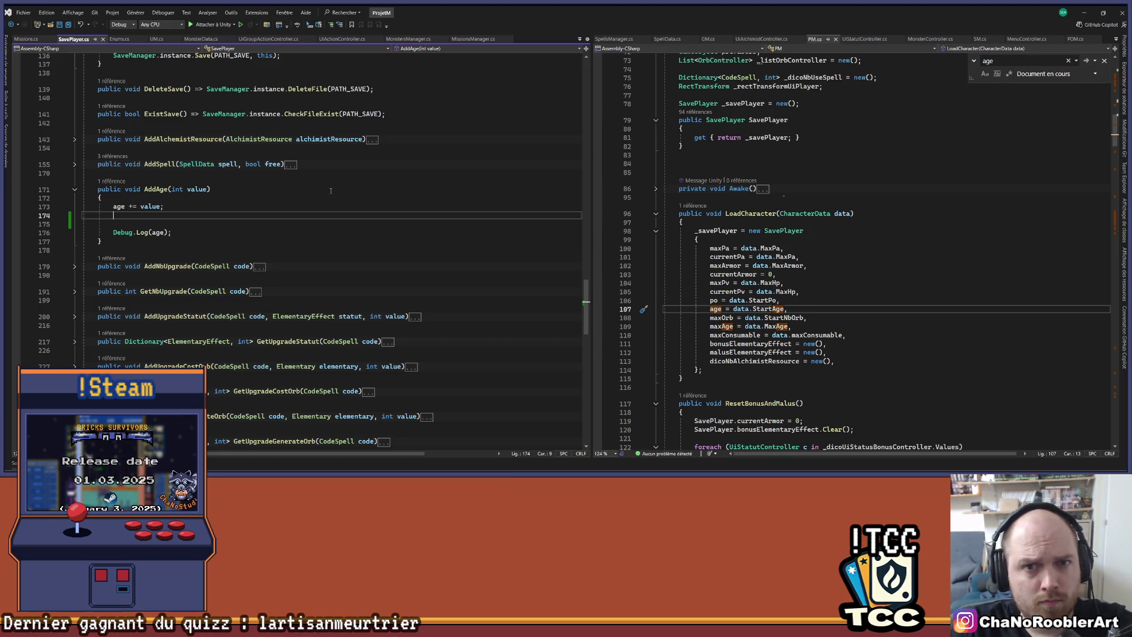
# Insert UM.i.SetAgeCanvas(age); right after the age increment in AddAge.
pyautogui.write('Menu')
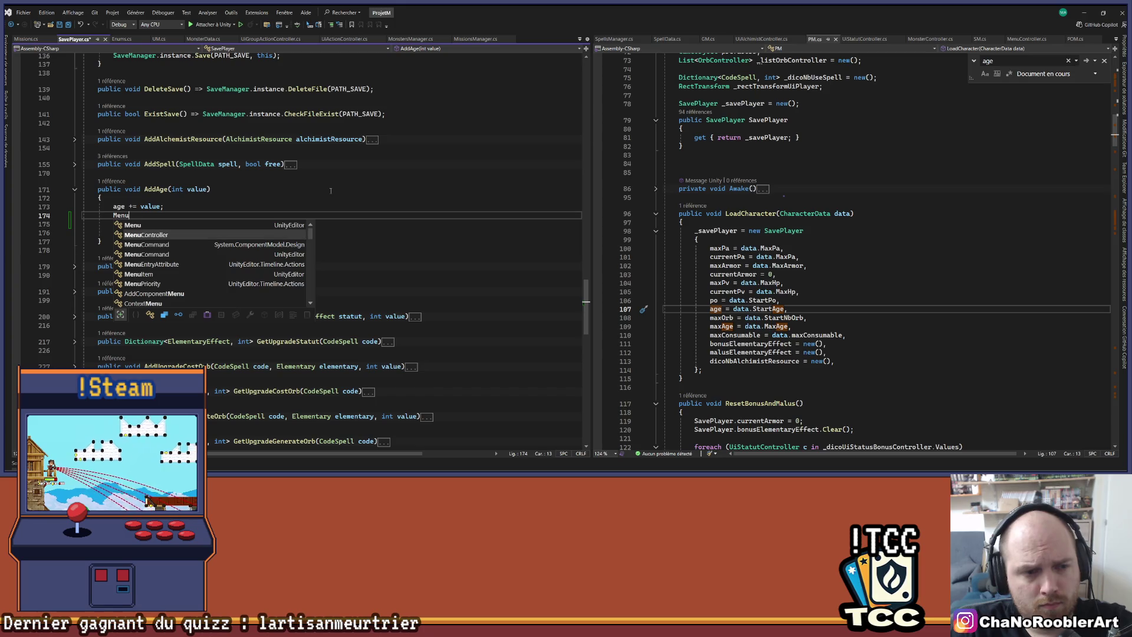
pyautogui.press('BackSpace')
pyautogui.press('BackSpace')
pyautogui.press('BackSpace')
pyautogui.write('U')
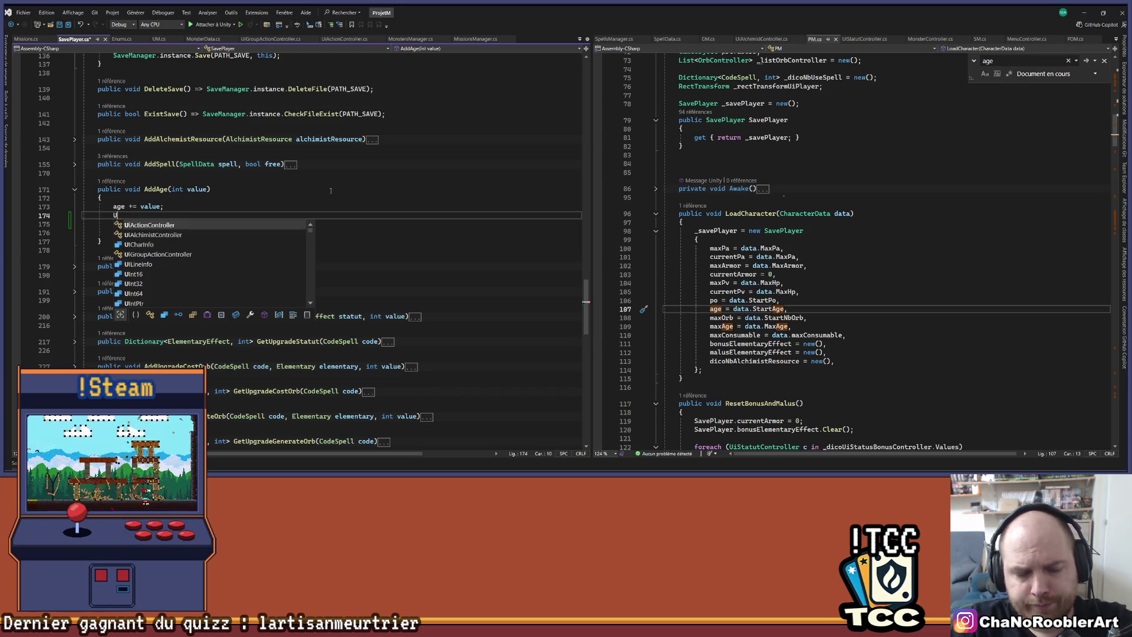
pyautogui.write('M.i.')
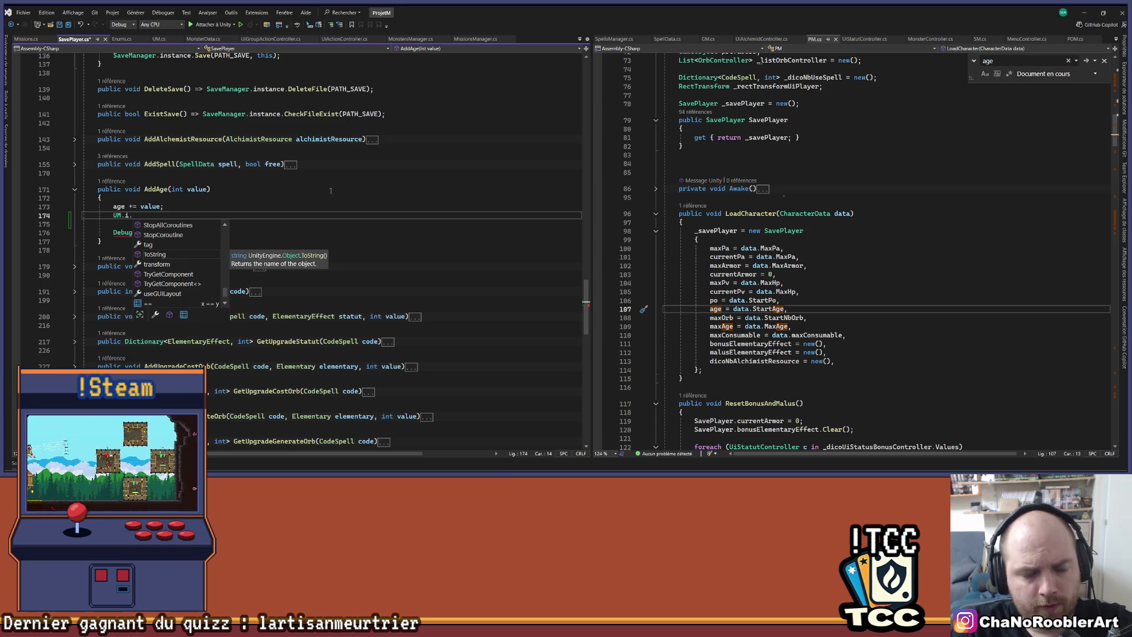
pyautogui.write('SetAge')
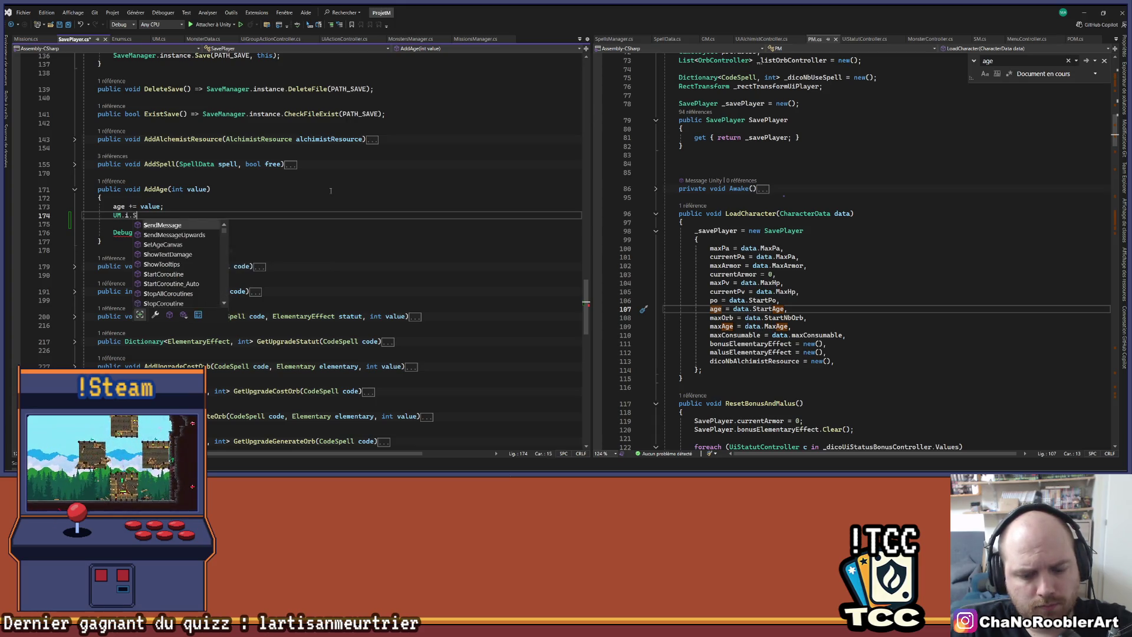
pyautogui.press('Tab')
pyautogui.write('(age);')
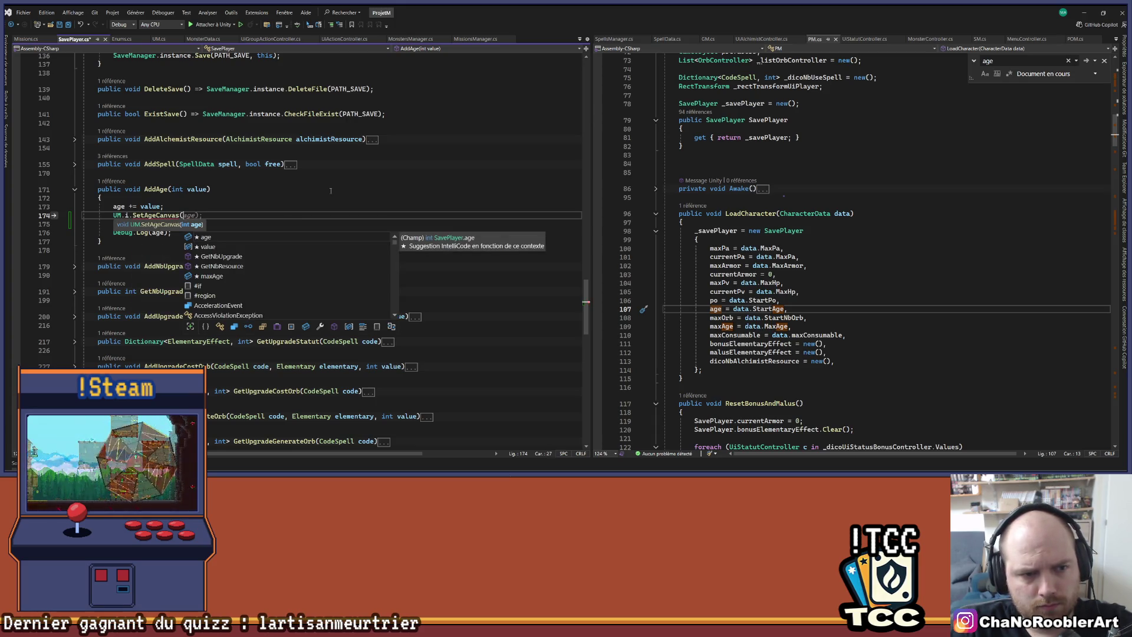
# Delete the Debug.Log(age) line, save SavePlayer.cs, and select the new call.
pyautogui.press('Down')
pyautogui.press('Down')
pyautogui.hotkey('shift', 'Up')
pyautogui.press('BackSpace')
pyautogui.press('BackSpace')
pyautogui.hotkey('ctrl', 's')
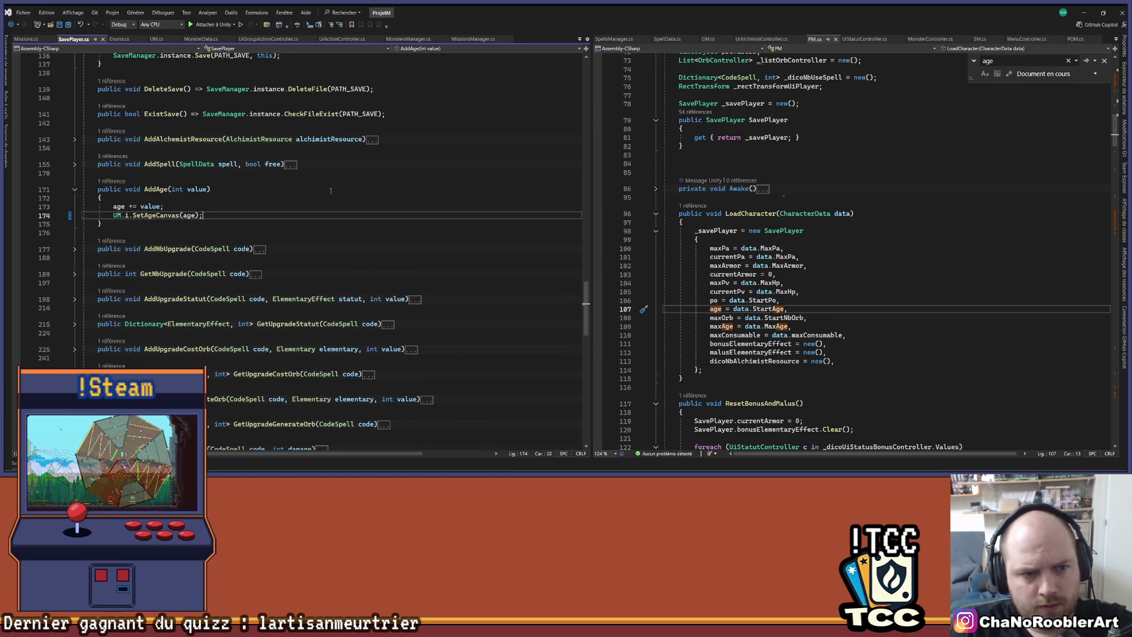
pyautogui.hotkey('shift', 'Home')
pyautogui.hotkey('ctrl', 'c')
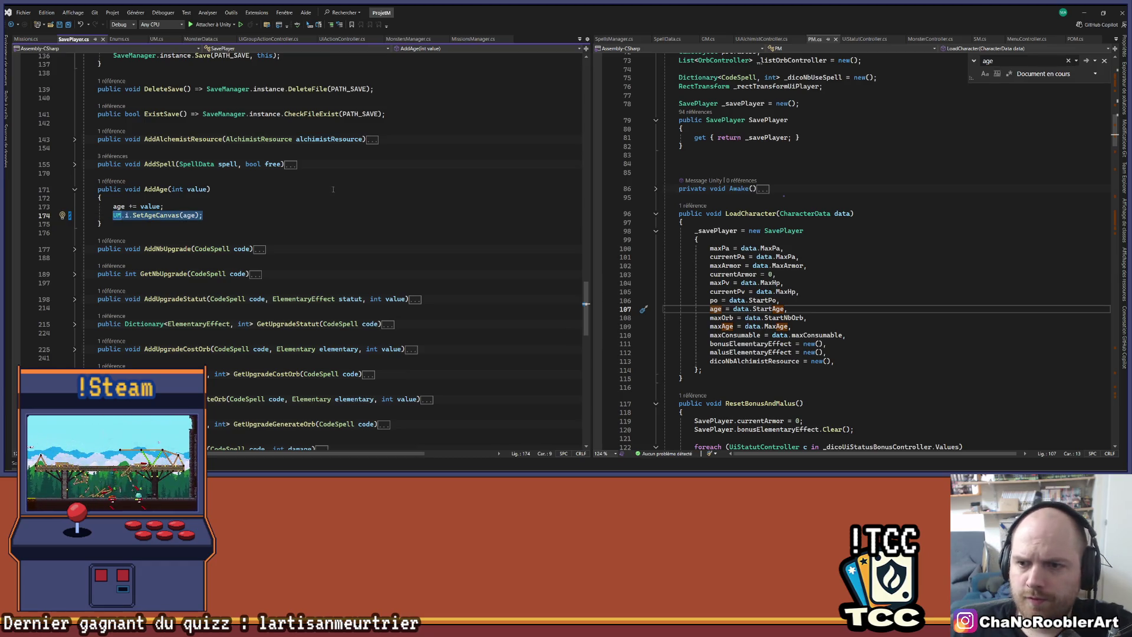
pyautogui.scroll(-2, 766, 389)
# Paste UM.i.SetAgeCanvas(_savePlayer.age) after LoadCharacter's SavePlayer initializer, then switch back to Unity.
pyautogui.click(725, 316)
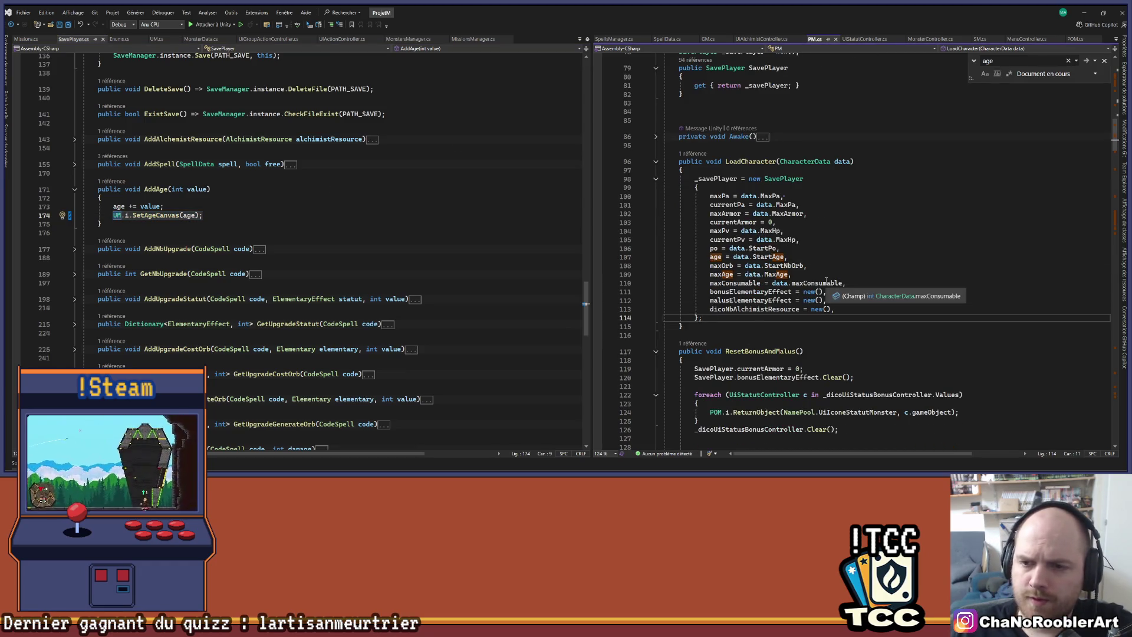
pyautogui.press('Return')
pyautogui.press('Return')
pyautogui.hotkey('ctrl', 'v')
pyautogui.press('Left')
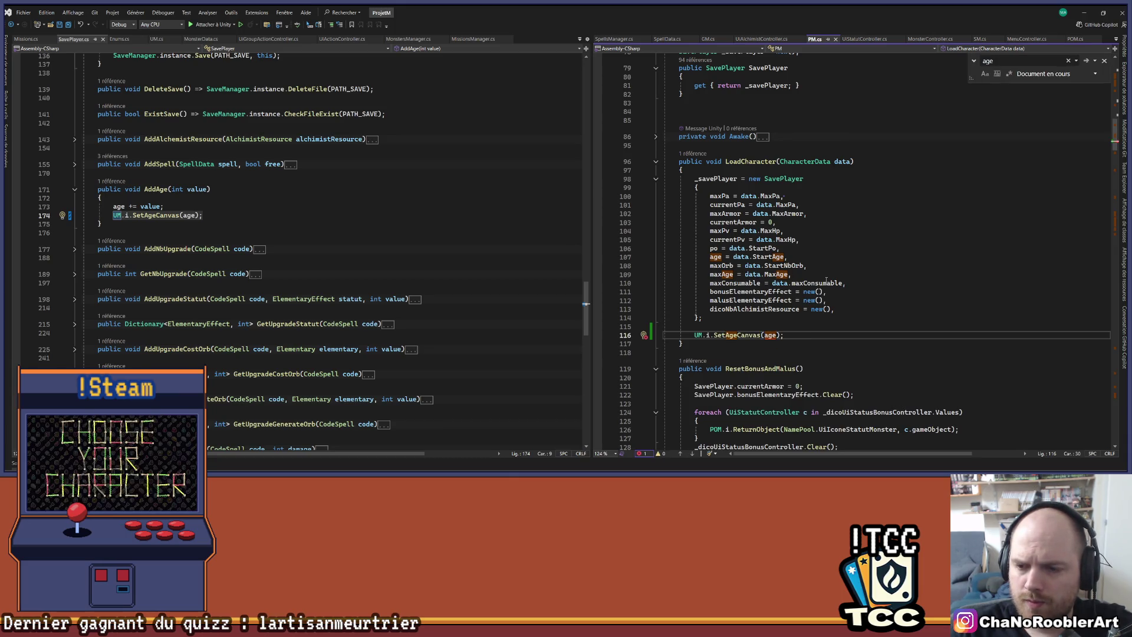
pyautogui.press('BackSpace')
pyautogui.press('BackSpace')
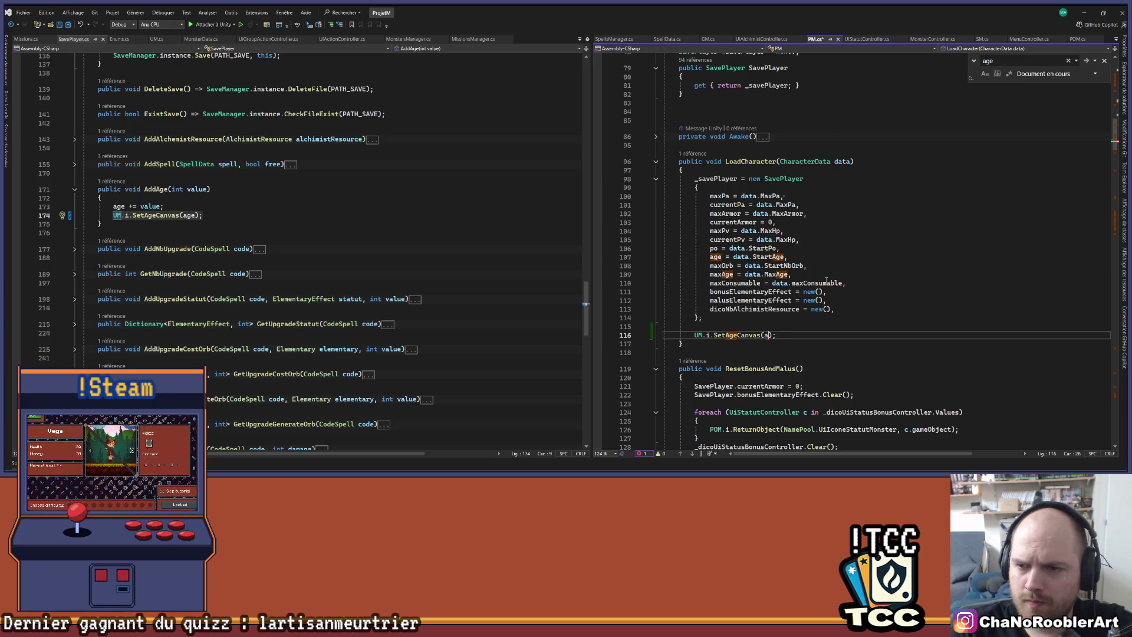
pyautogui.write('_avePlayer.age')
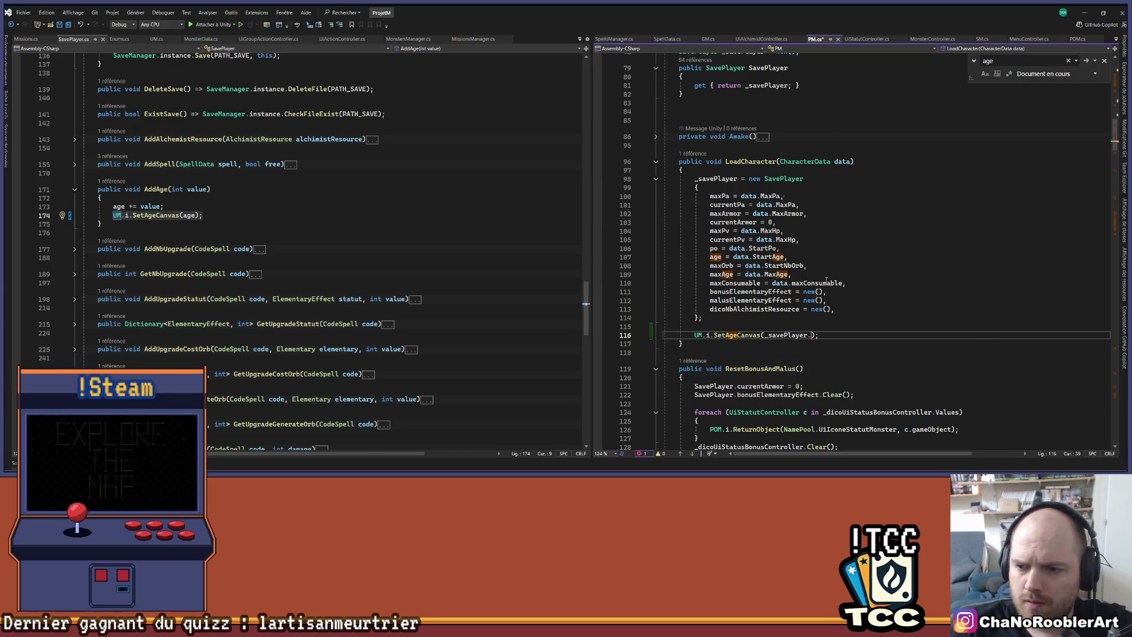
pyautogui.press('BackSpace')
pyautogui.press('BackSpace')
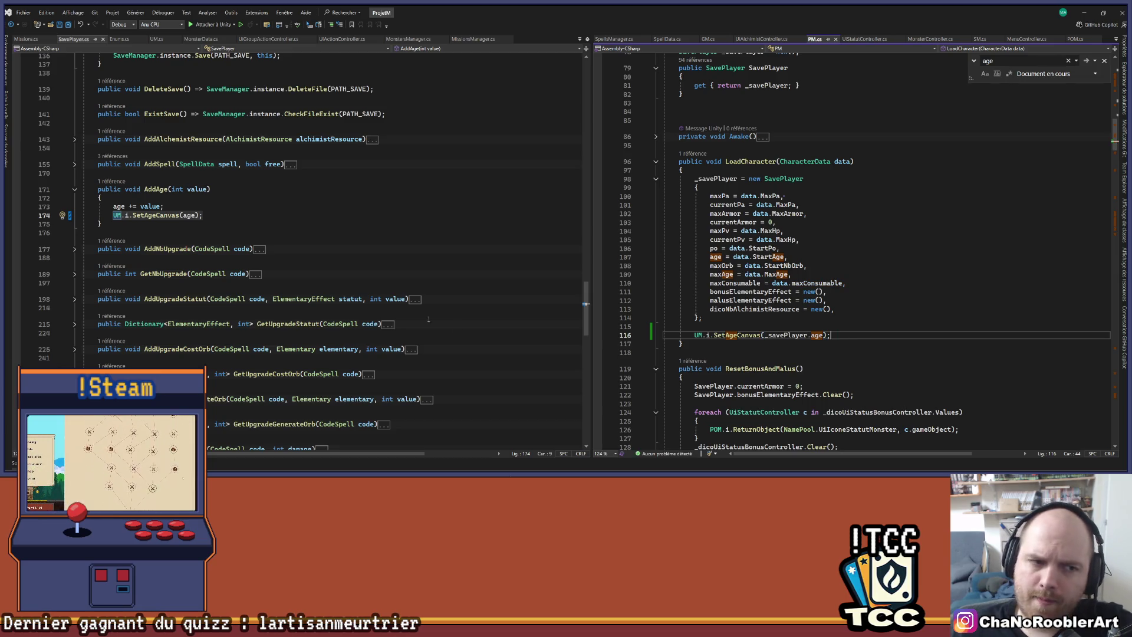
pyautogui.click(234, 215)
pyautogui.press('Down')
pyautogui.hotkey('alt', 'Tab')
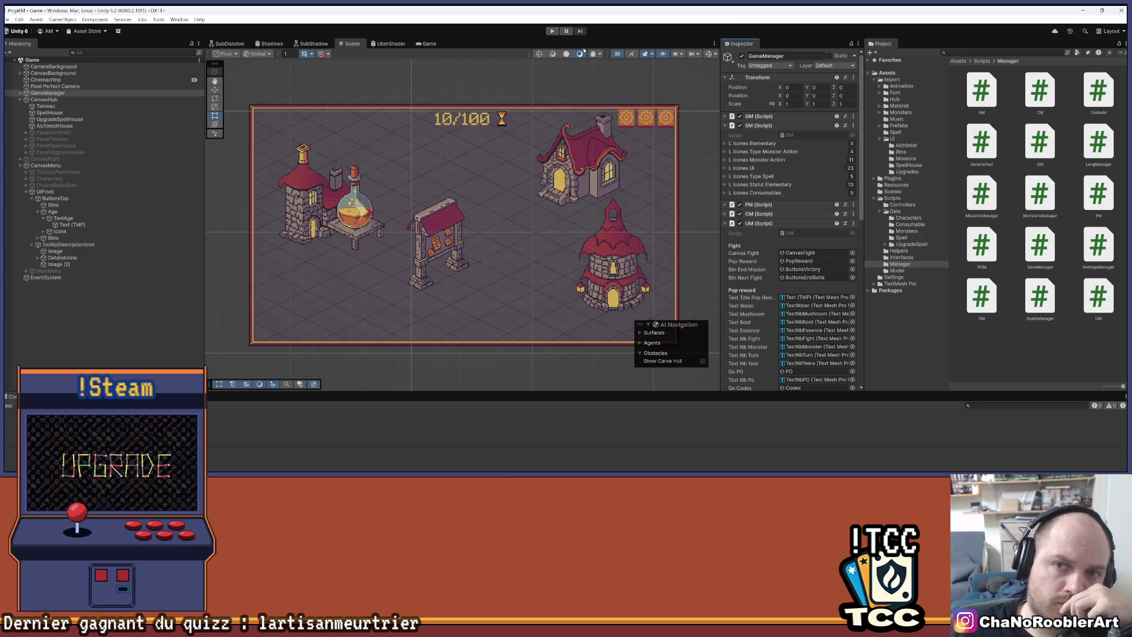
# Run a quick Play-mode test of the game, then stop it.
pyautogui.click(549, 32)
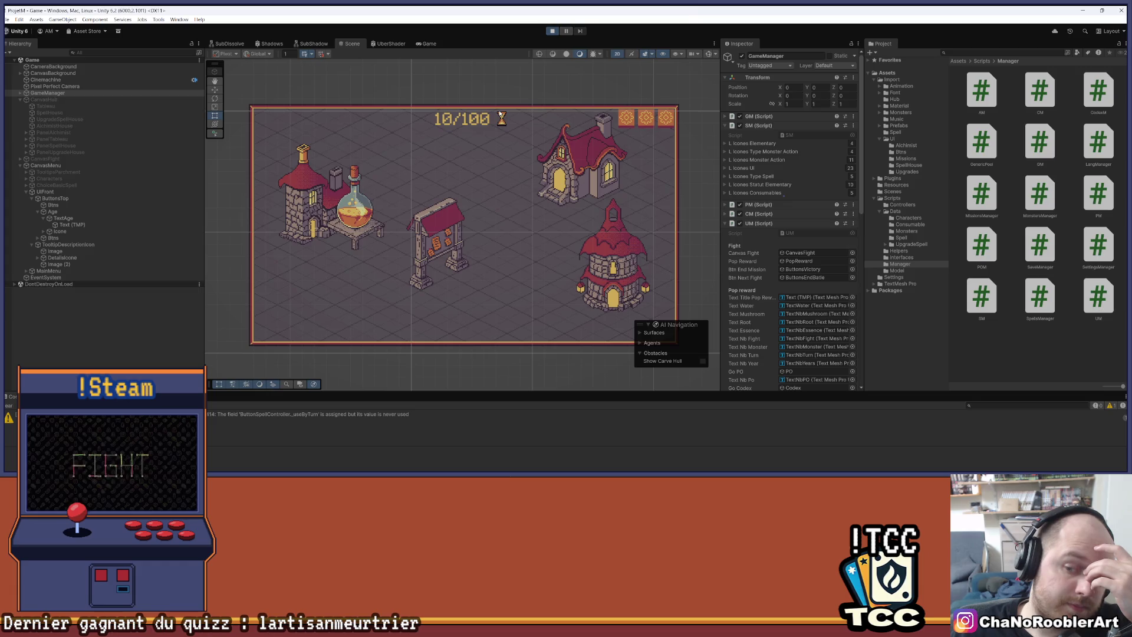
pyautogui.hotkey('ctrl', '1')
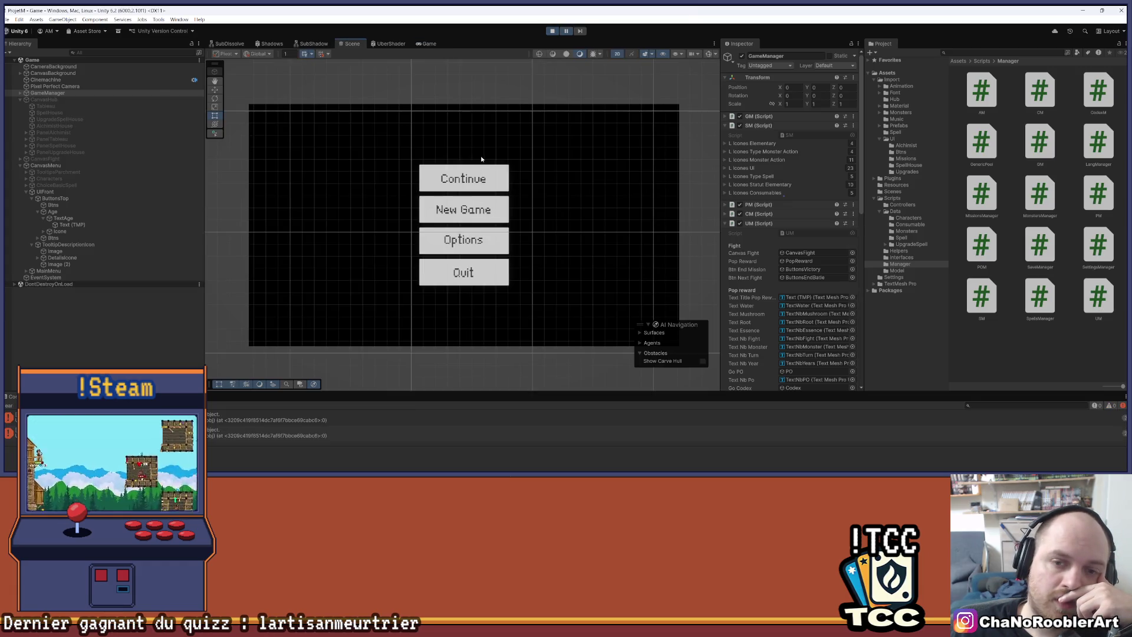
pyautogui.hotkey('ctrl', 'p')
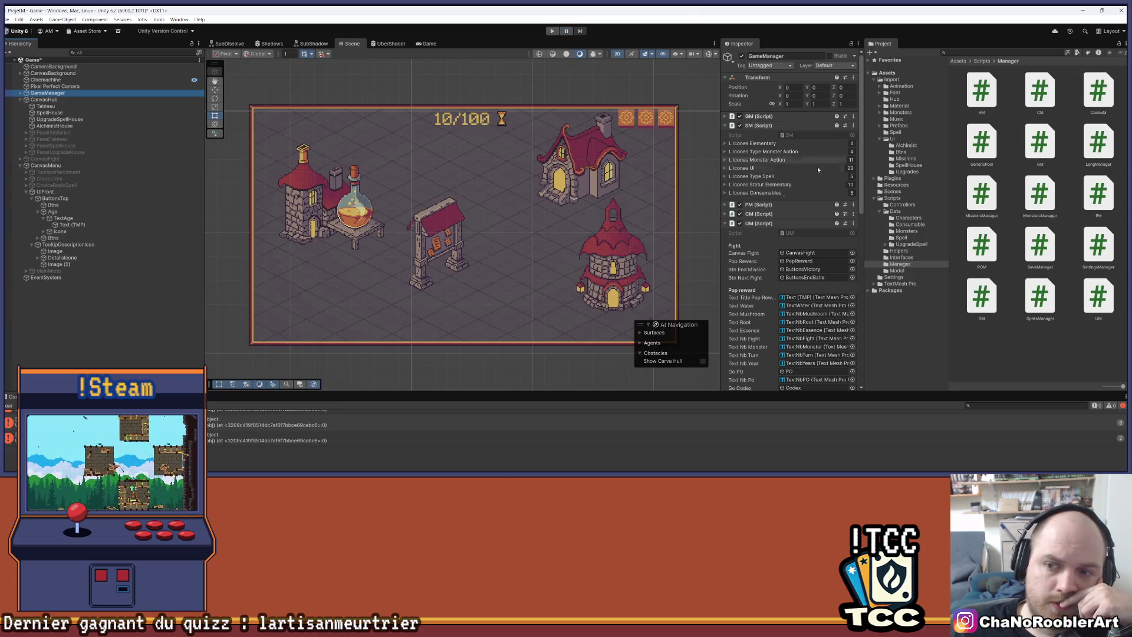
# Assign Age and its Text (TMP) to Canvas Age and Text Canvas Age, save, and play.
pyautogui.scroll(-10, 817, 166)
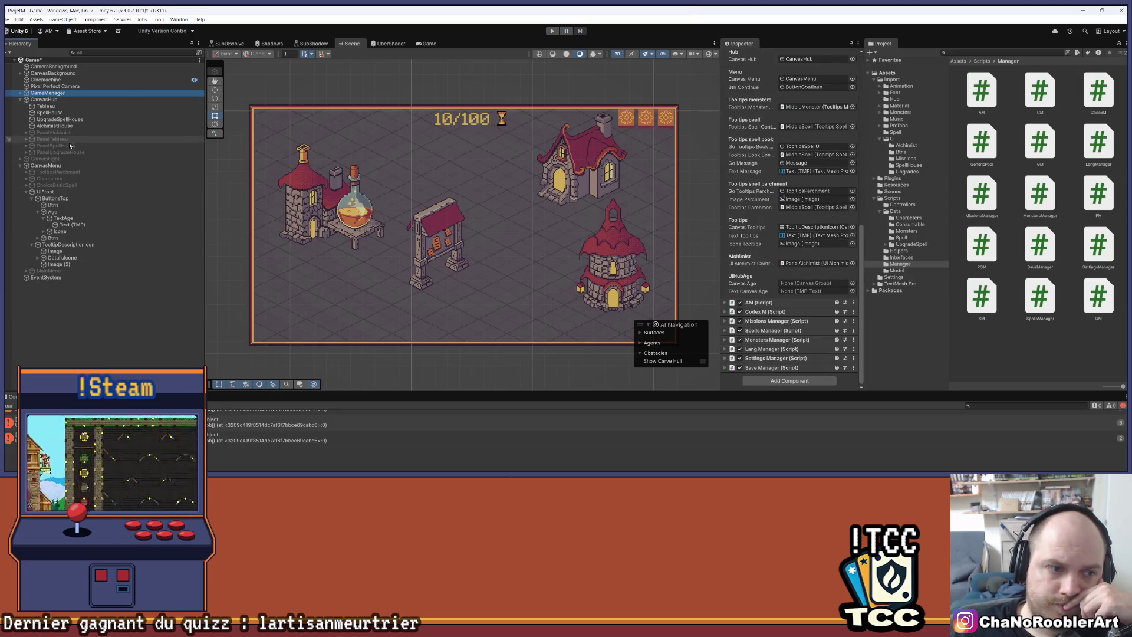
pyautogui.moveTo(53, 211)
pyautogui.mouseDown()
pyautogui.moveTo(807, 308)
pyautogui.moveTo(817, 283)
pyautogui.mouseUp()
pyautogui.moveTo(72, 227)
pyautogui.mouseDown()
pyautogui.moveTo(811, 312)
pyautogui.moveTo(817, 291)
pyautogui.mouseUp()
pyautogui.click(8, 19)
pyautogui.click(24, 60)
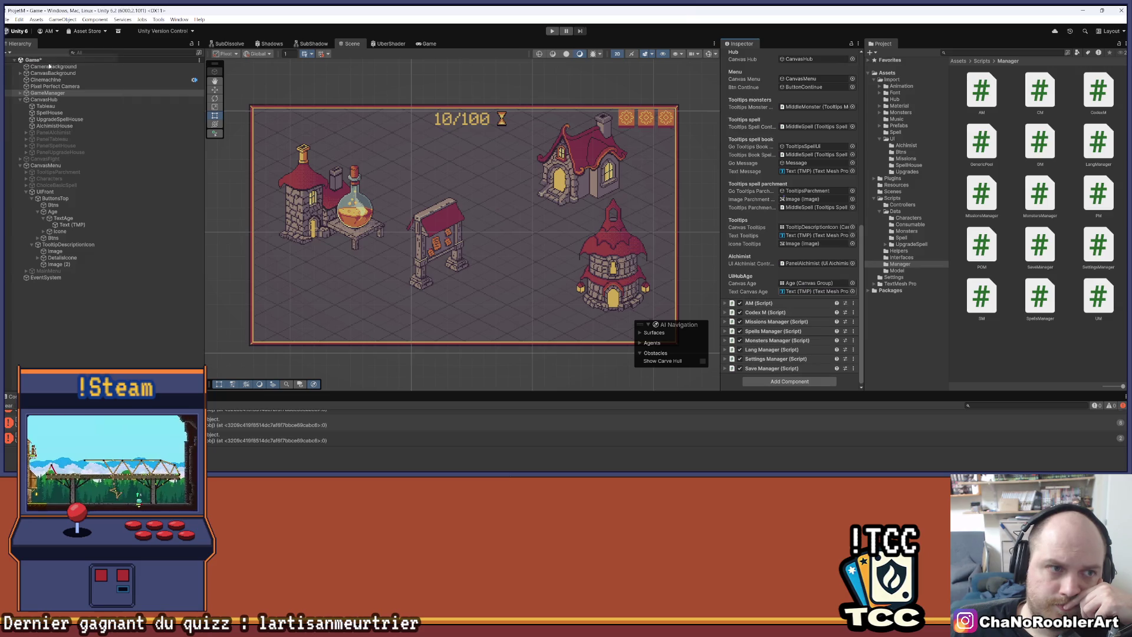
pyautogui.click(553, 31)
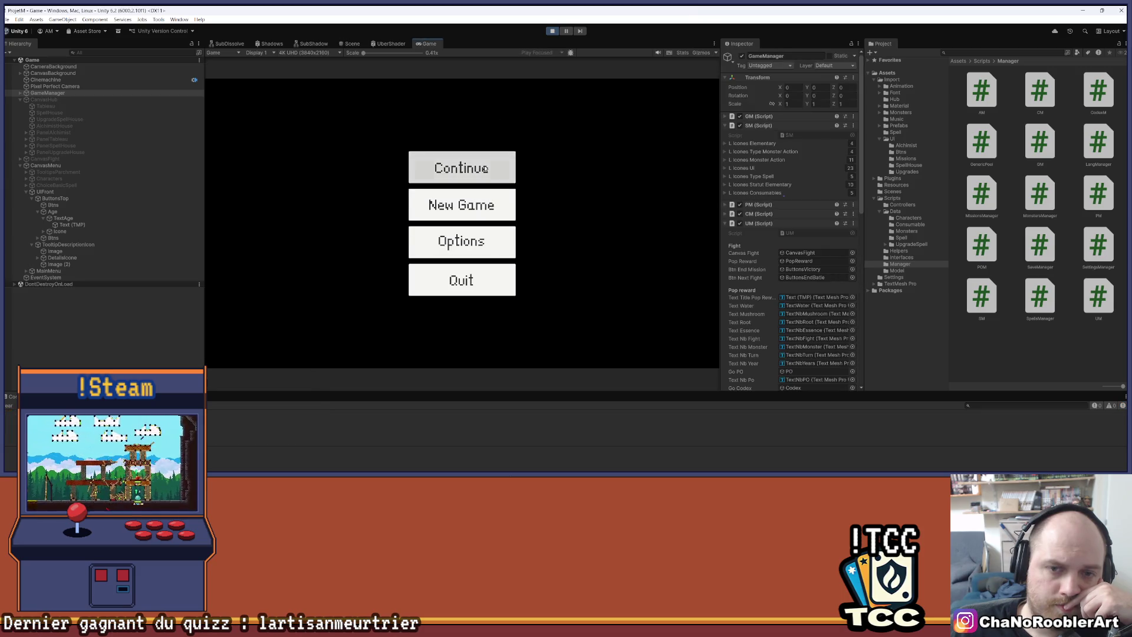
# Continue into the fight, set Age's Canvas Group Alpha to 1, then stop and return to Visual Studio.
pyautogui.click(485, 169)
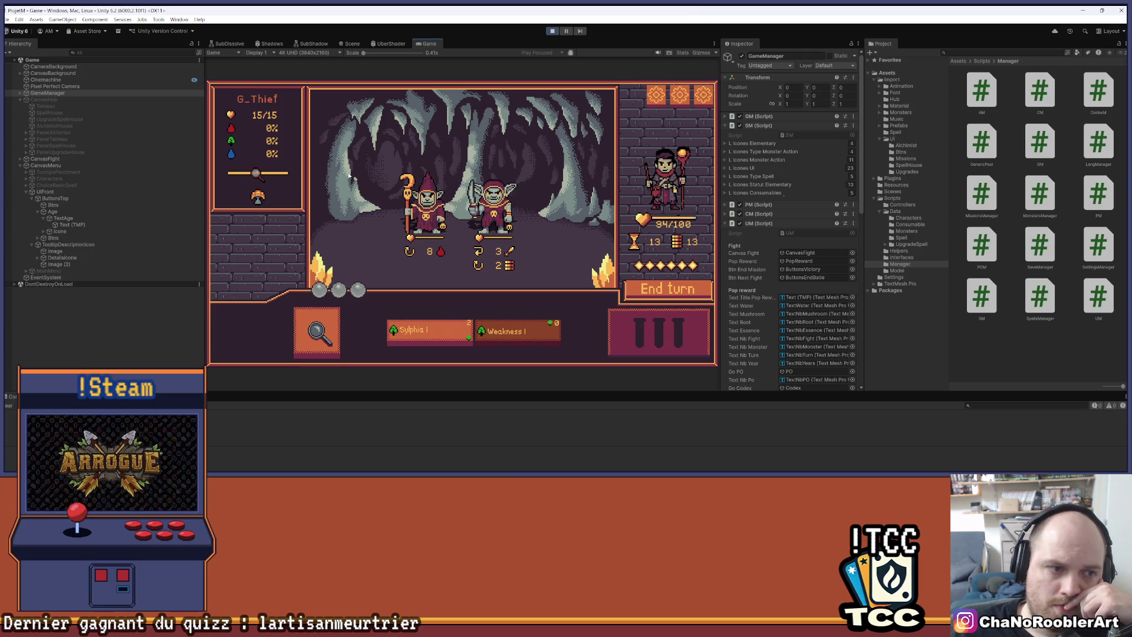
pyautogui.click(53, 212)
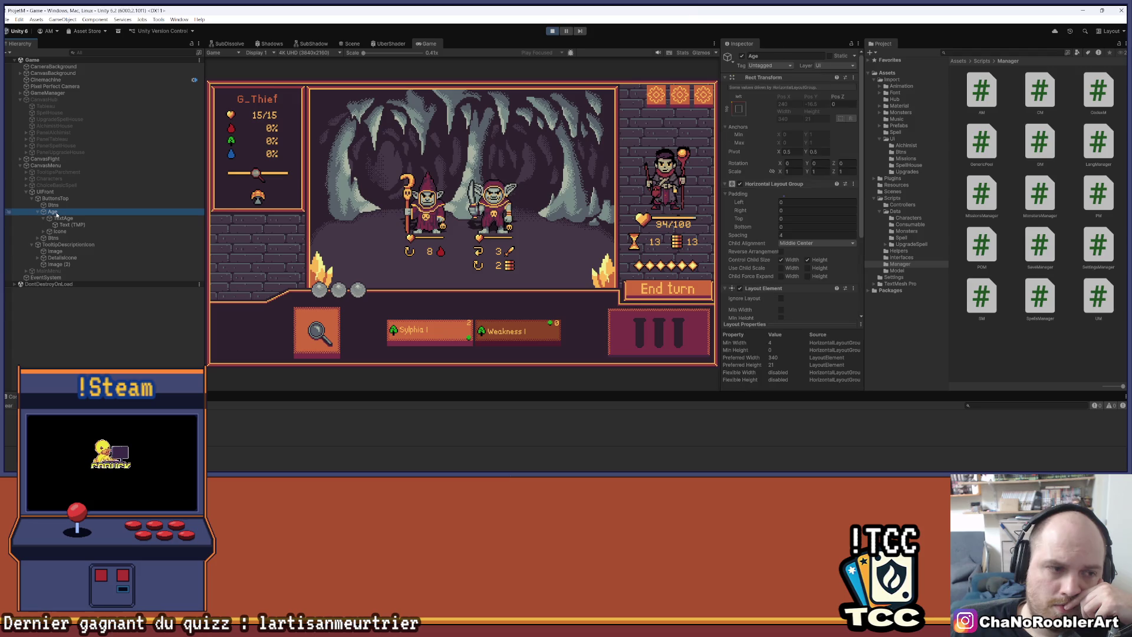
pyautogui.scroll(-4, 767, 256)
pyautogui.click(816, 270)
pyautogui.write('1')
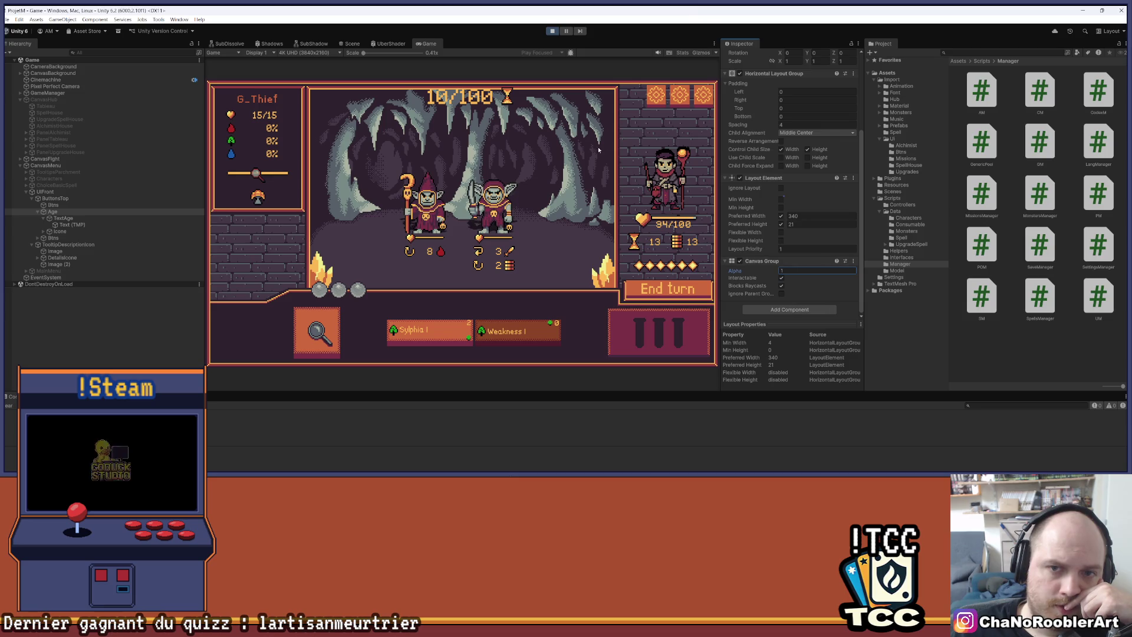
pyautogui.click(551, 31)
pyautogui.hotkey('alt', 'Tab')
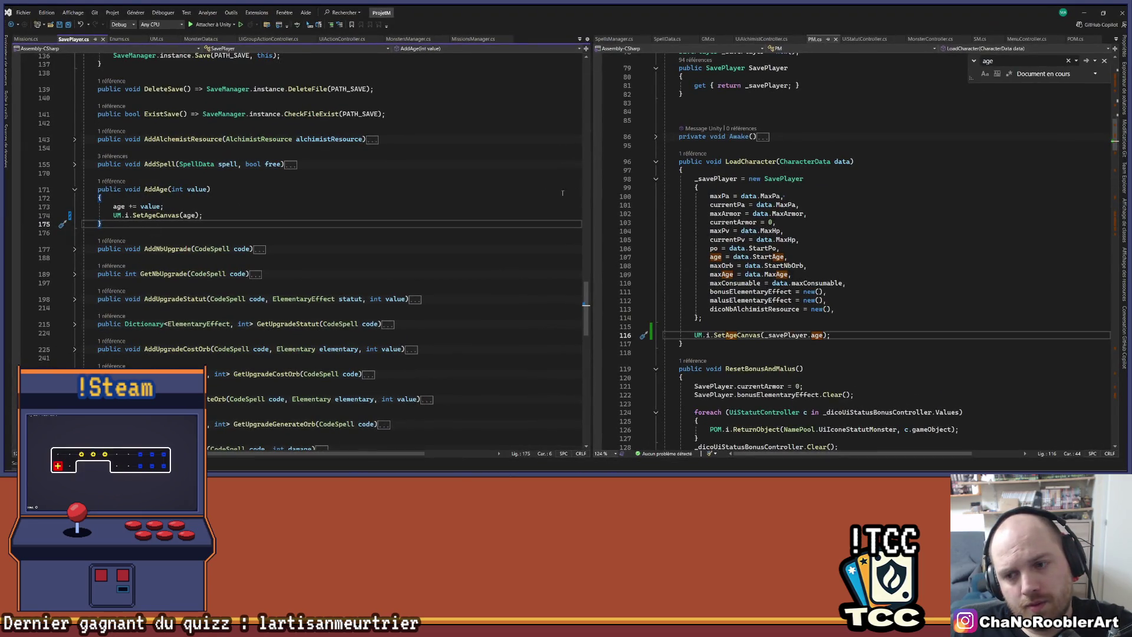
# Follow LoadCharacter's callers to the menu code and unfold GM's Continue method.
pyautogui.moveTo(694, 334); pyautogui.dragTo(841, 334)
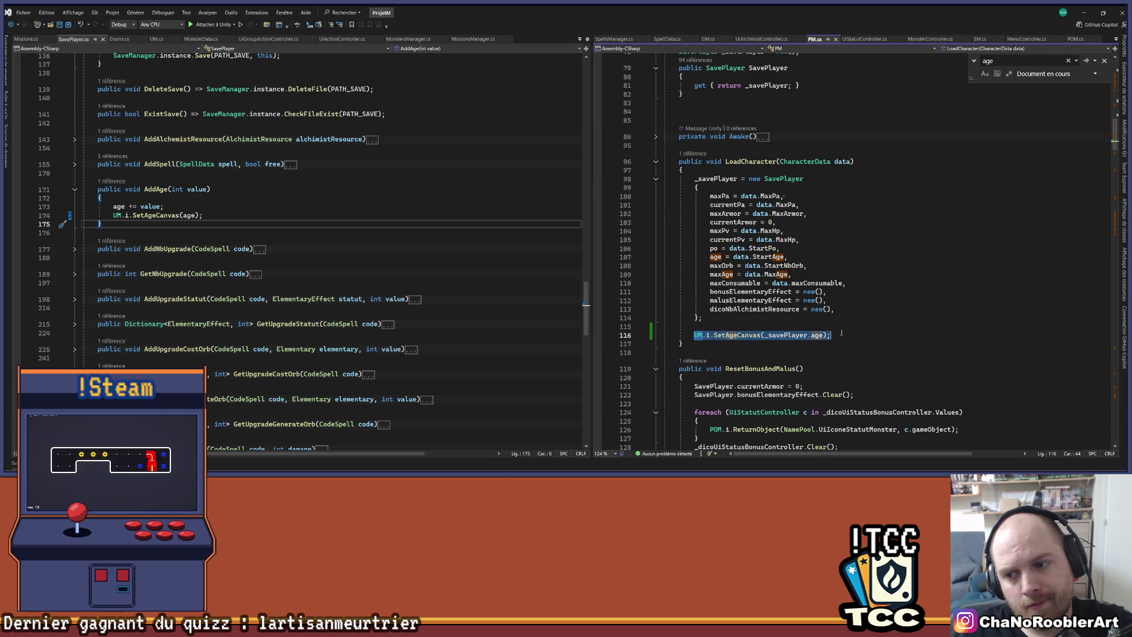
pyautogui.click(682, 154)
pyautogui.doubleClick(707, 132)
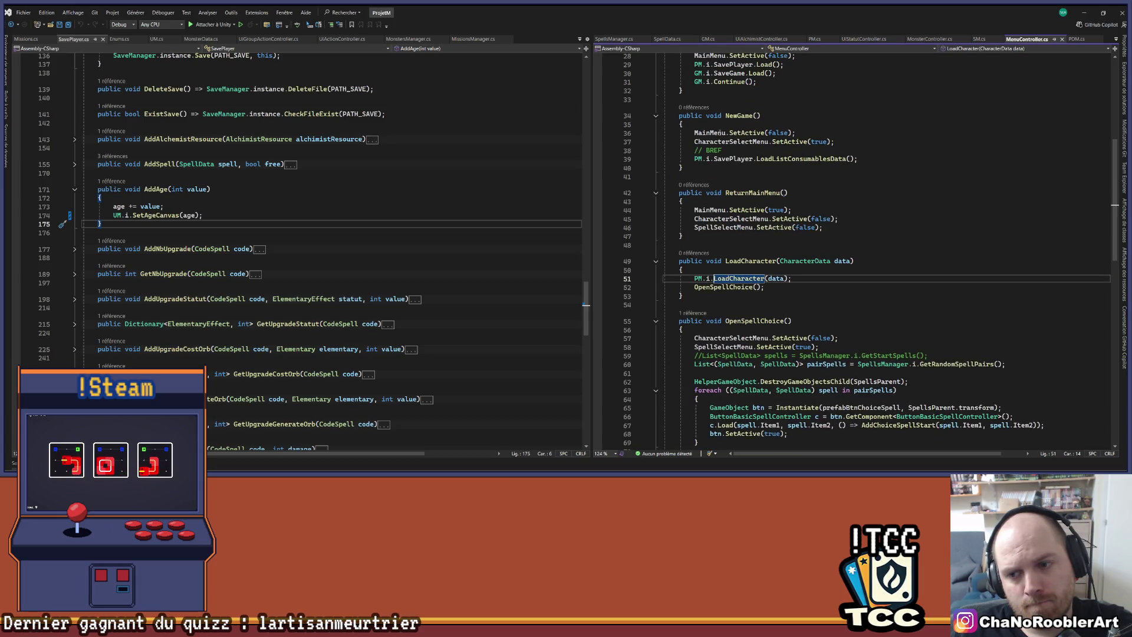
pyautogui.scroll(5, 845, 208)
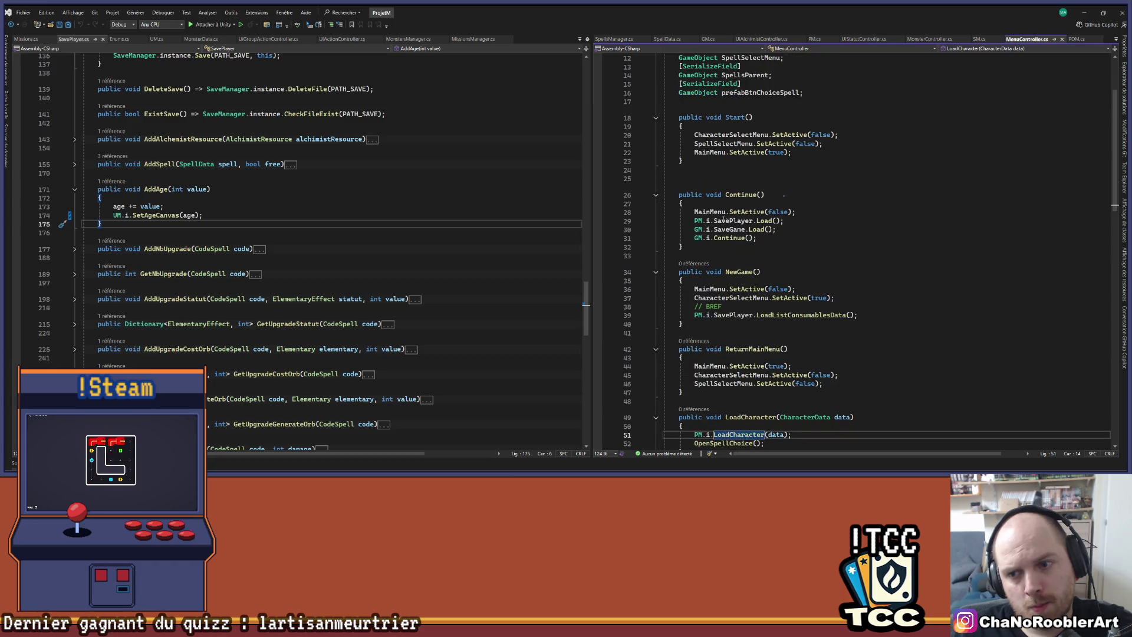
pyautogui.keyDown('ctrl'); pyautogui.click(725, 238); pyautogui.keyUp('ctrl')
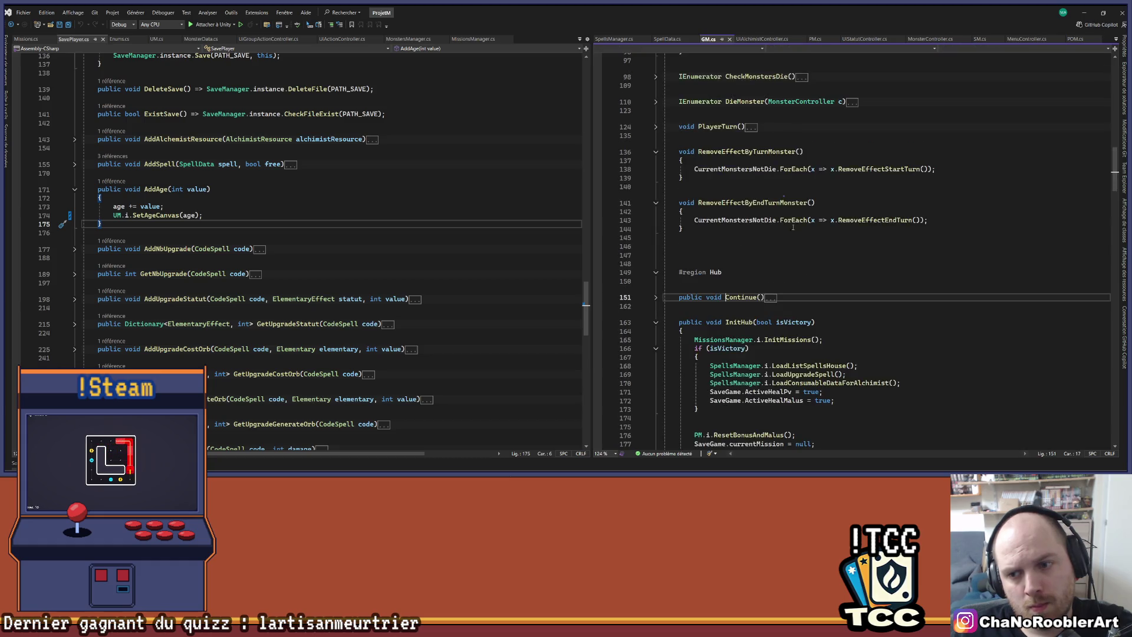
pyautogui.click(656, 220)
pyautogui.scroll(-1, 840, 221)
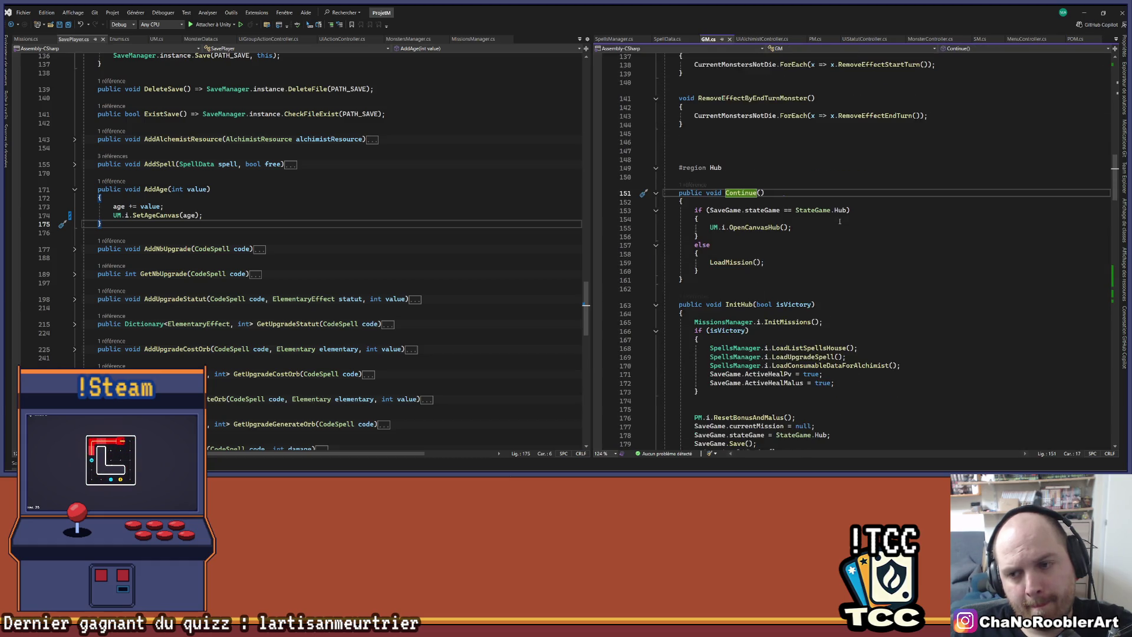
pyautogui.scroll(-2, 839, 220)
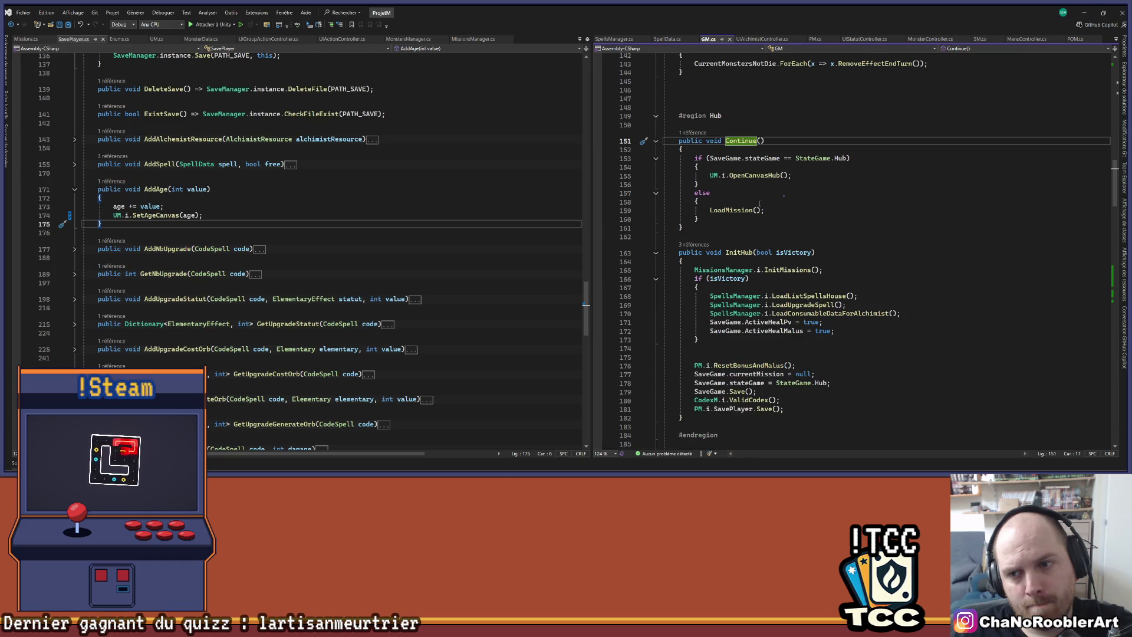
# Inspect OpenCanvasHub's canvasAge alpha line, then open MenuController's Continue, which calls GM.i.Continue().
pyautogui.rightClick(761, 176)
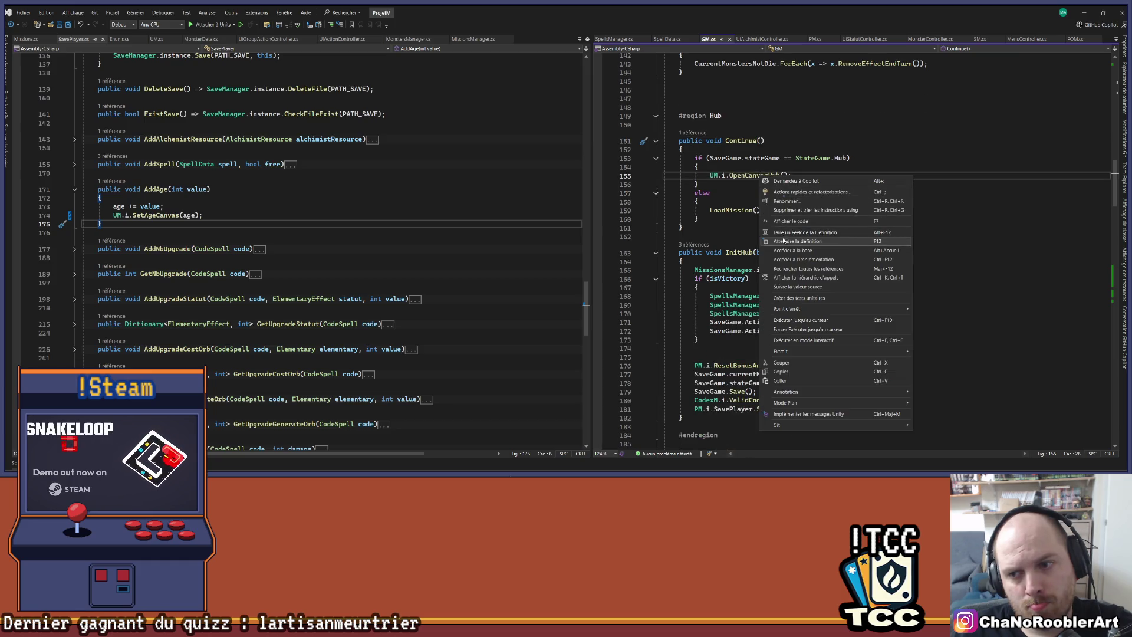
pyautogui.click(783, 240)
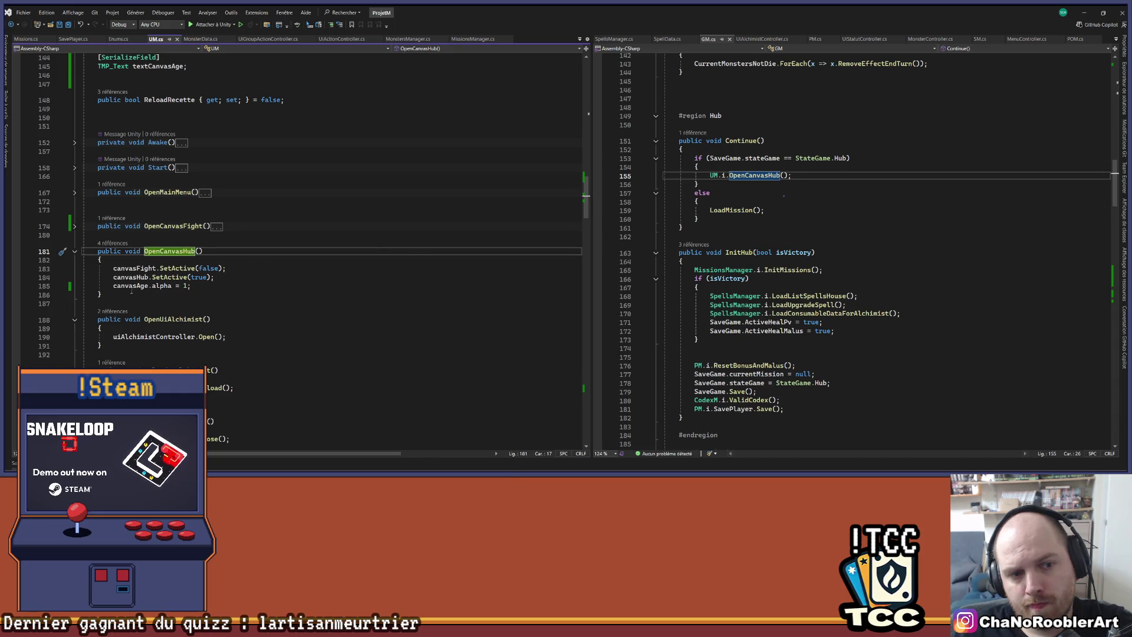
pyautogui.click(192, 286)
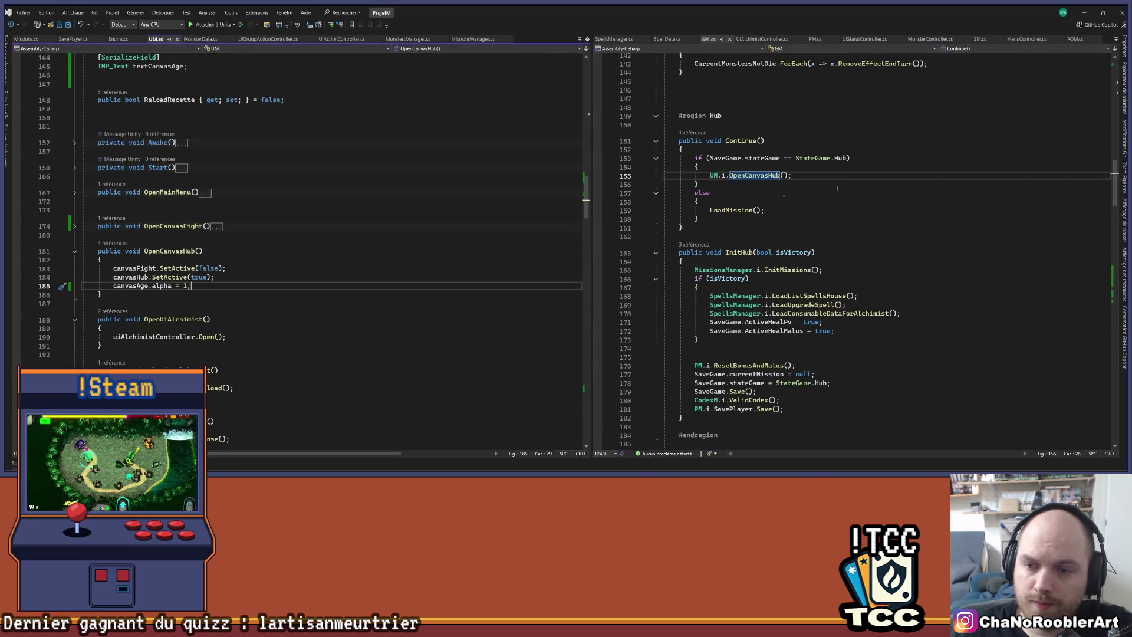
pyautogui.click(828, 174)
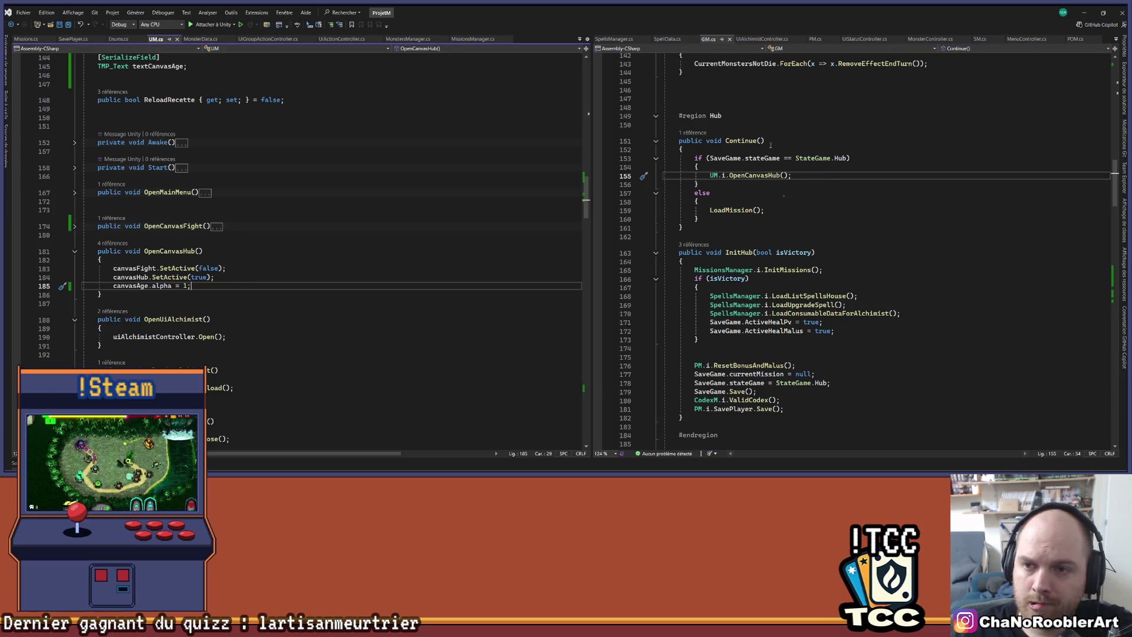
pyautogui.click(760, 175)
pyautogui.click(693, 132)
pyautogui.doubleClick(707, 110)
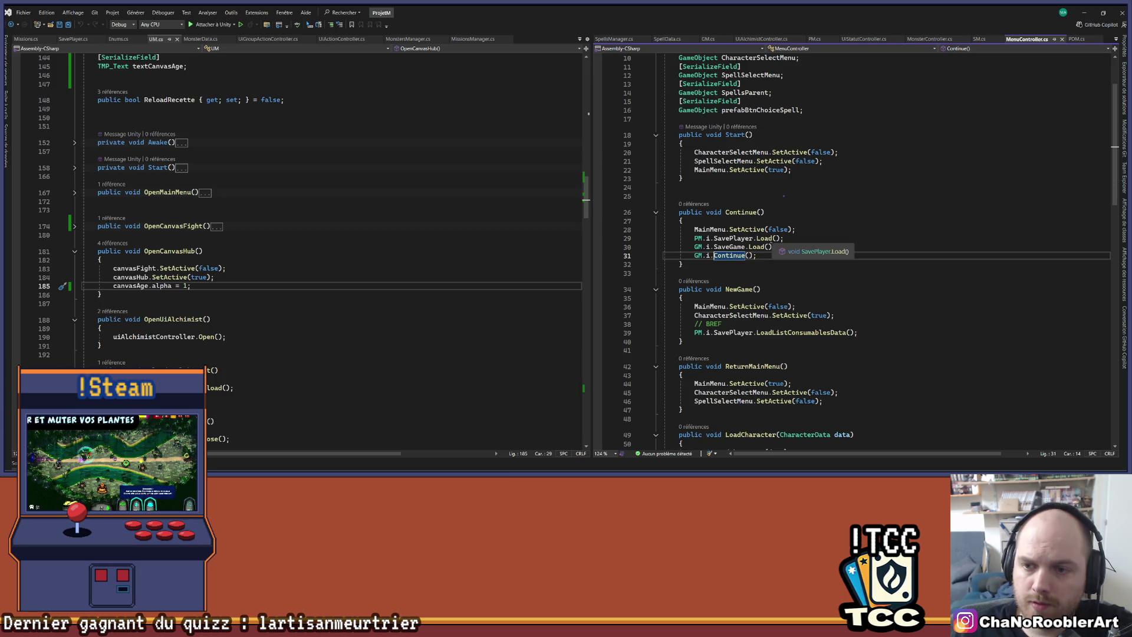
# End SavePlayer.Load() with UM.i.SetAgeCanvas(age) from the Copilot suggestion, save, and minimize Visual Studio.
pyautogui.keyDown('ctrl'); pyautogui.click(766, 239); pyautogui.keyUp('ctrl')
pyautogui.scroll(-1, 273, 250)
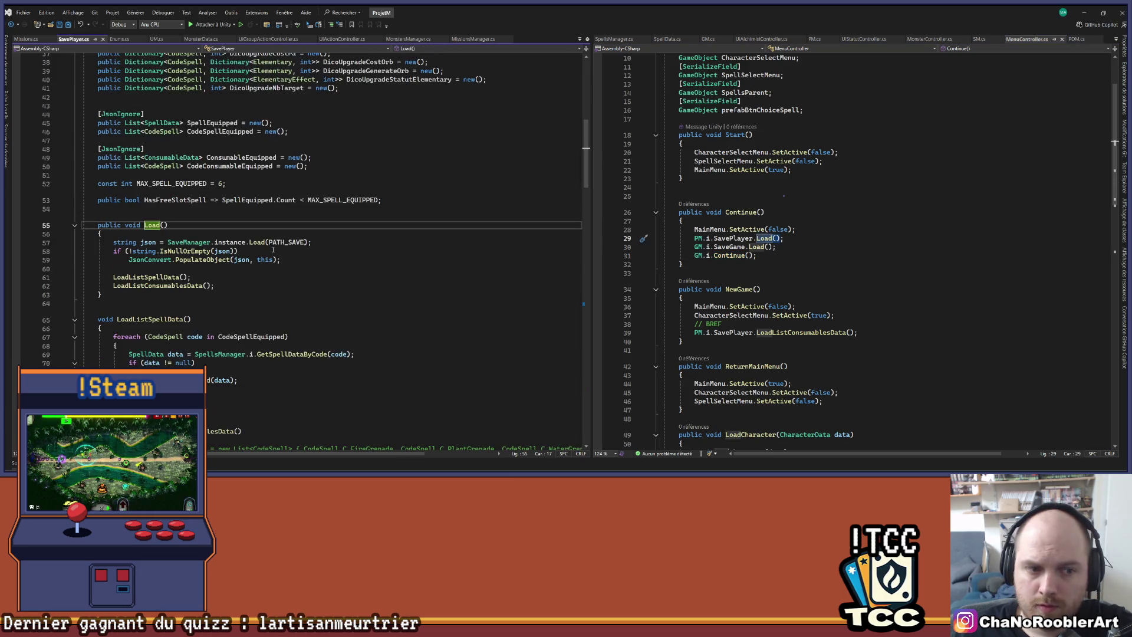
pyautogui.click(241, 287)
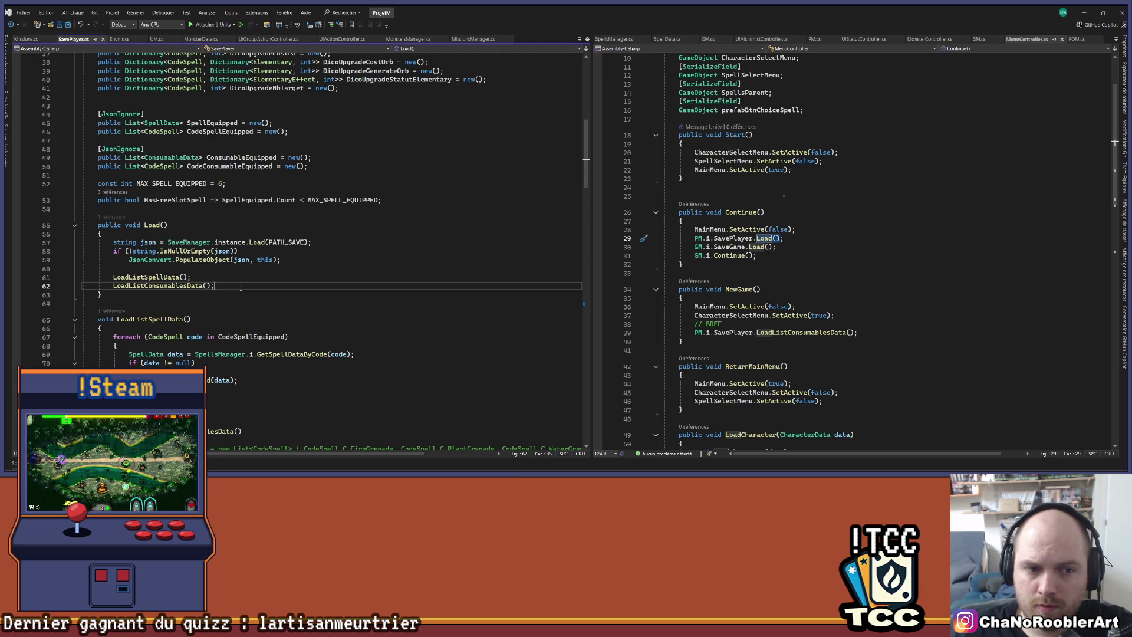
pyautogui.scroll(12, 240, 287)
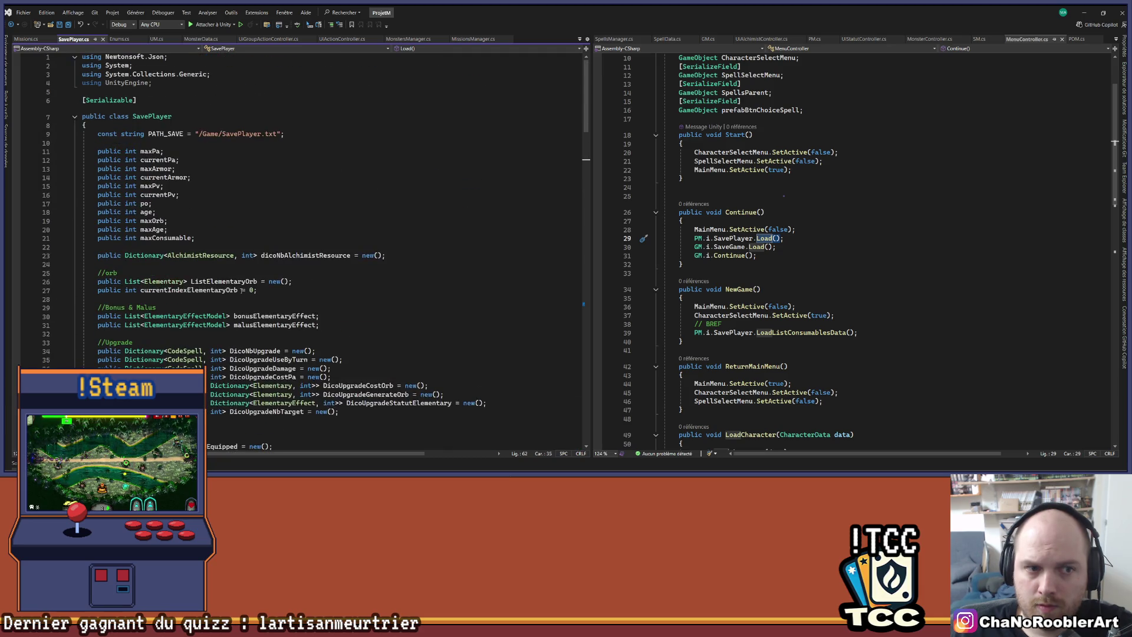
pyautogui.scroll(-11, 244, 287)
pyautogui.press('Return')
pyautogui.press('Tab')
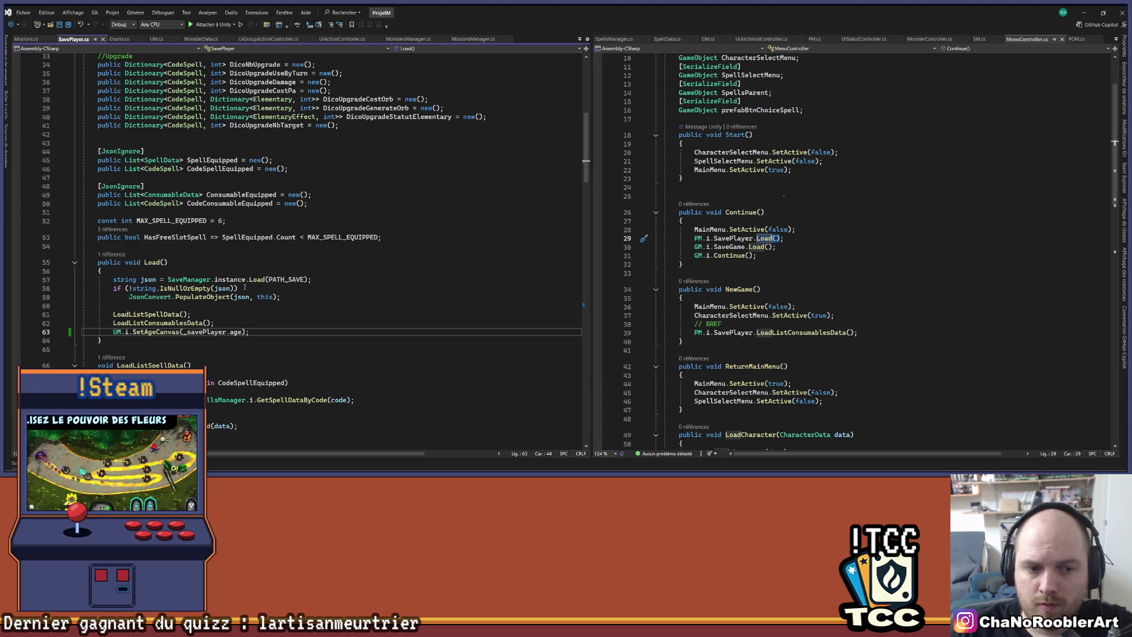
pyautogui.press('BackSpace')
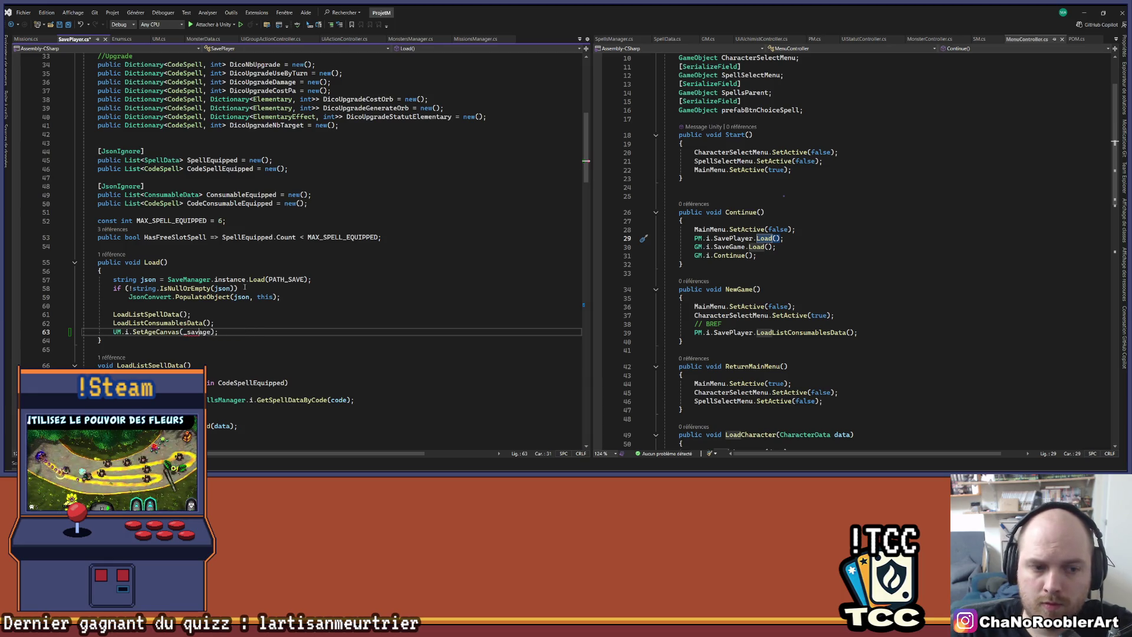
pyautogui.press('BackSpace')
pyautogui.press('BackSpace')
pyautogui.press('BackSpace')
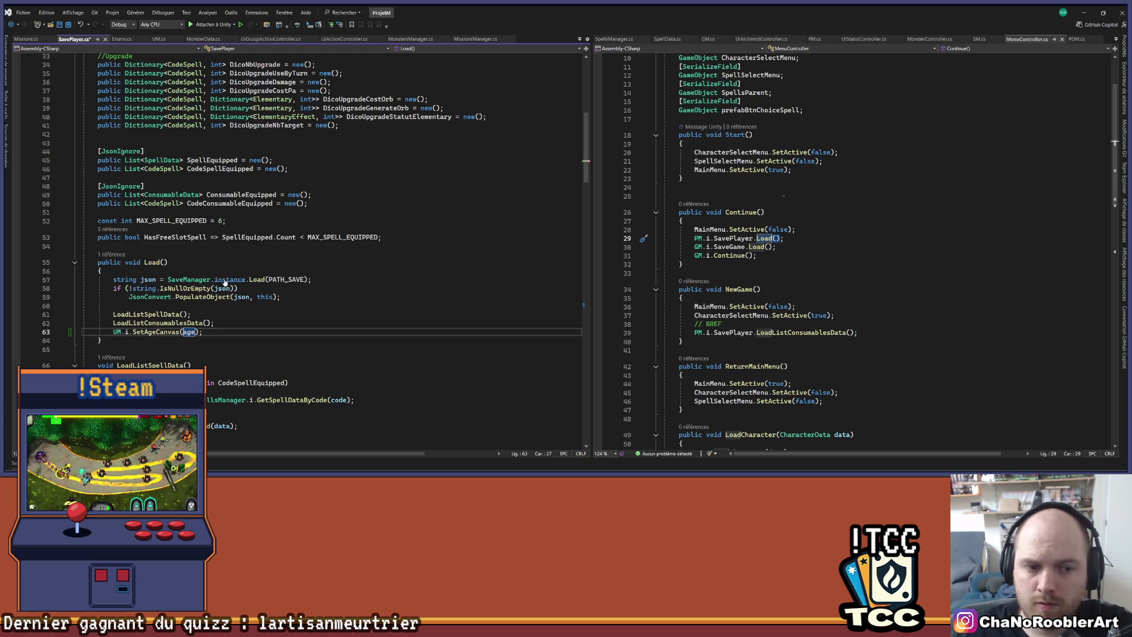
pyautogui.hotkey('ctrl', 's')
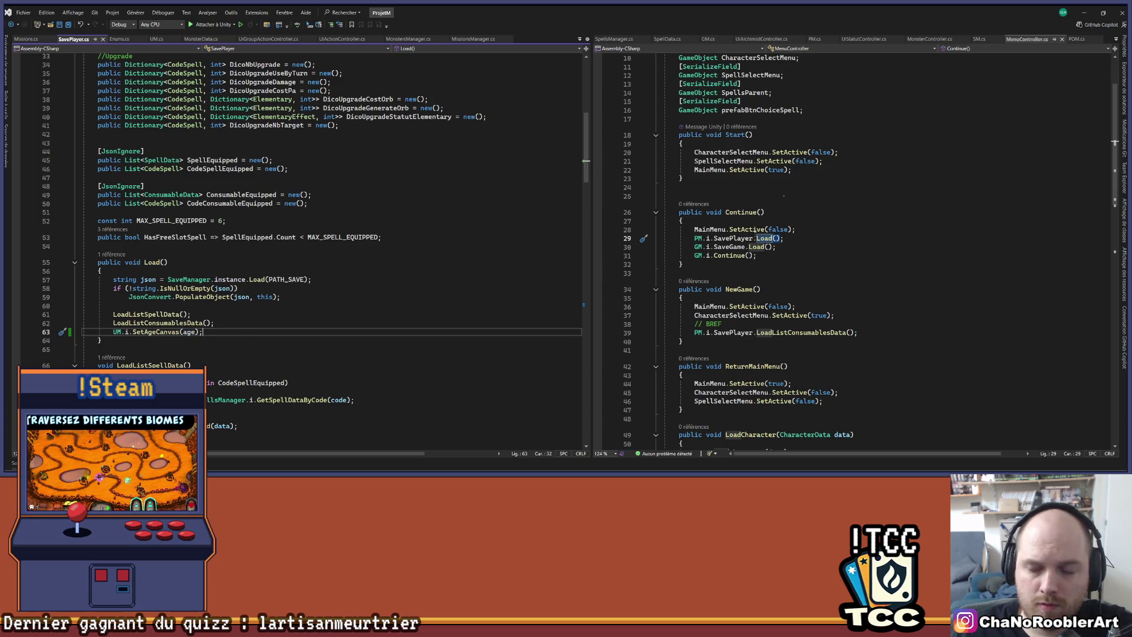
pyautogui.click(1084, 13)
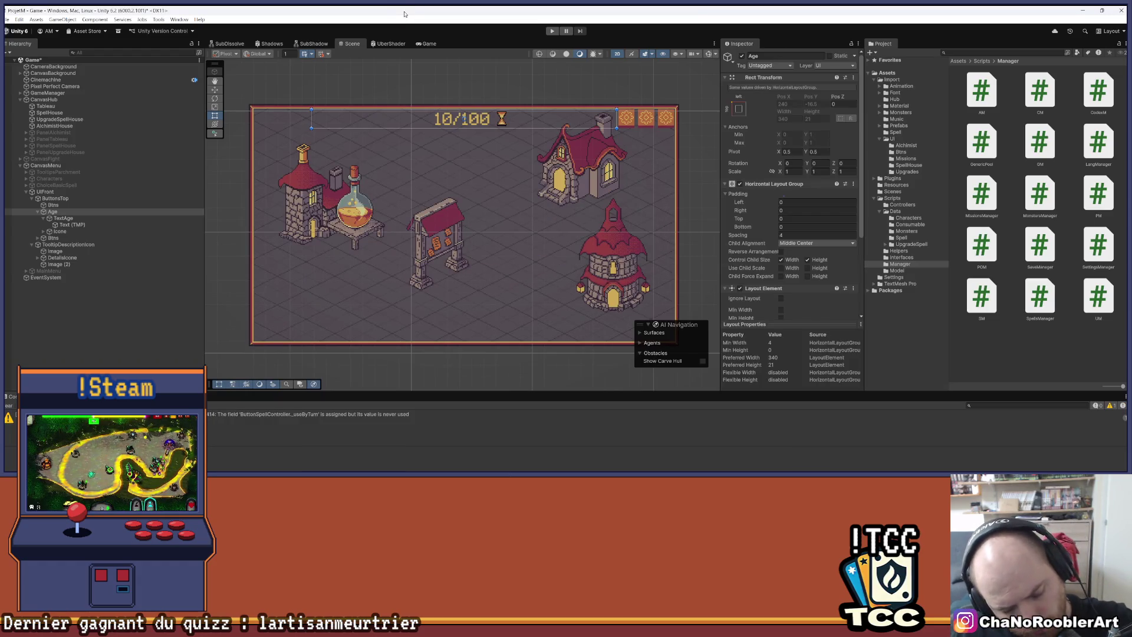
# Deselect the Age object in the Hierarchy and enter Play mode.
pyautogui.click(71, 295)
pyautogui.click(8, 19)
pyautogui.press('Escape')
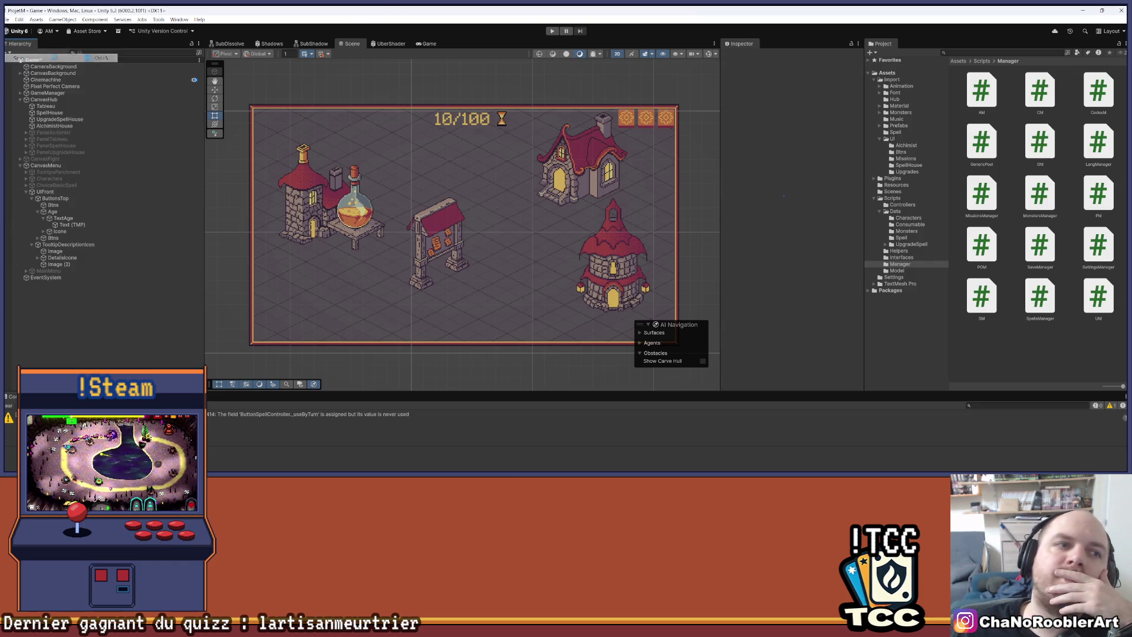
pyautogui.click(552, 31)
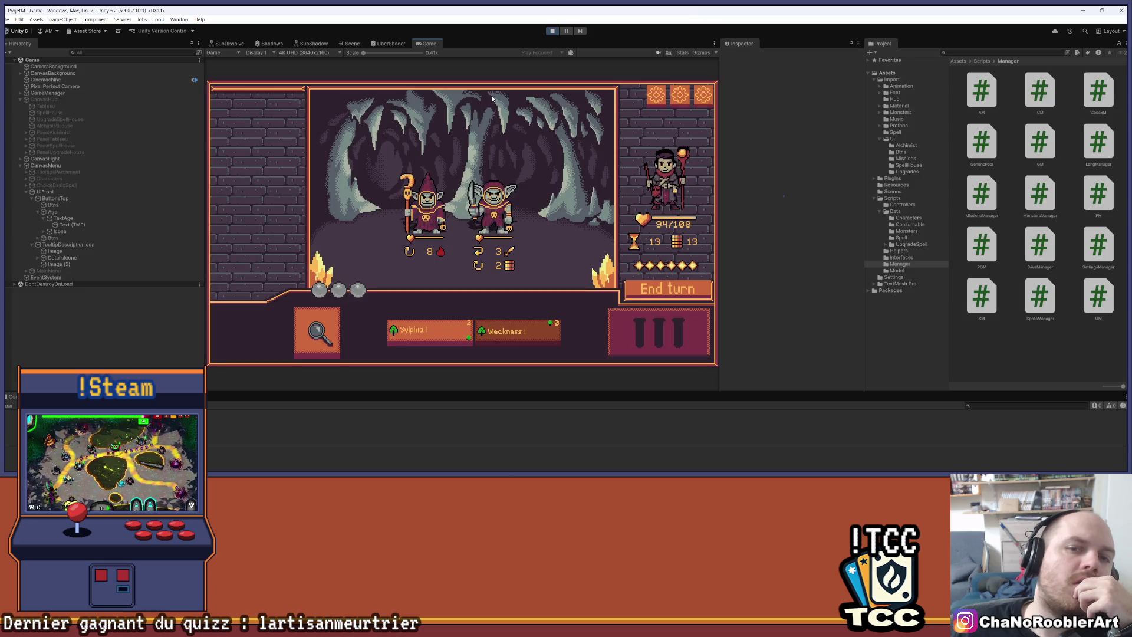
# Cast Sylphia on the goblin mage and Weakness on the goblin thief, then advance waves.
pyautogui.click(426, 330)
pyautogui.click(438, 192)
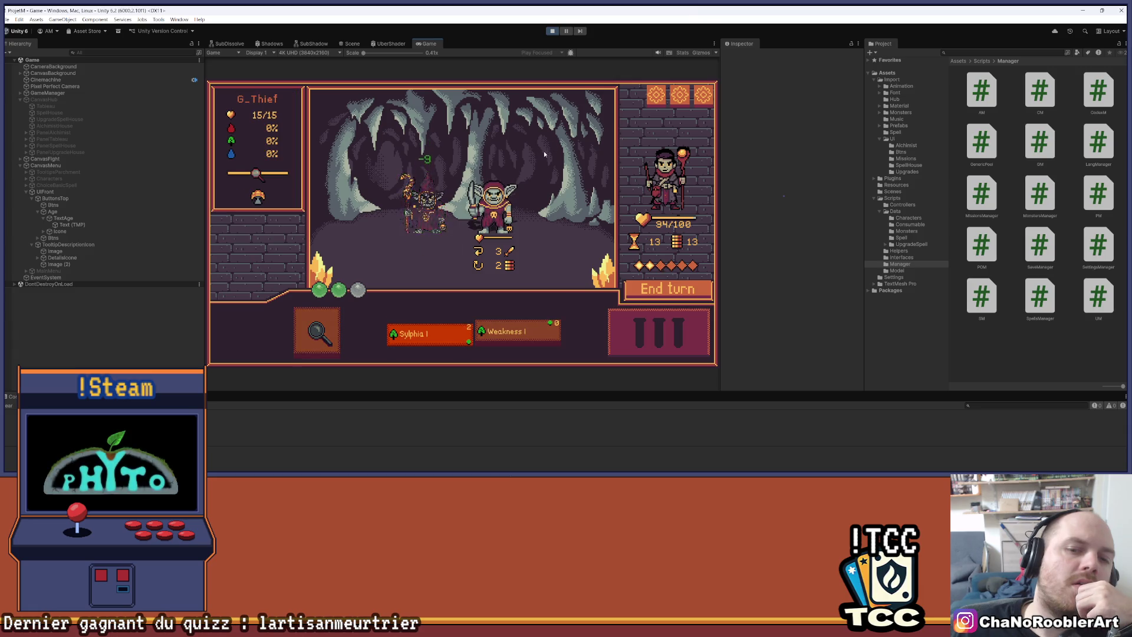
pyautogui.click(544, 347)
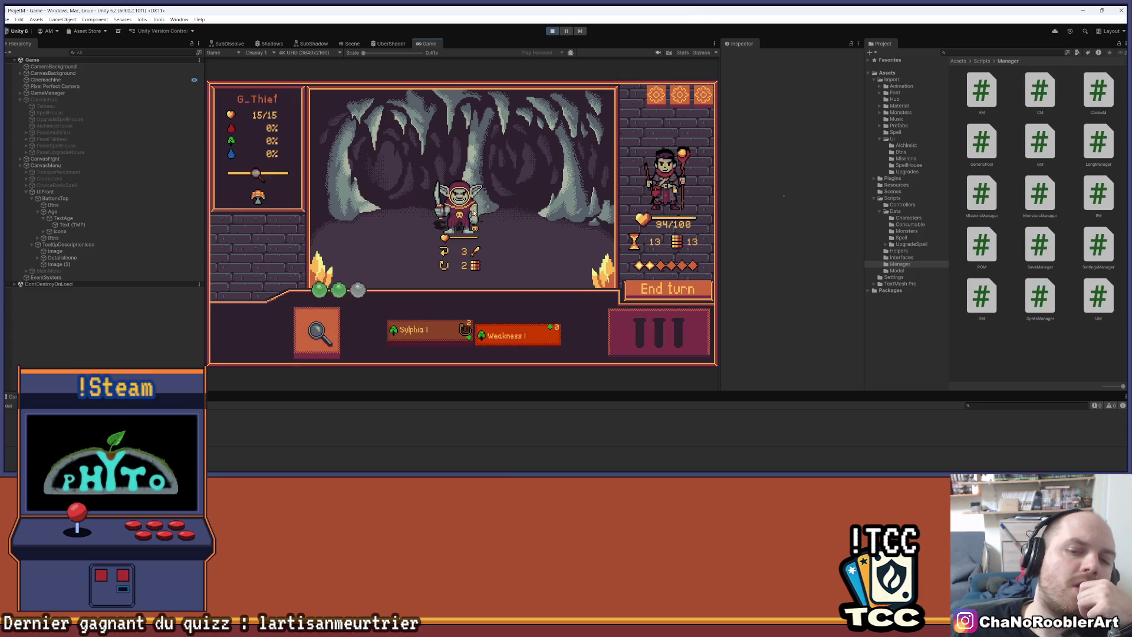
pyautogui.click(460, 204)
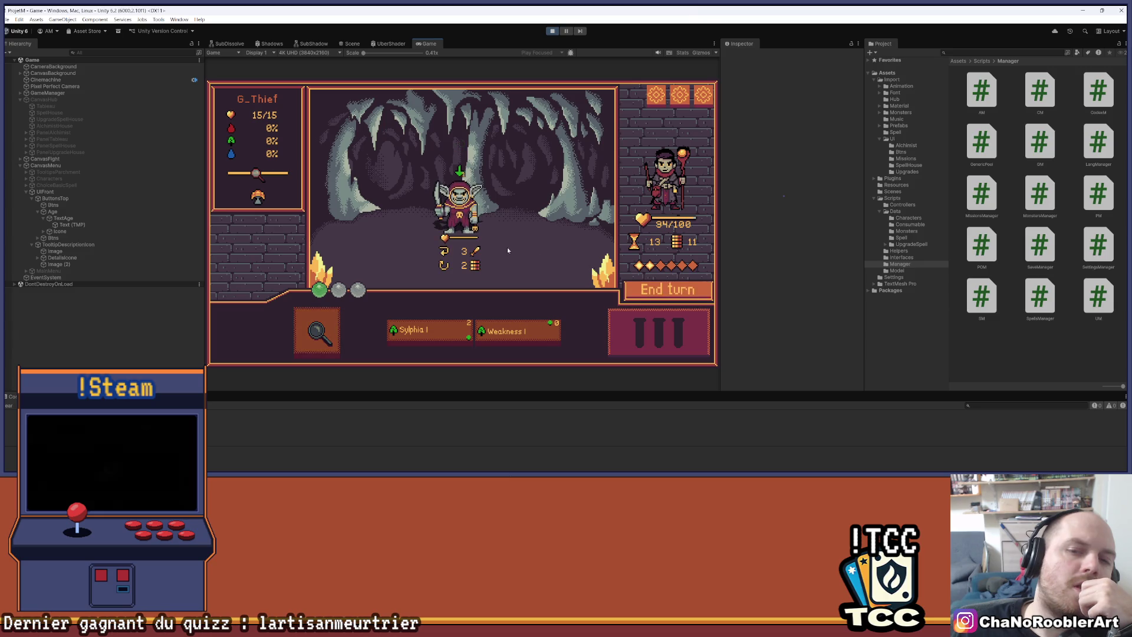
pyautogui.moveTo(461, 175)
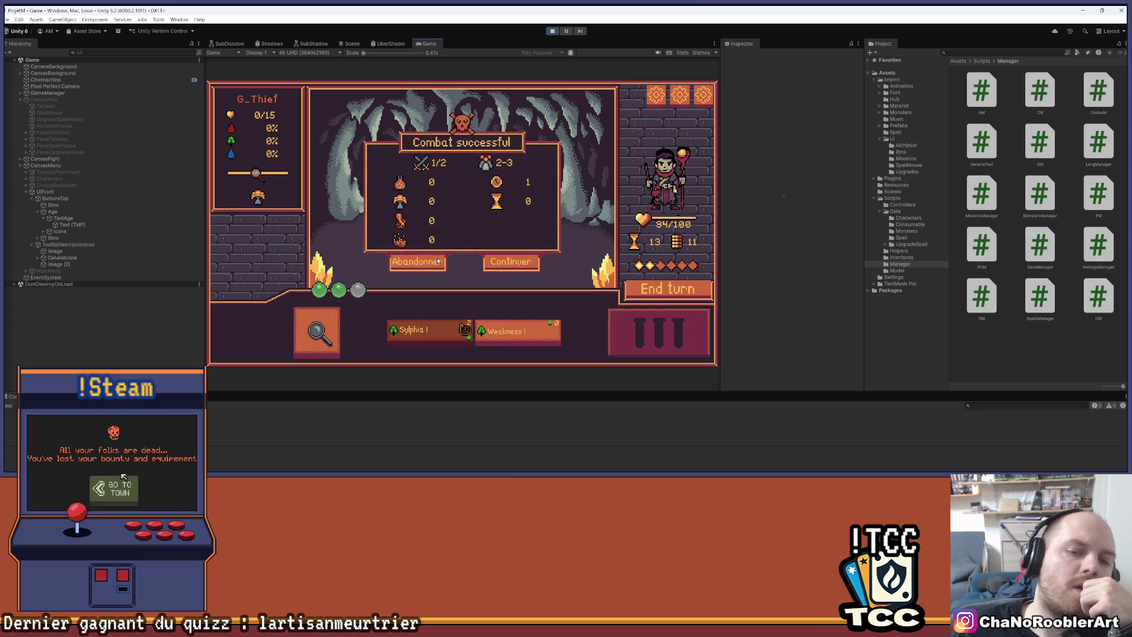
pyautogui.click(510, 261)
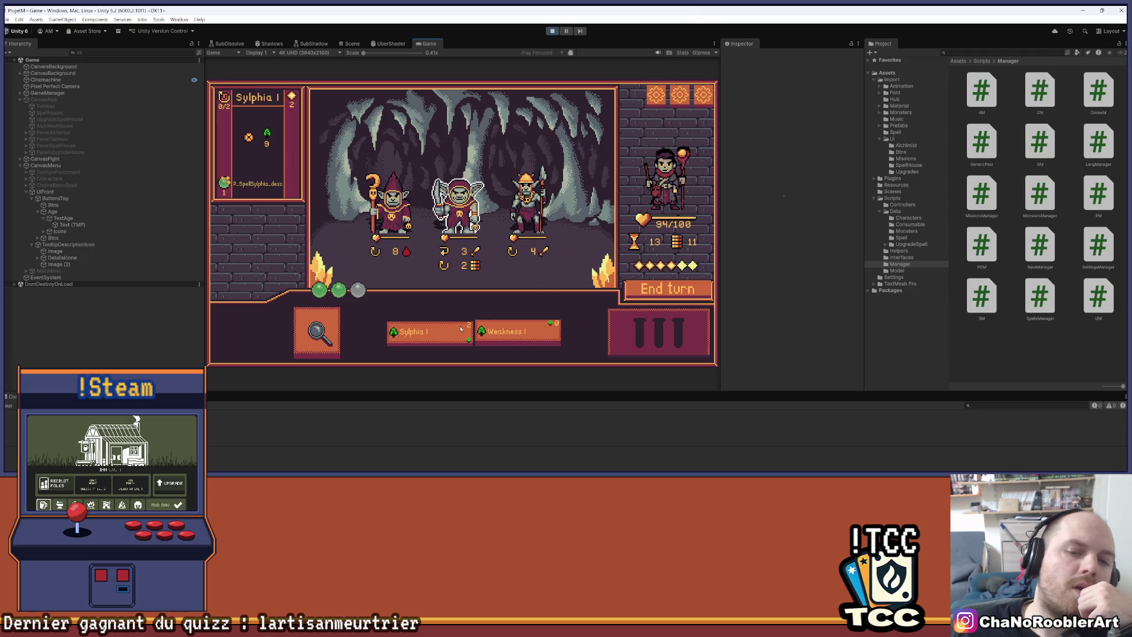
# Defeat the goblin warrior with Sylphia and Weakness, hit the goblin thief, and end the turn.
pyautogui.click(59, 482)
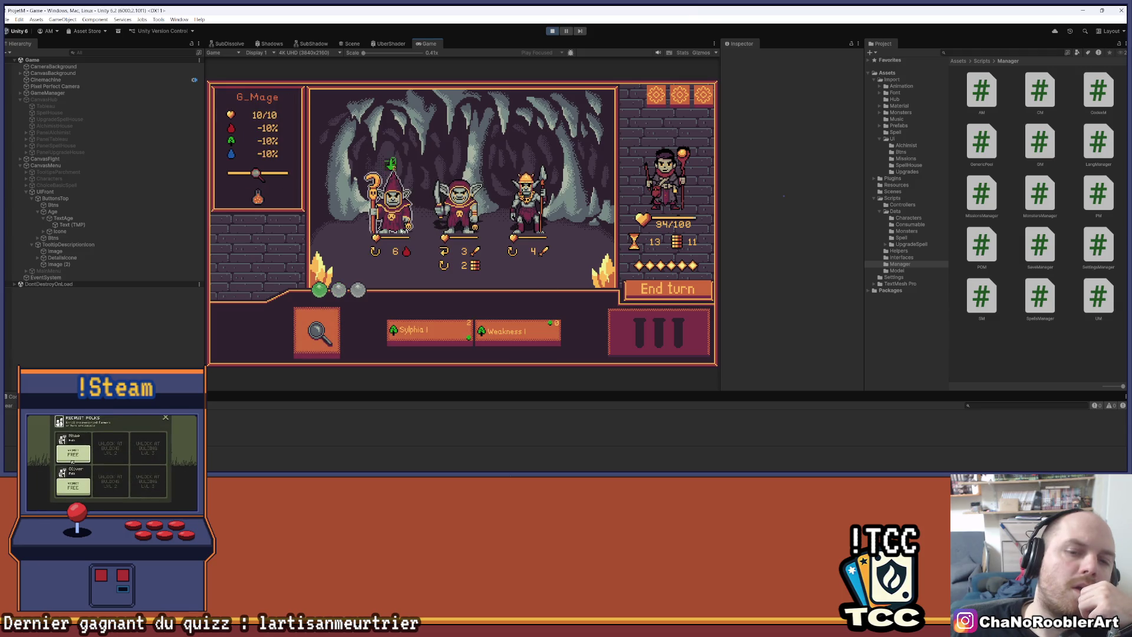
pyautogui.click(424, 332)
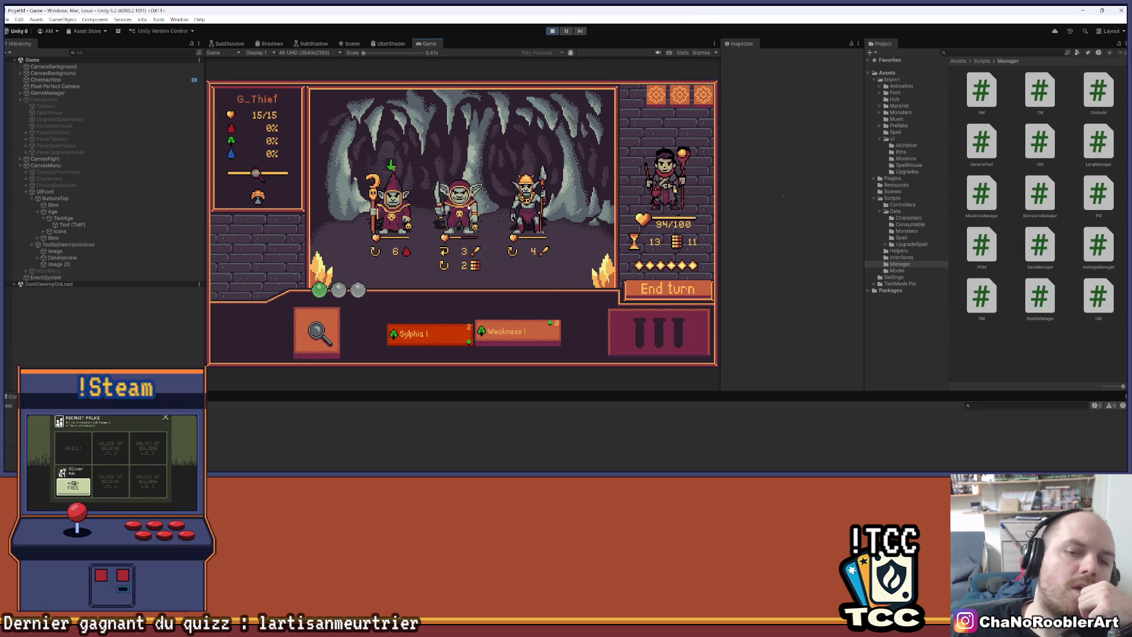
pyautogui.click(530, 205)
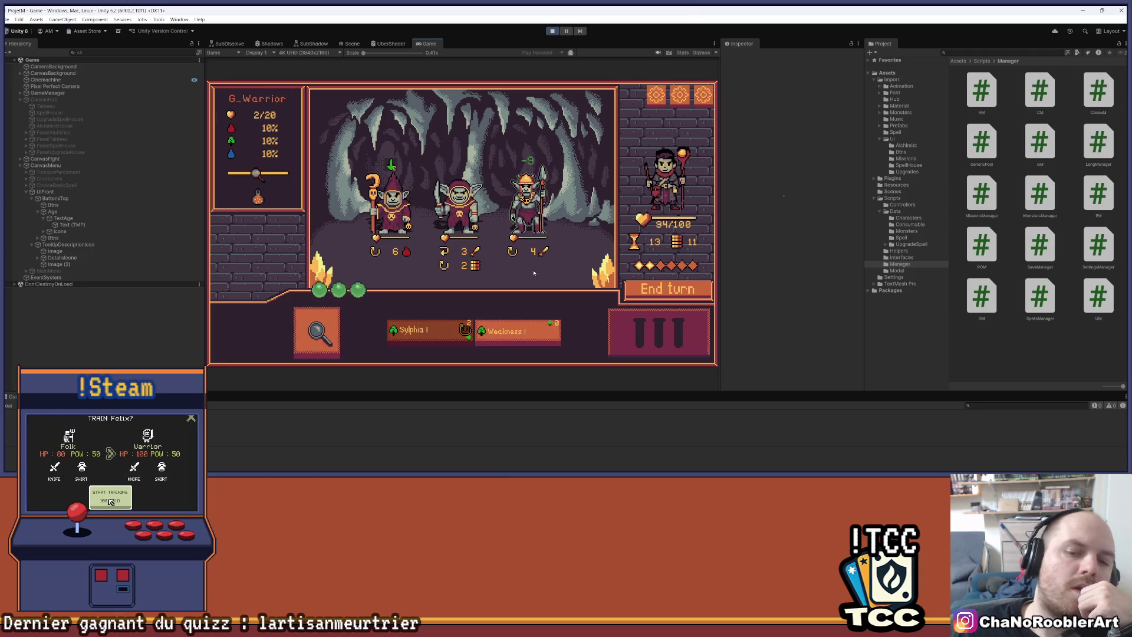
pyautogui.click(536, 201)
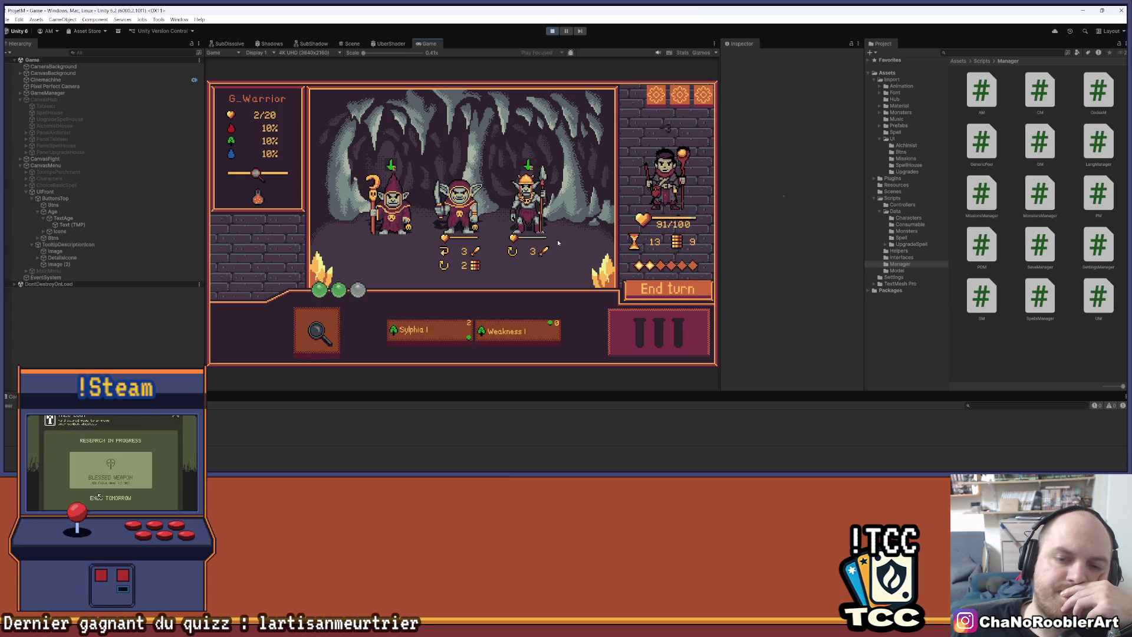
pyautogui.click(424, 332)
pyautogui.click(523, 212)
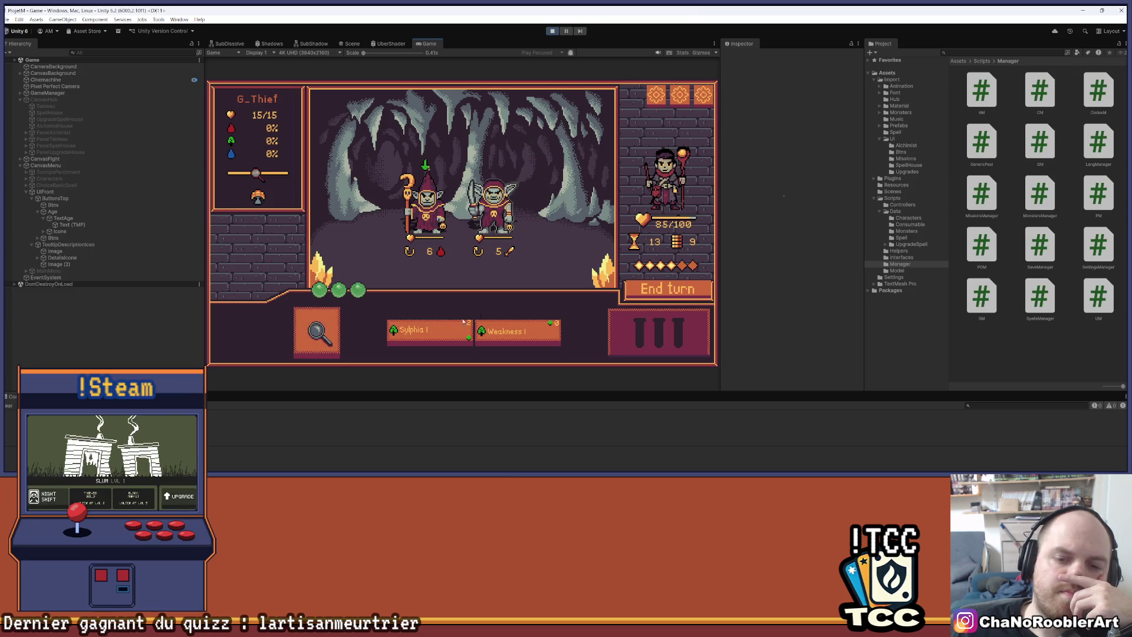
pyautogui.click(424, 332)
pyautogui.click(510, 199)
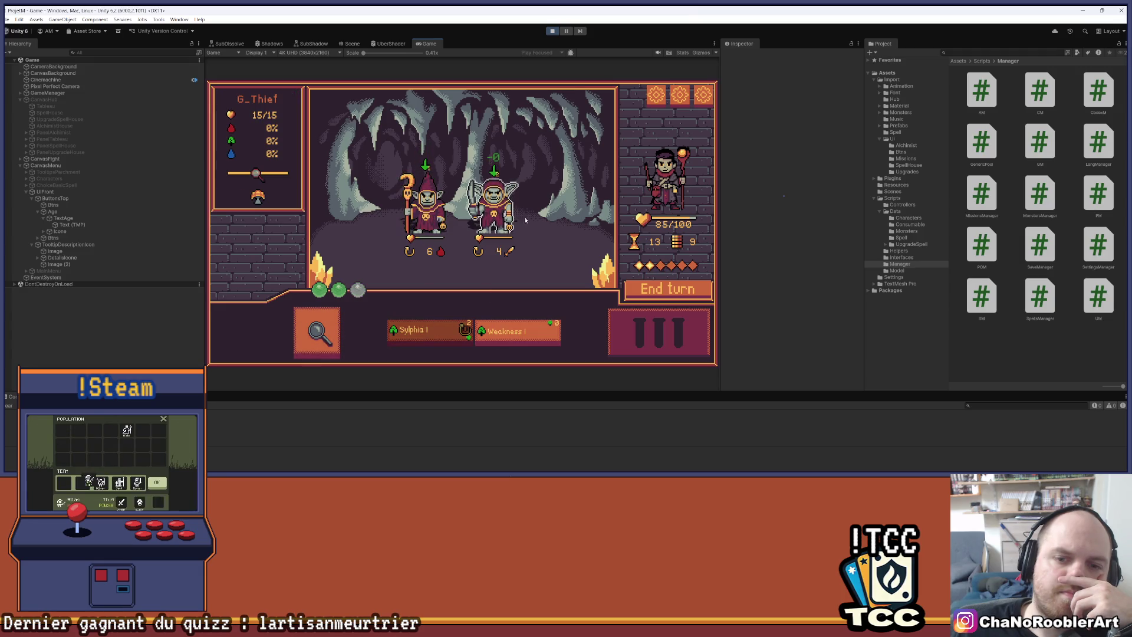
pyautogui.click(514, 336)
pyautogui.click(578, 254)
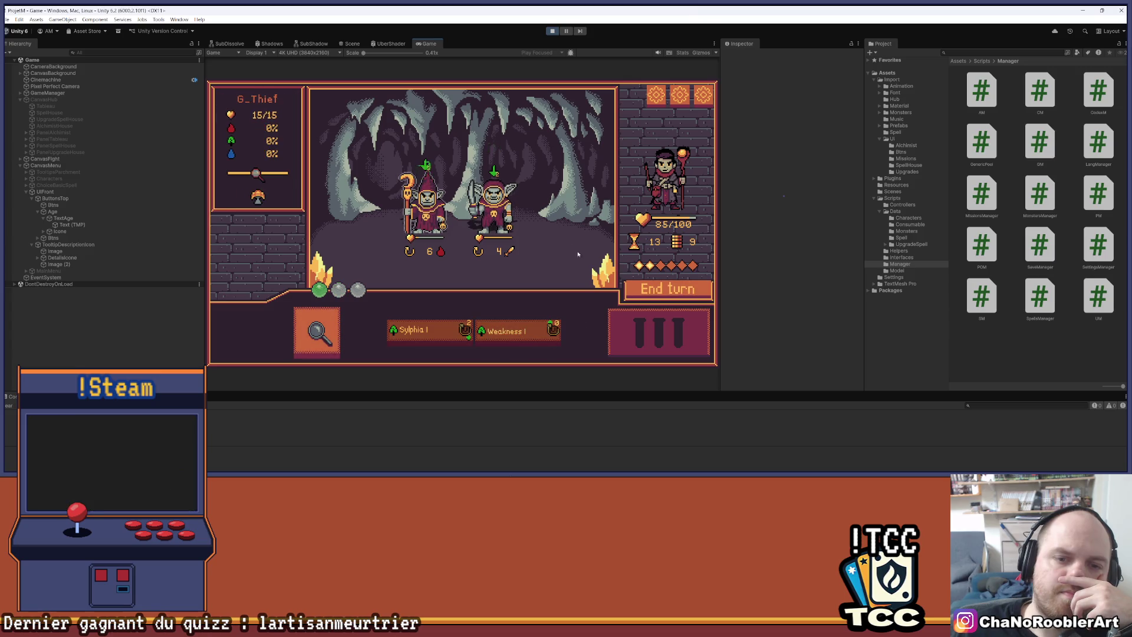
pyautogui.click(662, 289)
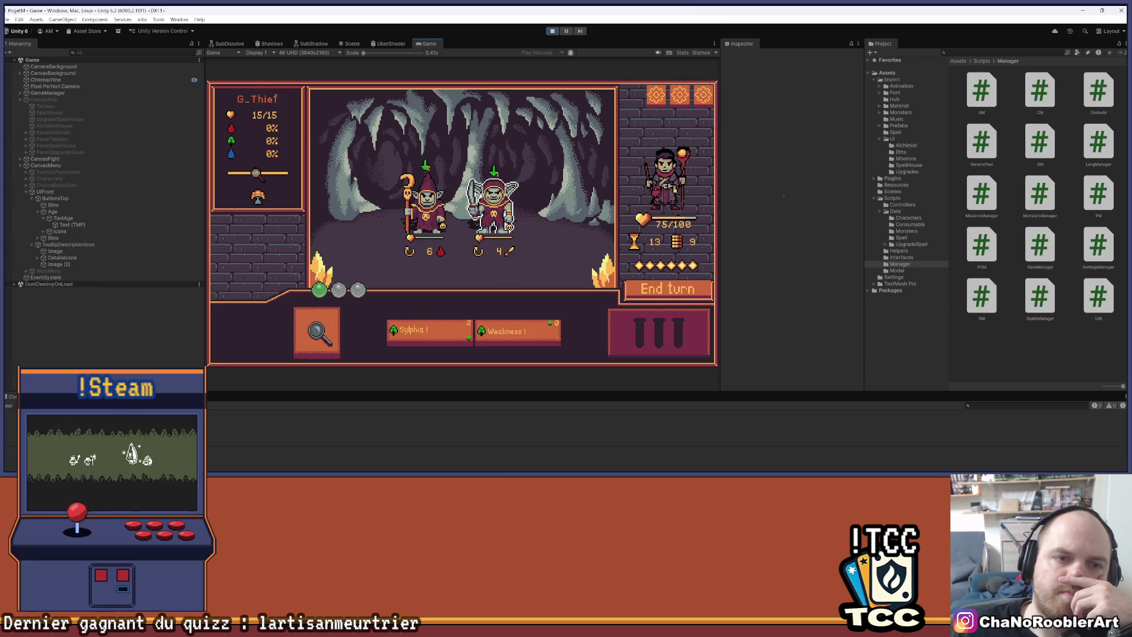
# Finish the remaining goblins with Sylphia and return to town, where the age reads 13.
pyautogui.click(425, 331)
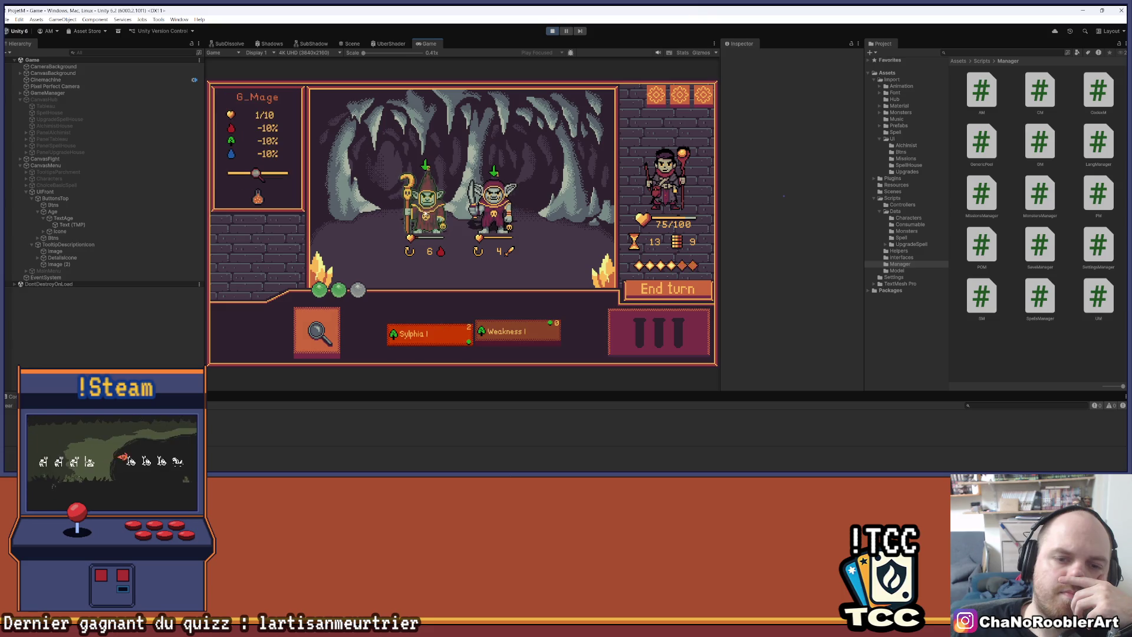
pyautogui.click(438, 247)
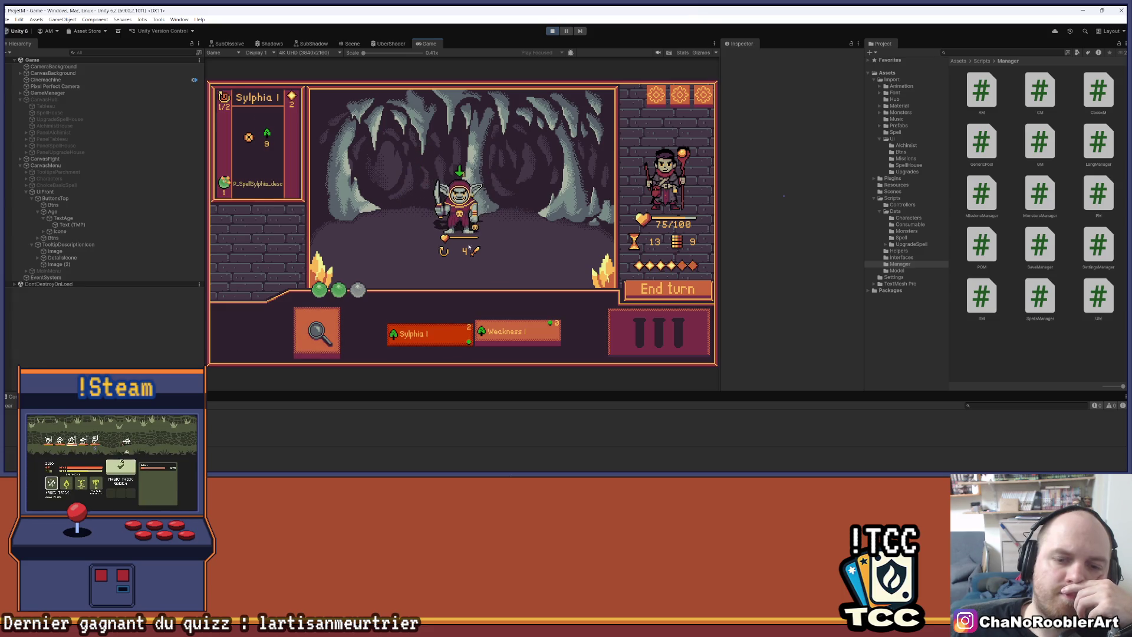
pyautogui.click(518, 333)
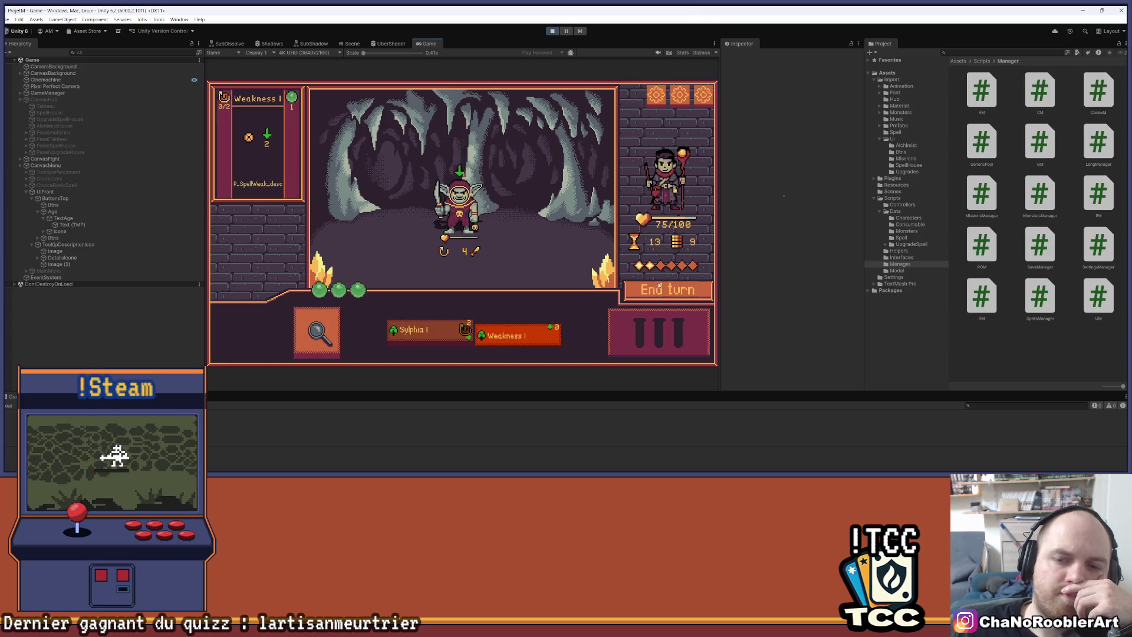
pyautogui.click(424, 332)
pyautogui.click(466, 201)
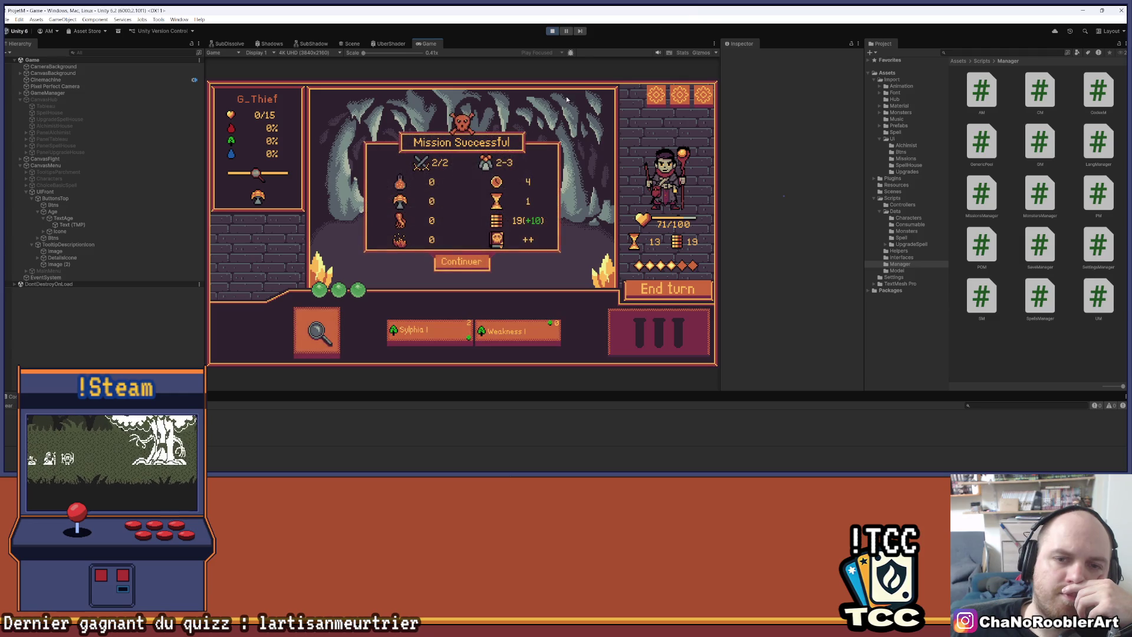
pyautogui.click(462, 262)
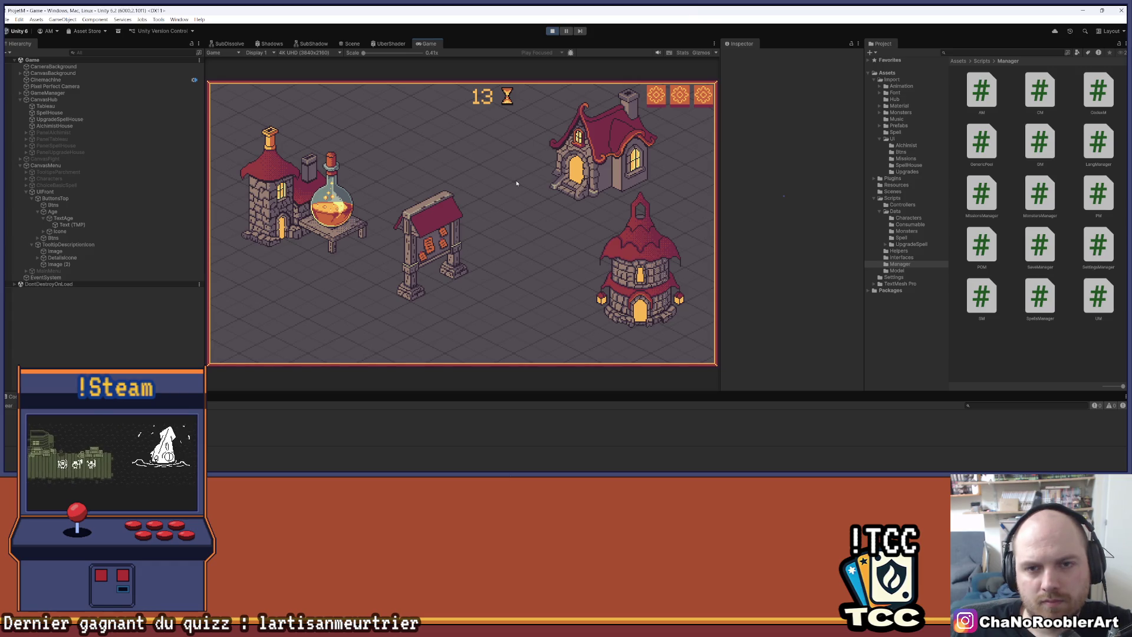
# Give TextAge a Layout Element preferred width of 170.
pyautogui.click(62, 214)
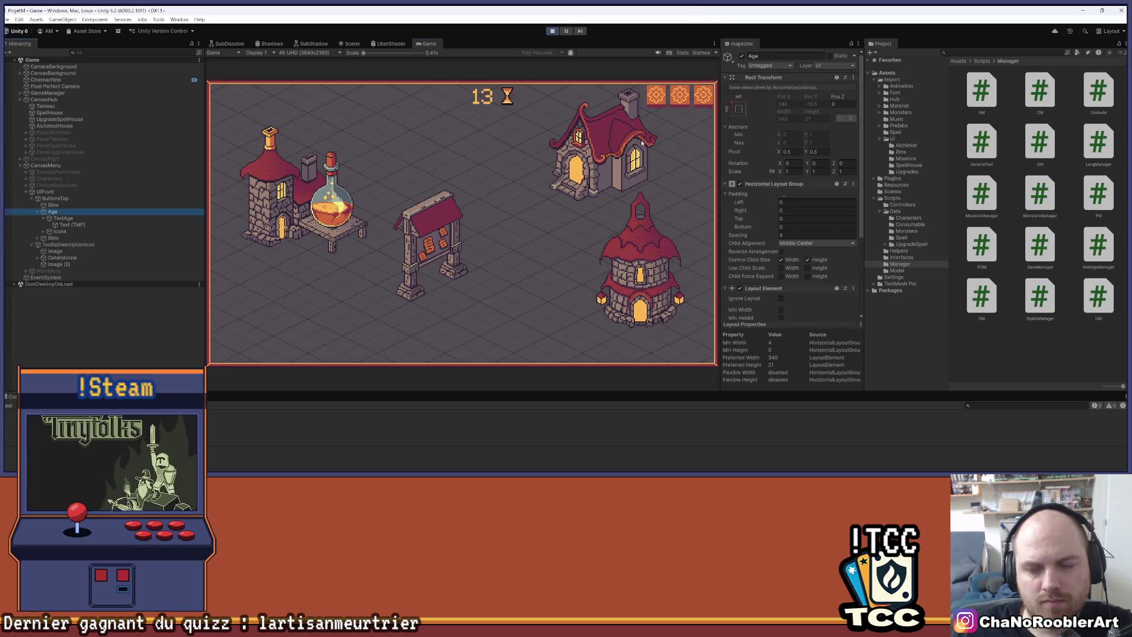
pyautogui.scroll(-1, 779, 190)
pyautogui.click(56, 198)
pyautogui.click(74, 205)
pyautogui.click(72, 211)
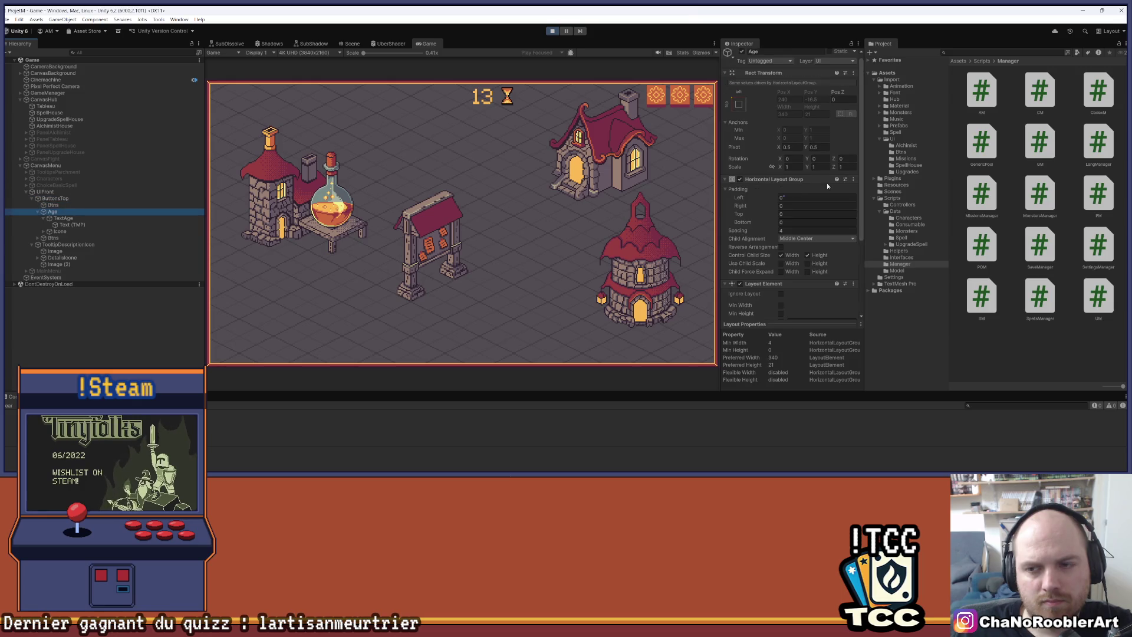
pyautogui.scroll(-5, 825, 189)
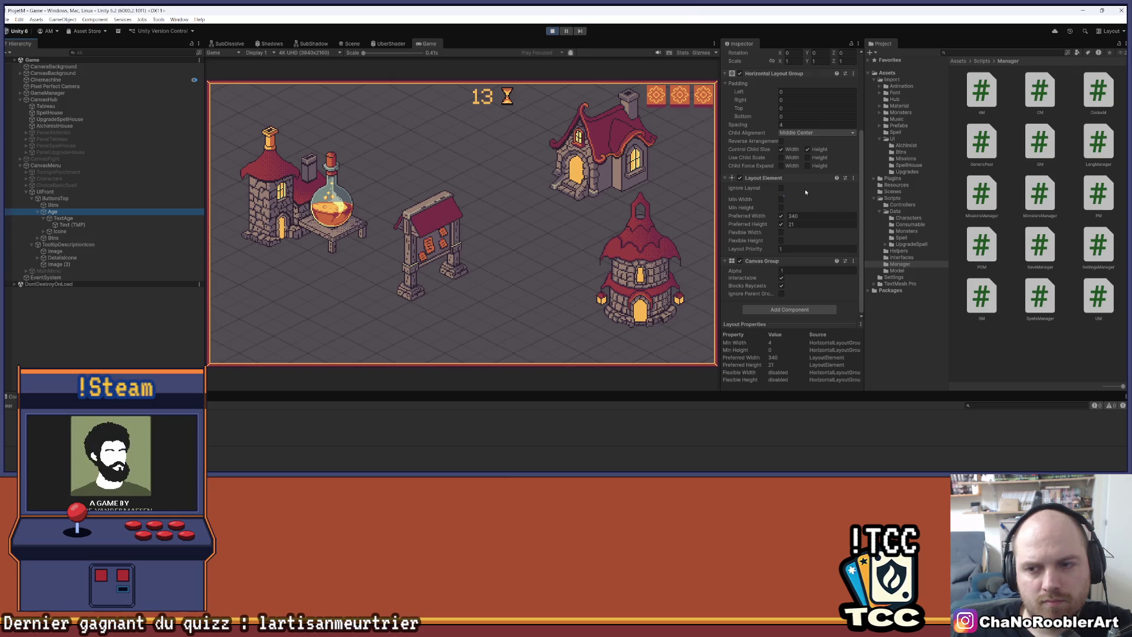
pyautogui.click(86, 217)
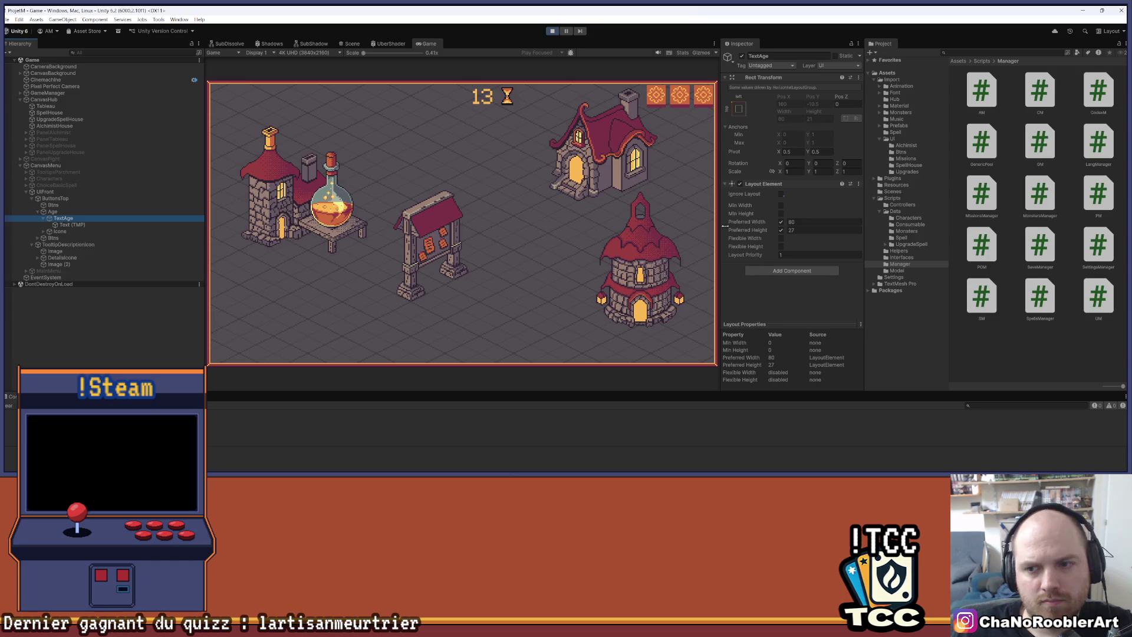
pyautogui.click(808, 222)
pyautogui.write('170')
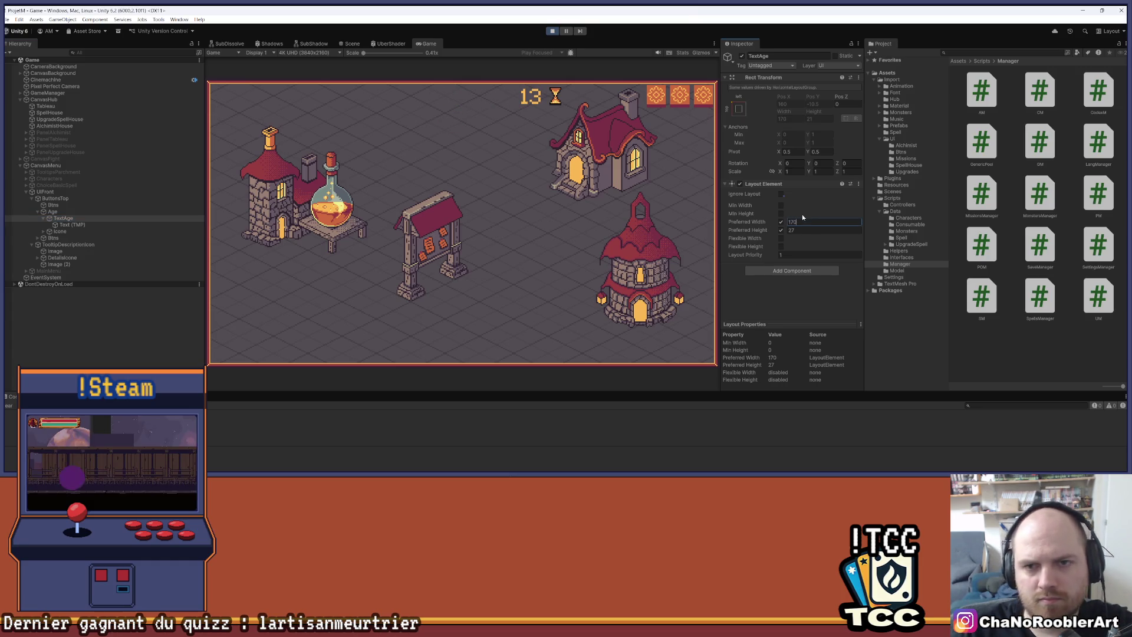
# Set the hourglass Icone's preferred width to 170 as well and save the scene.
pyautogui.click(79, 212)
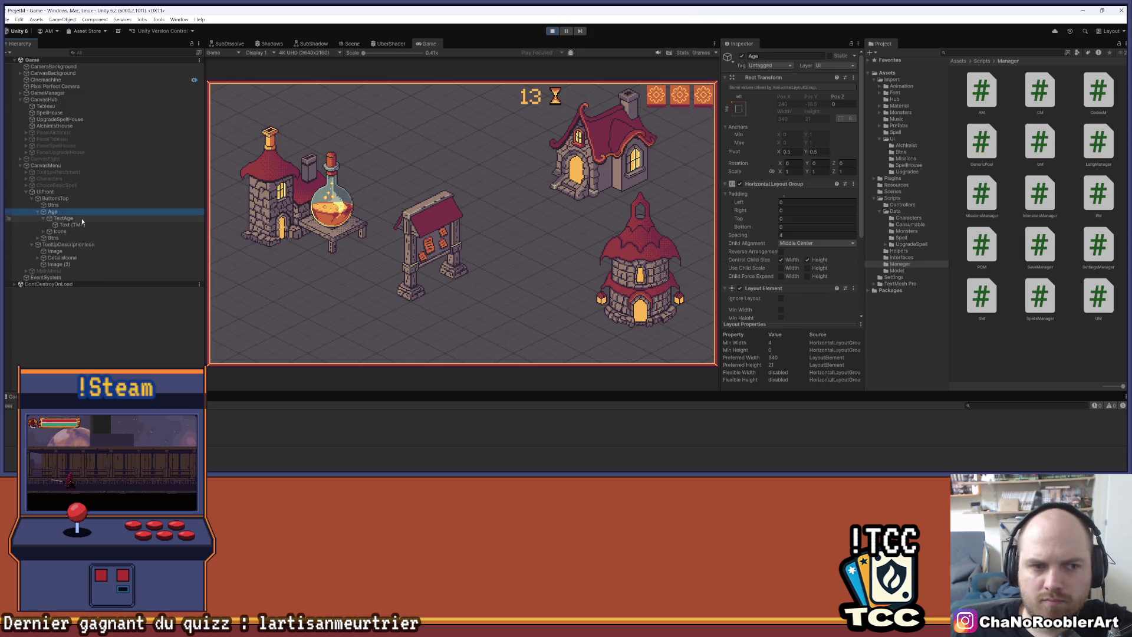
pyautogui.scroll(-3, 811, 203)
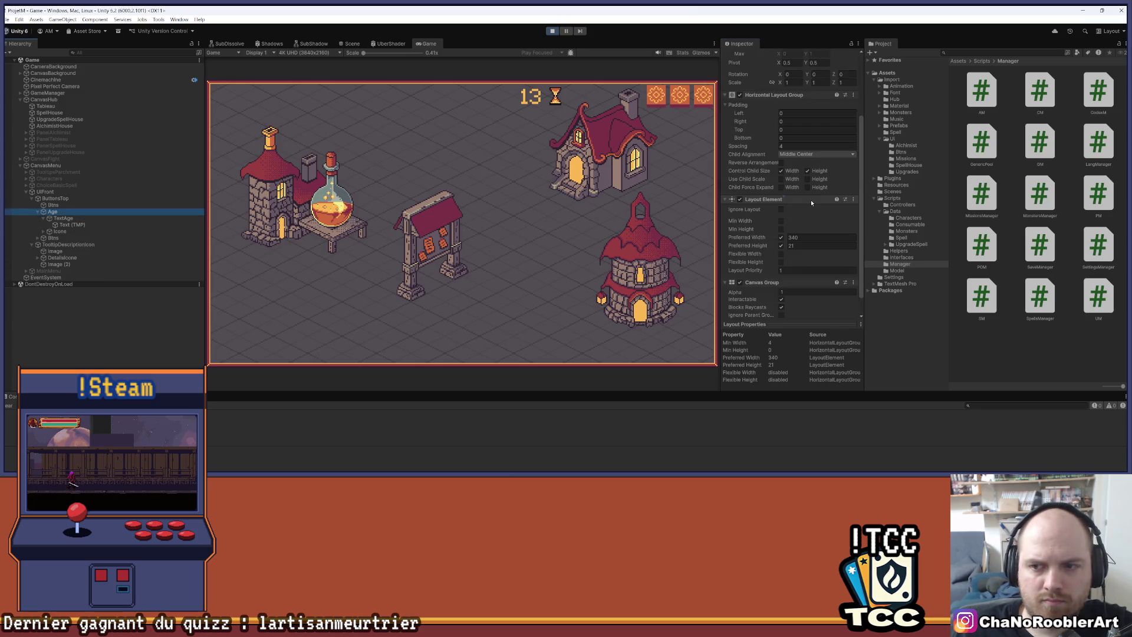
pyautogui.click(113, 218)
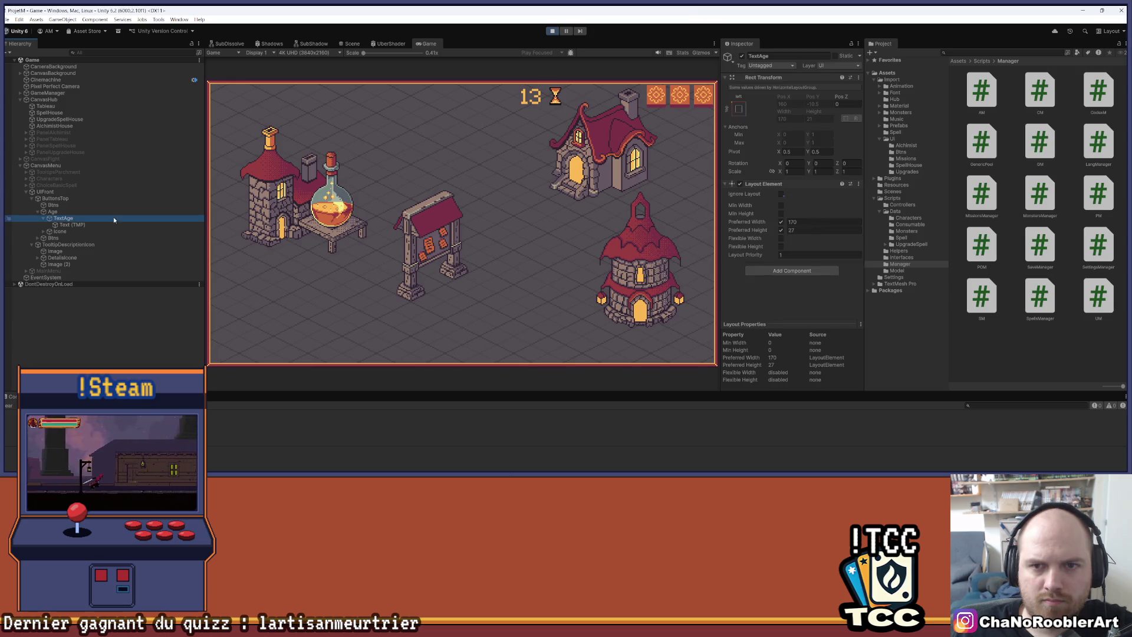
pyautogui.click(88, 232)
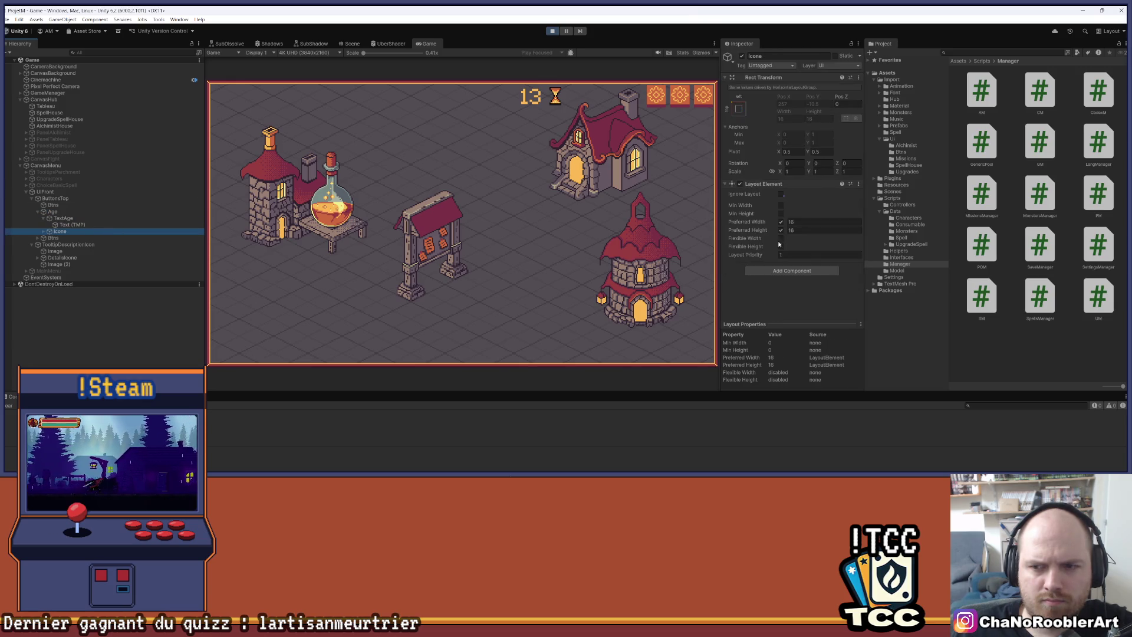
pyautogui.click(819, 222)
pyautogui.write('170')
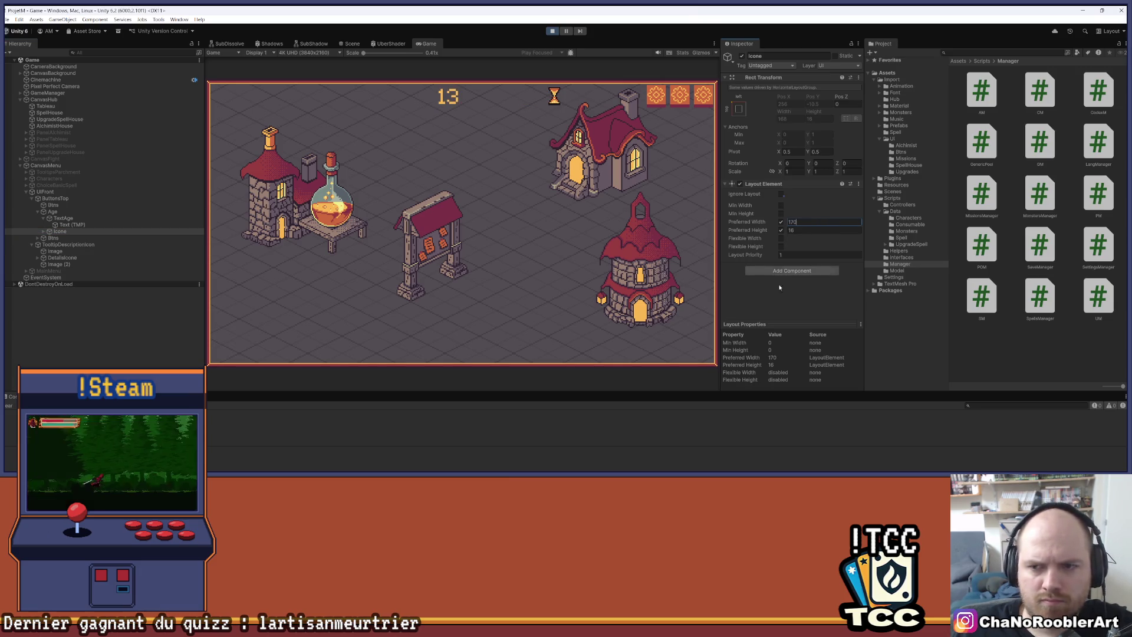
pyautogui.hotkey('ctrl', 's')
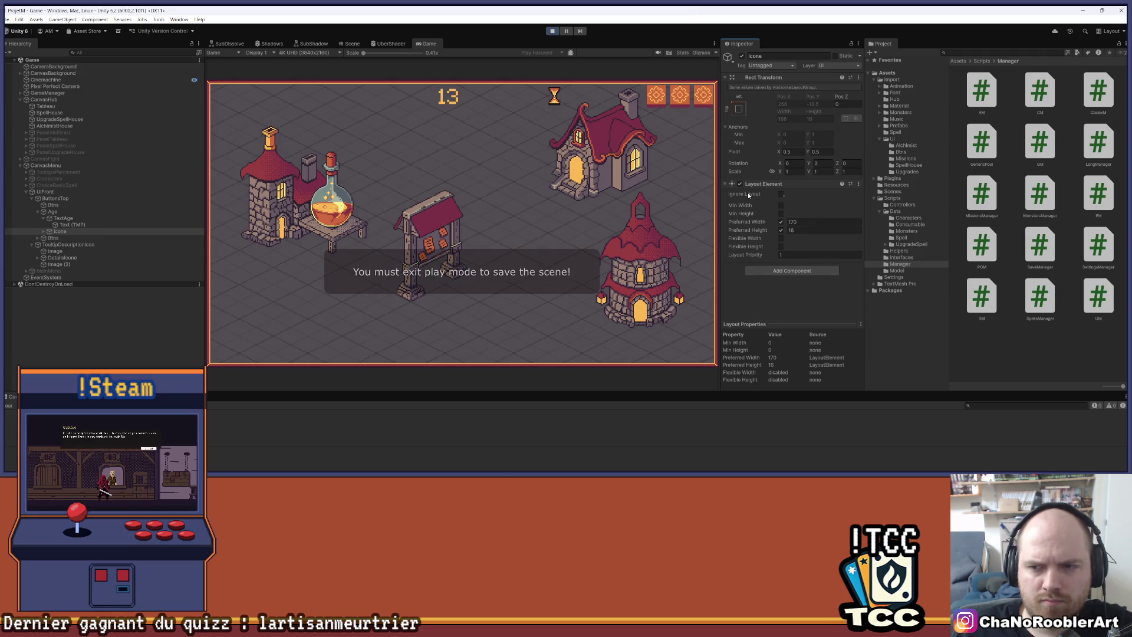
pyautogui.click(44, 232)
pyautogui.click(65, 238)
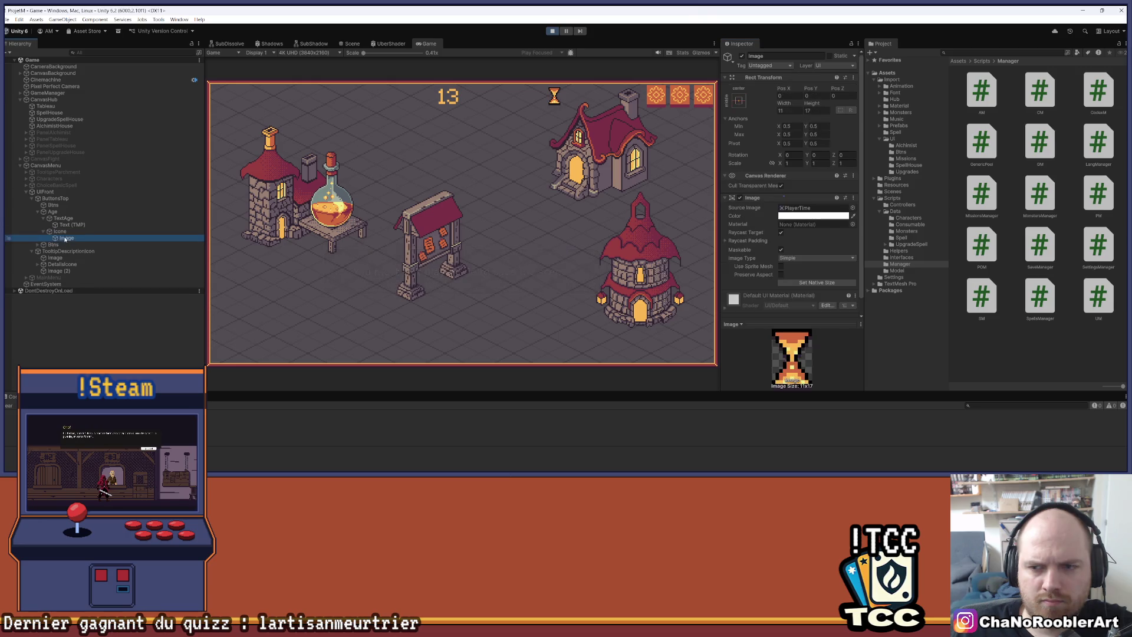
# Review the Icone, TextAge, Age and ButtonsTop layout settings, then show the Scene view.
pyautogui.scroll(-1, 766, 186)
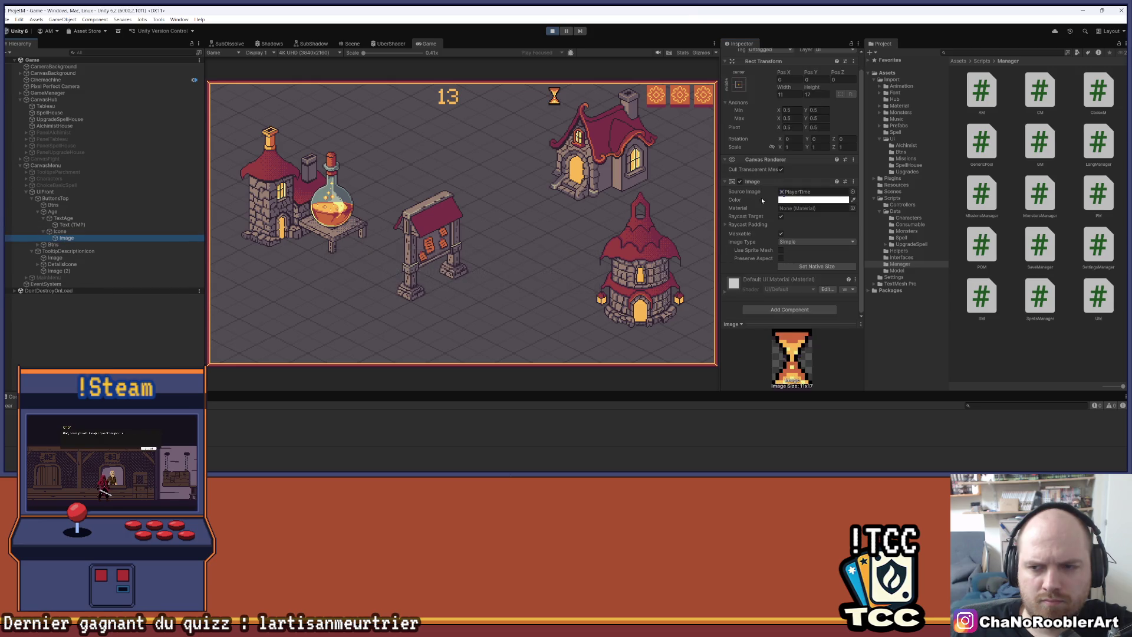
pyautogui.click(70, 234)
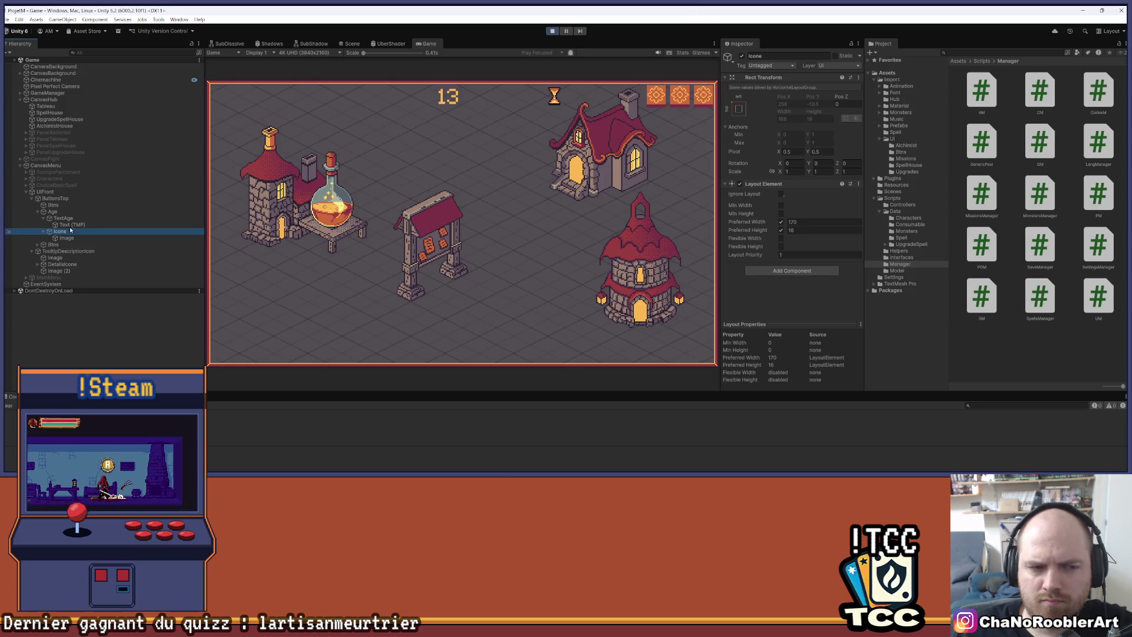
pyautogui.click(72, 219)
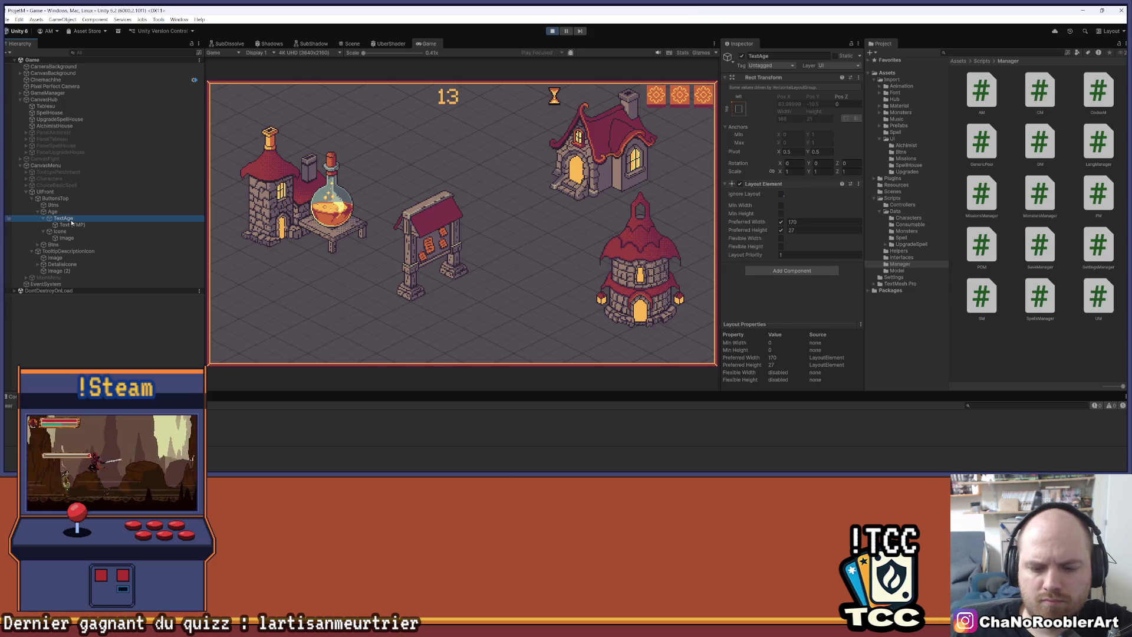
pyautogui.click(76, 211)
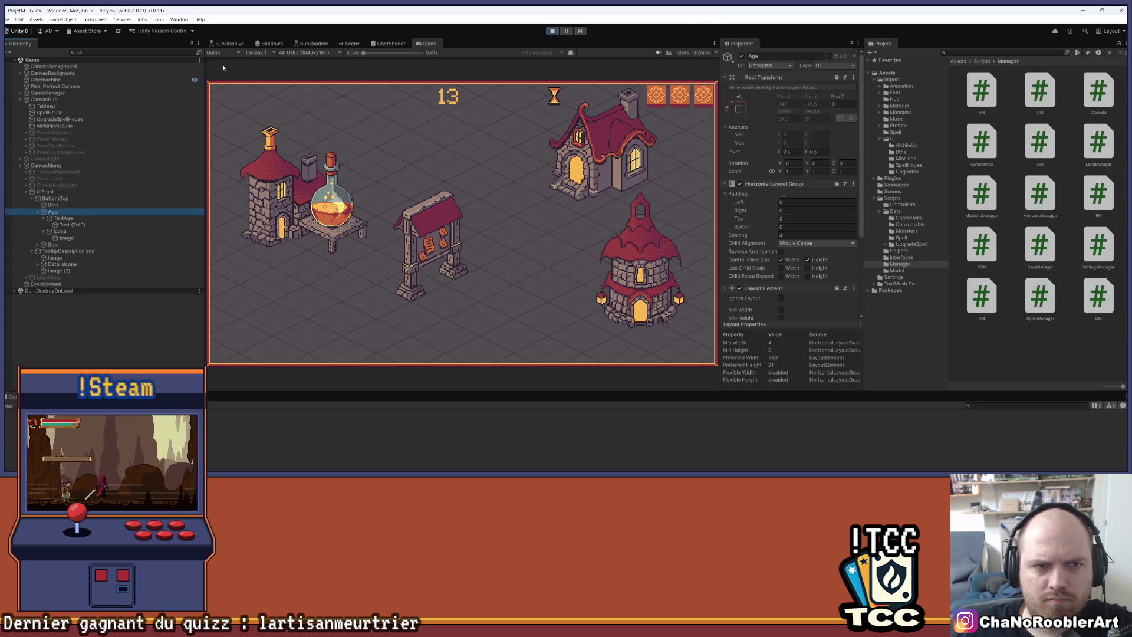
pyautogui.click(58, 198)
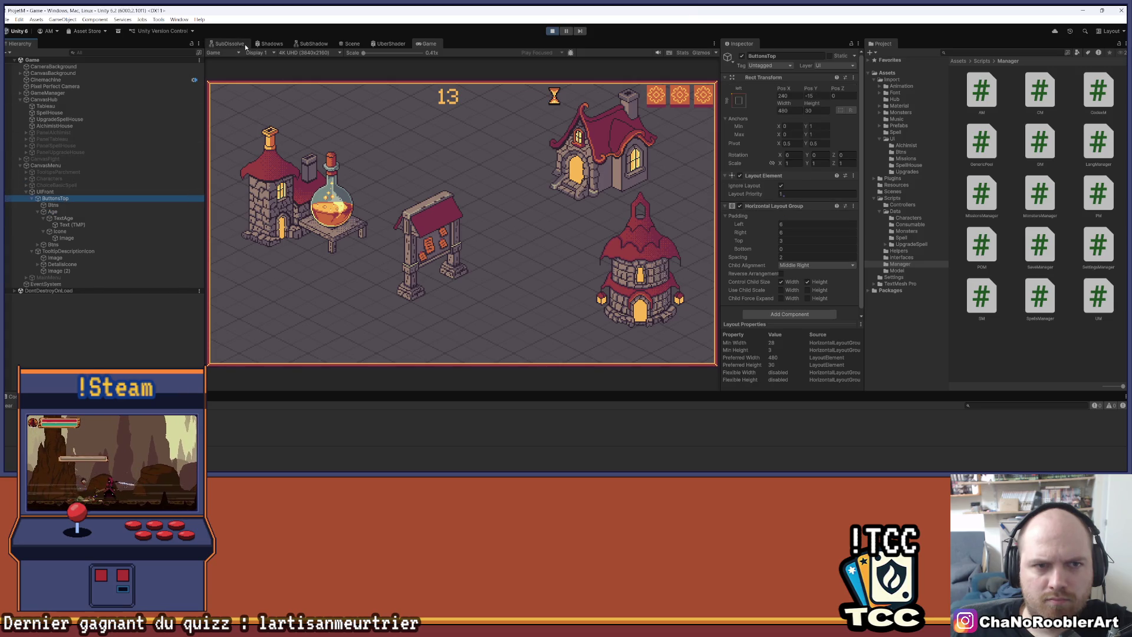
pyautogui.click(349, 44)
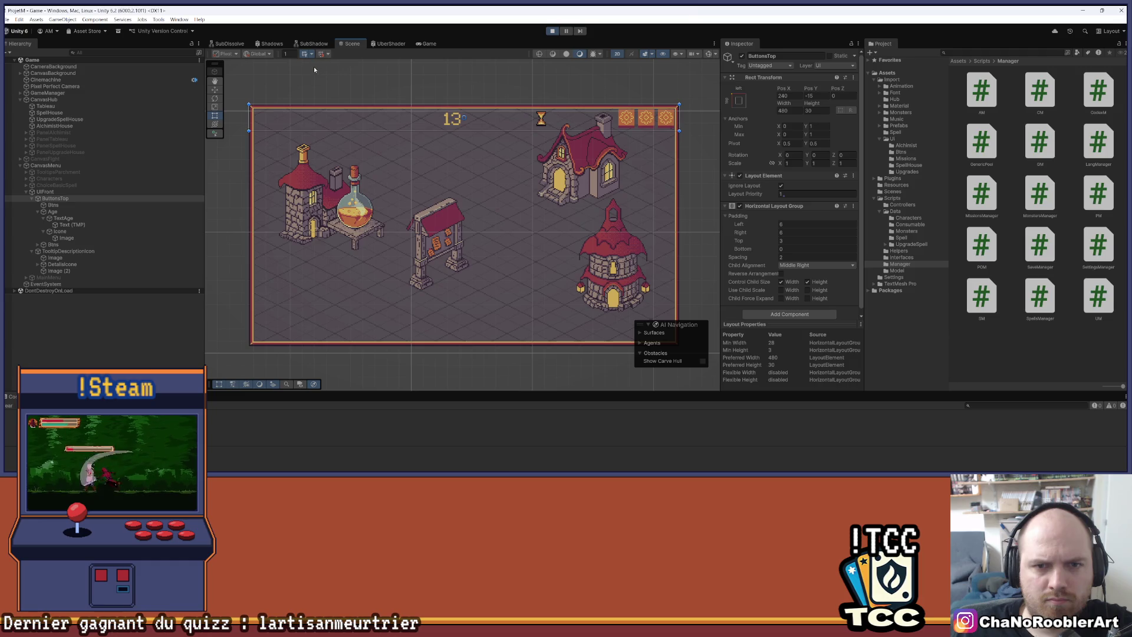
# Reduce the hourglass Icone's preferred width to 16 and save.
pyautogui.click(93, 210)
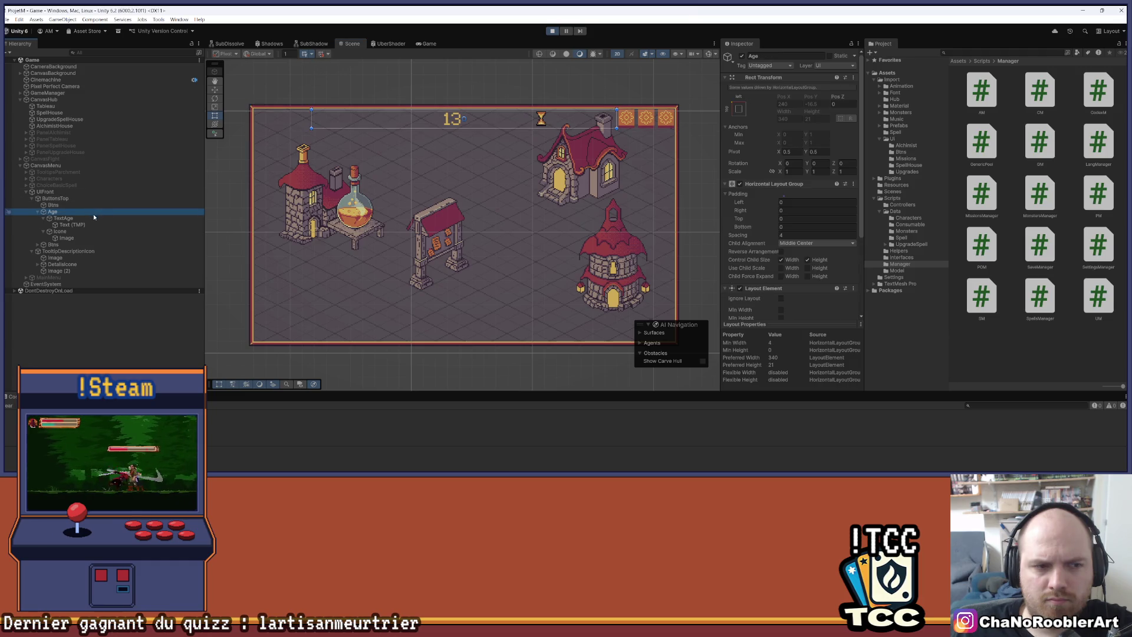
pyautogui.click(93, 217)
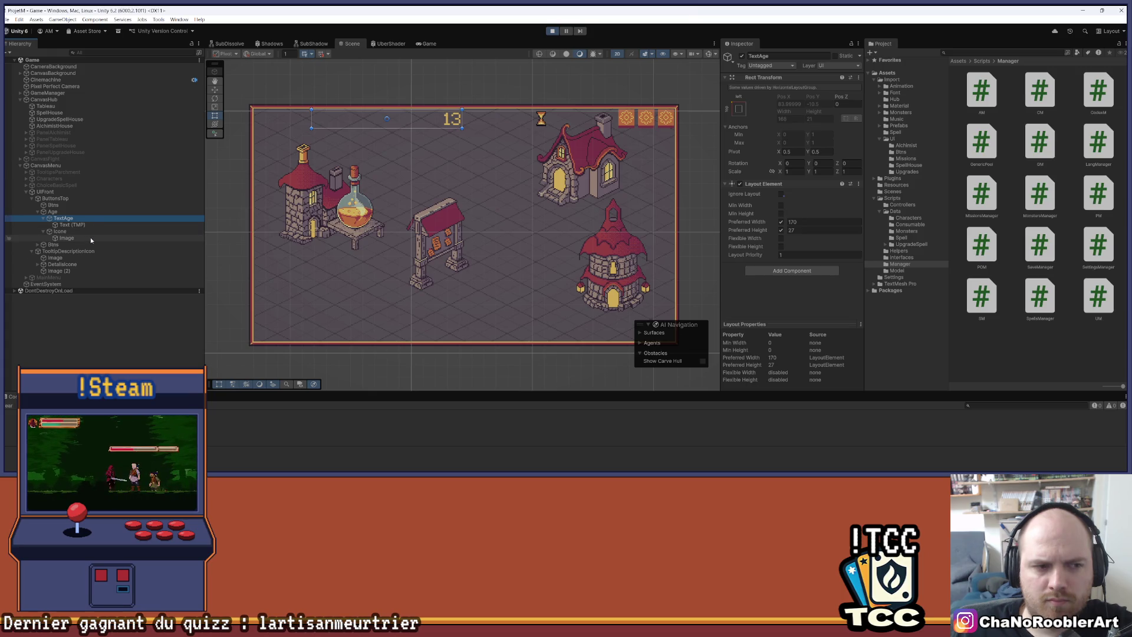
pyautogui.click(88, 232)
pyautogui.doubleClick(805, 222)
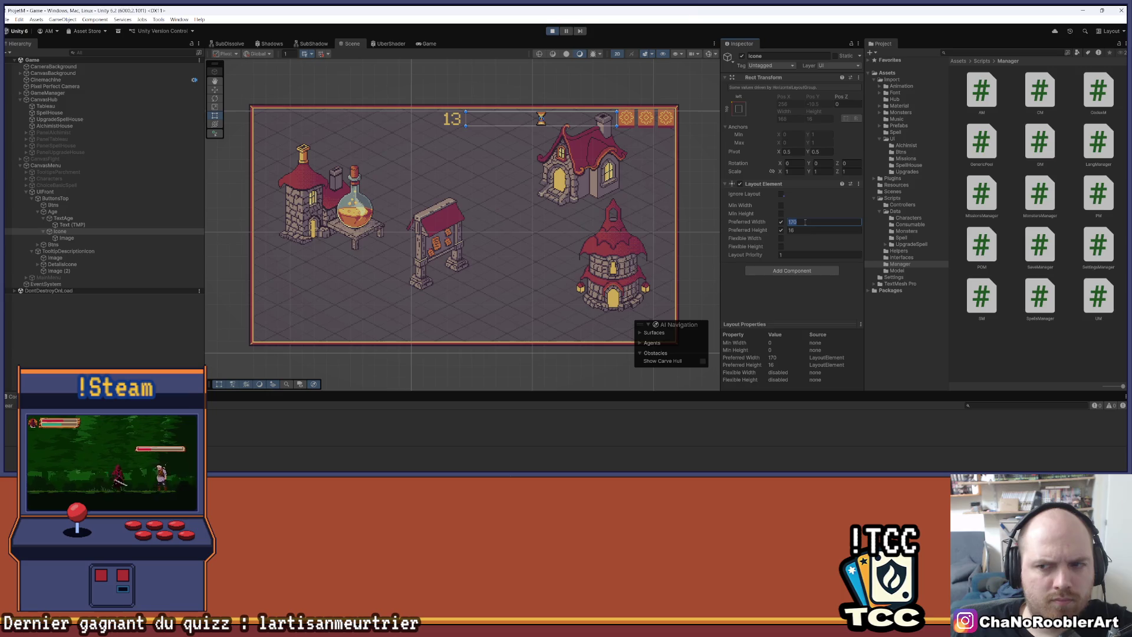
pyautogui.write('16')
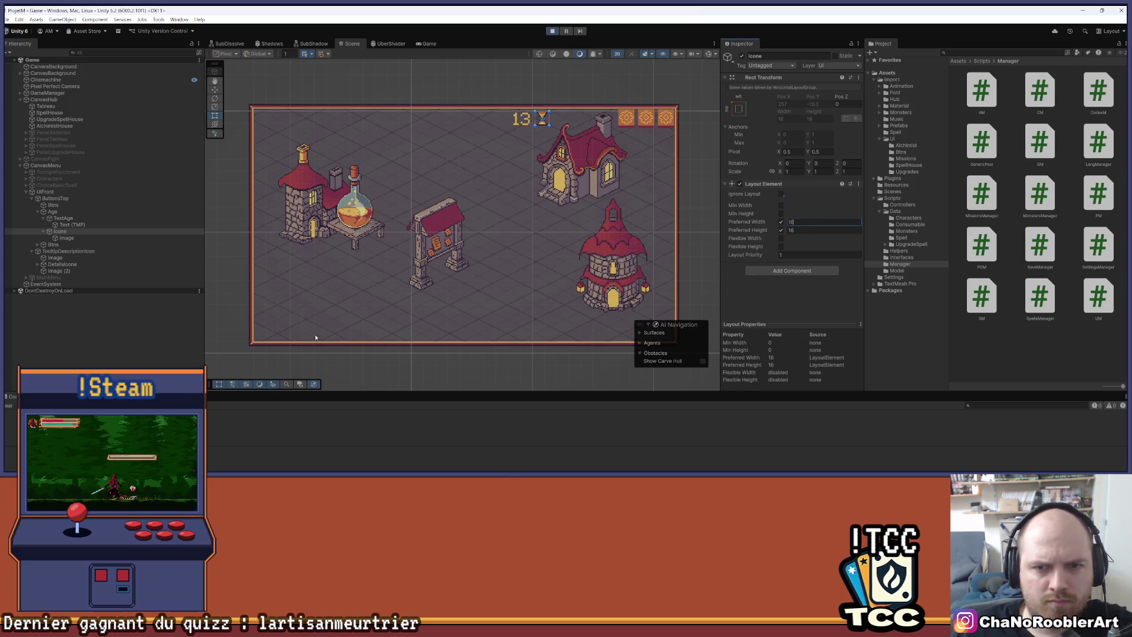
pyautogui.hotkey('ctrl', 's')
# Set the Age group's Horizontal Layout Group child alignment to Middle Left and save.
pyautogui.click(79, 216)
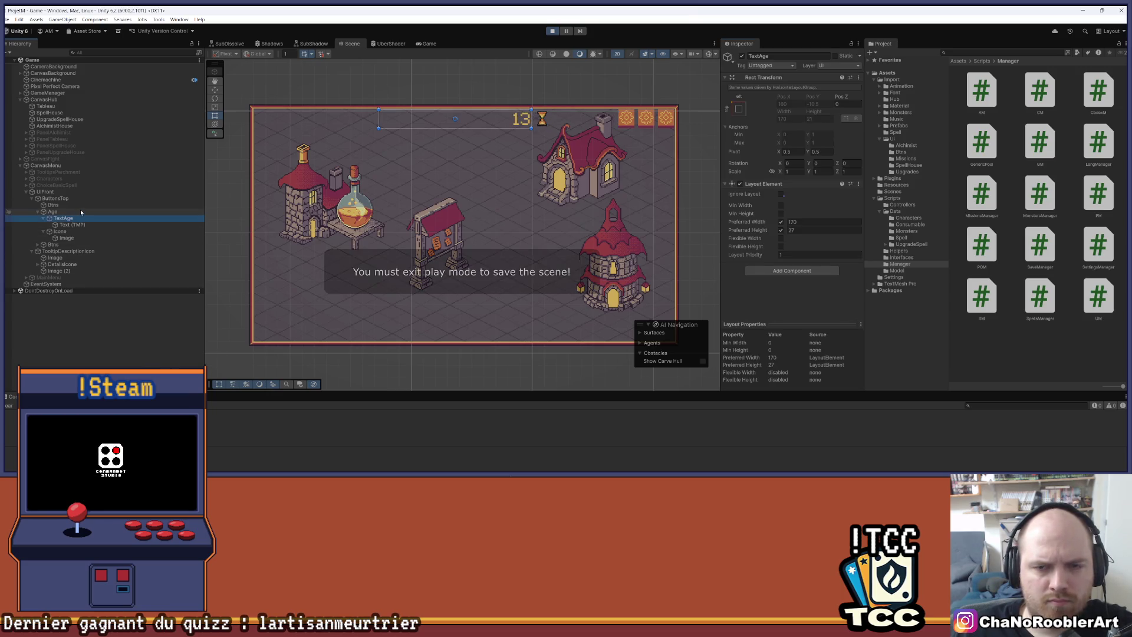
pyautogui.click(79, 232)
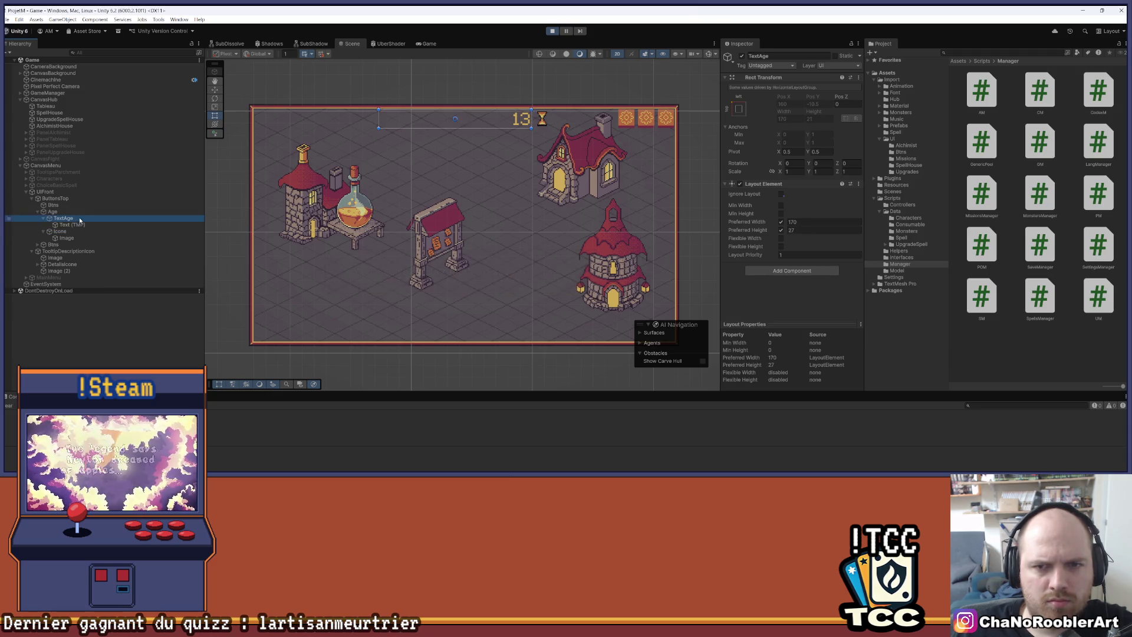
pyautogui.click(82, 211)
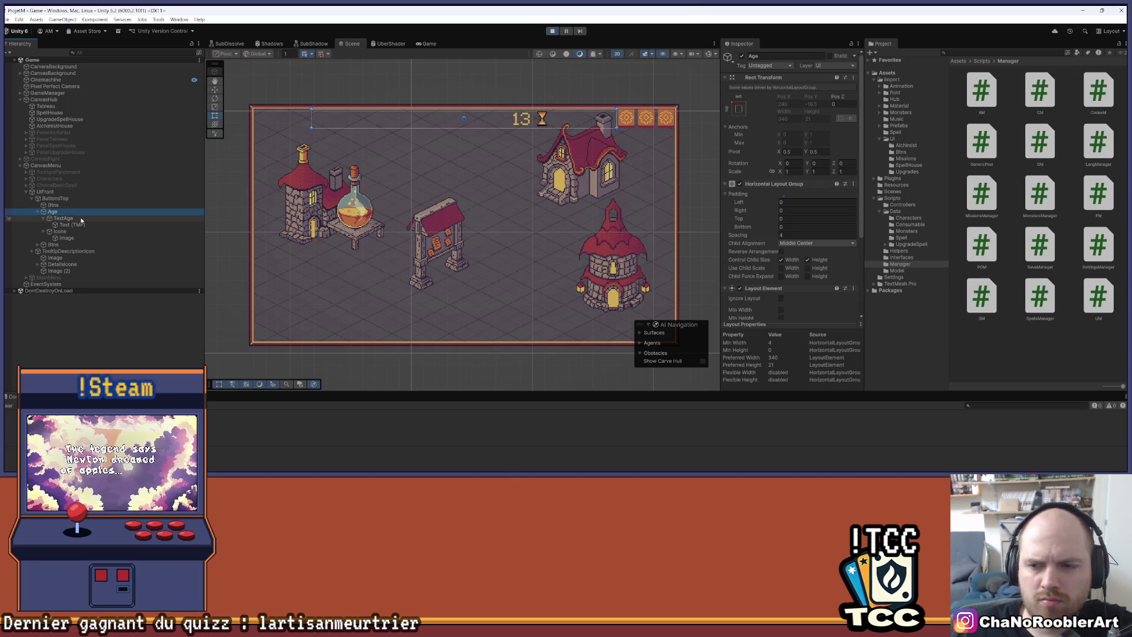
pyautogui.scroll(-3, 785, 191)
pyautogui.scroll(-4, 785, 191)
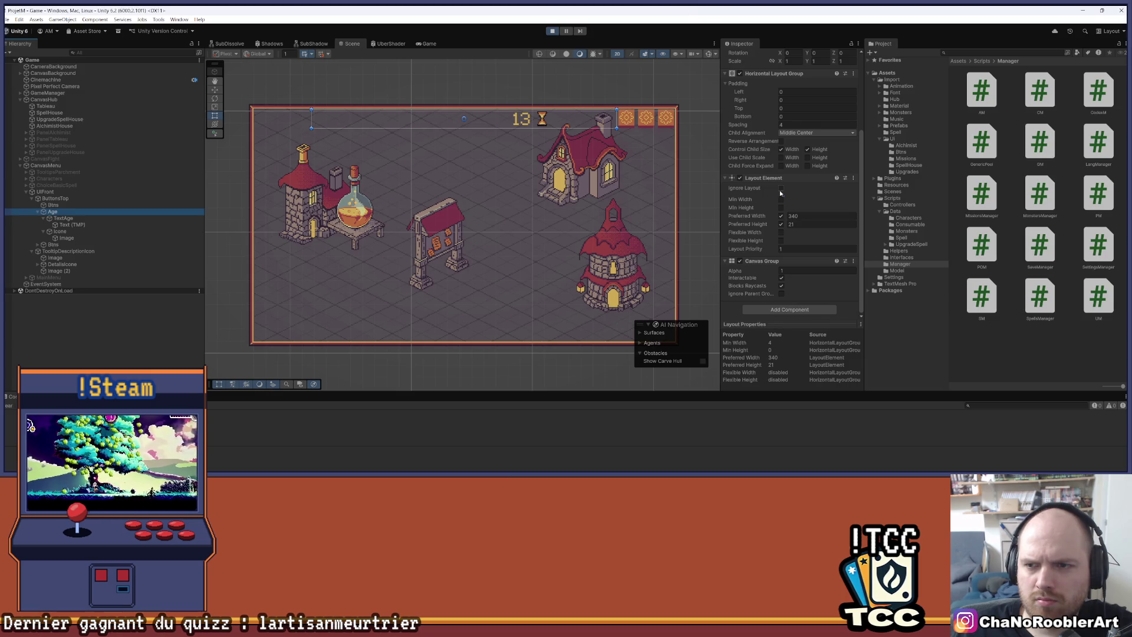
pyautogui.scroll(4, 784, 201)
pyautogui.scroll(3, 790, 218)
pyautogui.click(801, 243)
pyautogui.click(808, 243)
pyautogui.click(808, 243)
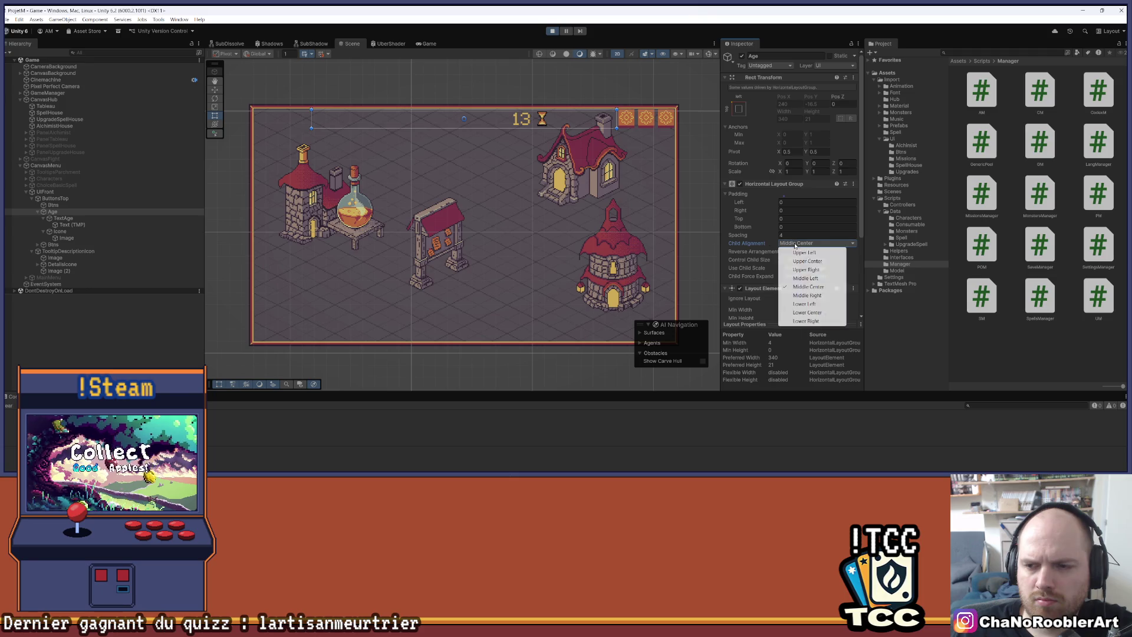
pyautogui.click(817, 278)
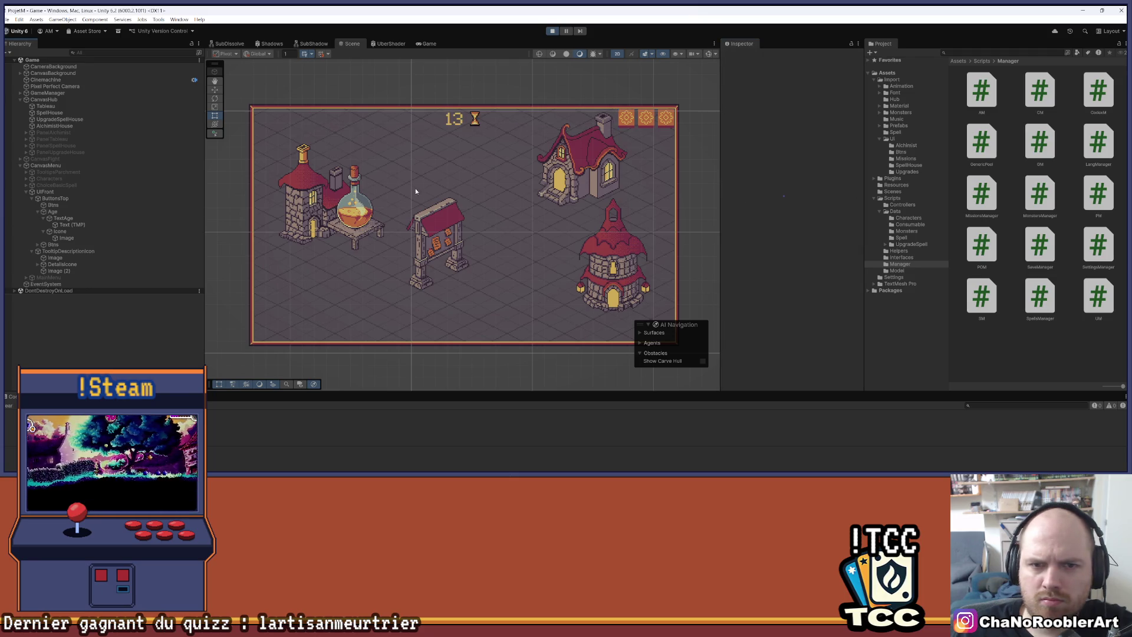
pyautogui.hotkey('ctrl', 's')
# Return to the Game view to check the age counter's new position.
pyautogui.scroll(-3, 507, 158)
pyautogui.scroll(3, 506, 163)
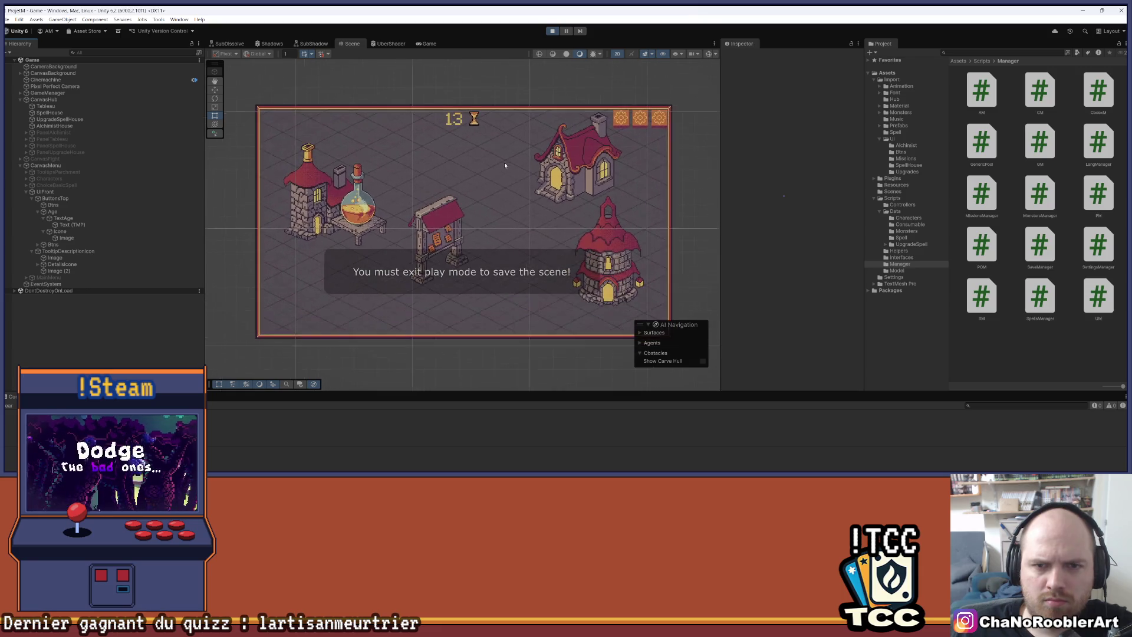
pyautogui.click(428, 44)
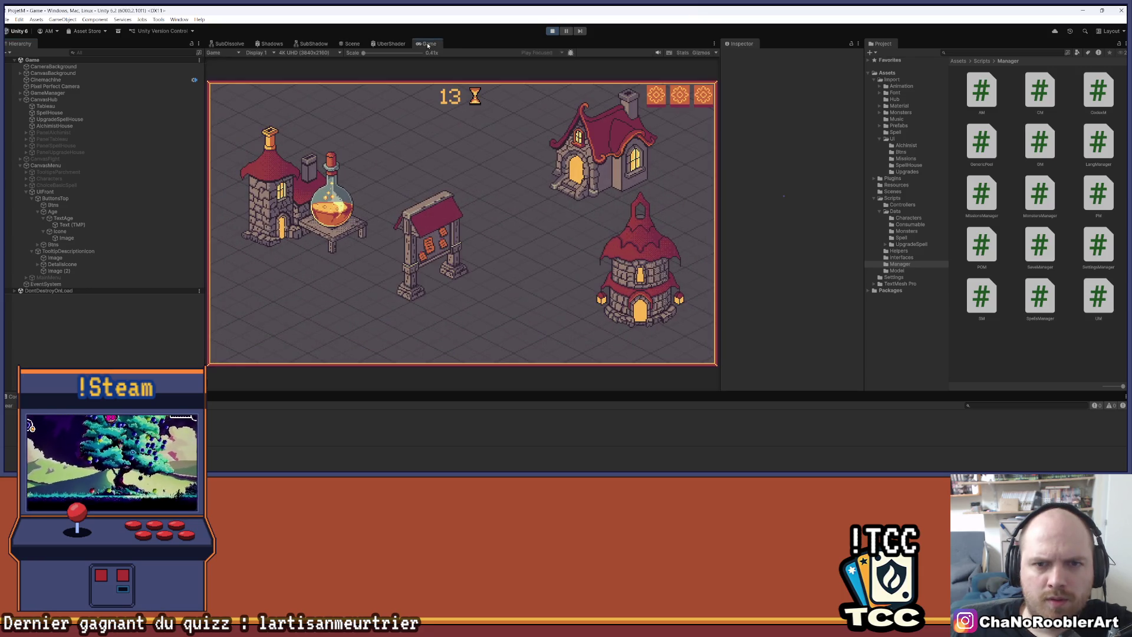
# Enter the spell house and learn Lunar Dew, taking the age from 13 to 16.
pyautogui.click(589, 171)
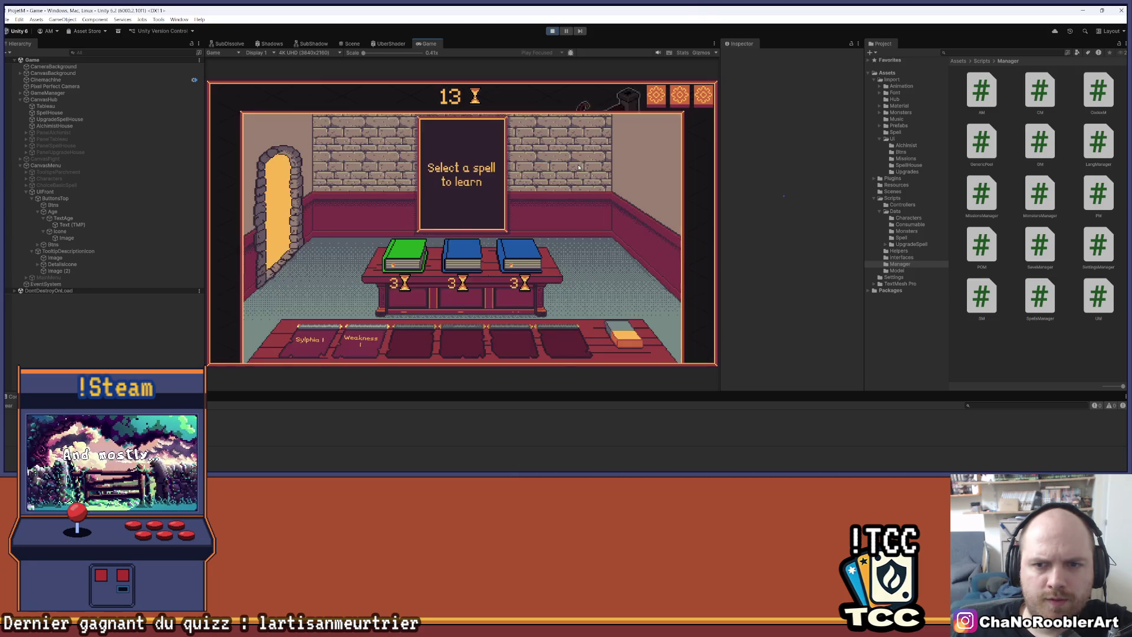
pyautogui.click(447, 267)
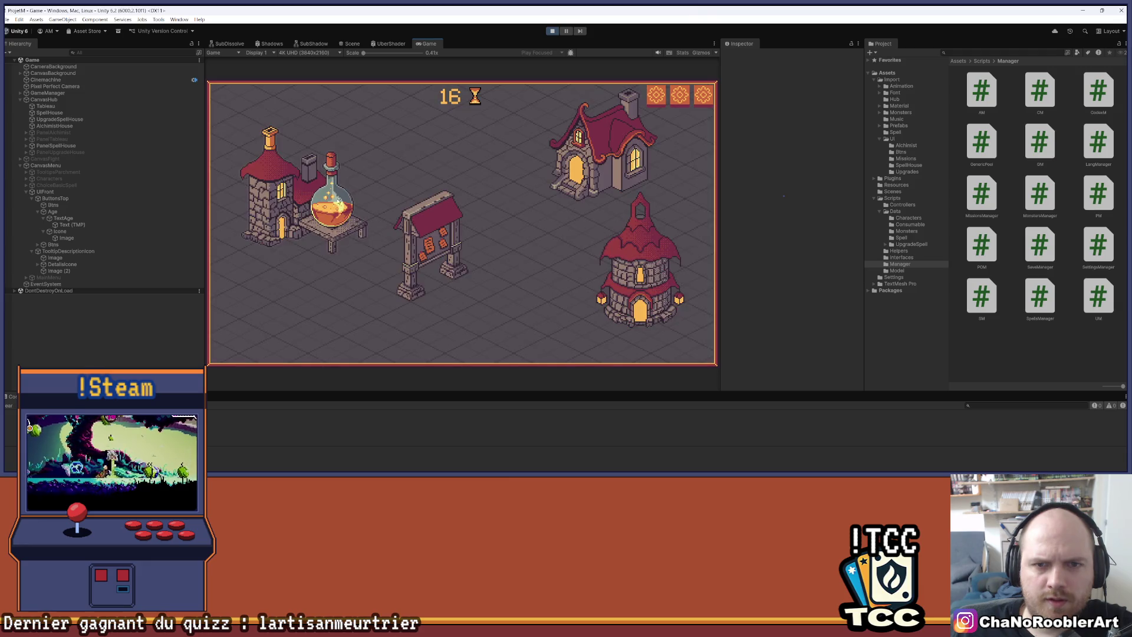
pyautogui.click(391, 255)
# Upgrade Sylphia I to Sylphia II, then stop play mode.
pyautogui.click(392, 254)
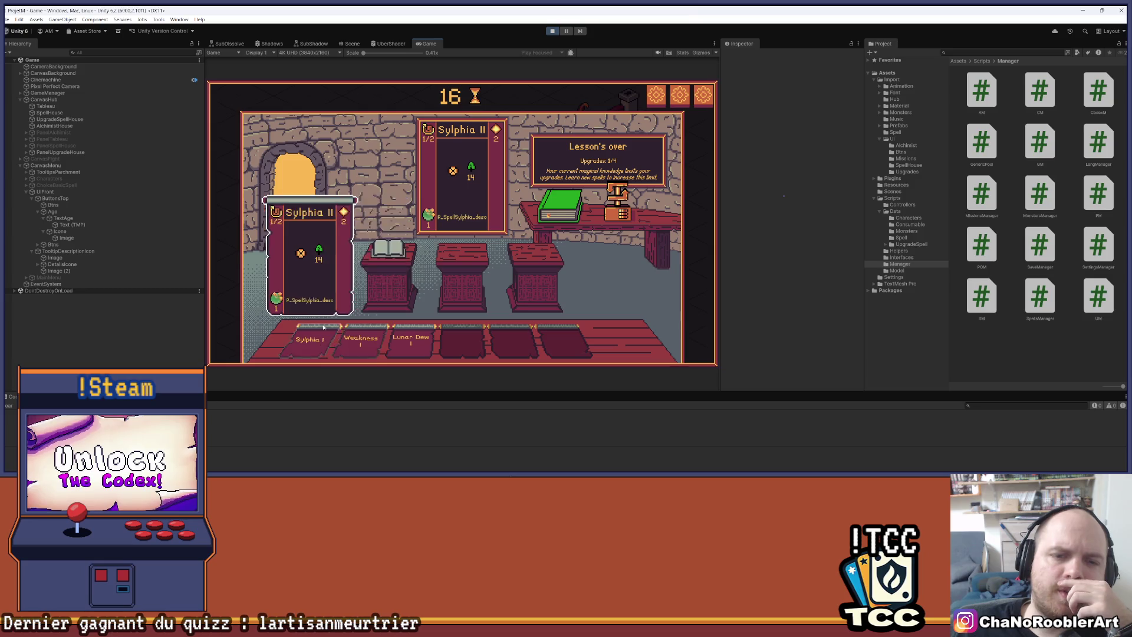
pyautogui.moveTo(475, 165)
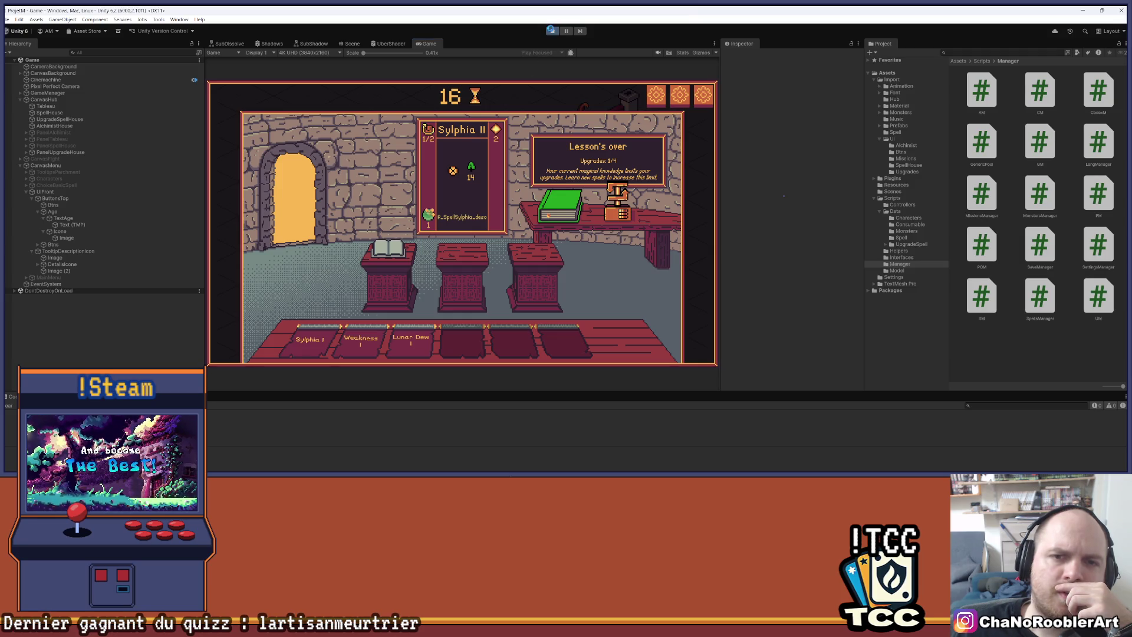
pyautogui.click(551, 30)
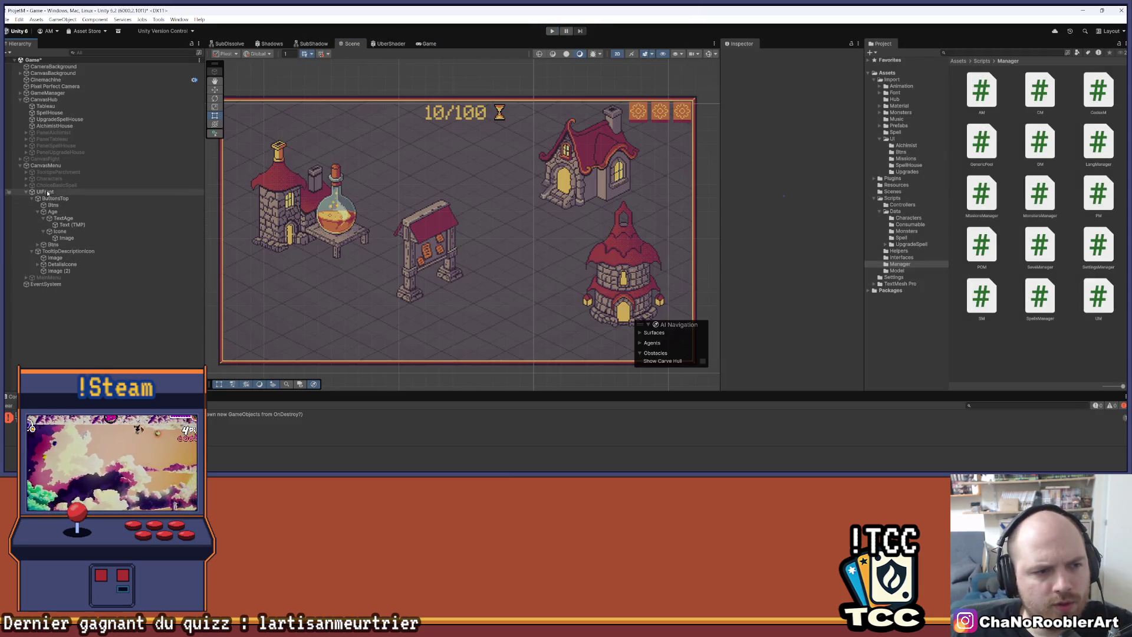
# Outside play mode, set the Age group's child alignment to Middle Left.
pyautogui.click(47, 193)
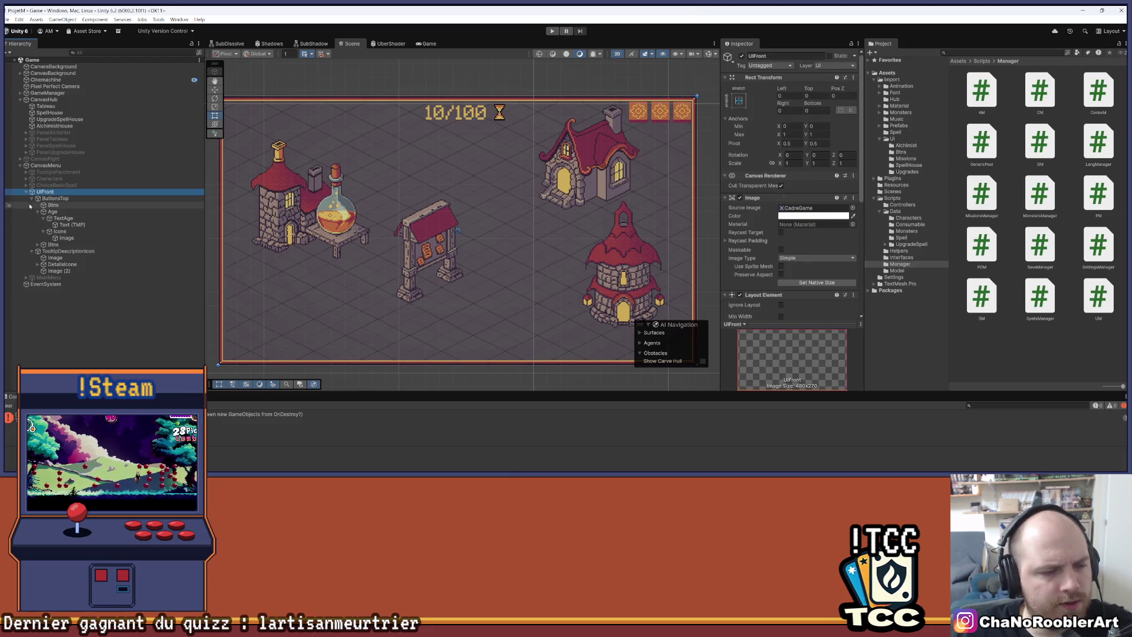
pyautogui.click(27, 191)
pyautogui.click(40, 210)
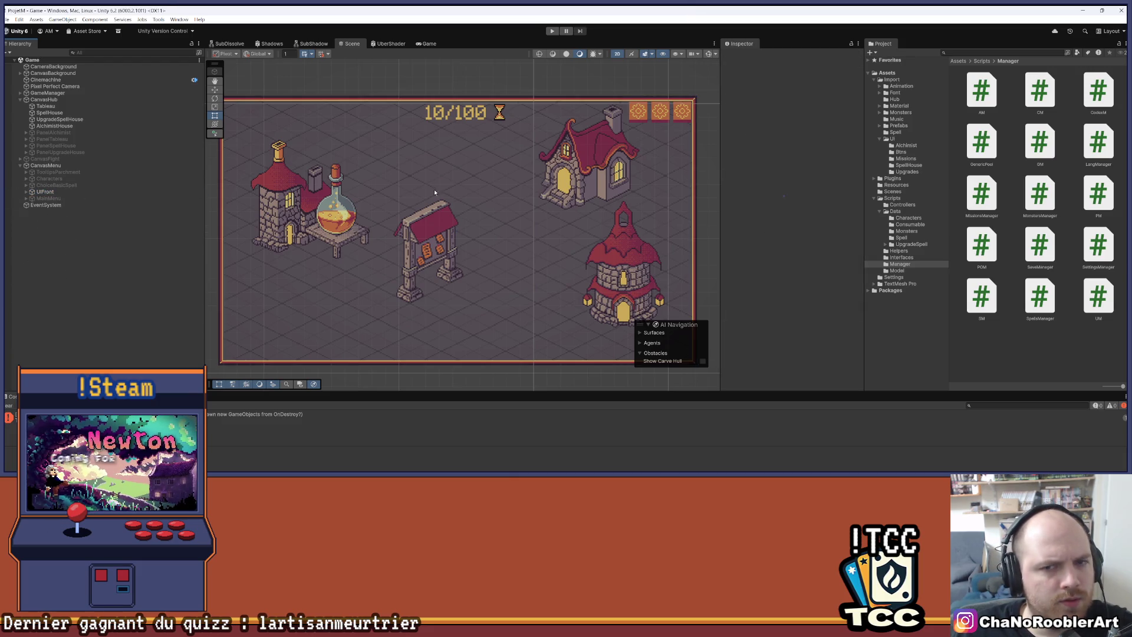
pyautogui.click(27, 192)
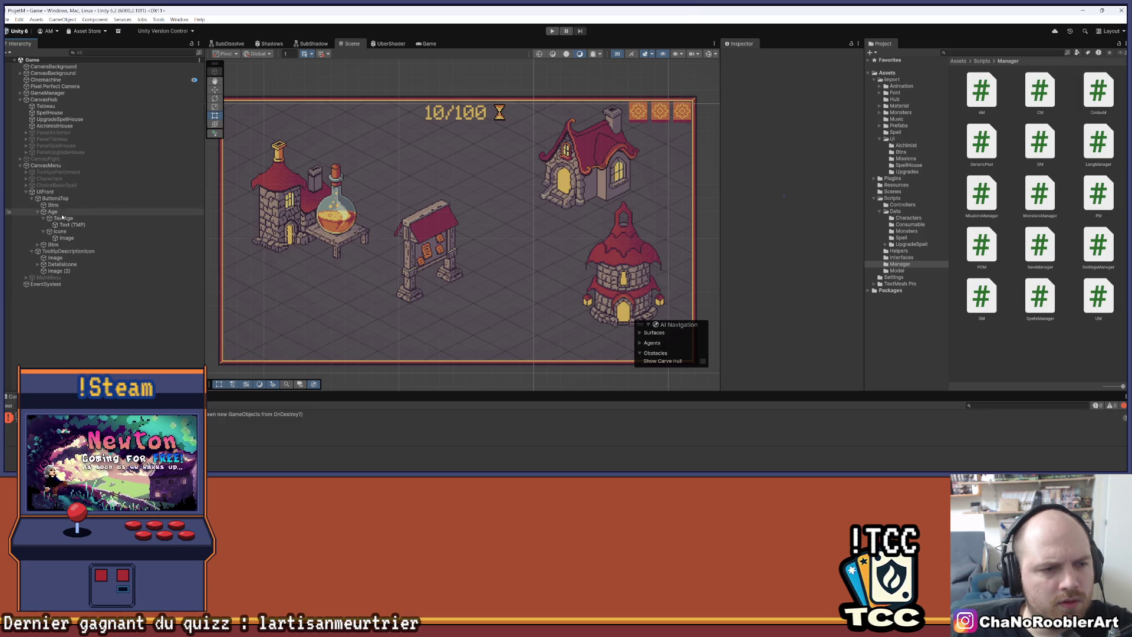
pyautogui.click(63, 218)
pyautogui.click(74, 225)
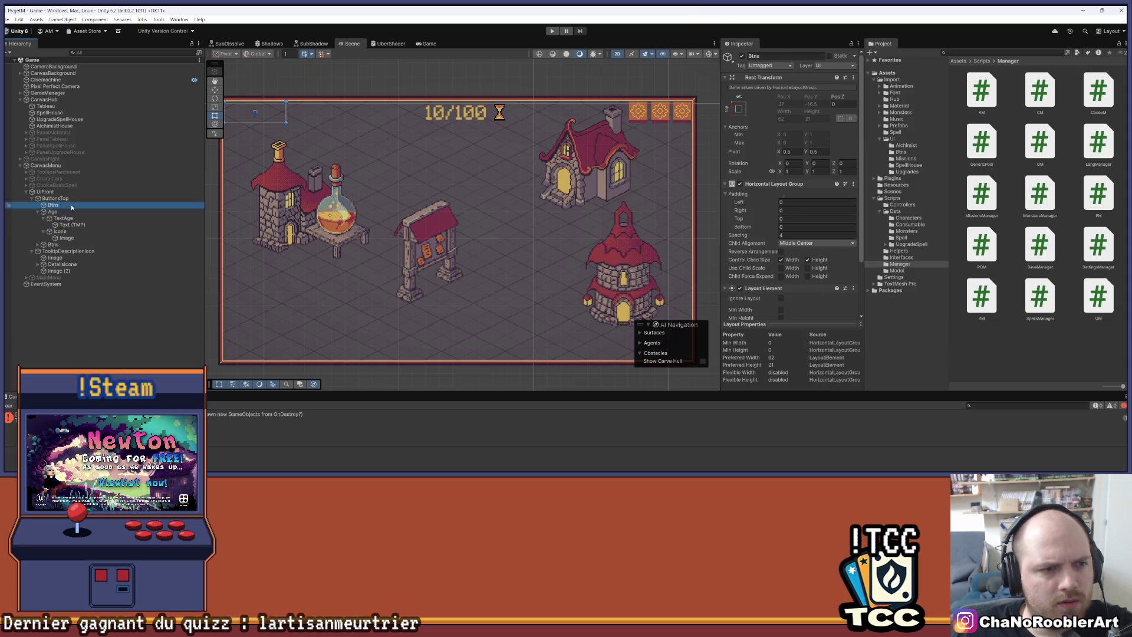
pyautogui.click(68, 211)
pyautogui.scroll(-4, 808, 259)
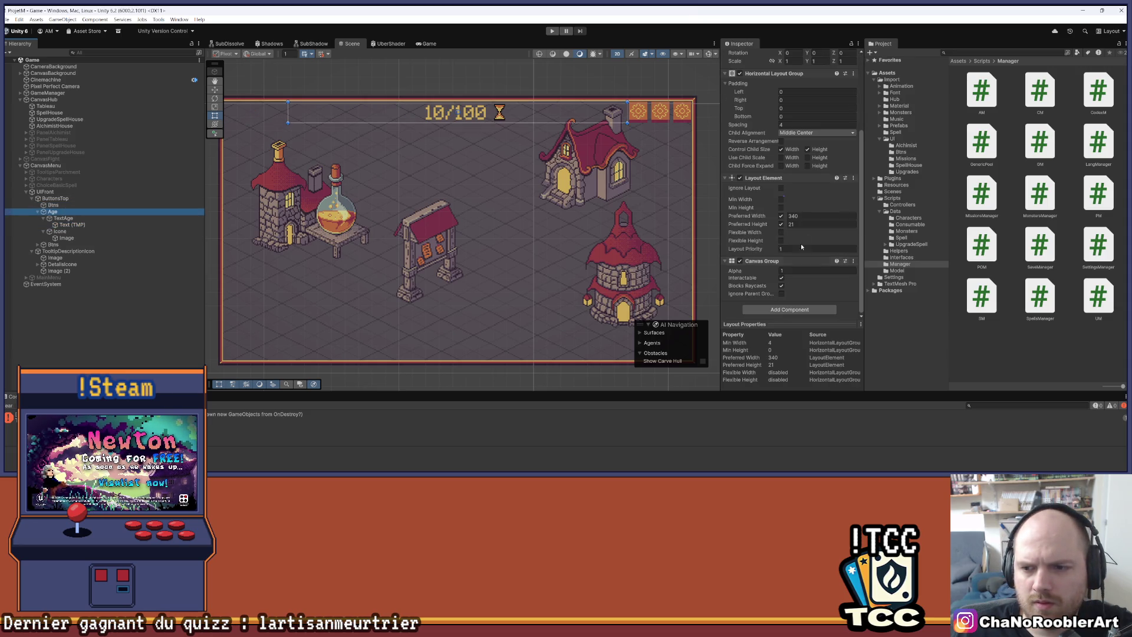
pyautogui.scroll(1, 805, 195)
pyautogui.click(815, 155)
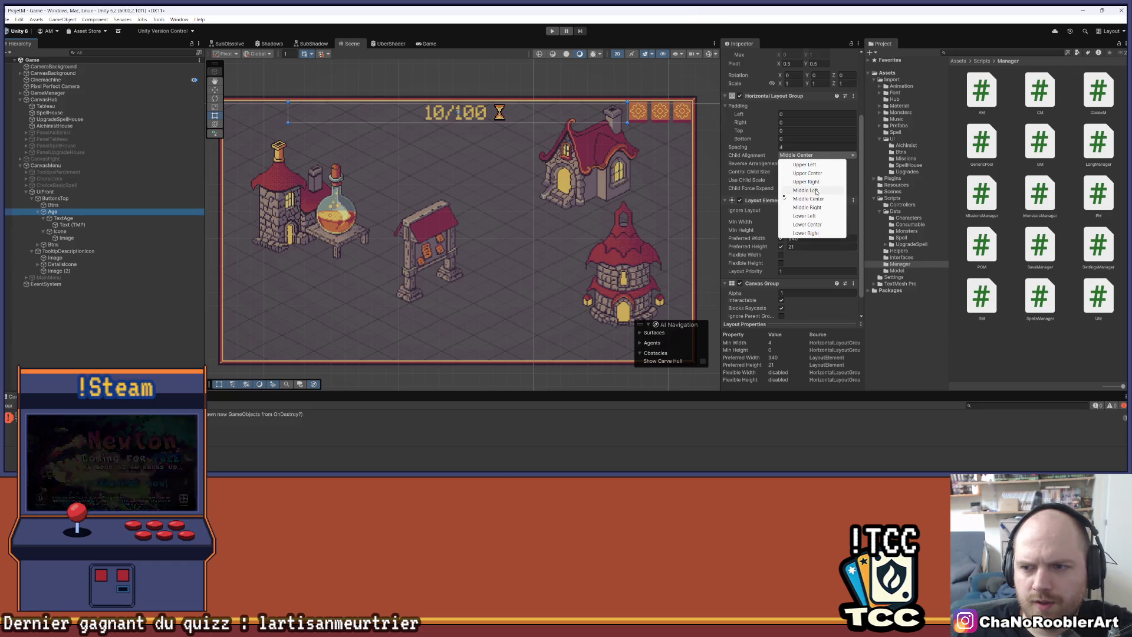
pyautogui.click(817, 190)
# Clear the selection and save the scene with File > Save.
pyautogui.click(173, 321)
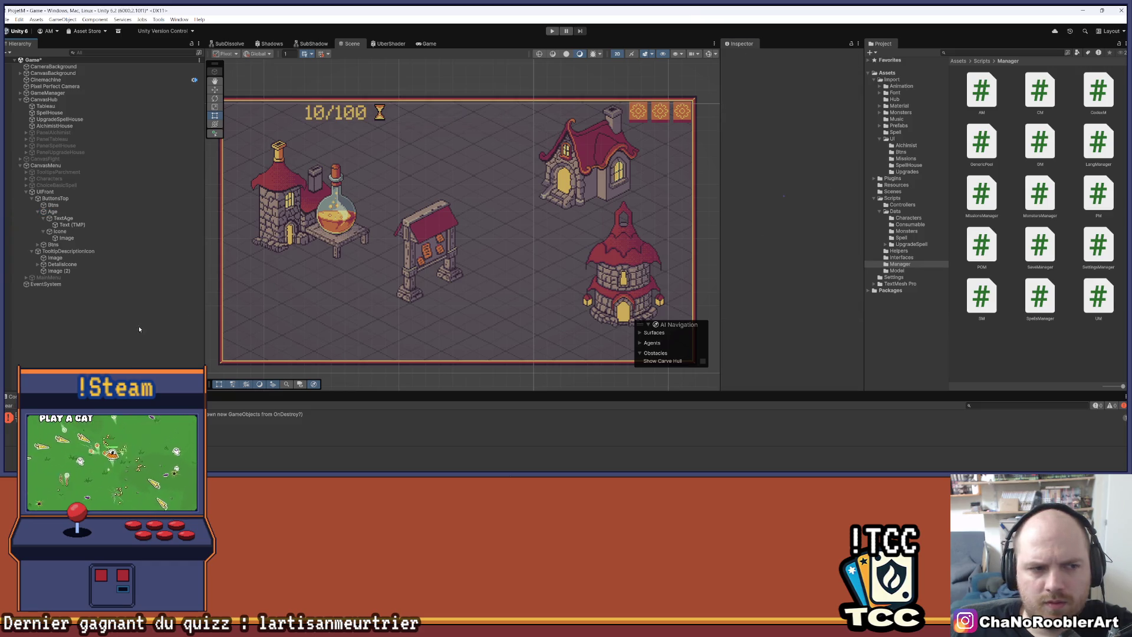
pyautogui.click(65, 218)
pyautogui.click(339, 239)
pyautogui.scroll(-3, 339, 238)
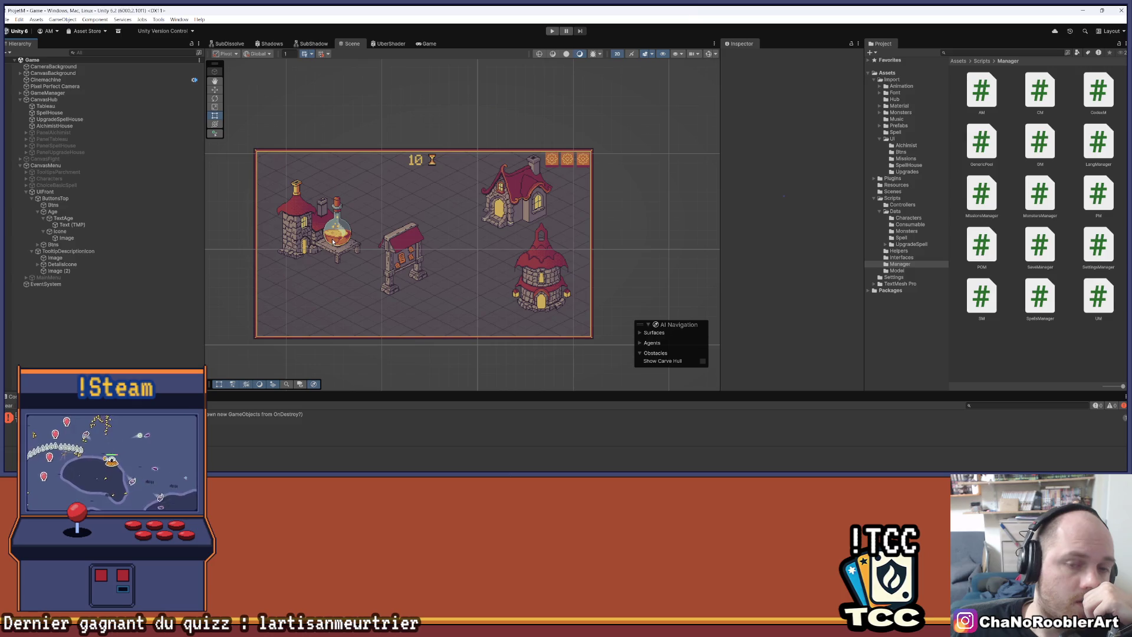
pyautogui.scroll(4, 379, 191)
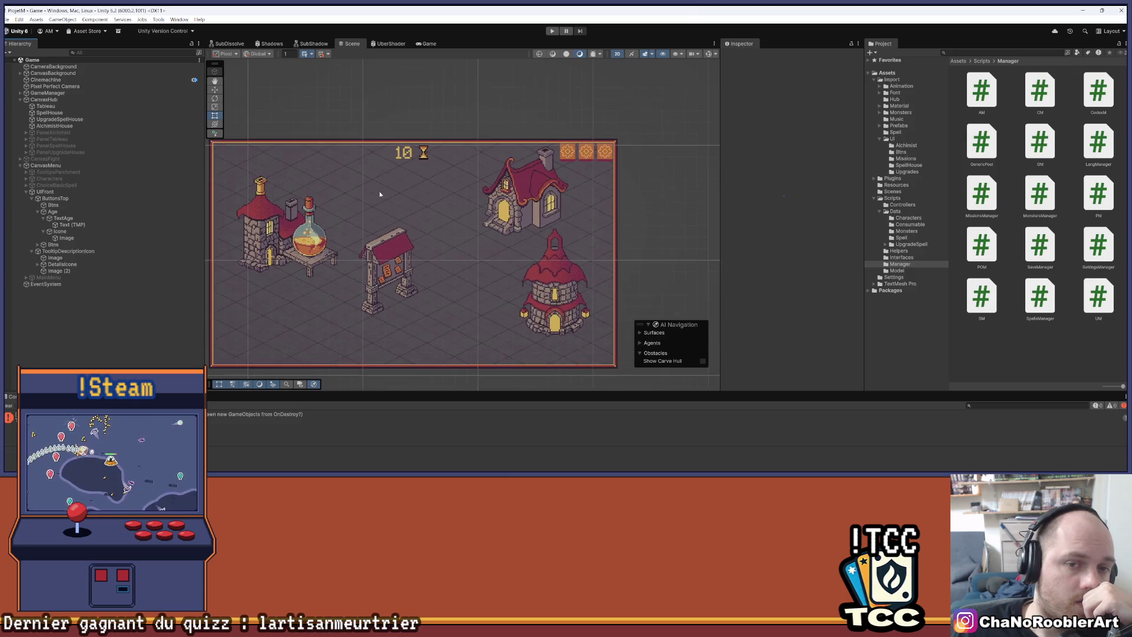
pyautogui.click(8, 19)
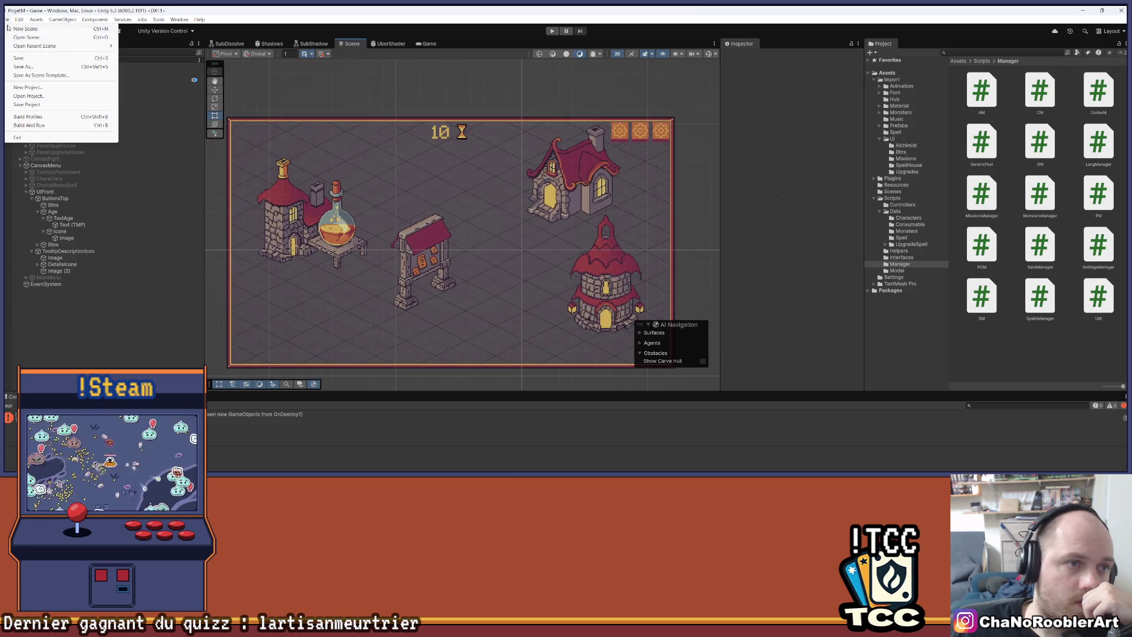
pyautogui.click(17, 58)
# Select GameManager and collapse its UM and SM script components.
pyautogui.click(50, 92)
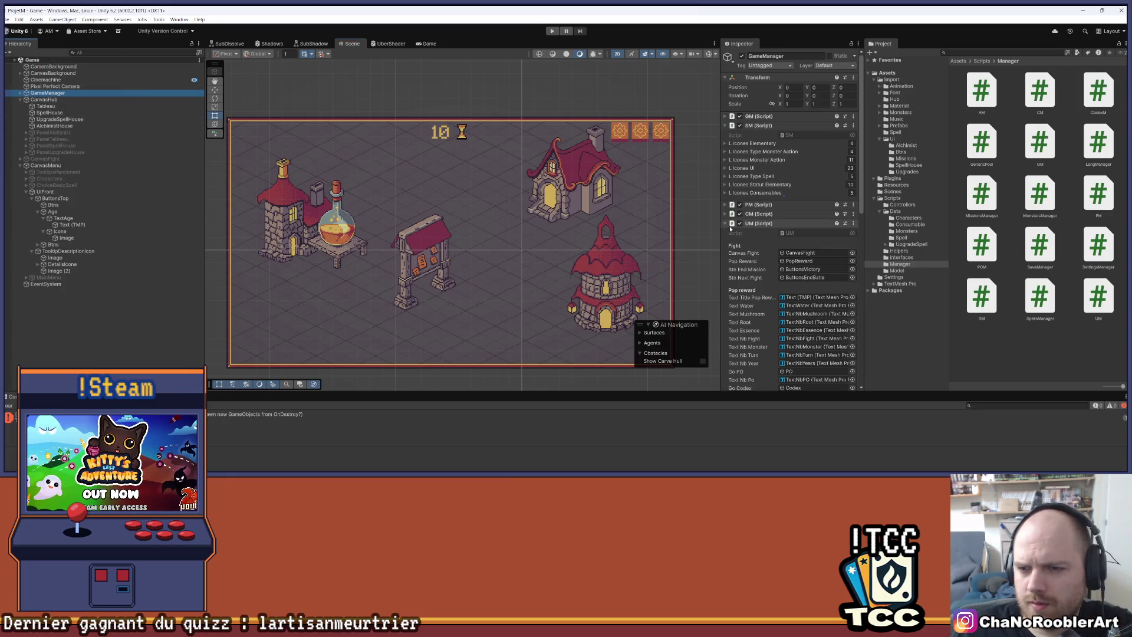
pyautogui.click(759, 224)
pyautogui.click(731, 125)
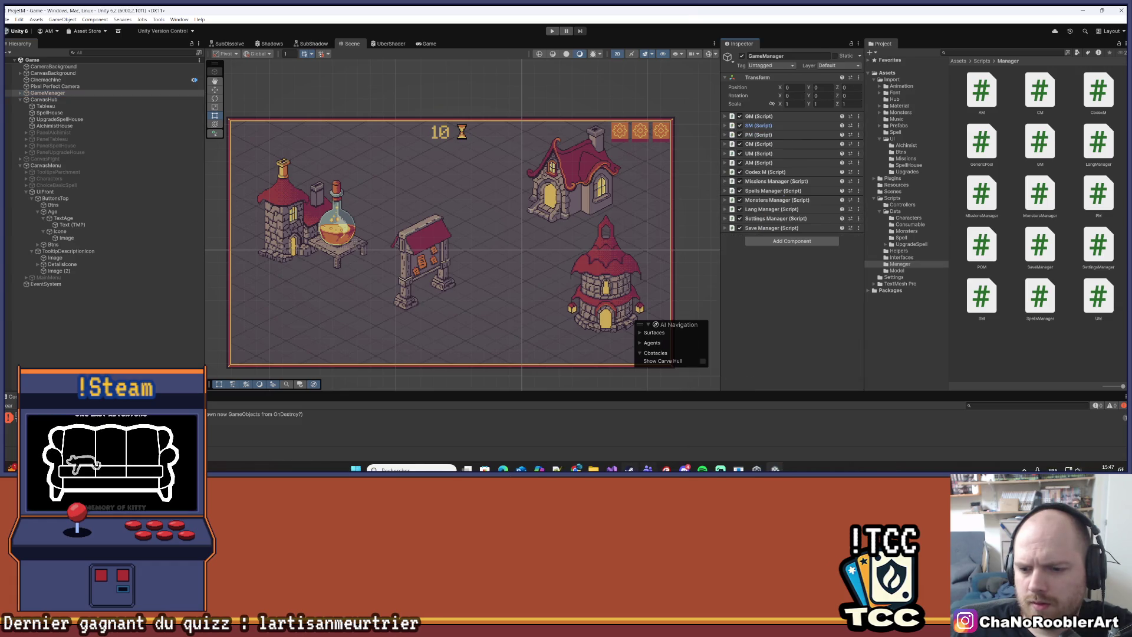
pyautogui.hotkey('alt', 'Tab')
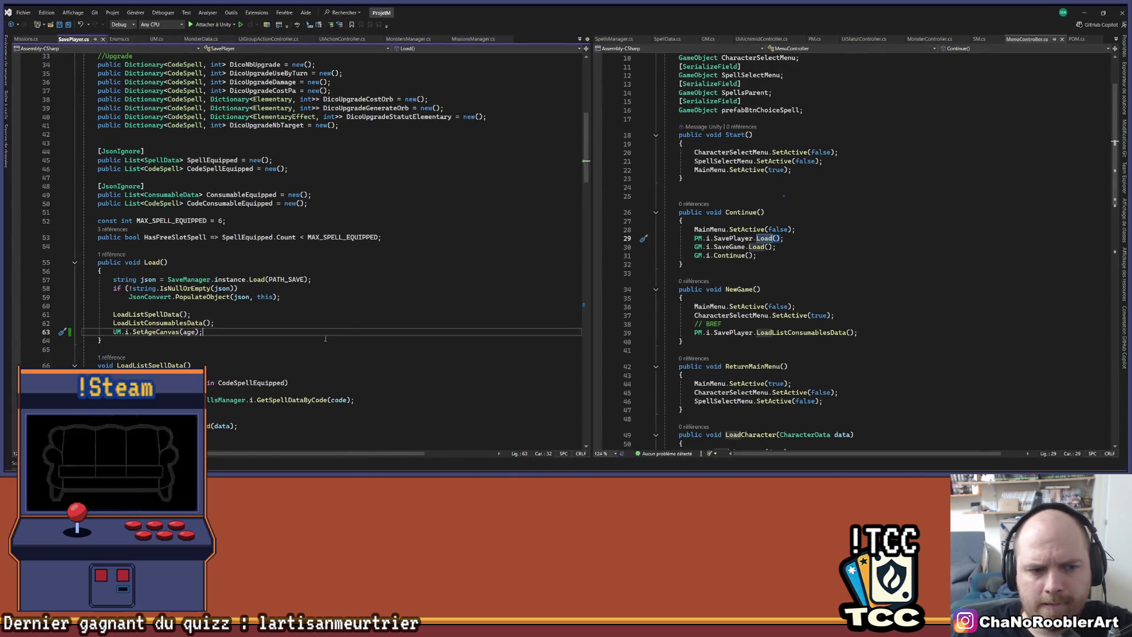
# Go to the Load method's definition in BtnUpgradeController.cs.
pyautogui.click(580, 39)
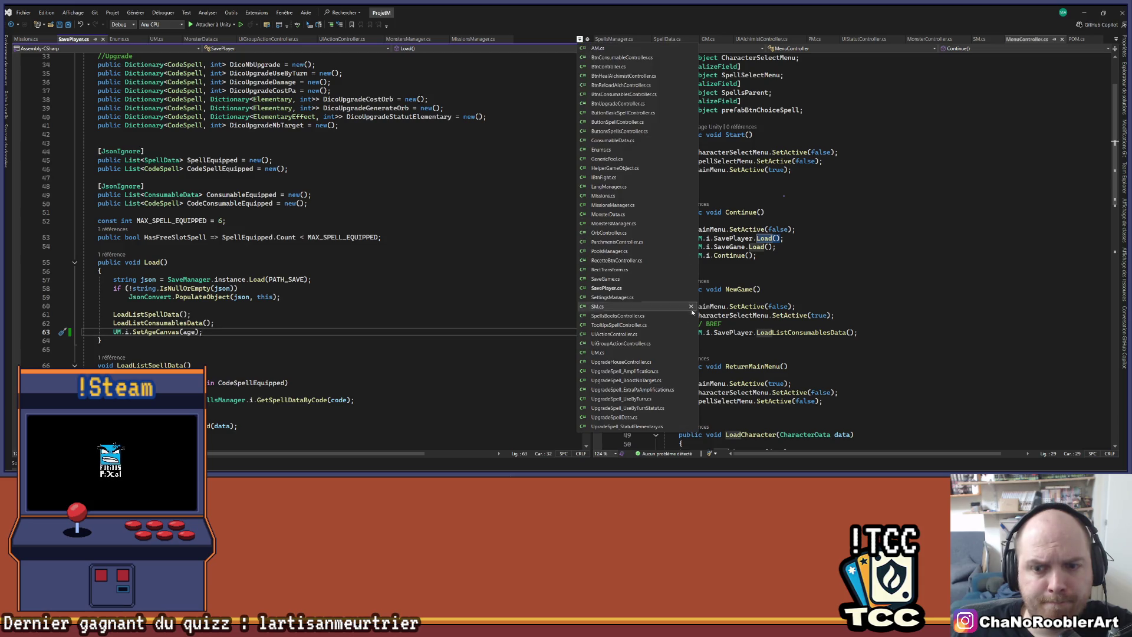
pyautogui.press('Escape')
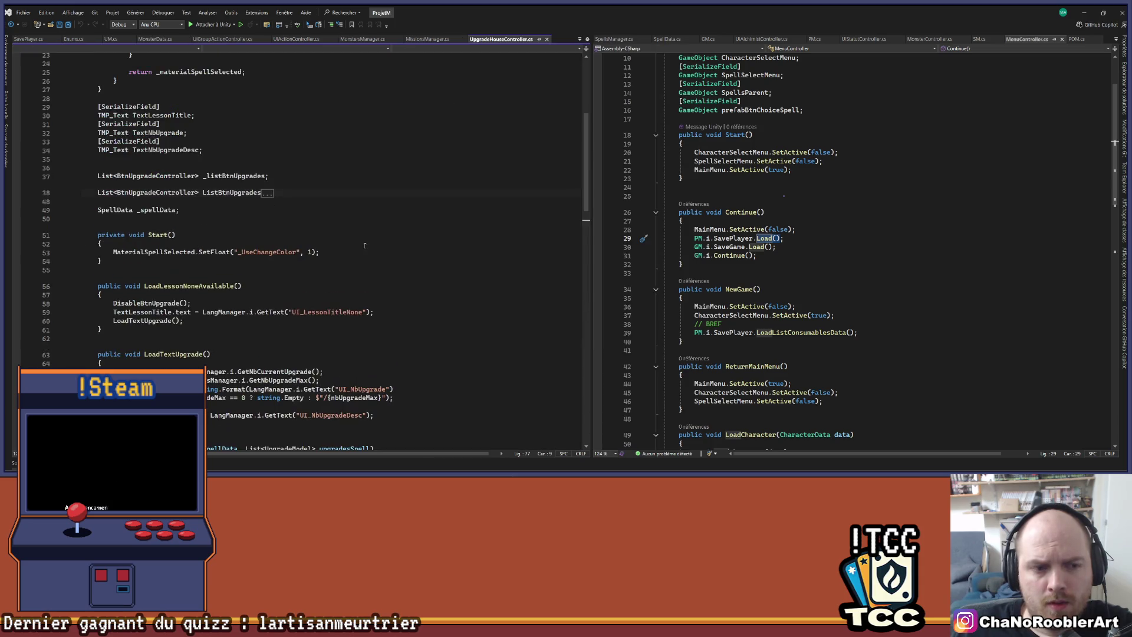
pyautogui.scroll(-5, 379, 236)
pyautogui.scroll(-9, 379, 237)
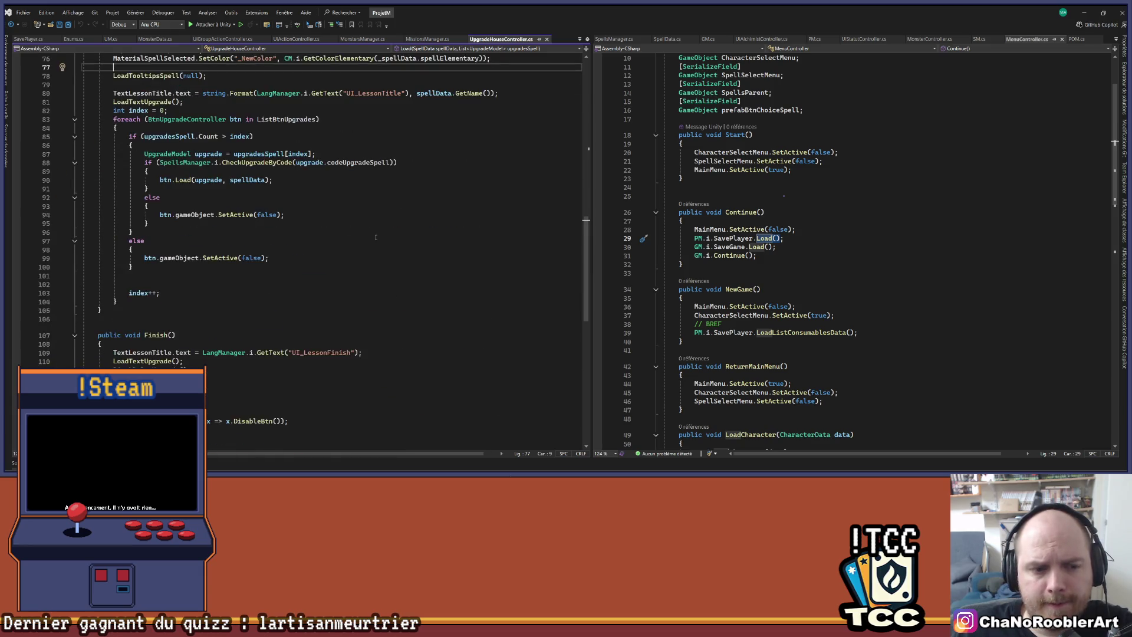
pyautogui.scroll(8, 369, 230)
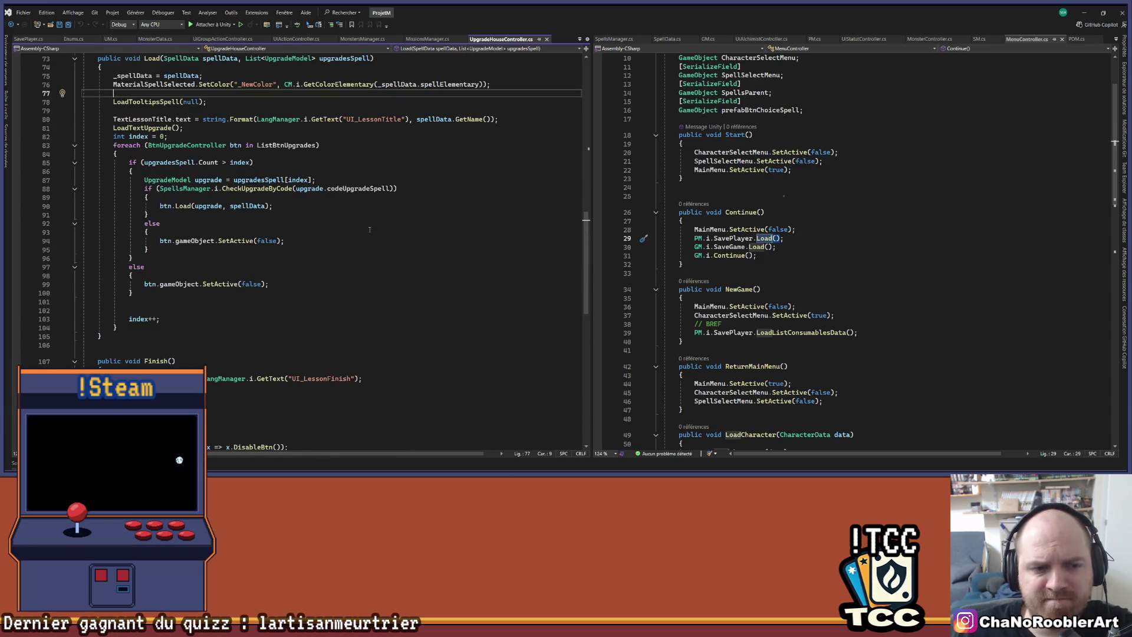
pyautogui.keyDown('ctrl'); pyautogui.click(176, 257); pyautogui.keyUp('ctrl')
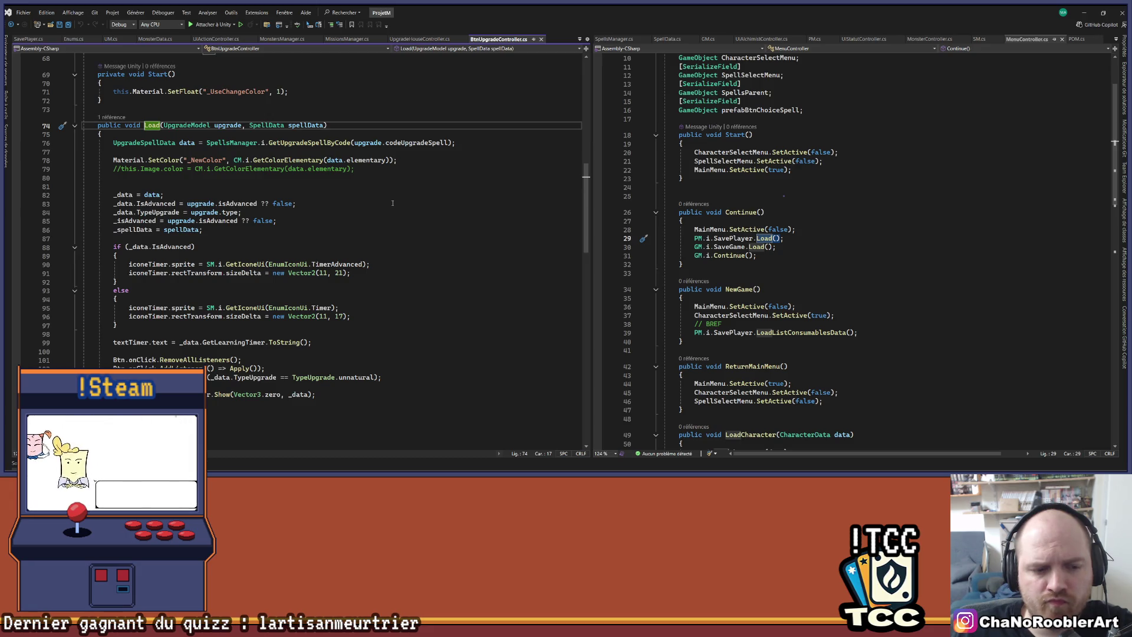
# Read down to Apply and open its abstract declaration in UpgradeSpellData.cs.
pyautogui.scroll(-5, 392, 203)
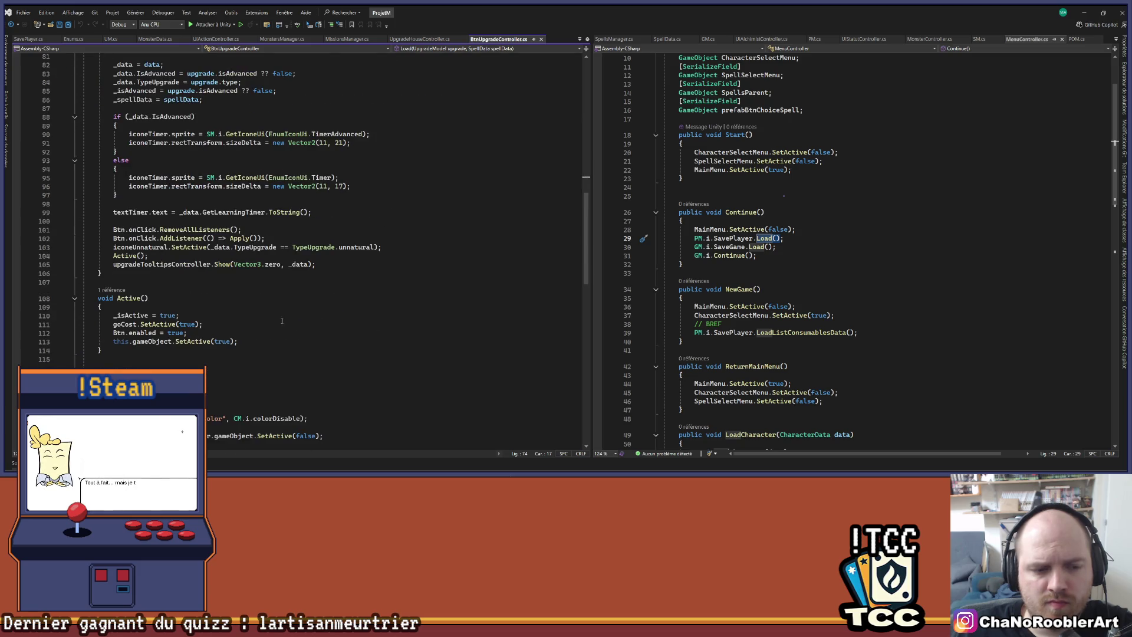
pyautogui.scroll(-3, 283, 293)
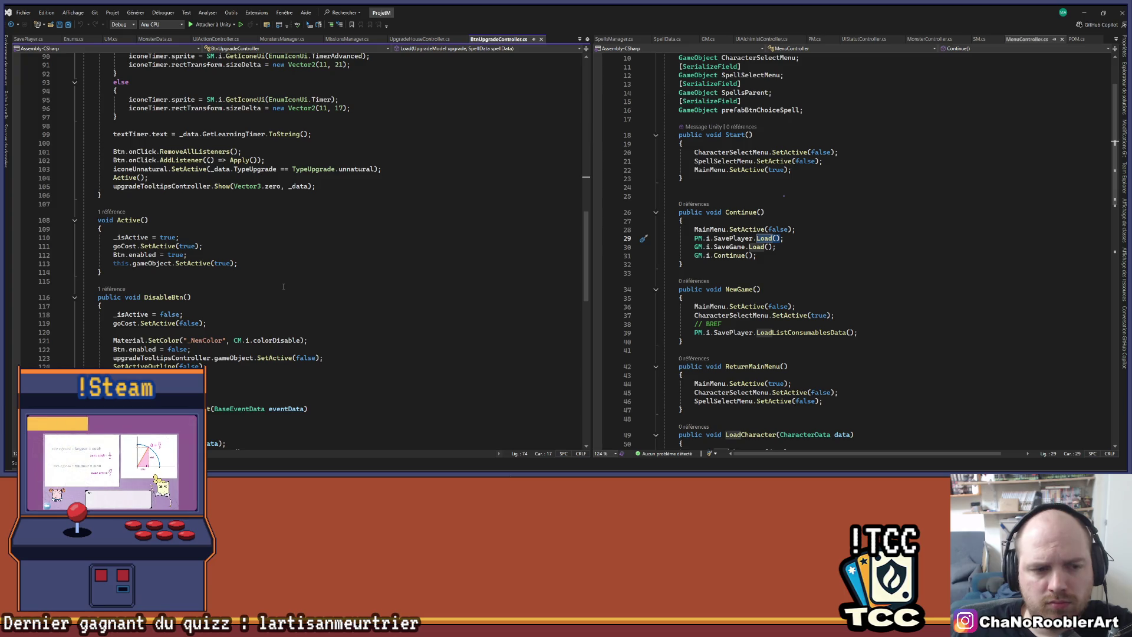
pyautogui.scroll(-4, 284, 287)
pyautogui.scroll(-5, 283, 281)
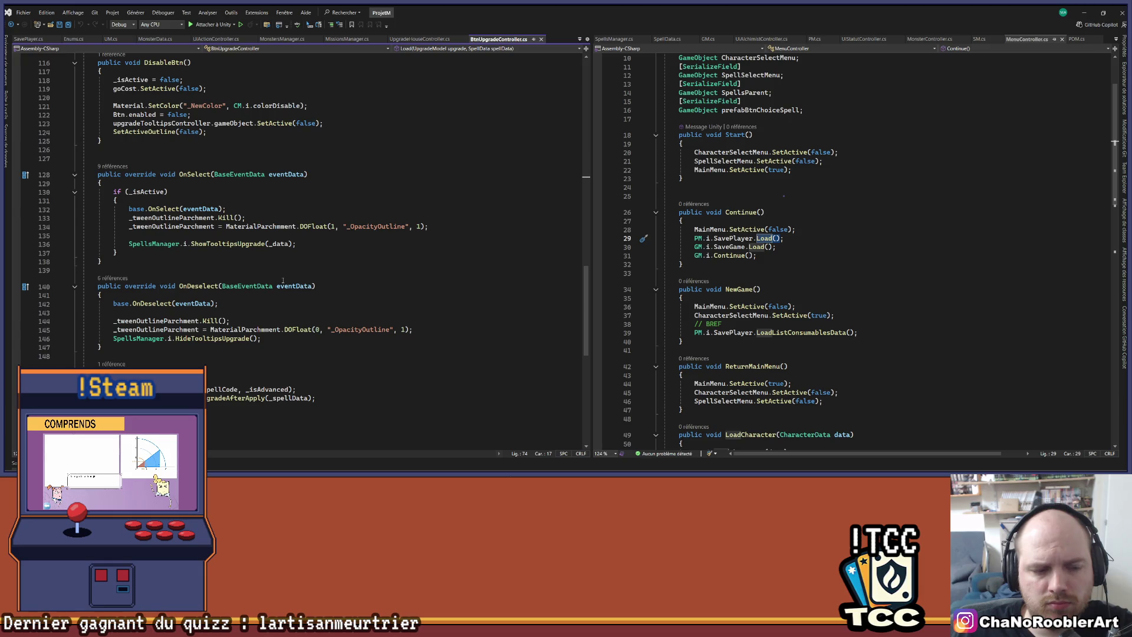
pyautogui.scroll(-2, 283, 281)
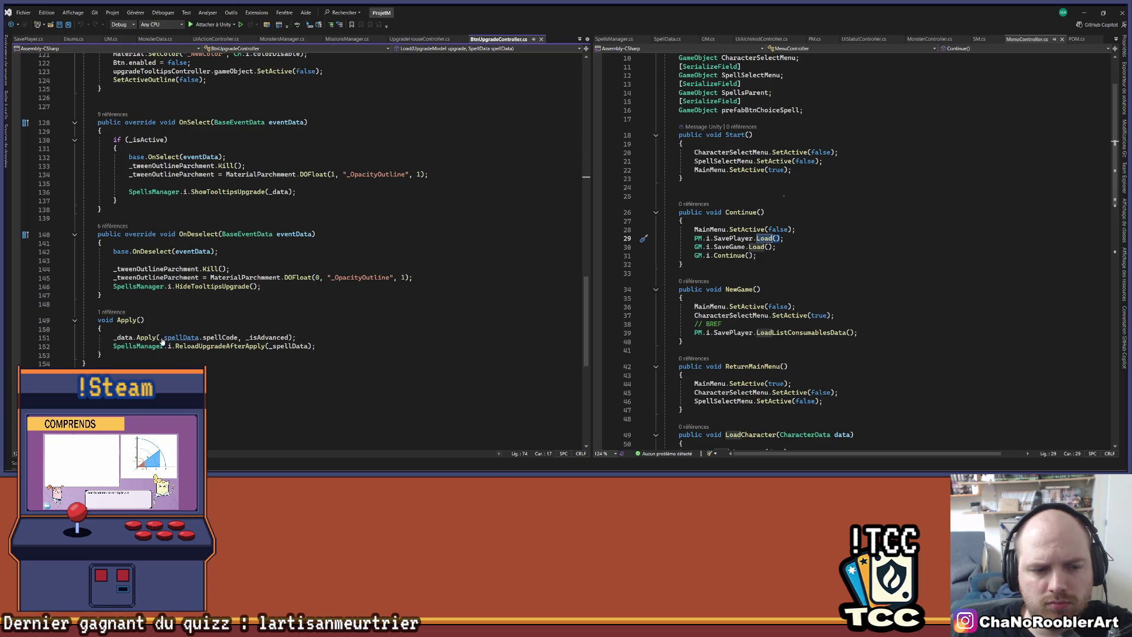
pyautogui.keyDown('ctrl'); pyautogui.click(146, 338); pyautogui.keyUp('ctrl')
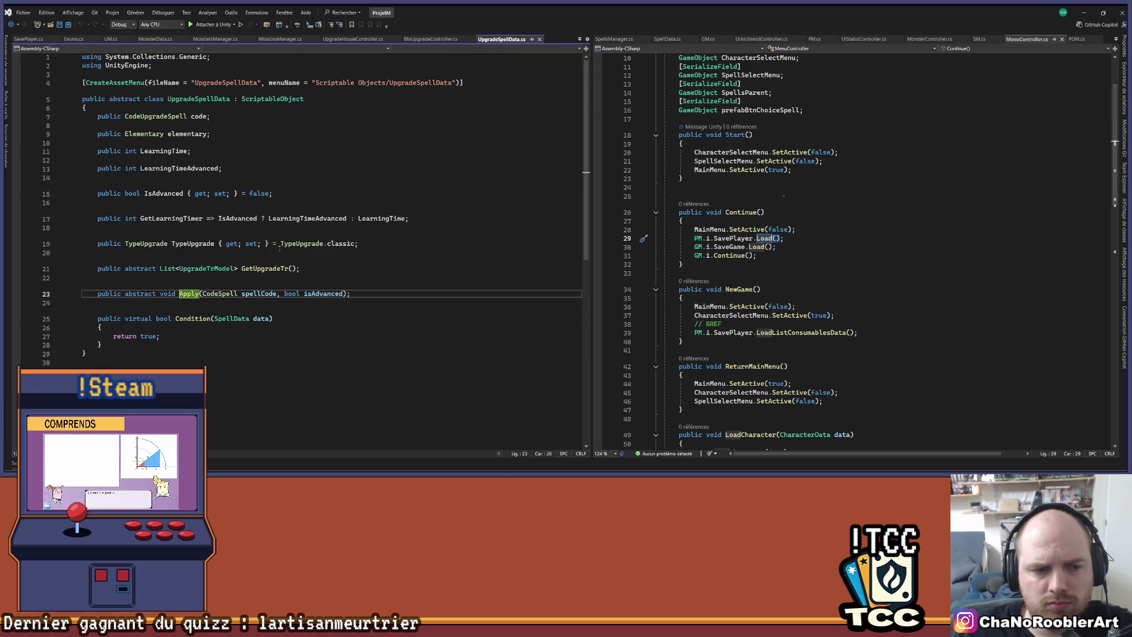
# Check Apply's references, then add a new line after BtnUpgradeController's _data.Apply call.
pyautogui.hotkey('ctrl', '-')
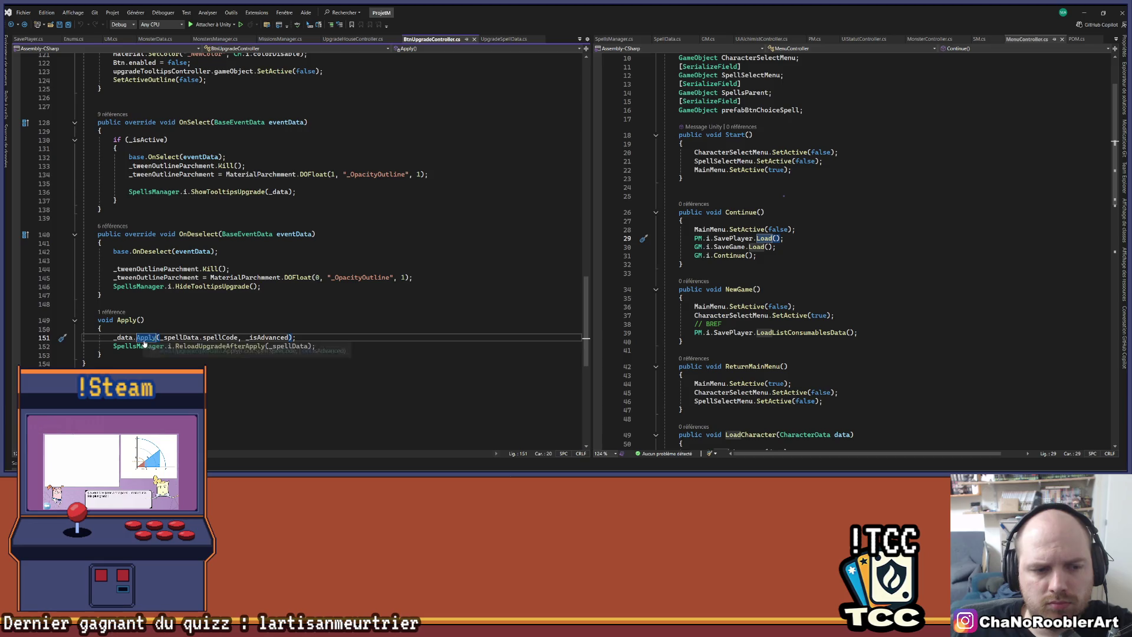
pyautogui.keyDown('ctrl'); pyautogui.click(146, 337); pyautogui.keyUp('ctrl')
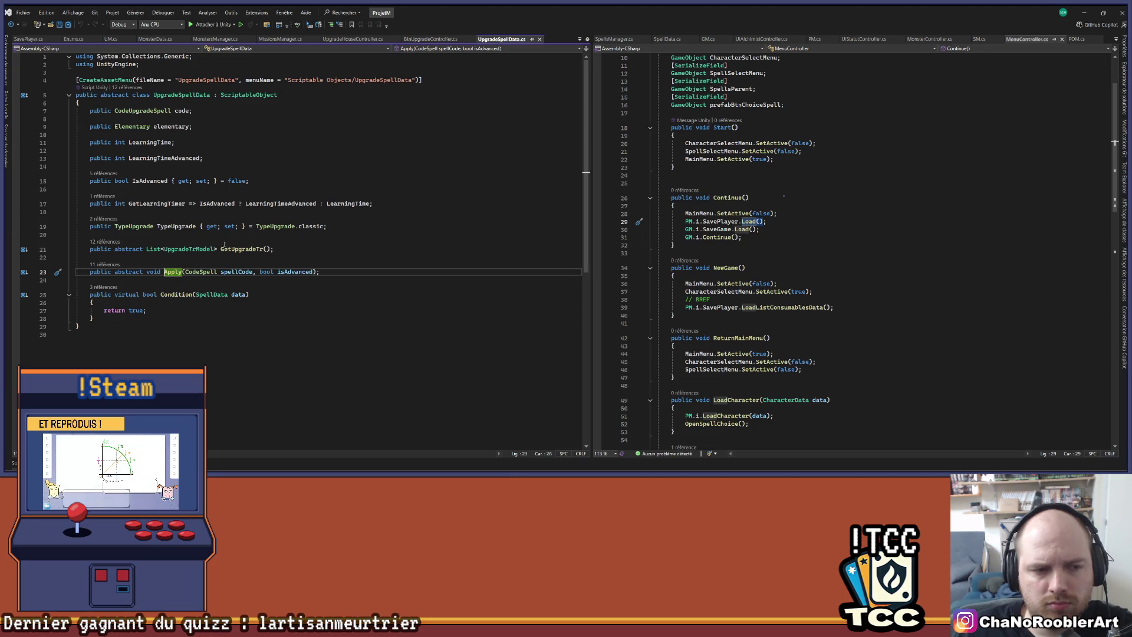
pyautogui.click(105, 264)
pyautogui.doubleClick(177, 206)
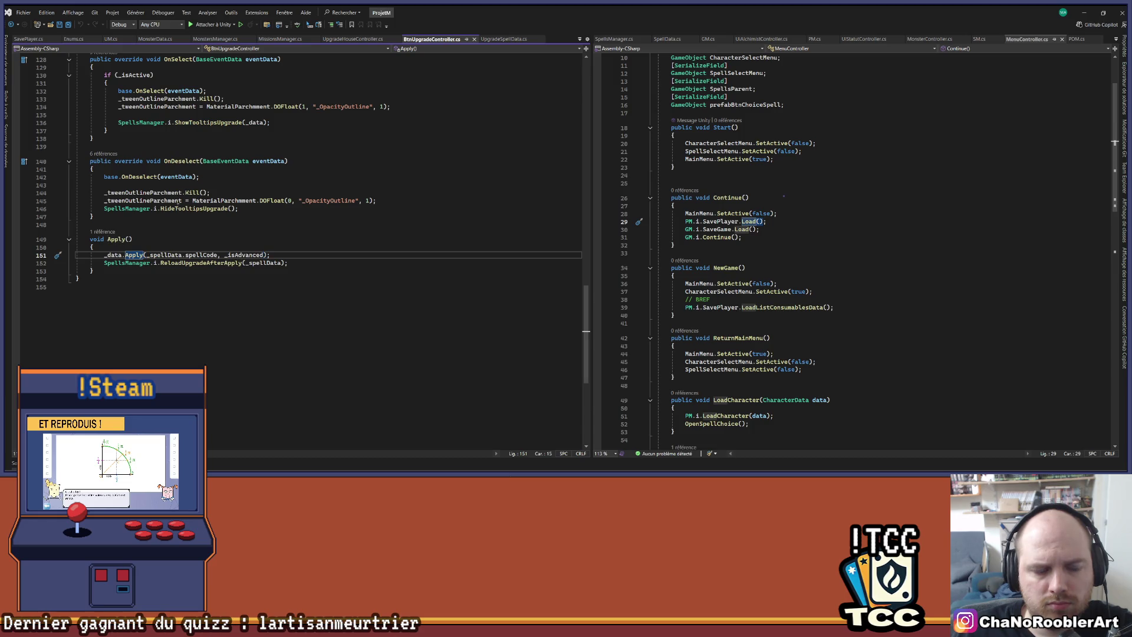
pyautogui.scroll(5, 331, 282)
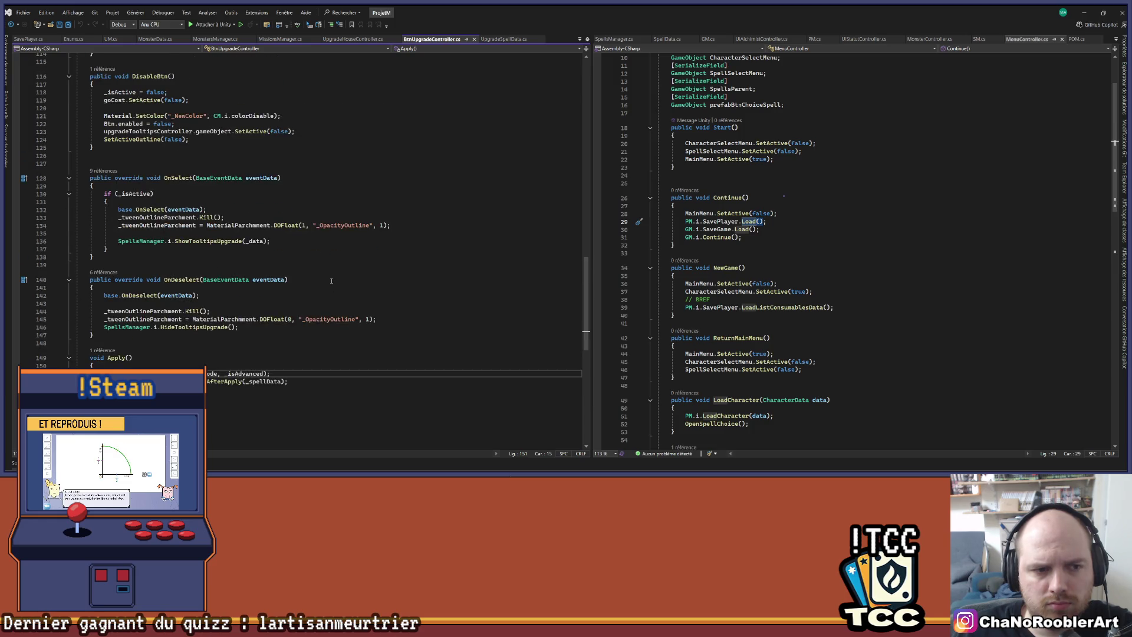
pyautogui.scroll(-2, 330, 281)
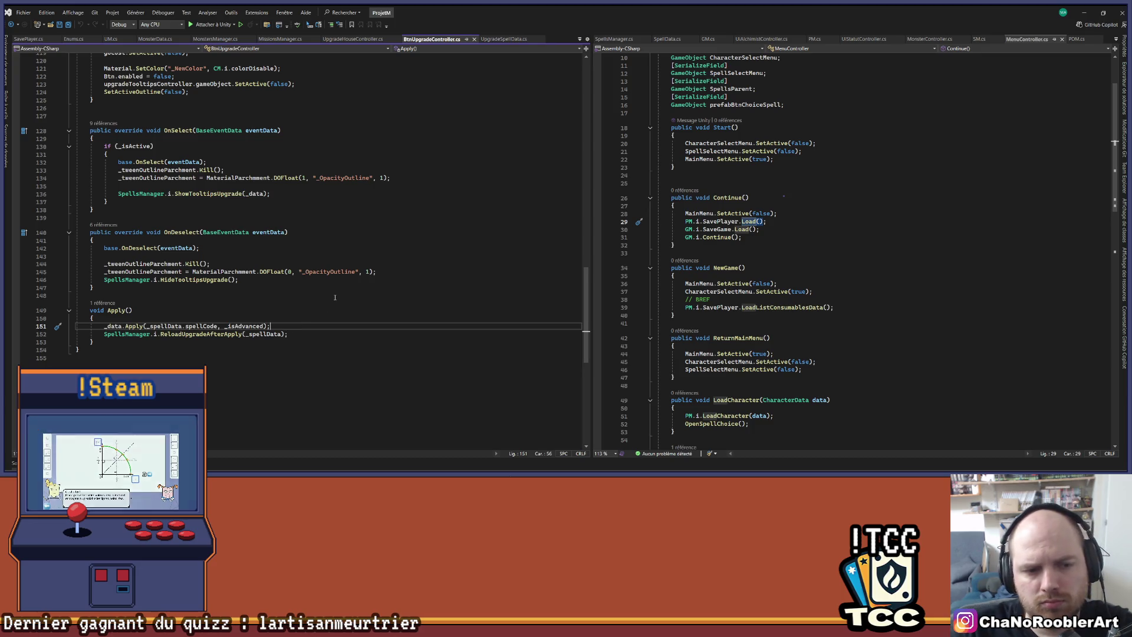
pyautogui.press('Return')
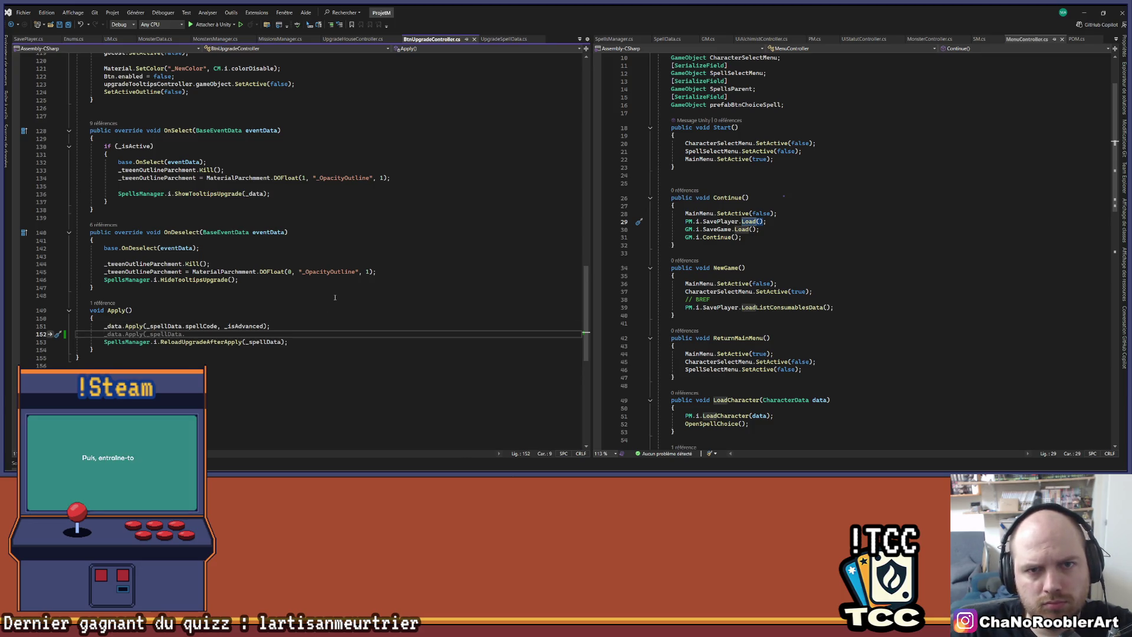
# Type PM.i.AddA on the new line, then browse PM.cs in the right pane for the age method.
pyautogui.write('PM.')
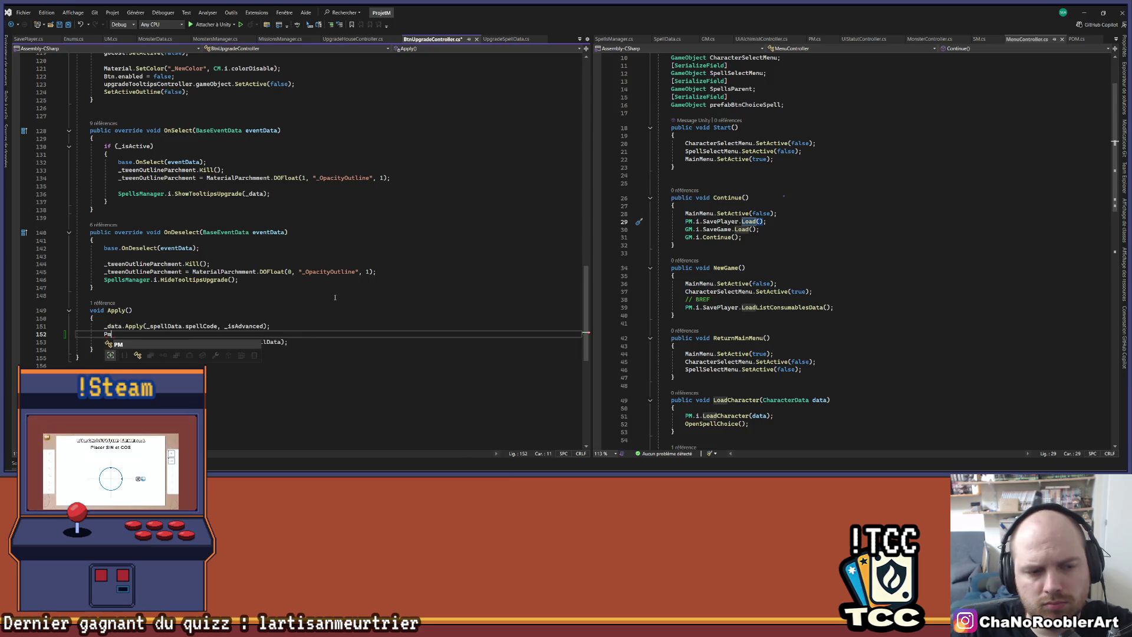
pyautogui.write('i.Add')
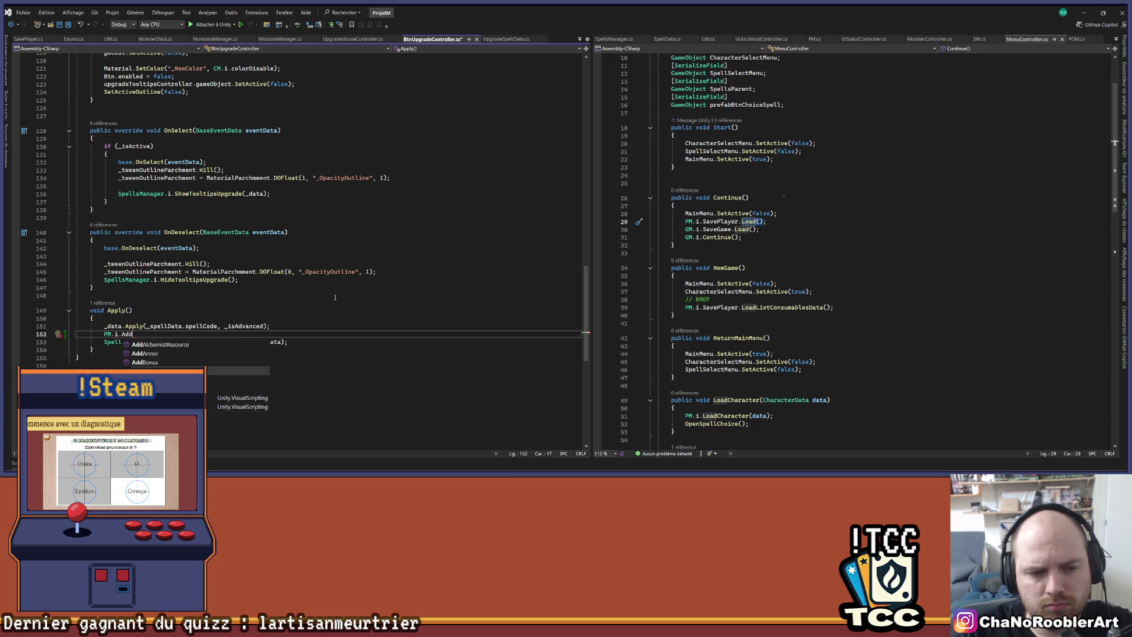
pyautogui.write('Ag')
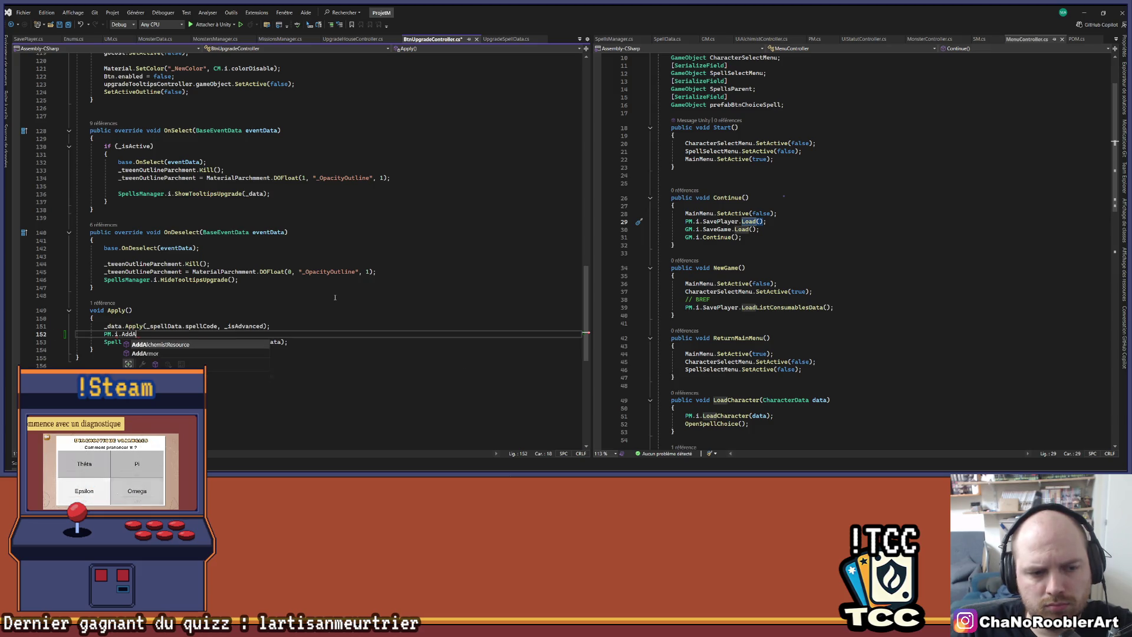
pyautogui.press('BackSpace')
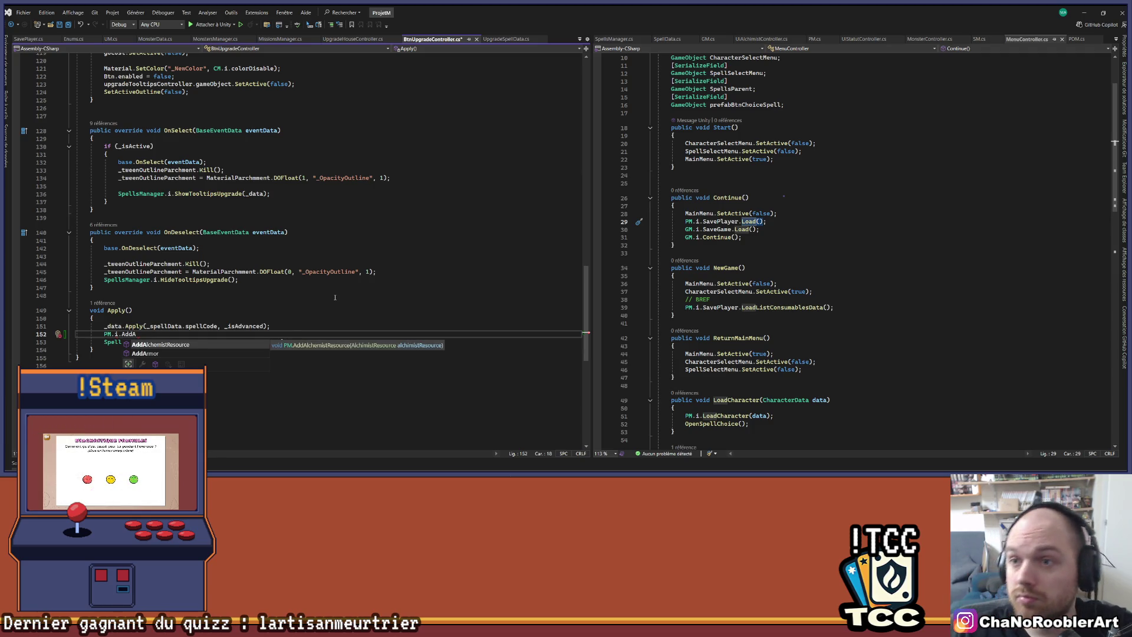
pyautogui.click(814, 38)
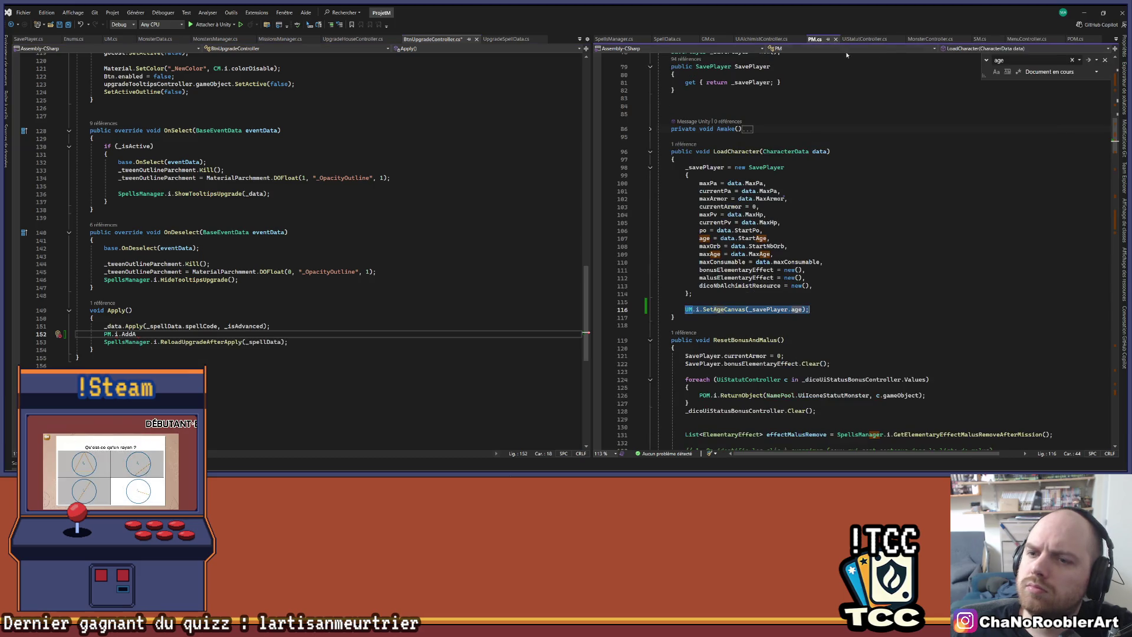
pyautogui.scroll(-15, 835, 294)
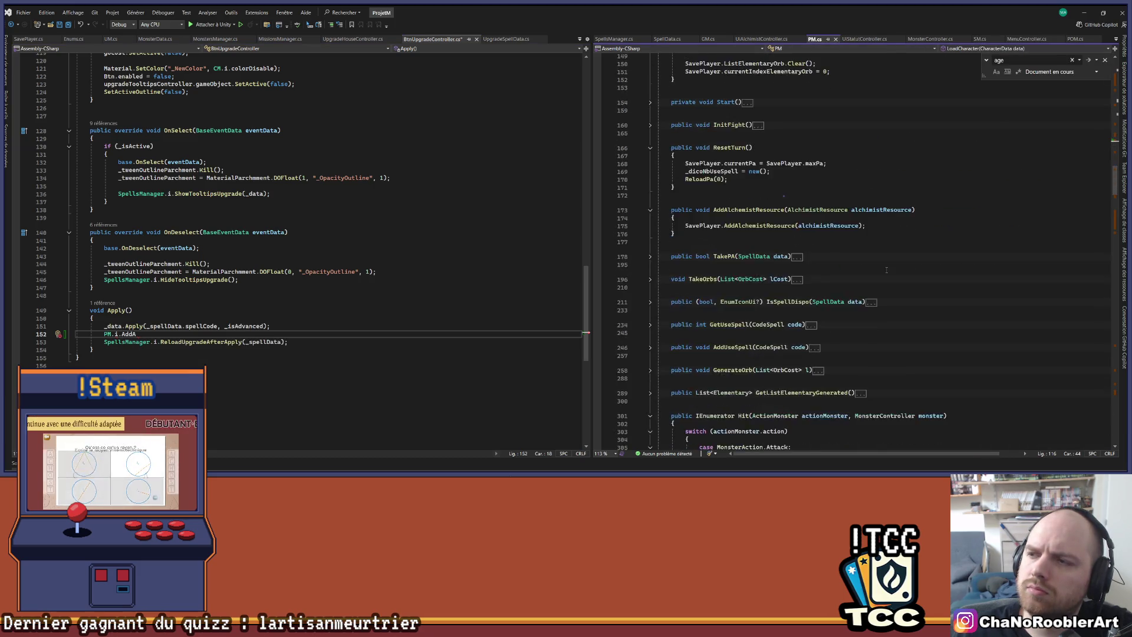
pyautogui.scroll(-13, 835, 293)
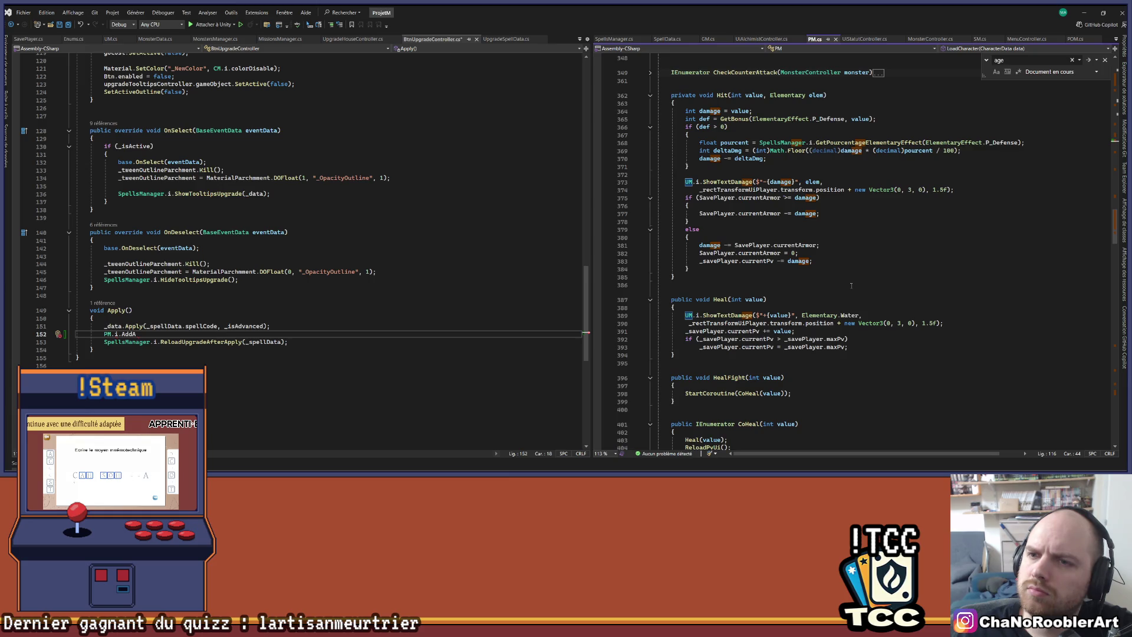
pyautogui.scroll(-10, 850, 285)
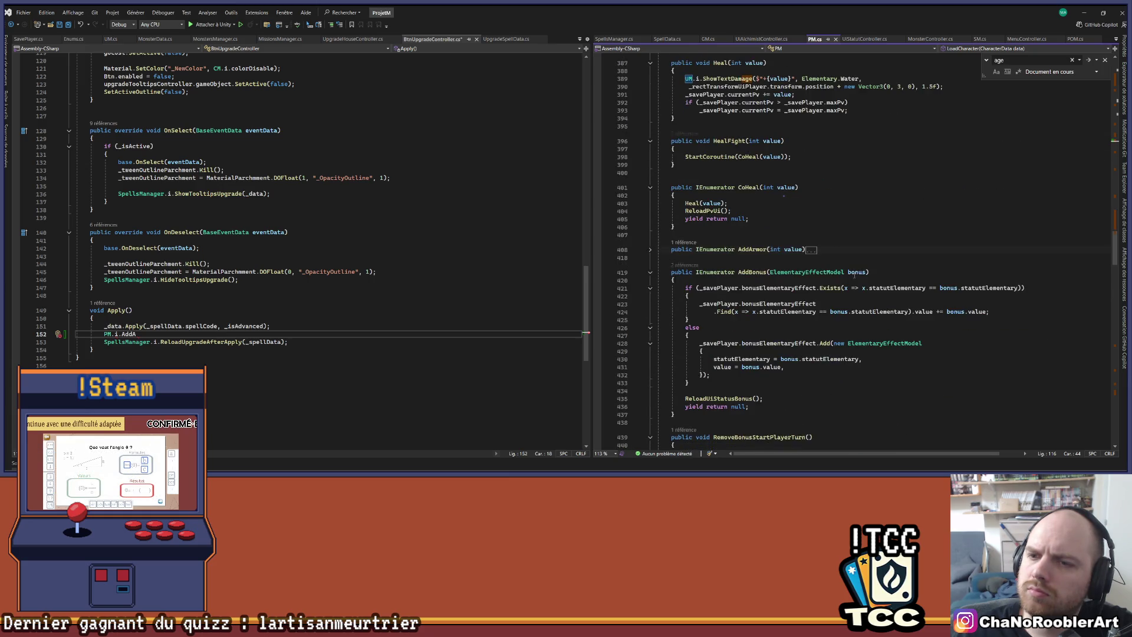
pyautogui.scroll(-17, 853, 275)
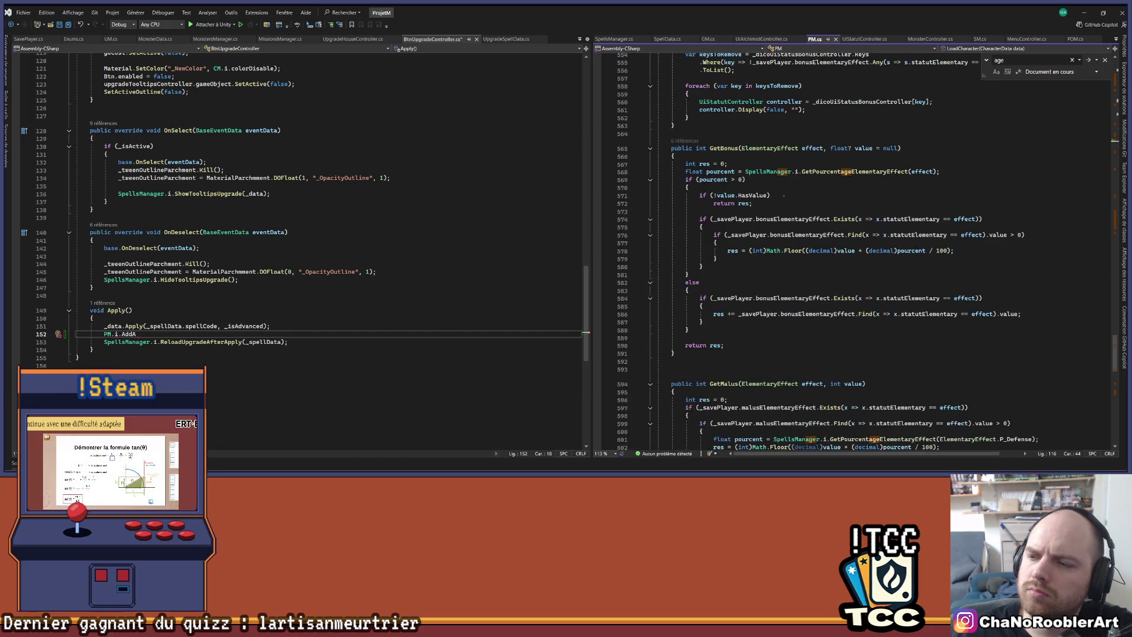
# Extend the line to PM.i.SavePlayer.AddAge with a _data argument.
pyautogui.press('BackSpace')
pyautogui.press('BackSpace')
pyautogui.press('BackSpace')
pyautogui.write('SavePlayer.AddAge(')
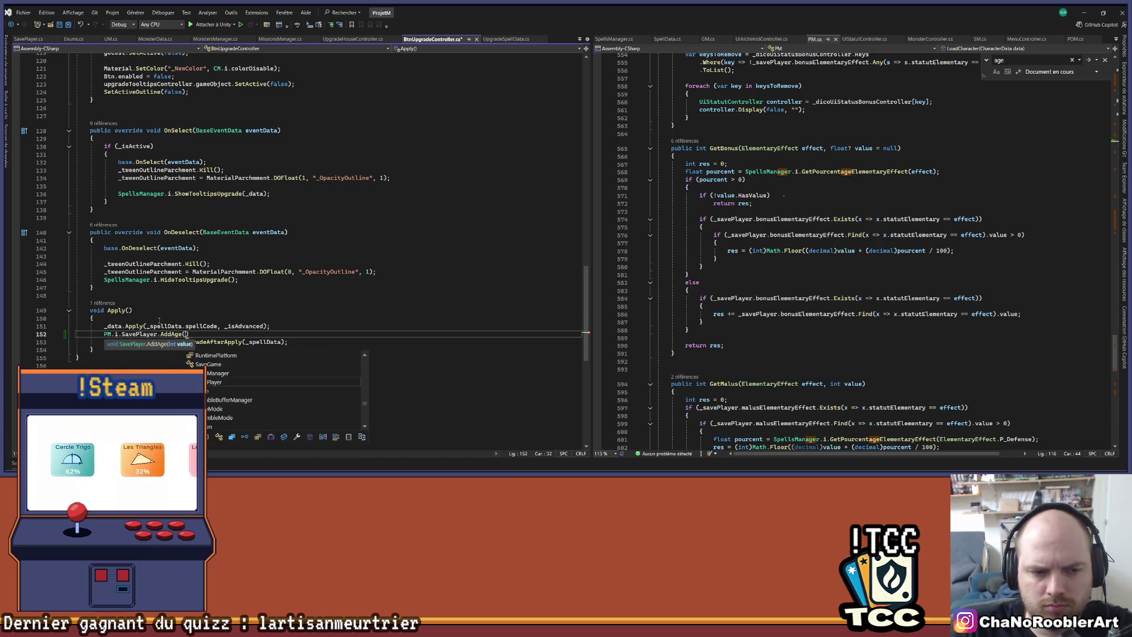
pyautogui.write('_s')
pyautogui.press('BackSpace')
pyautogui.press('BackSpace')
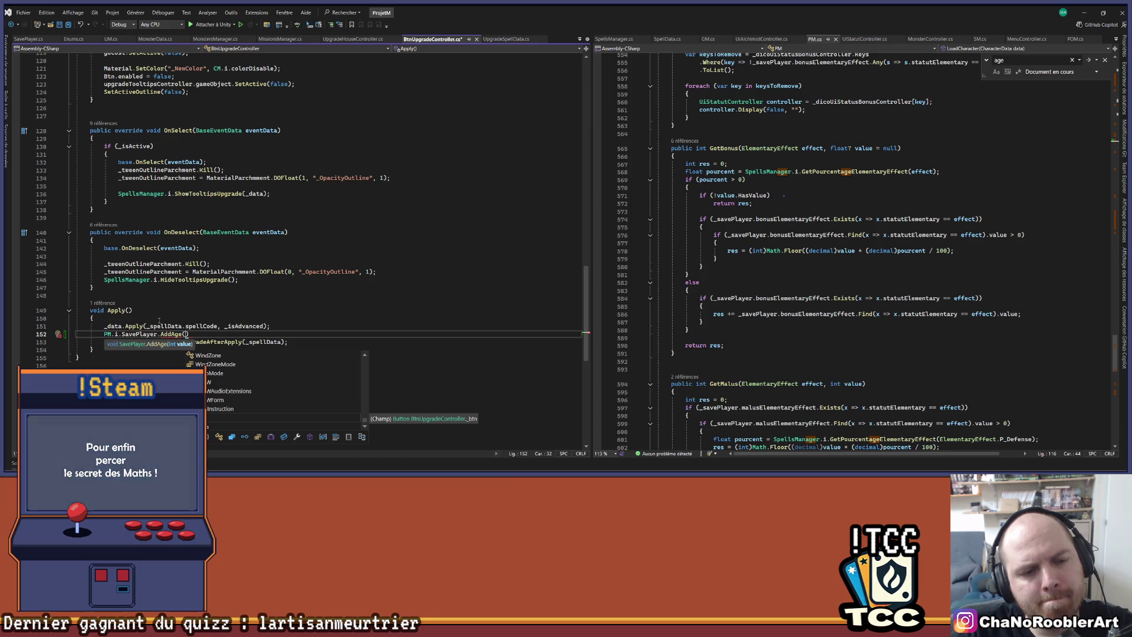
pyautogui.write('_date.Ge')
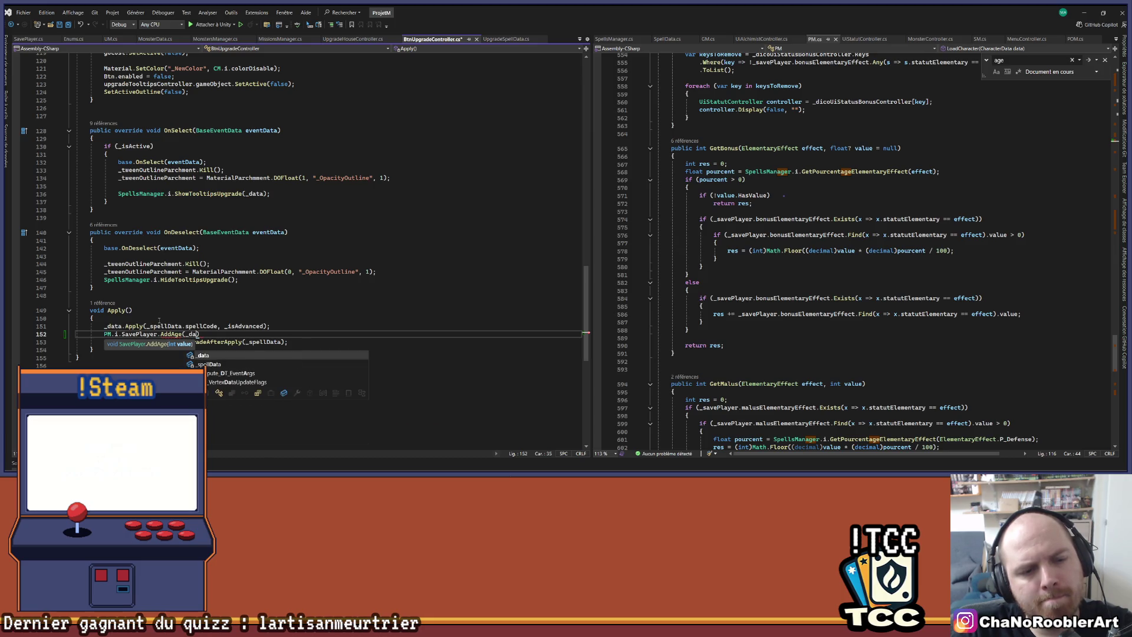
pyautogui.press('BackSpace')
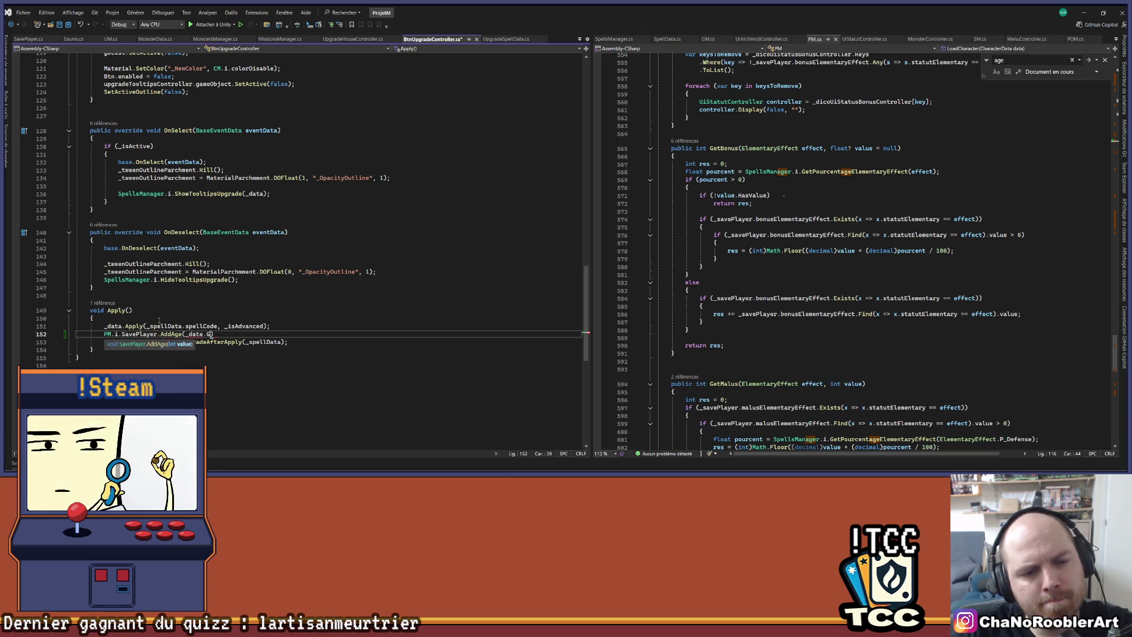
pyautogui.press('BackSpace')
pyautogui.write('a.Get')
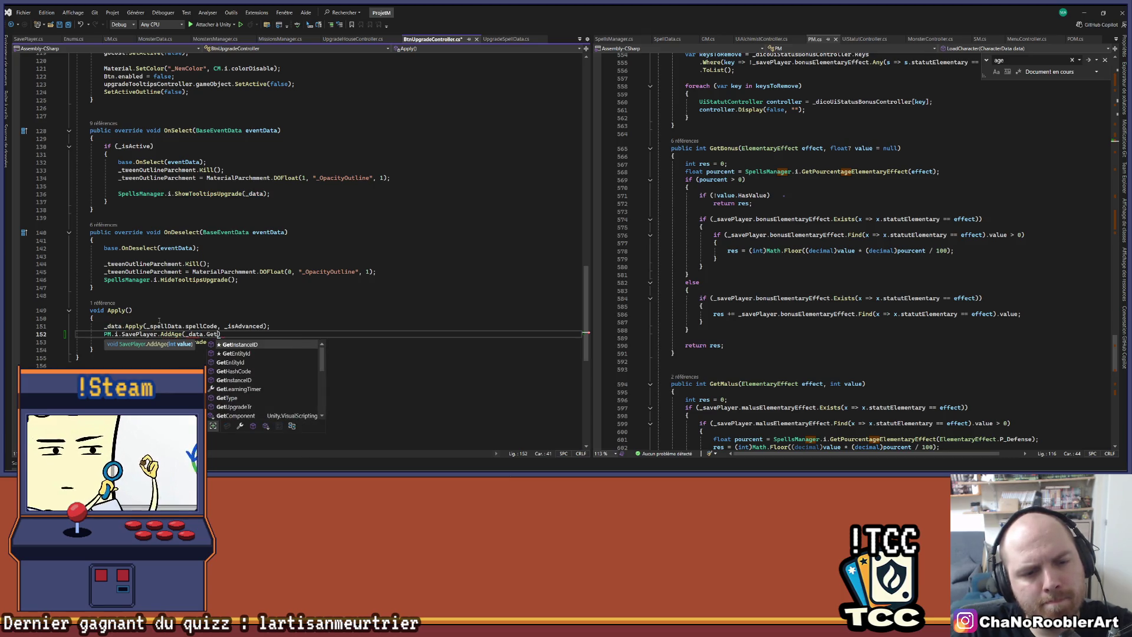
# Pass _data.GetLearningTimer() to AddAge, remove the stray character and save the script.
pyautogui.press('BackSpace')
pyautogui.press('BackSpace')
pyautogui.press('BackSpace')
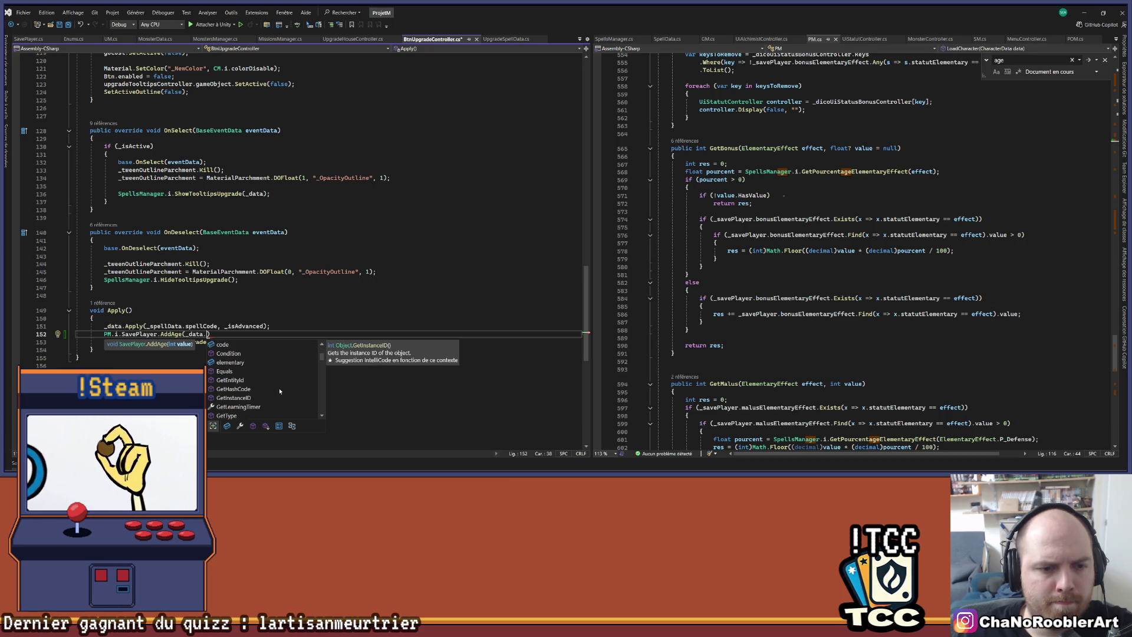
pyautogui.scroll(-3, 277, 380)
pyautogui.scroll(1, 265, 373)
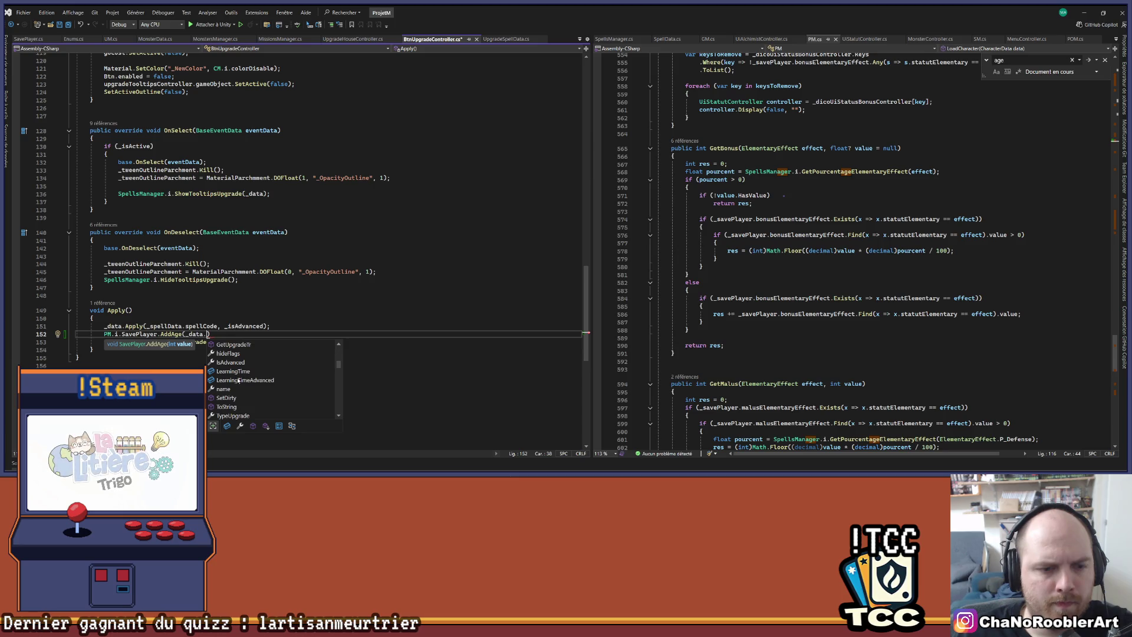
pyautogui.doubleClick(239, 371)
pyautogui.keyDown('ctrl'); pyautogui.click(240, 334); pyautogui.keyUp('ctrl')
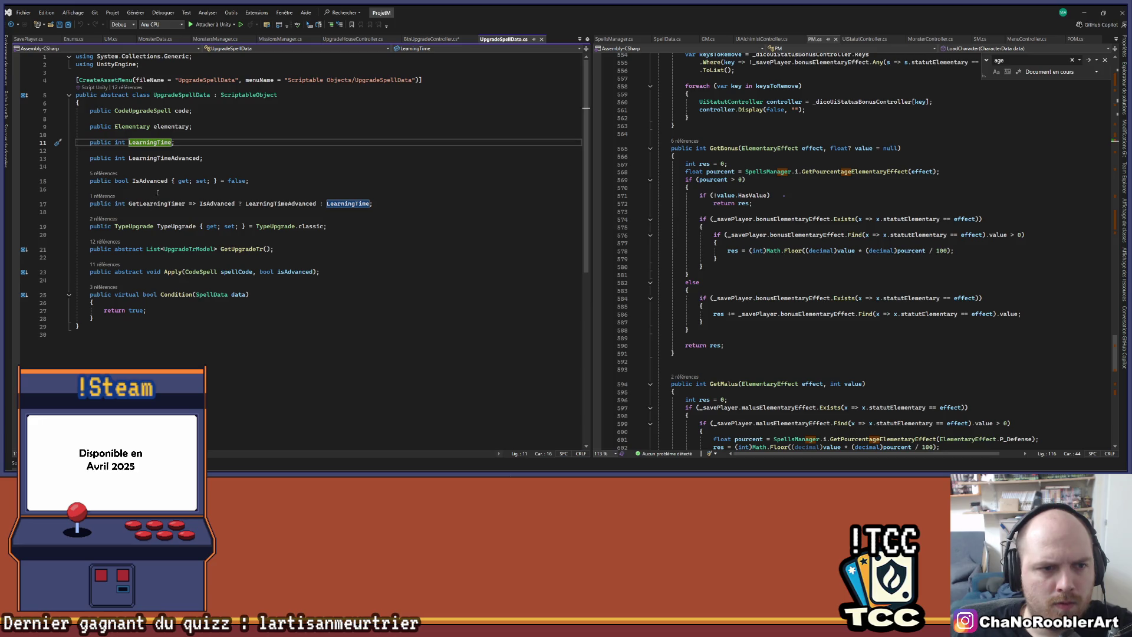
pyautogui.hotkey('ctrl', '-')
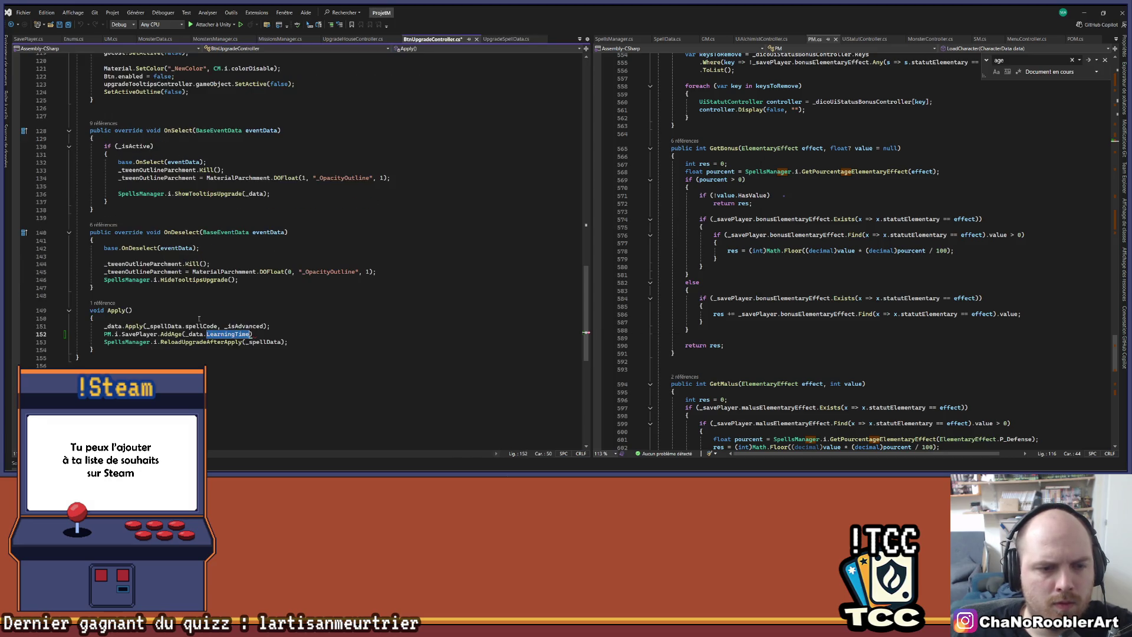
pyautogui.write('GetLearningTimer')
pyautogui.hotkey('ctrl', 's')
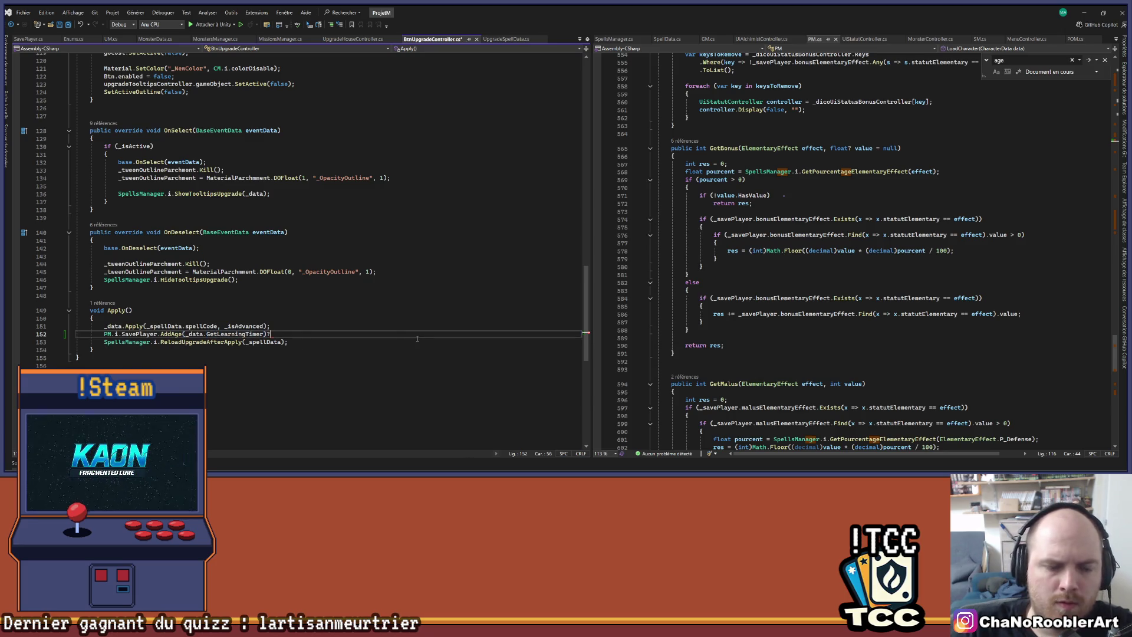
pyautogui.press('BackSpace')
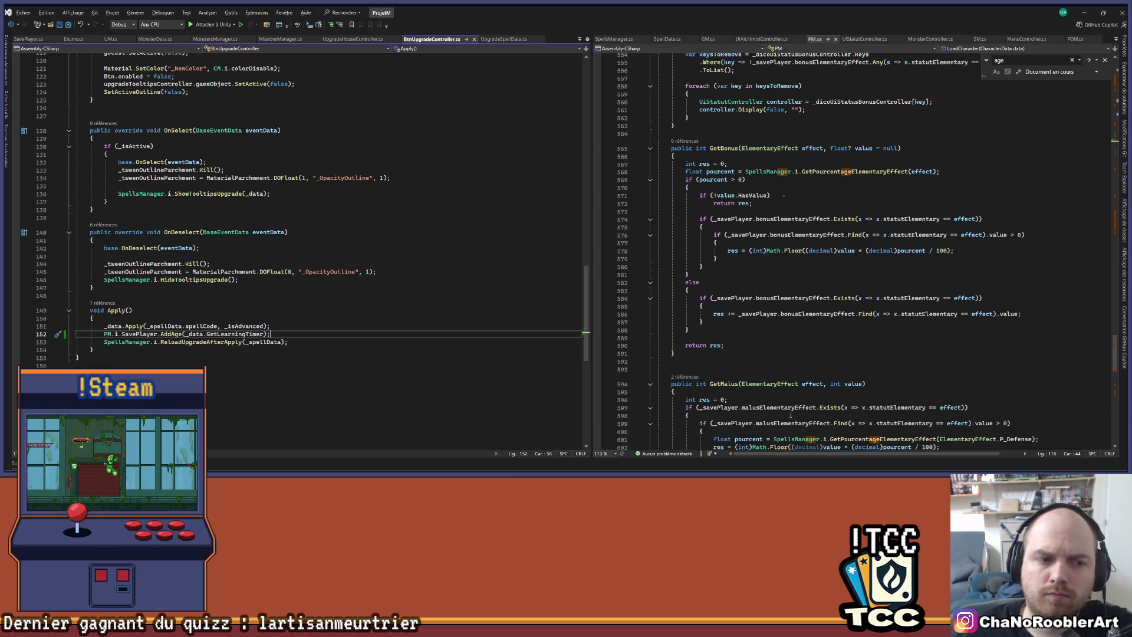
pyautogui.click(1083, 13)
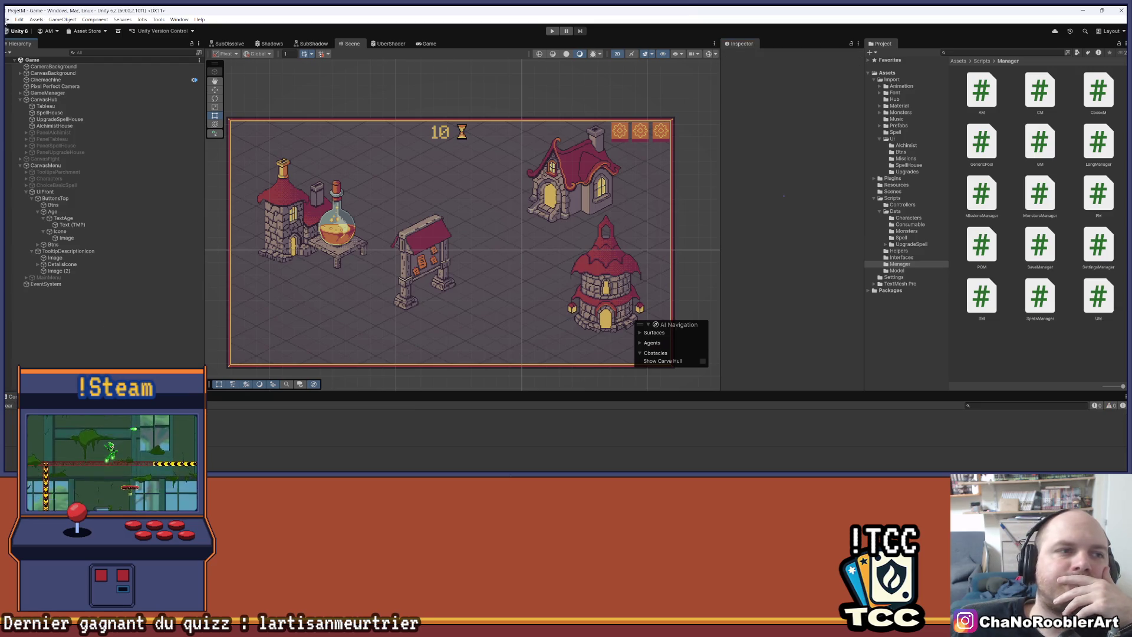
# Dismiss the Save Scene prompt, enter play mode and continue the saved game into the town.
pyautogui.click(7, 20)
pyautogui.click(26, 66)
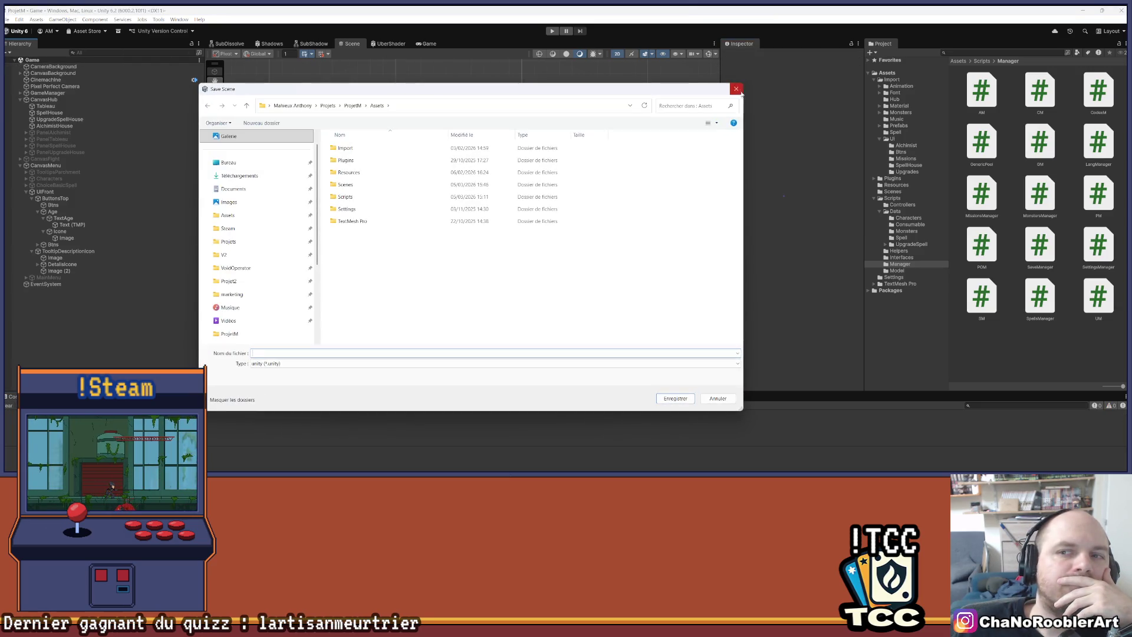
pyautogui.click(736, 89)
pyautogui.click(7, 20)
pyautogui.click(503, 49)
pyautogui.click(551, 32)
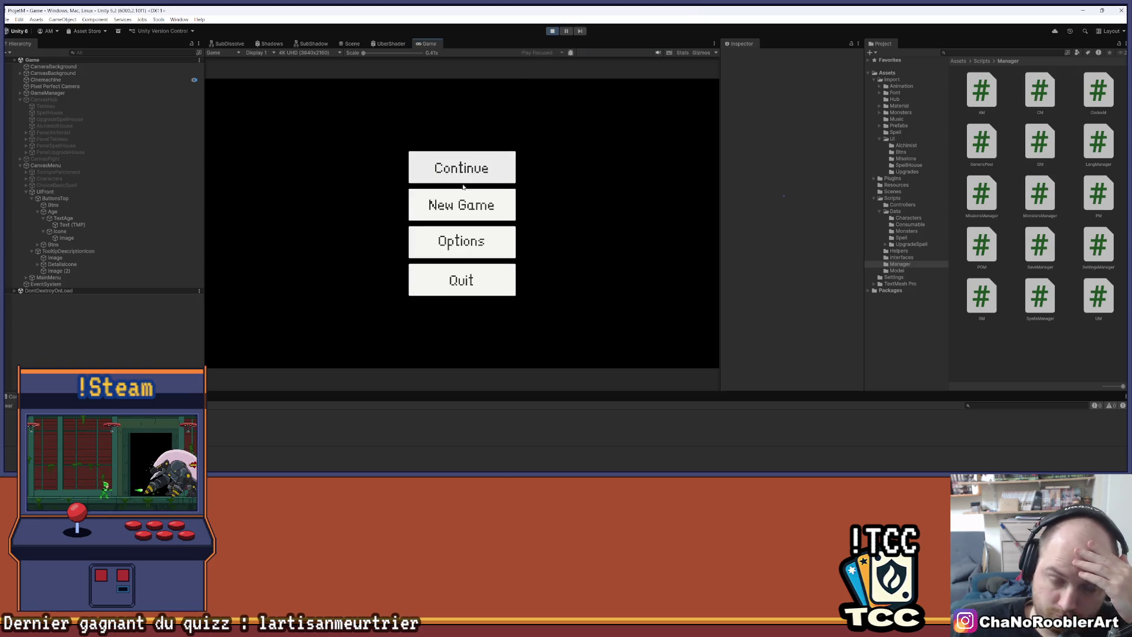
pyautogui.click(464, 163)
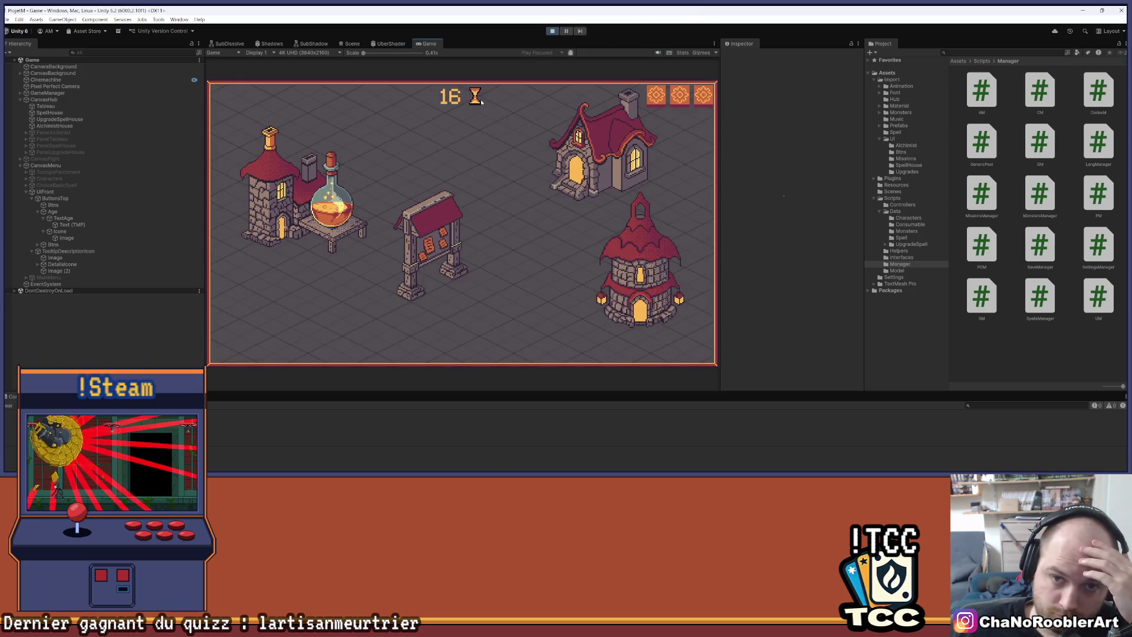
# Restart Play mode and begin a new game as the apprentice wizard with Sylphia I and Weakness I.
pyautogui.click(630, 227)
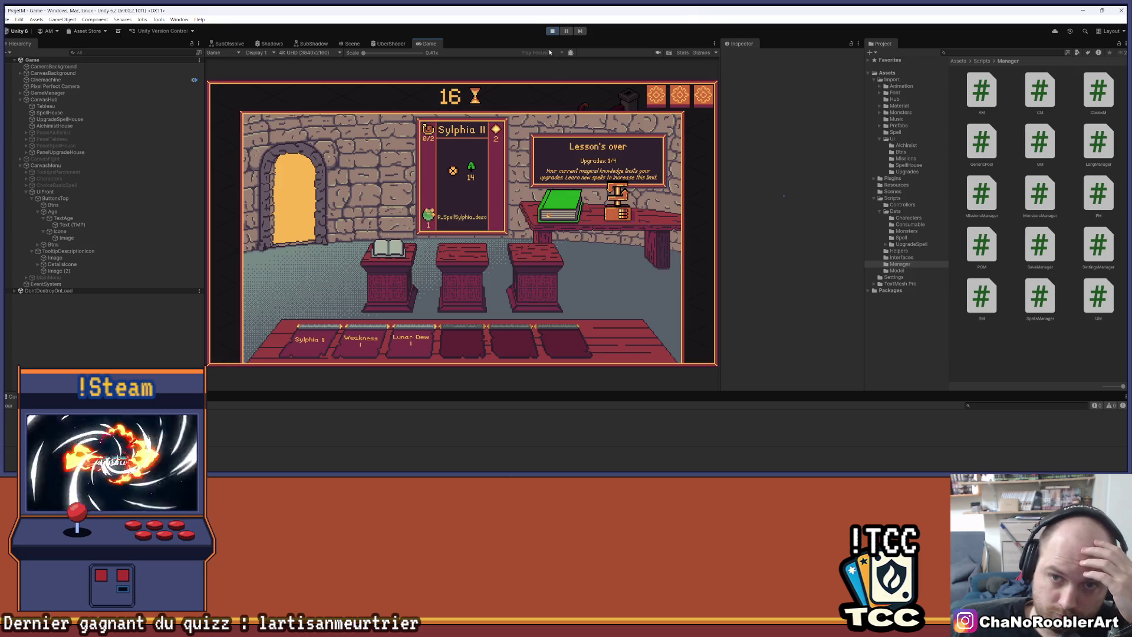
pyautogui.hotkey('ctrl', 'p')
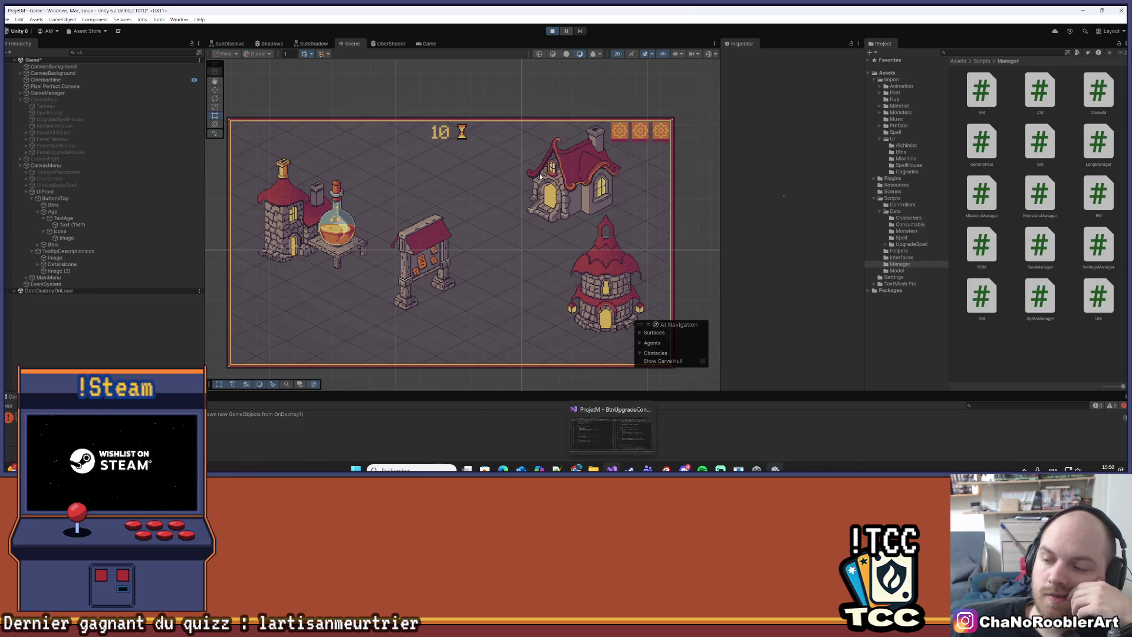
pyautogui.click(463, 207)
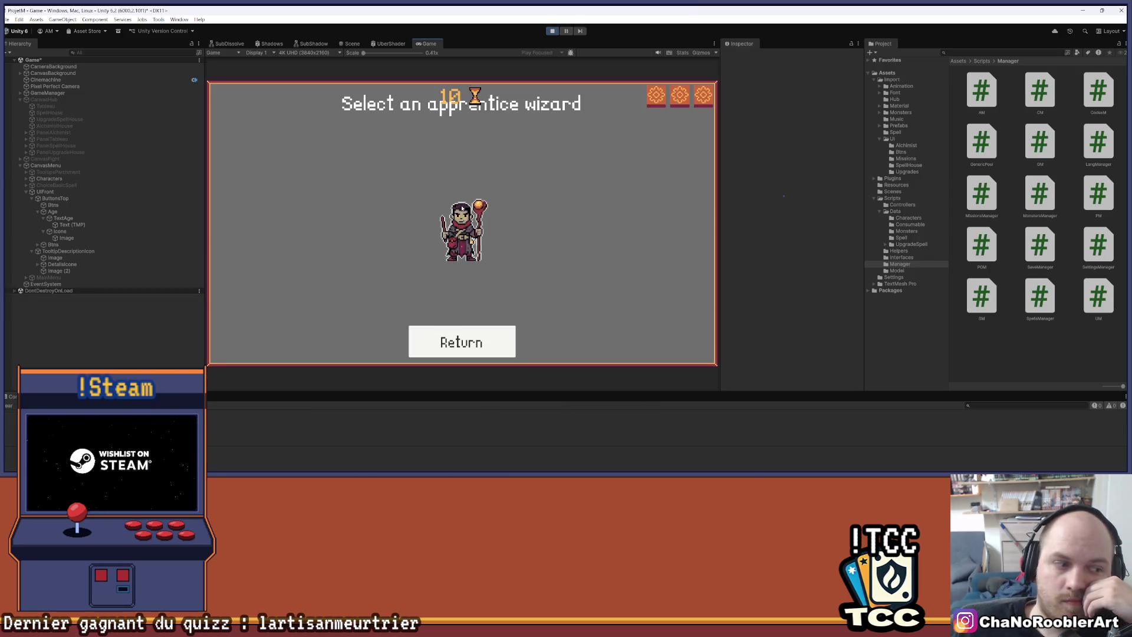
pyautogui.click(479, 231)
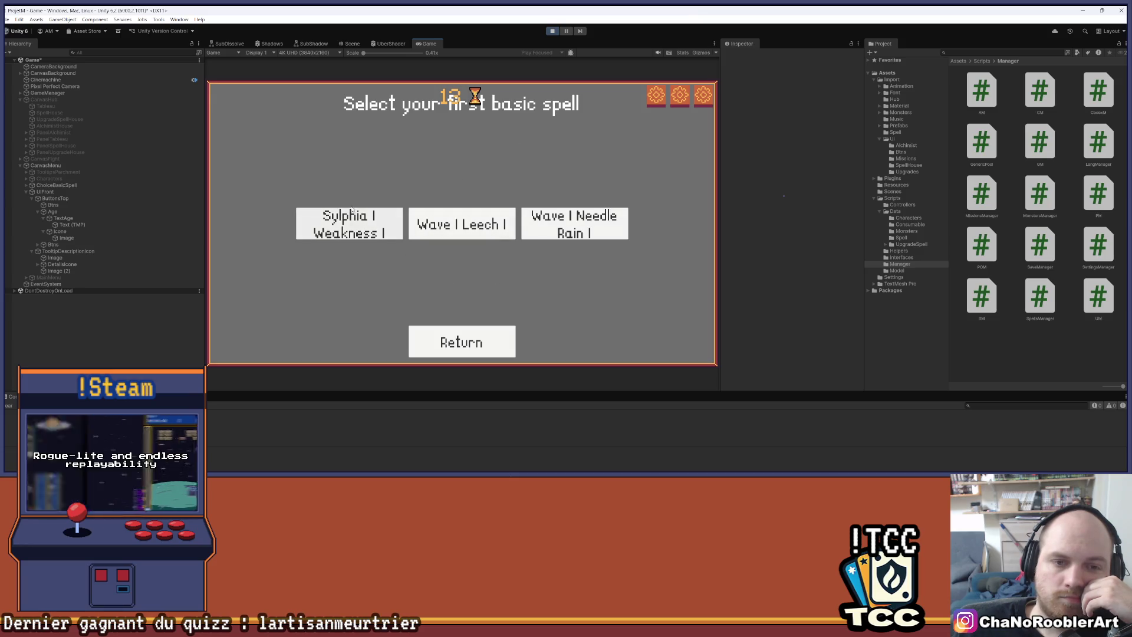
pyautogui.click(374, 230)
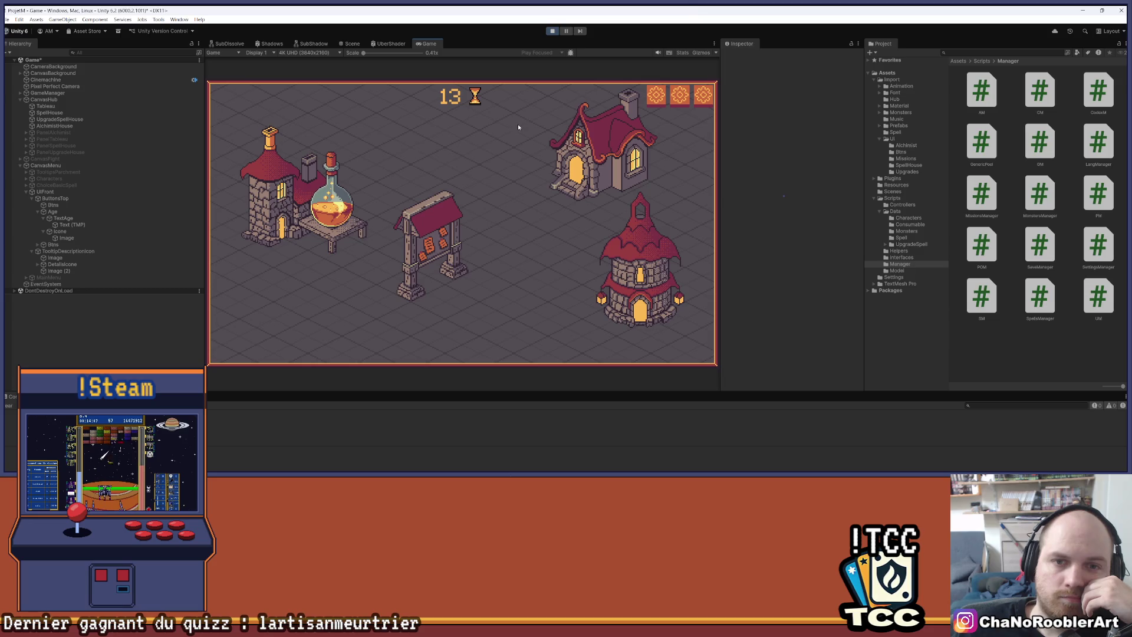
pyautogui.click(551, 153)
# Win the cave mission: Weakness I on the mage goblin, Sylphia I kills the thief, finish the mage.
pyautogui.click(460, 277)
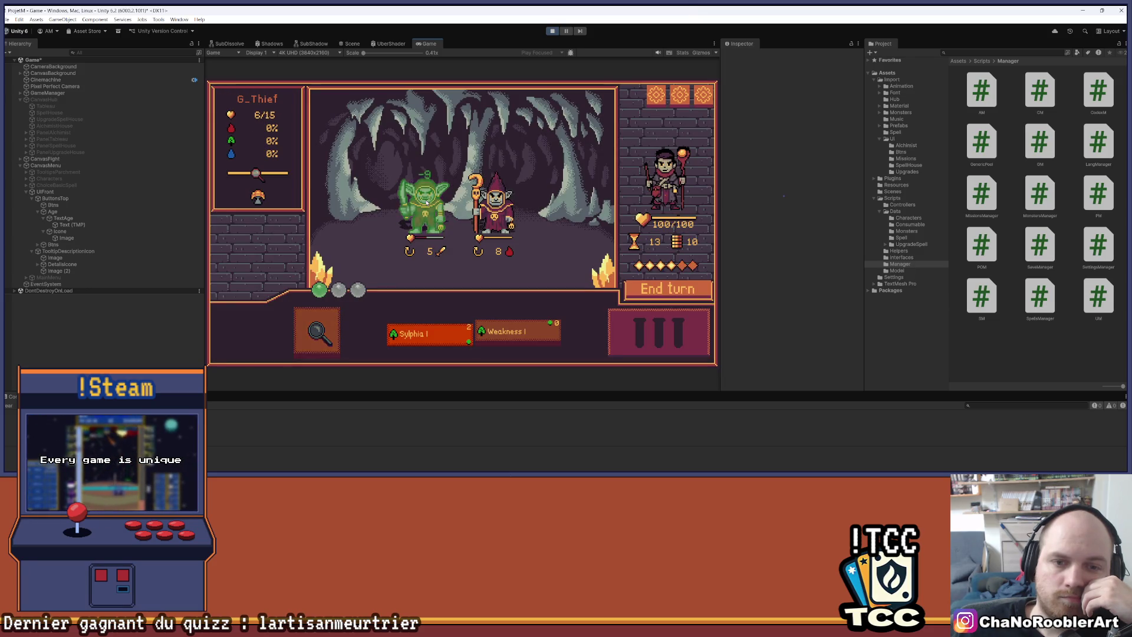
pyautogui.click(492, 211)
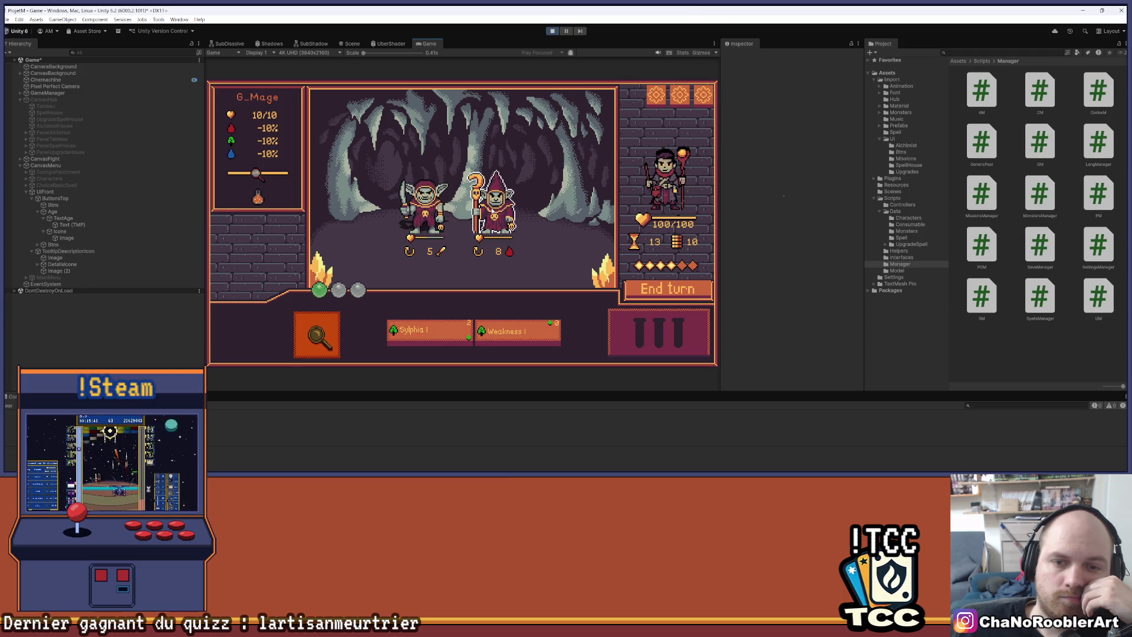
pyautogui.click(497, 195)
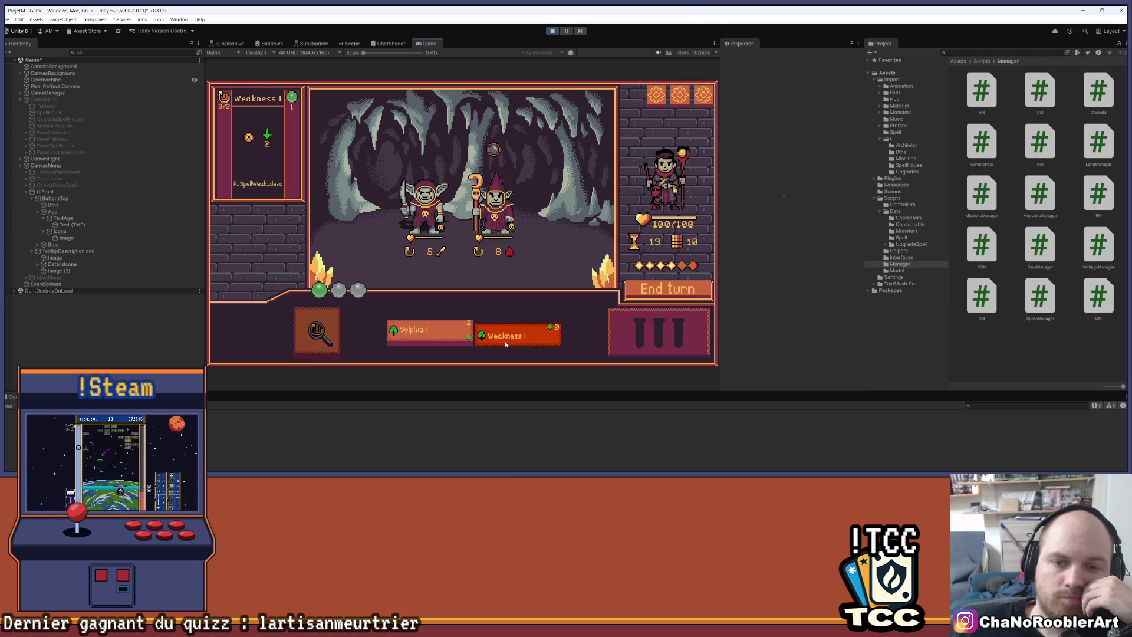
pyautogui.click(422, 332)
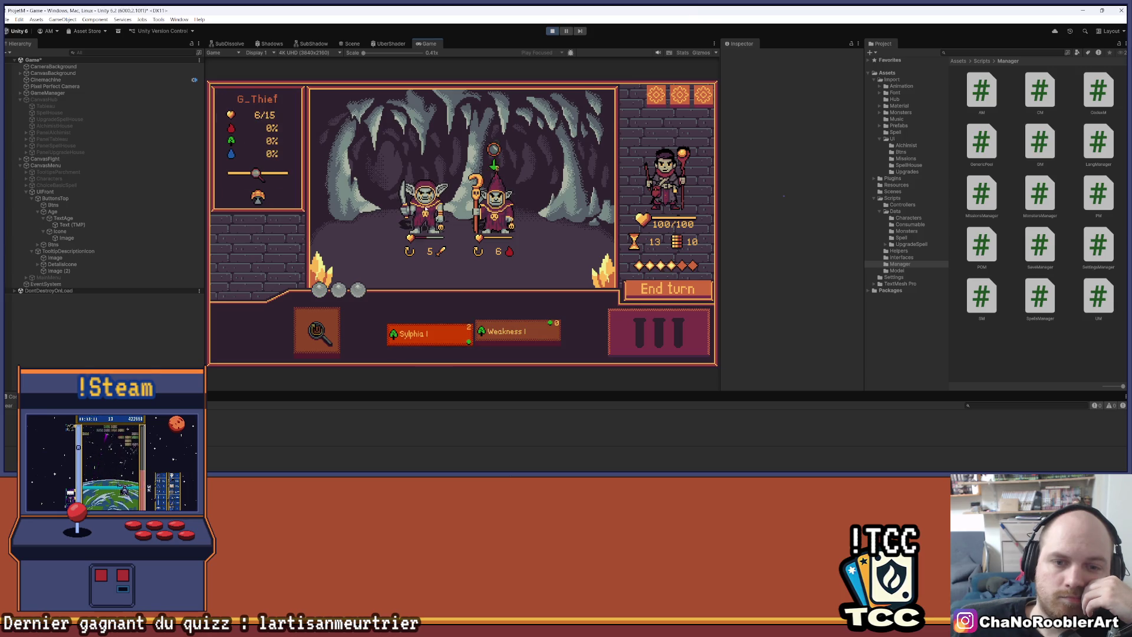
pyautogui.click(425, 211)
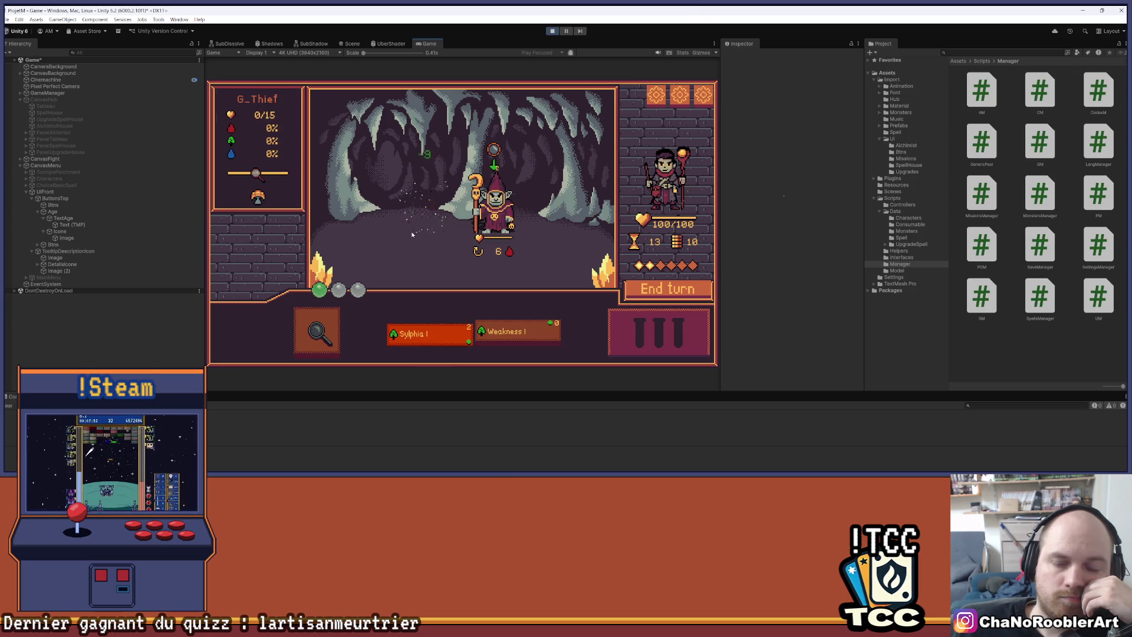
pyautogui.click(649, 289)
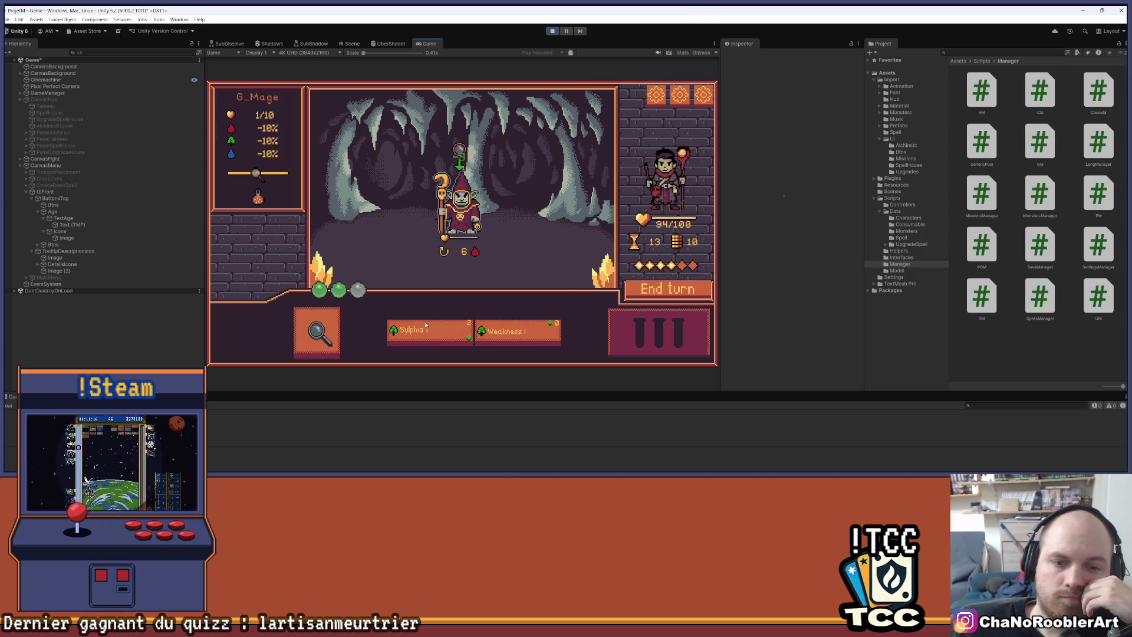
pyautogui.click(480, 189)
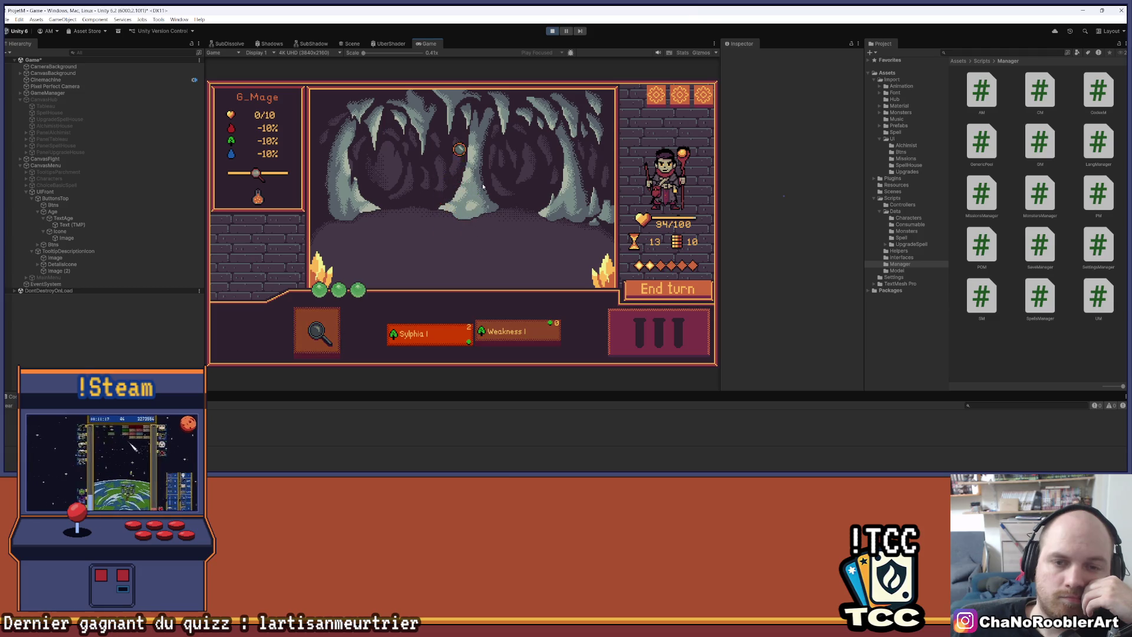
# Back in town, learn Flameiris I at the Spell House, then enter the upgrade house.
pyautogui.click(462, 265)
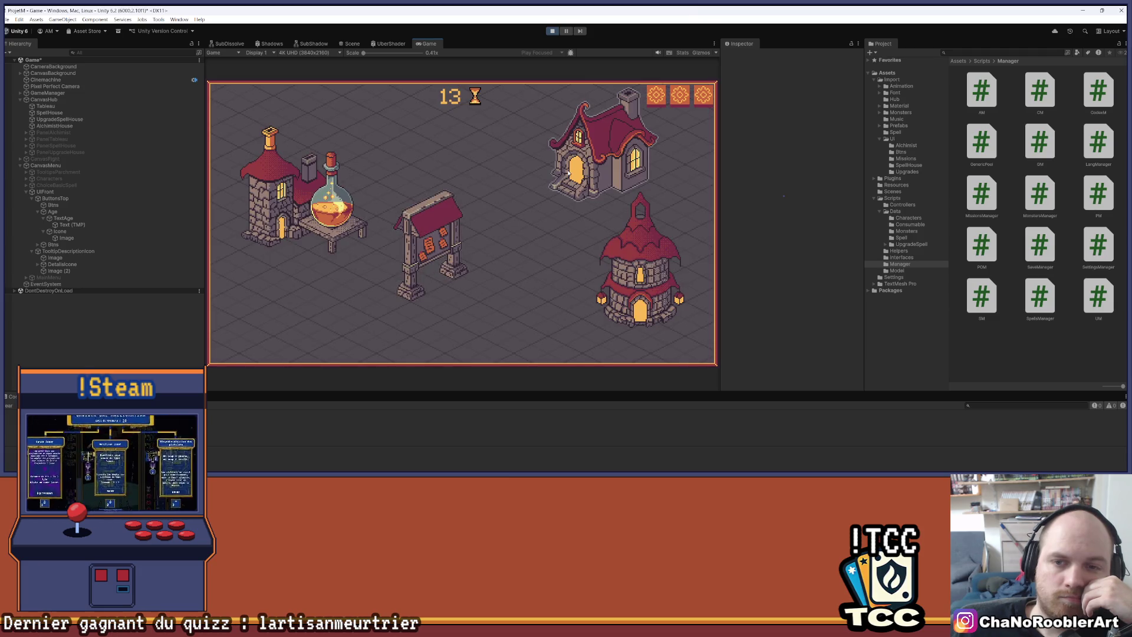
pyautogui.click(568, 174)
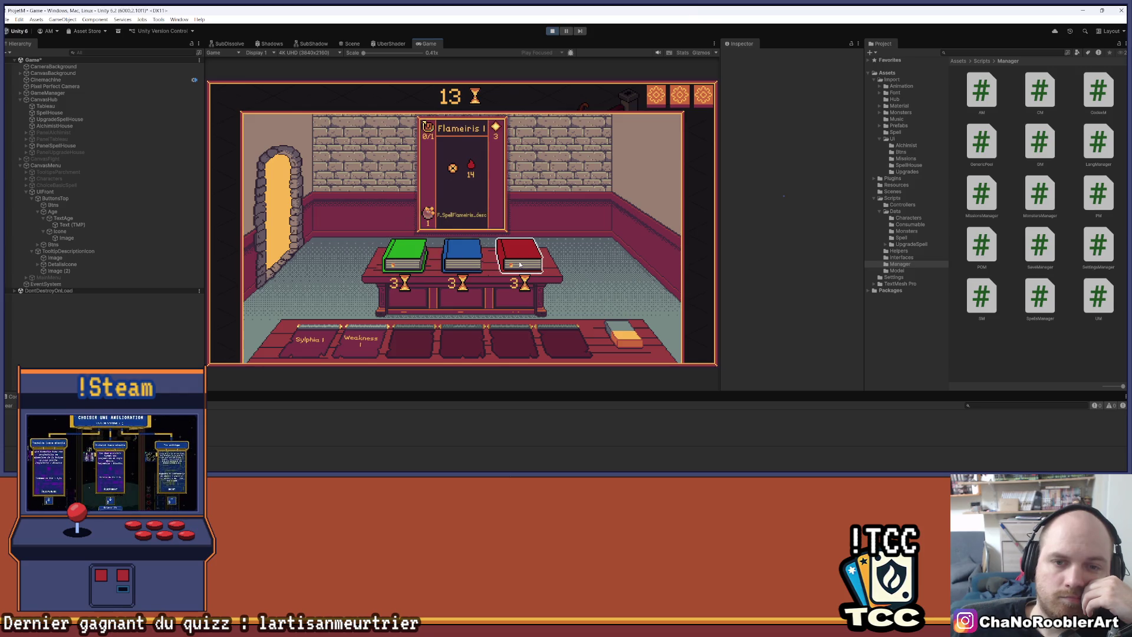
pyautogui.moveTo(368, 345)
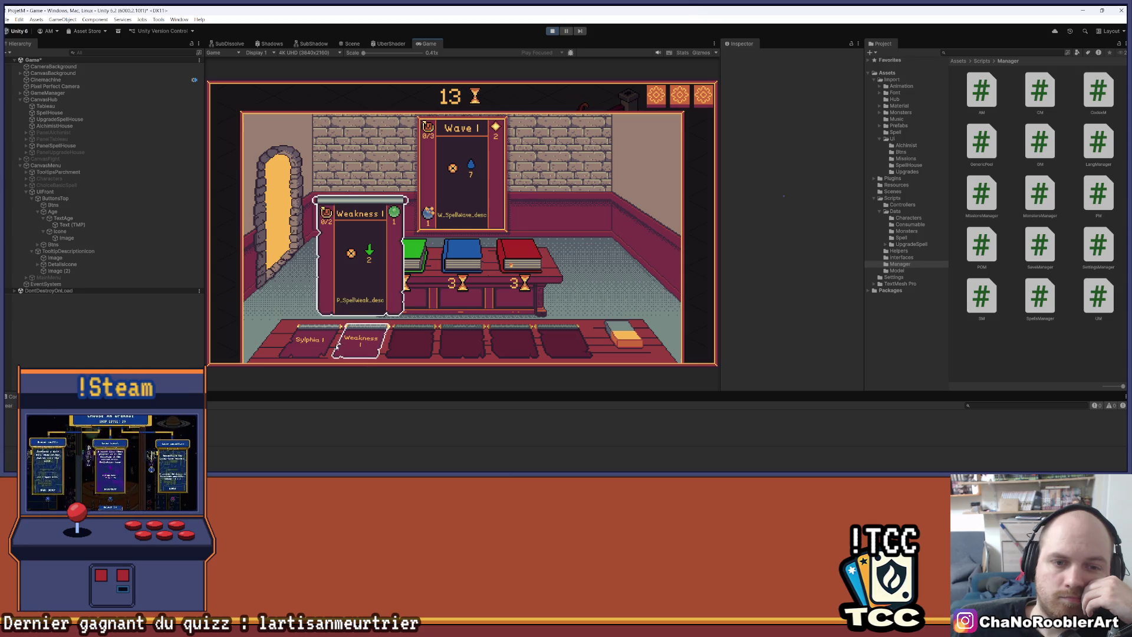
pyautogui.click(517, 255)
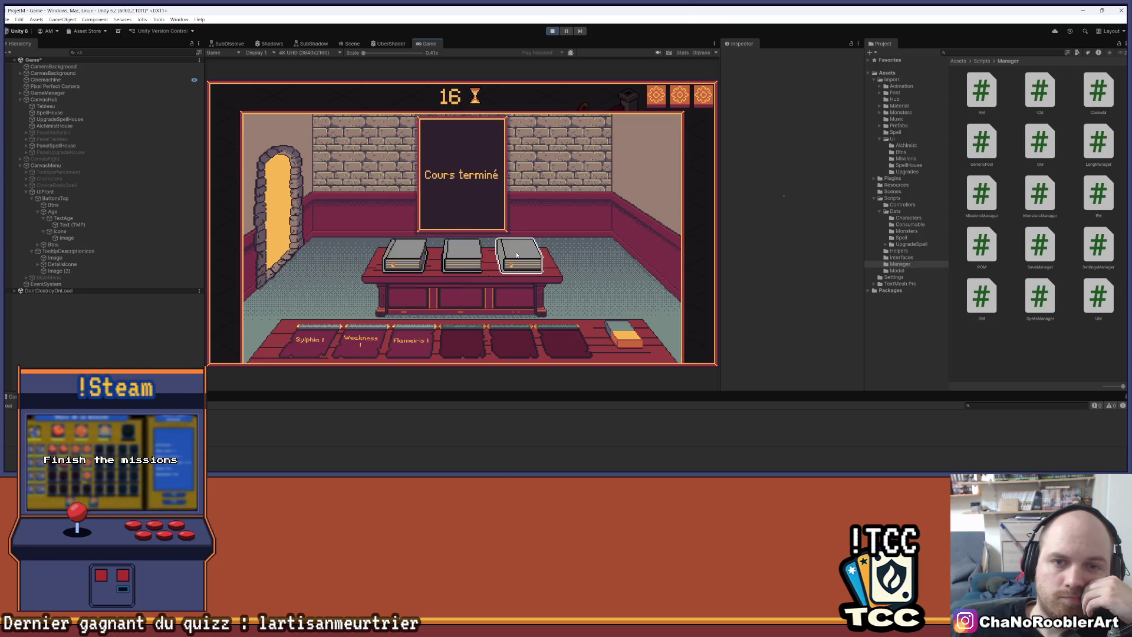
pyautogui.click(288, 216)
pyautogui.click(651, 262)
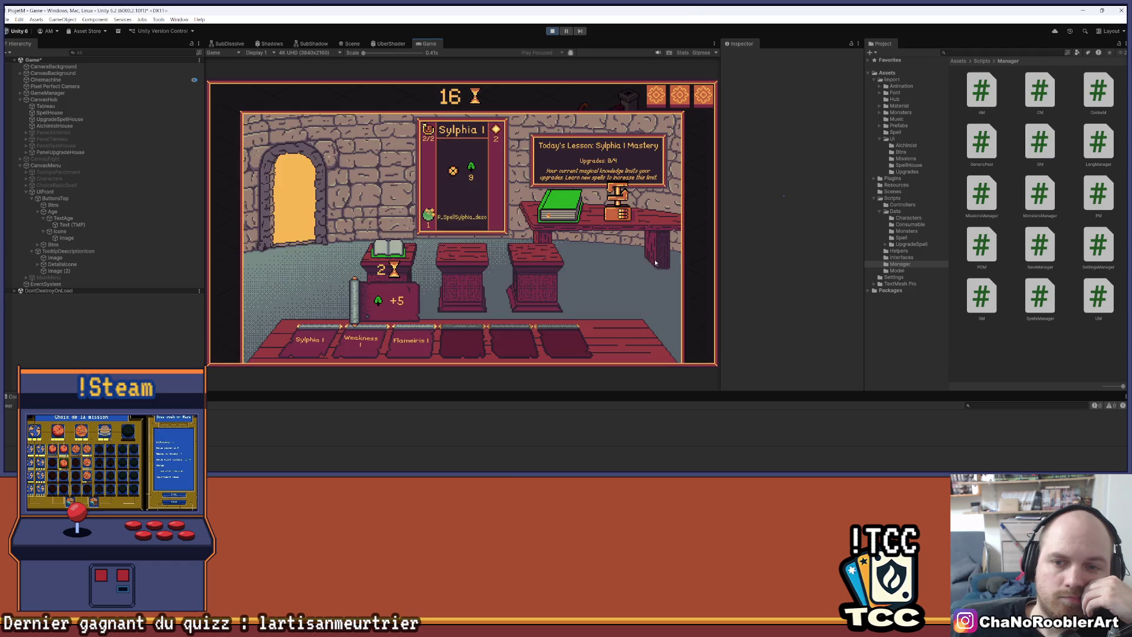
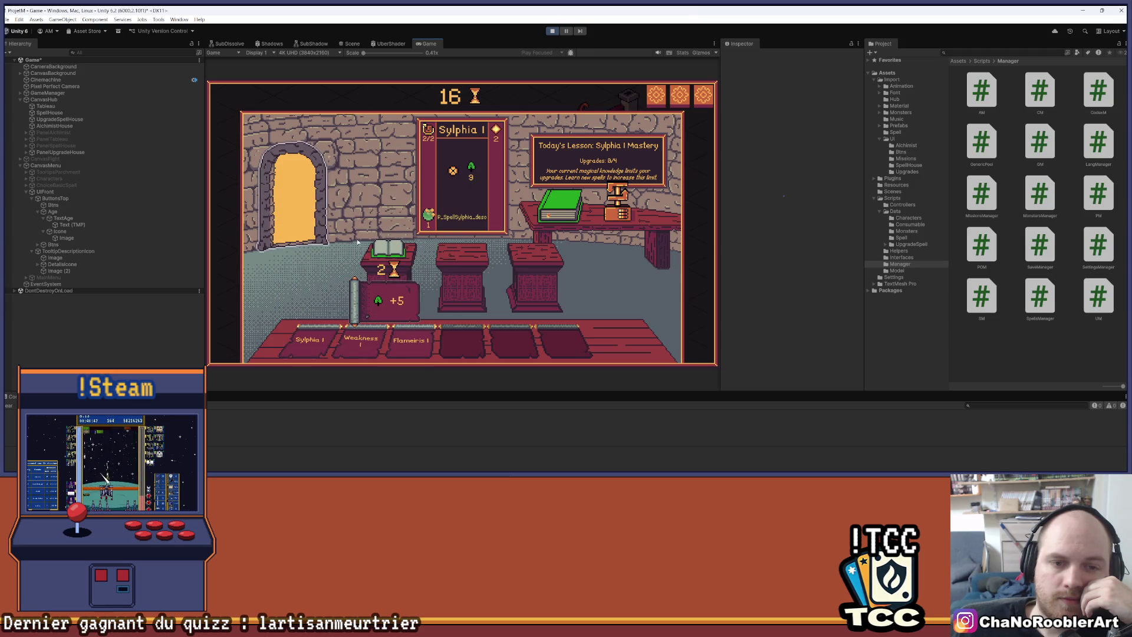
# Upgrade Sylphia I to Sylphia II, start a goblin mission and clear the first wave with it.
pyautogui.click(391, 252)
pyautogui.click(314, 184)
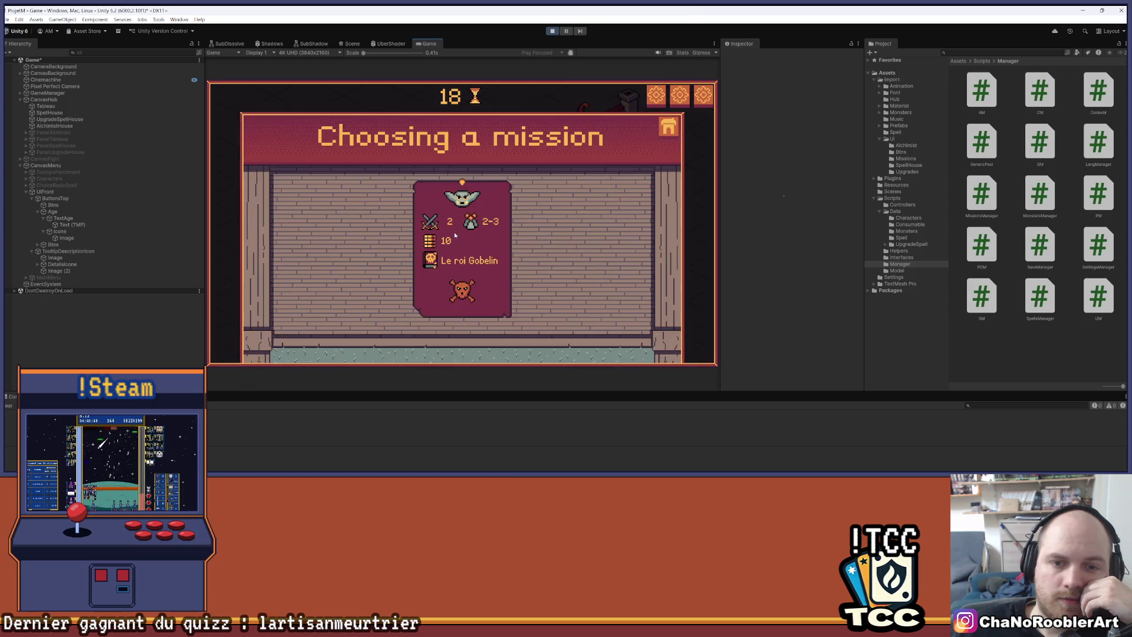
pyautogui.click(394, 328)
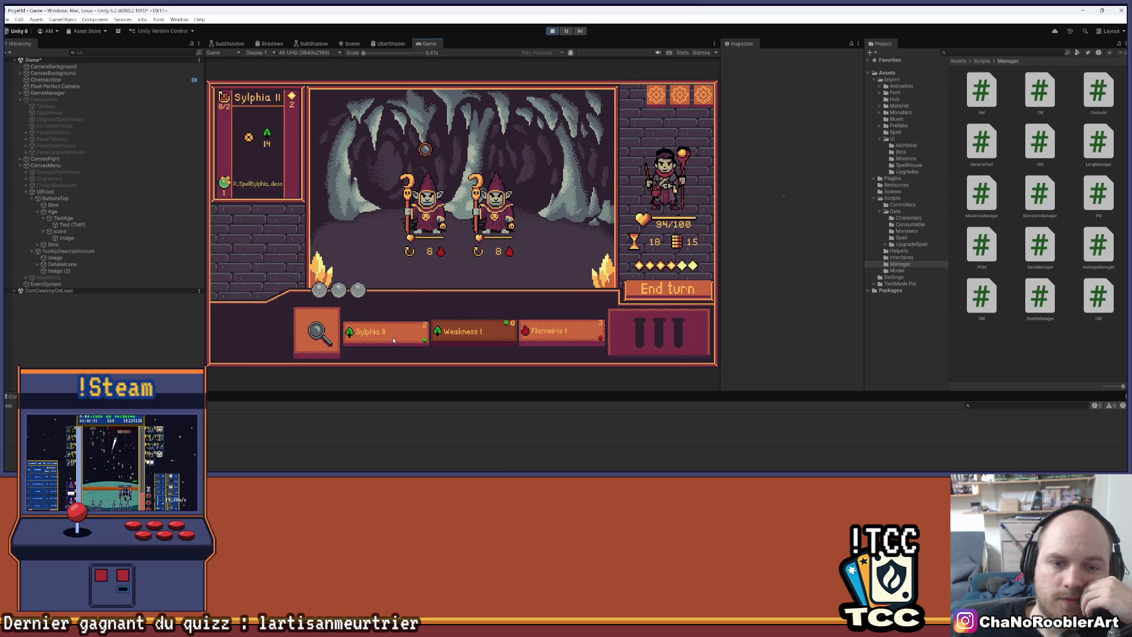
pyautogui.click(422, 224)
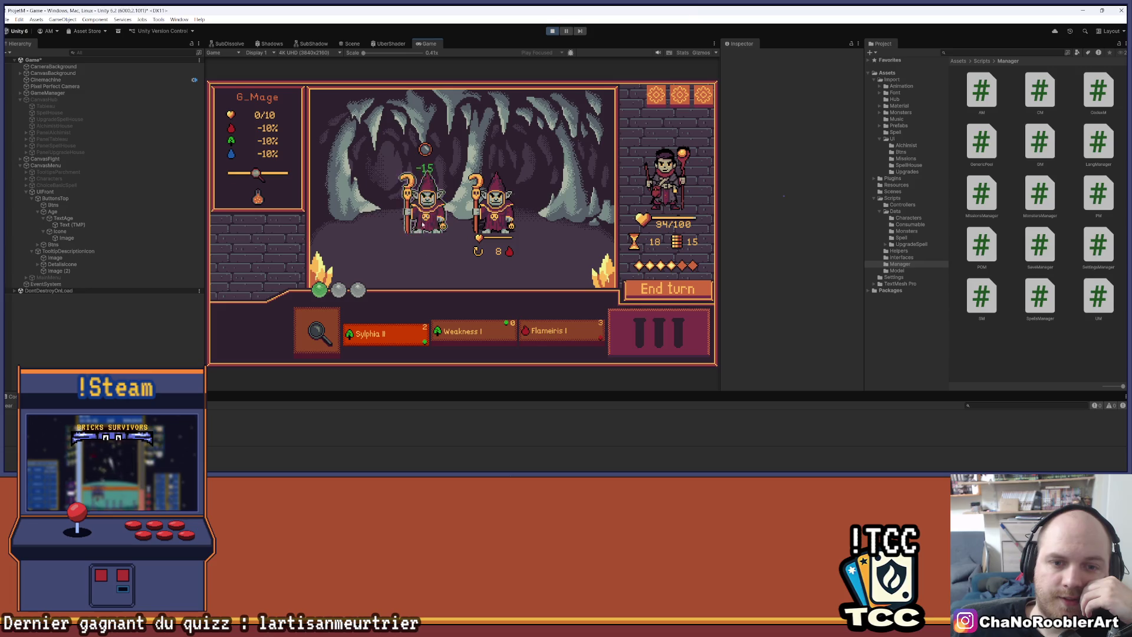
pyautogui.click(478, 225)
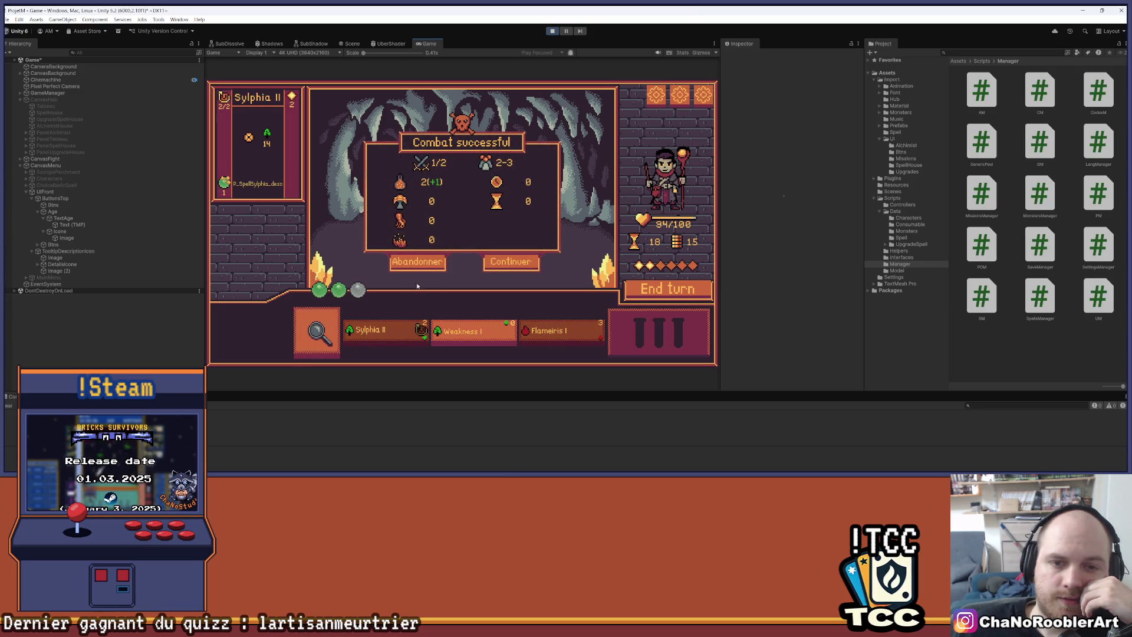
pyautogui.click(505, 261)
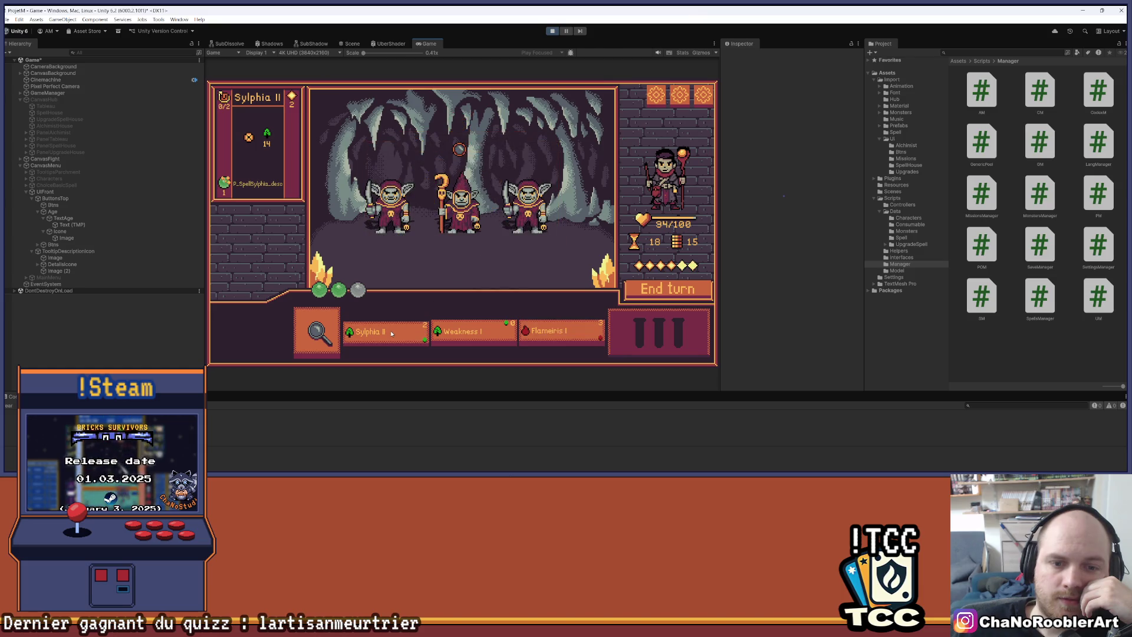
# Hit the next goblin wave with Sylphia II and cast Weakness I on the left goblin.
pyautogui.click(391, 334)
pyautogui.click(460, 204)
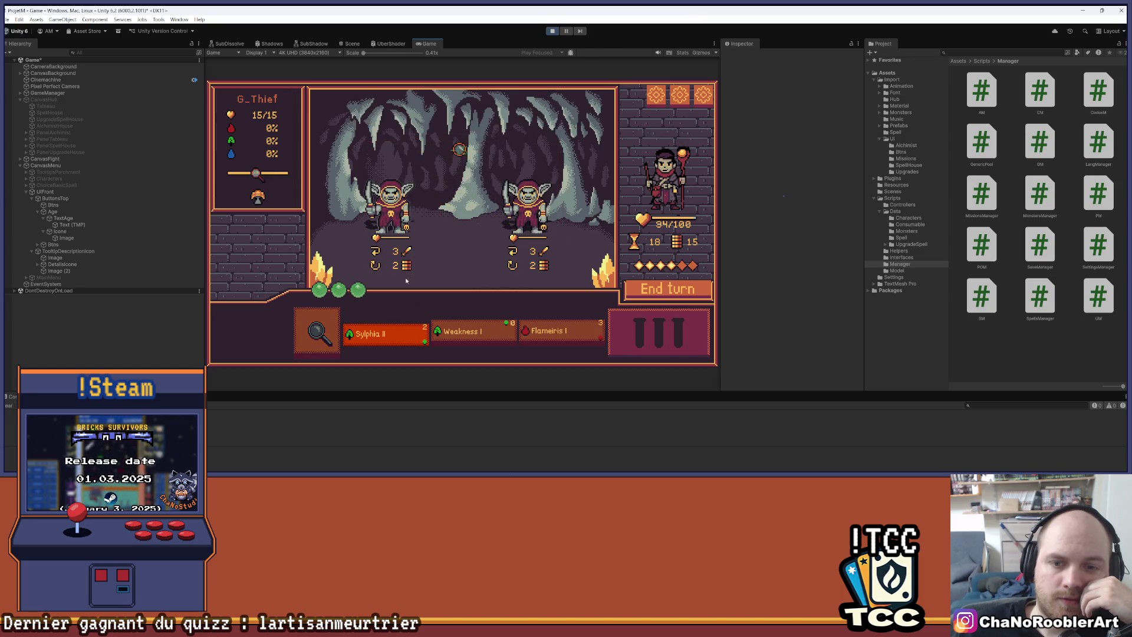
pyautogui.click(386, 334)
pyautogui.click(474, 233)
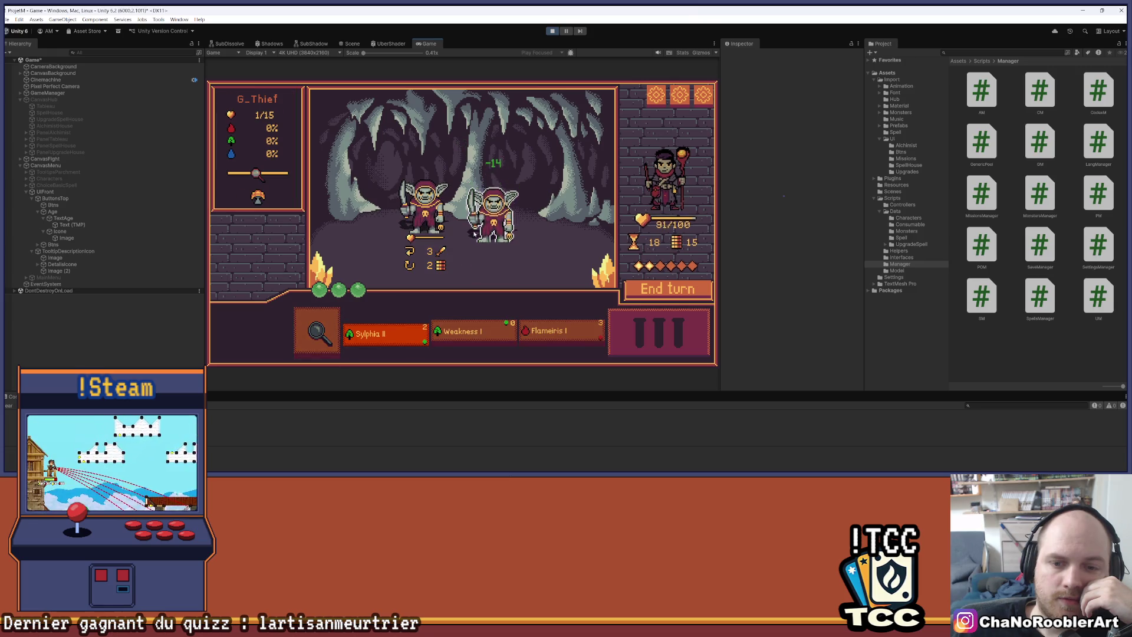
pyautogui.click(469, 331)
pyautogui.click(413, 216)
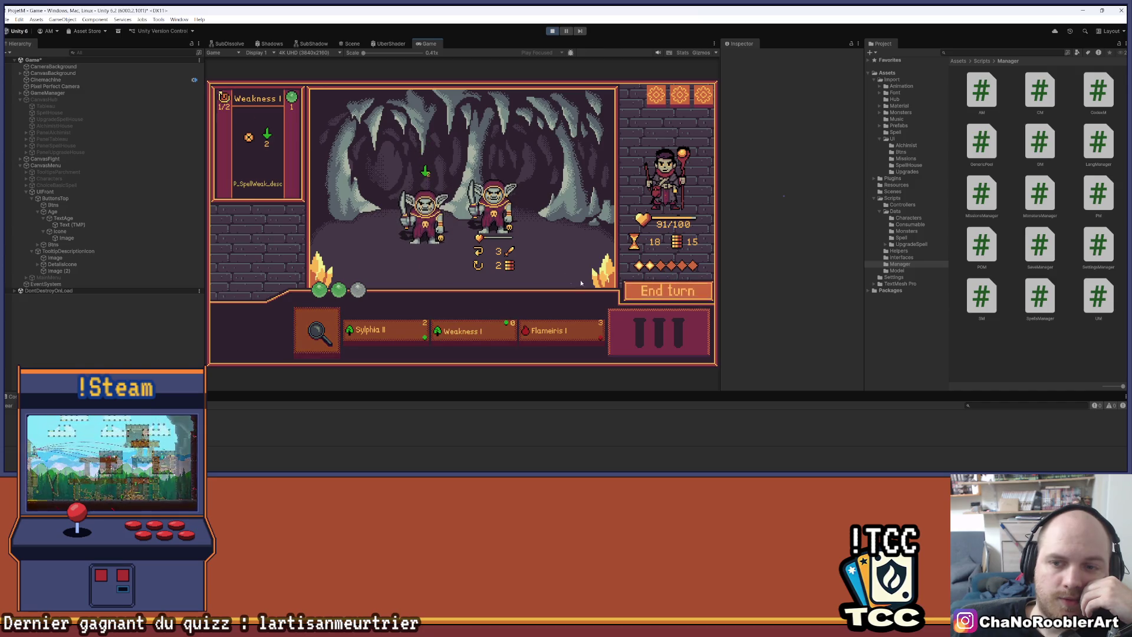
# Finish the remaining goblins with Sylphia II and Flameiris I, then continue to the hub.
pyautogui.click(383, 331)
pyautogui.click(475, 234)
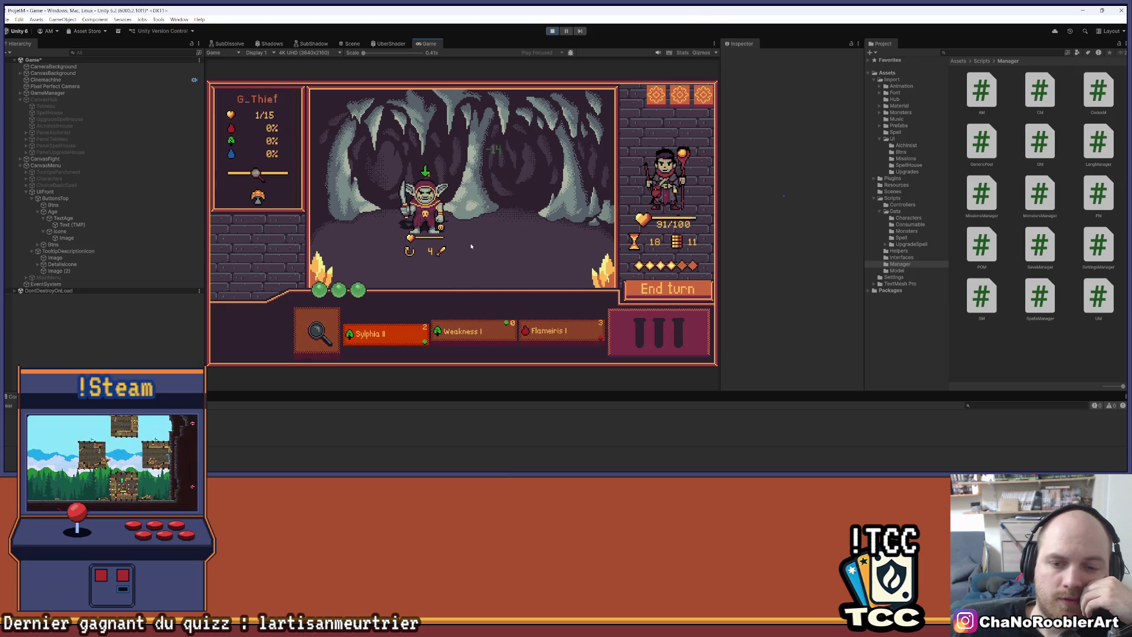
pyautogui.click(561, 333)
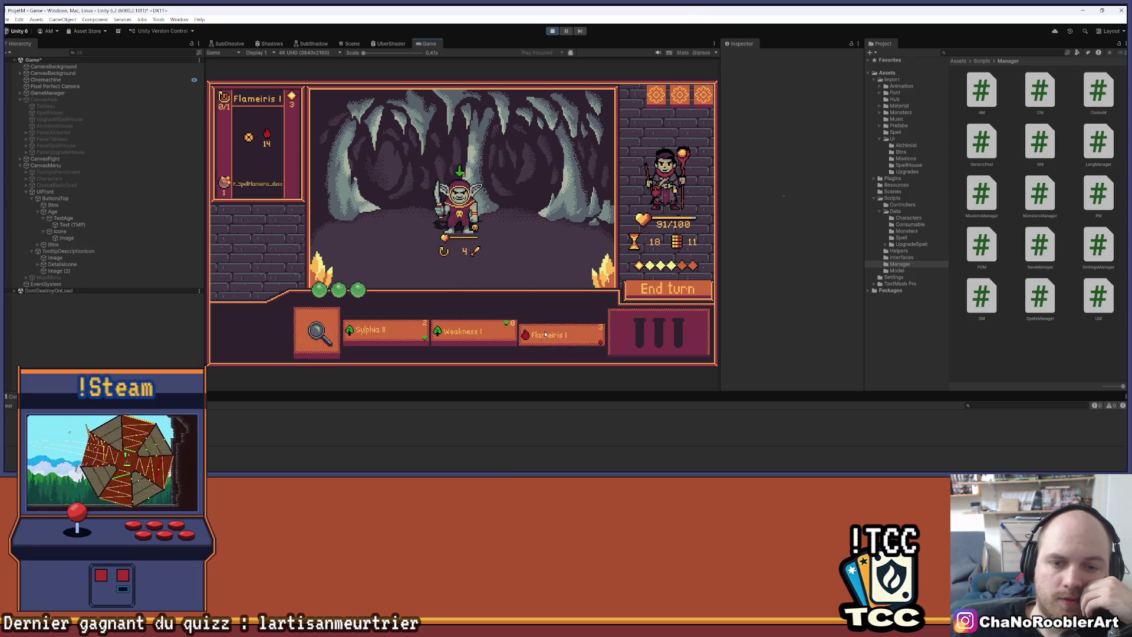
pyautogui.click(453, 217)
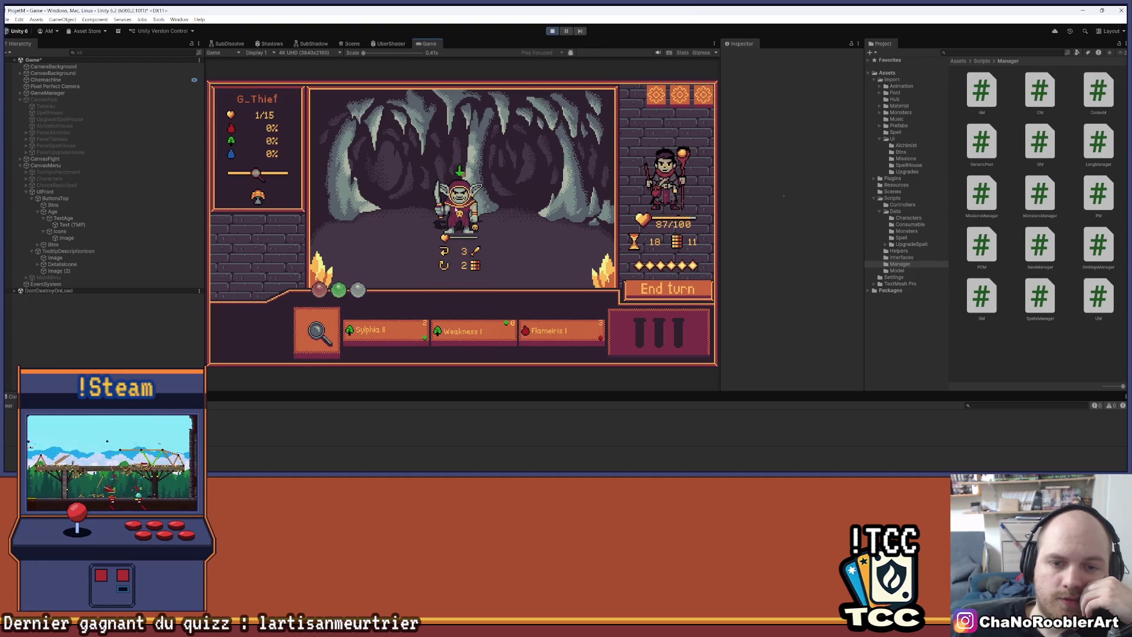
pyautogui.click(384, 332)
pyautogui.click(499, 191)
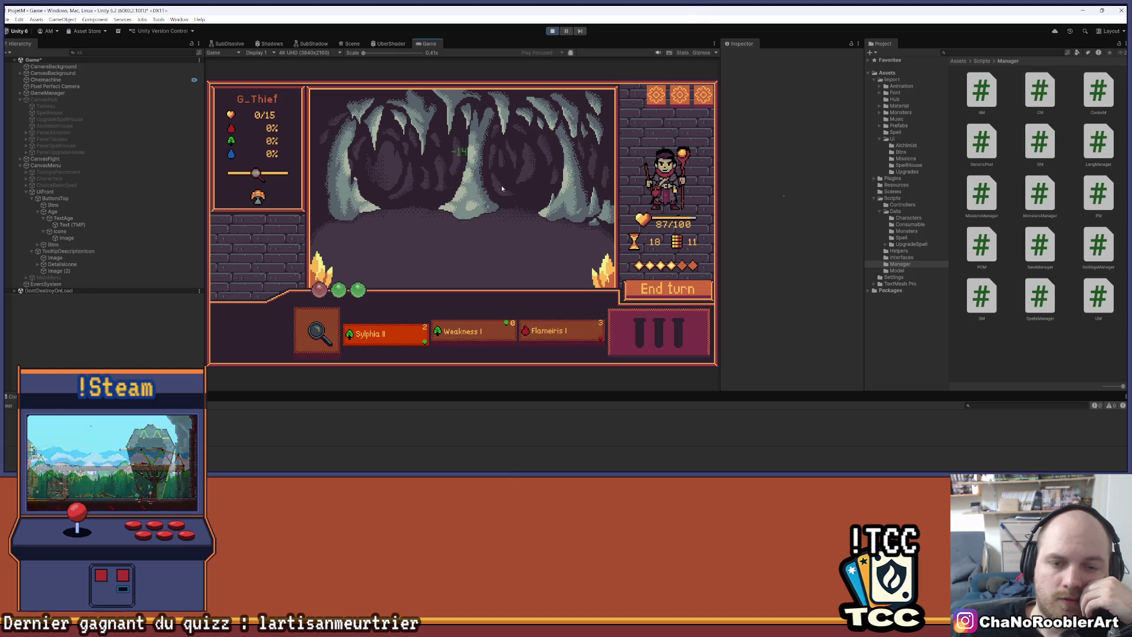
pyautogui.click(477, 267)
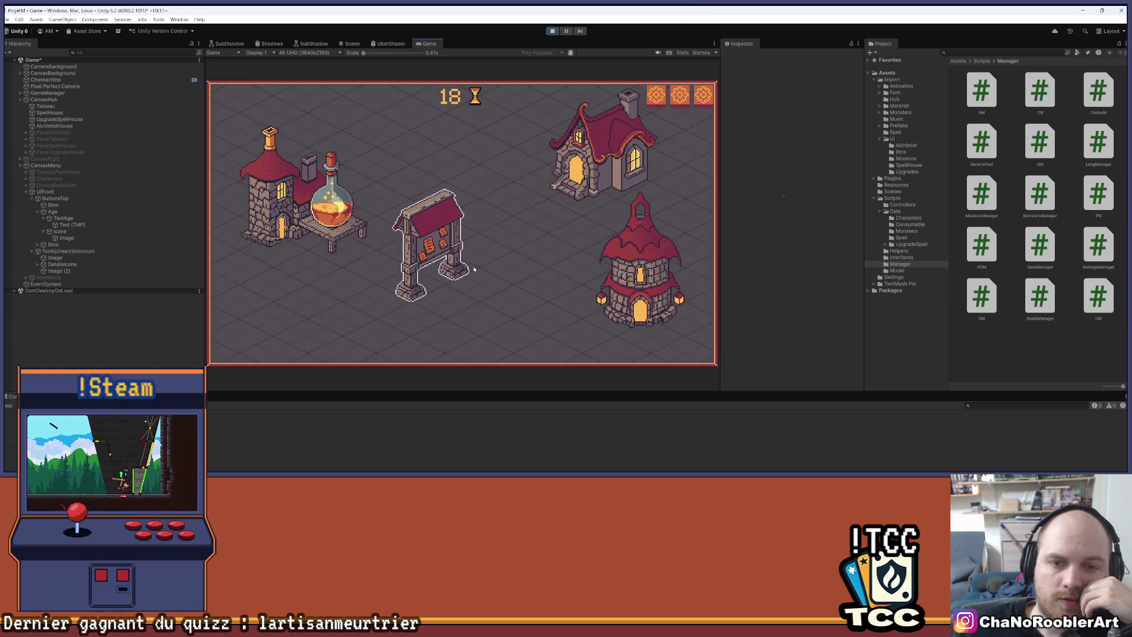
# Learn Burn I in the spell house, upgrade Weakness I to Weakness II, then open the mission board.
pyautogui.click(590, 154)
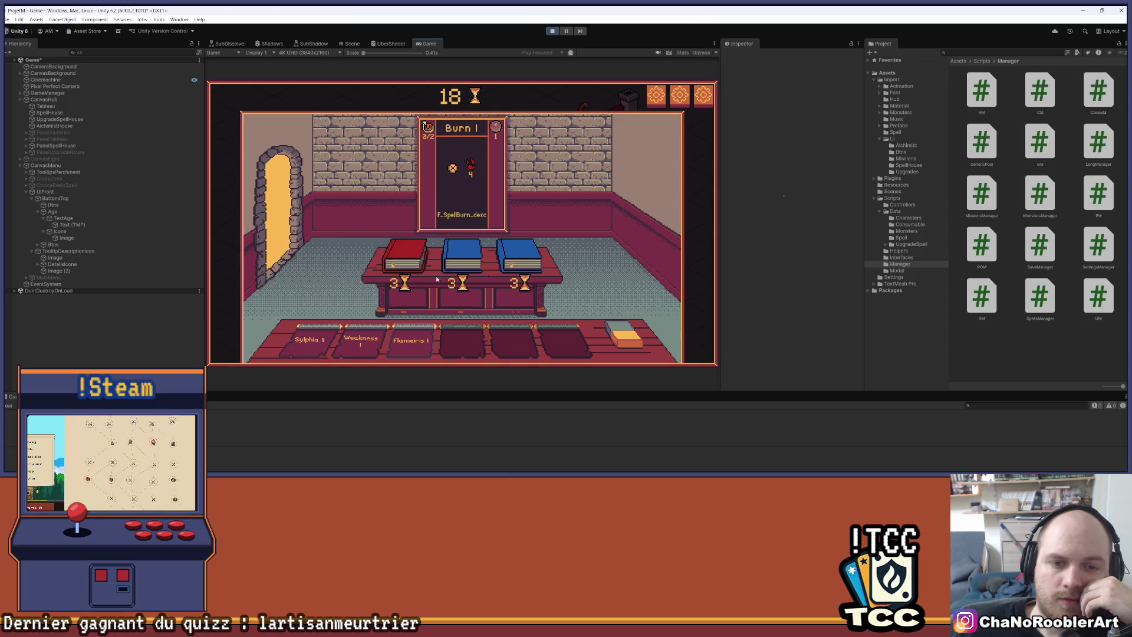
pyautogui.click(407, 259)
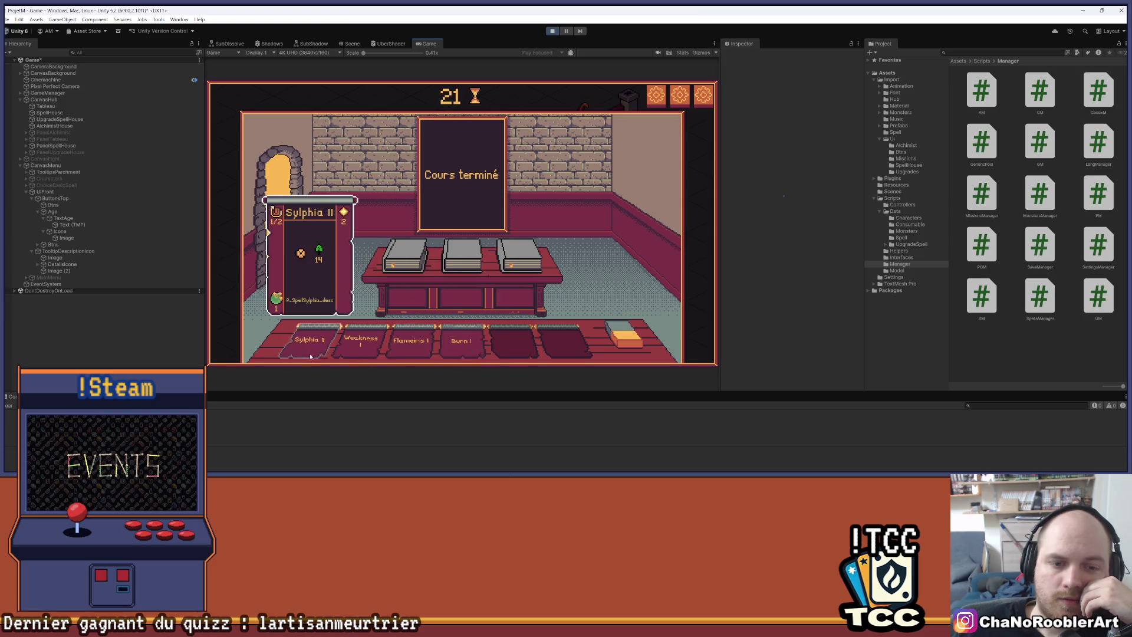
pyautogui.click(620, 246)
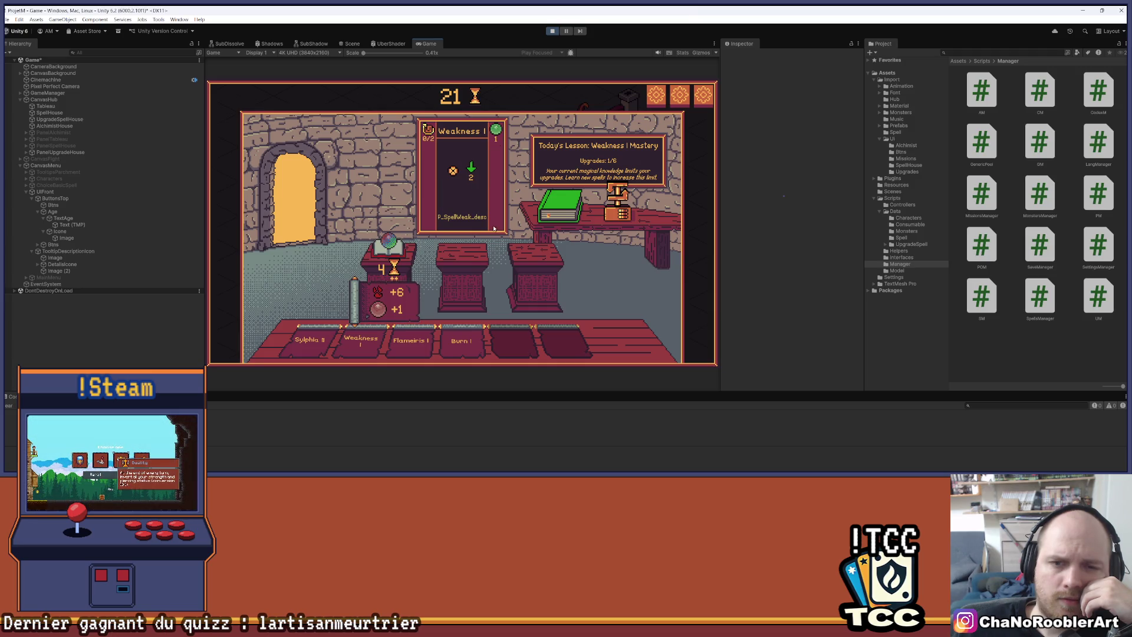
pyautogui.click(410, 306)
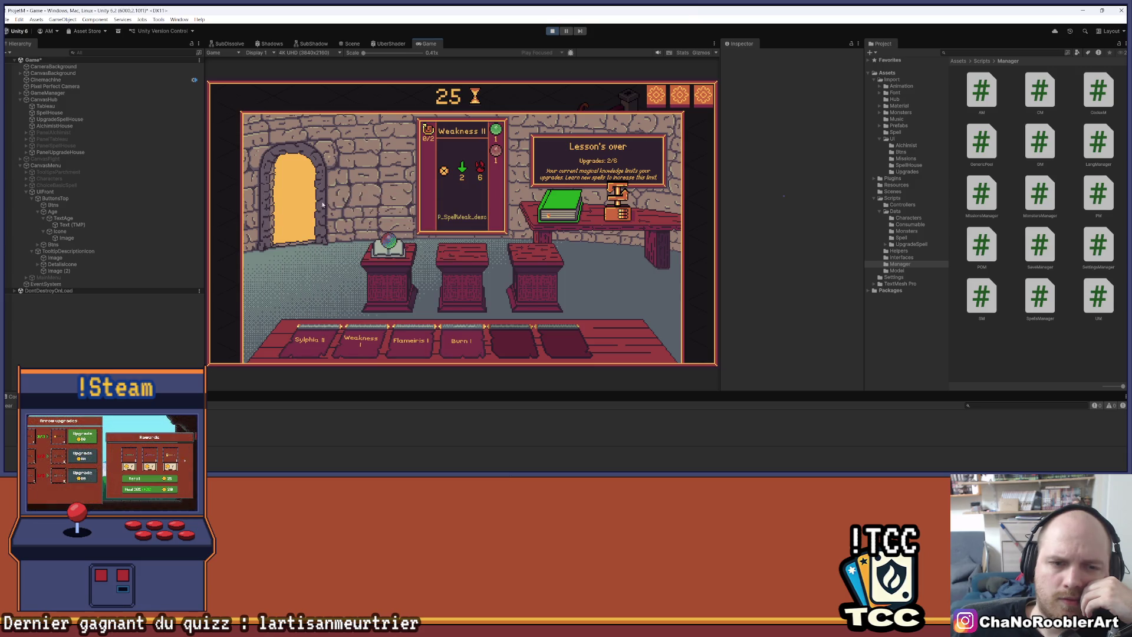
pyautogui.click(322, 204)
pyautogui.click(460, 205)
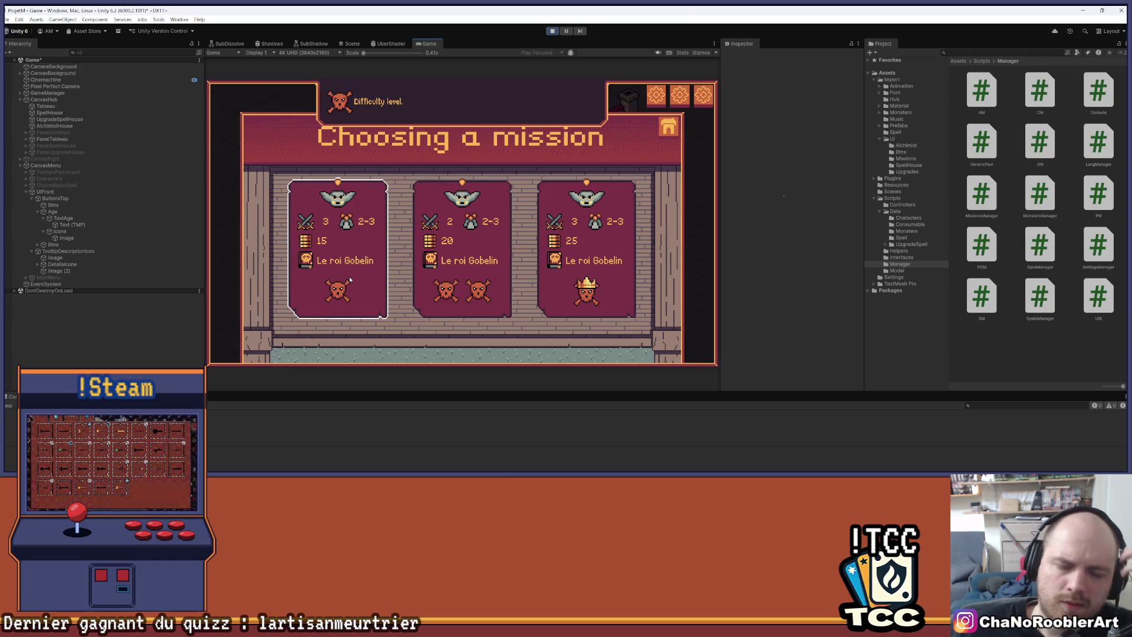
# Start the first goblin mission and win it with Sylphia II, Flameiris I and Weakness II.
pyautogui.click(366, 276)
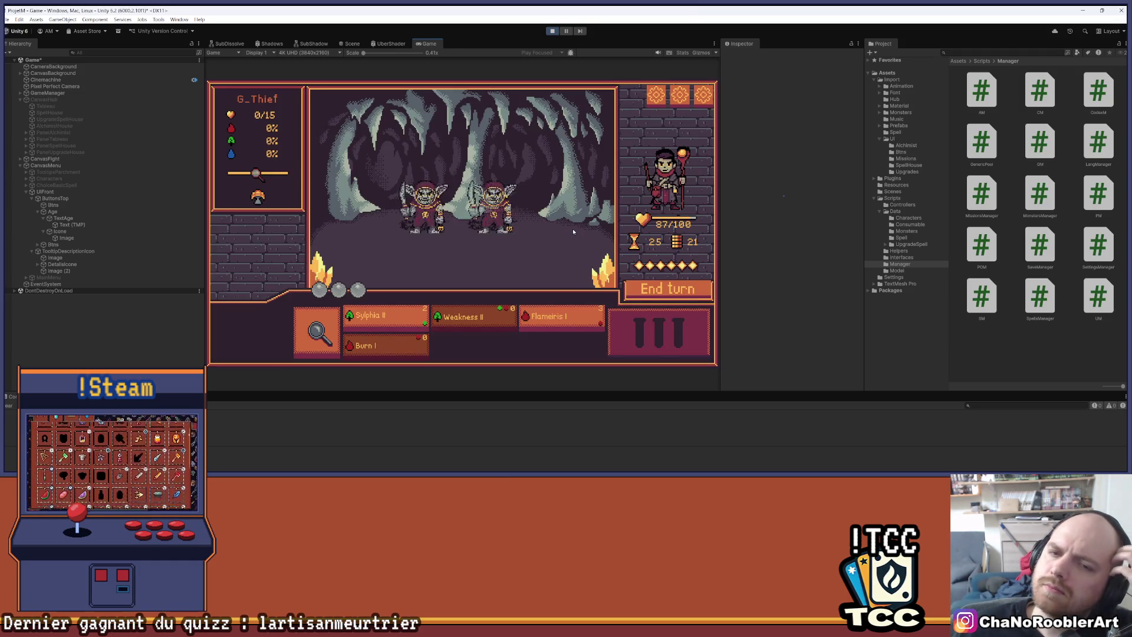
pyautogui.click(349, 322)
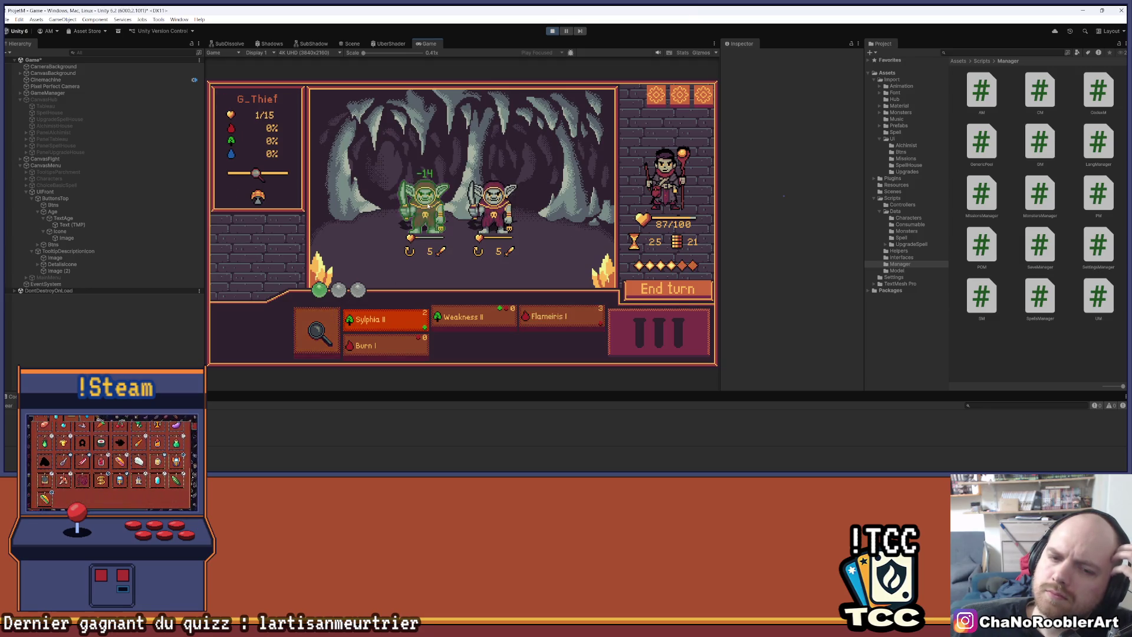
pyautogui.click(543, 312)
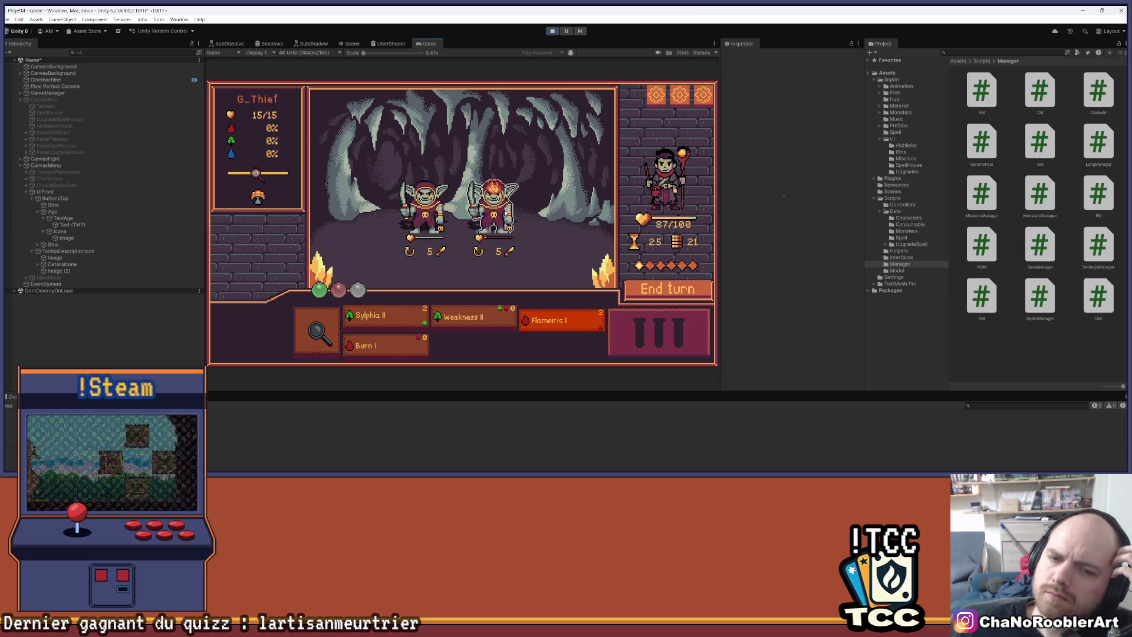
pyautogui.click(466, 307)
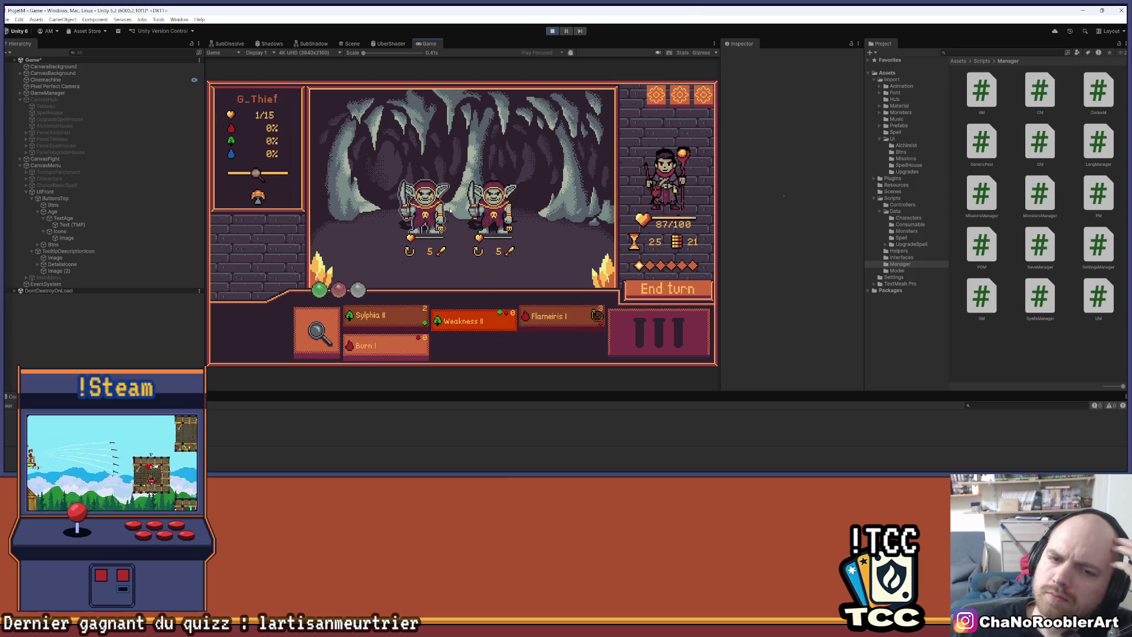
pyautogui.click(424, 215)
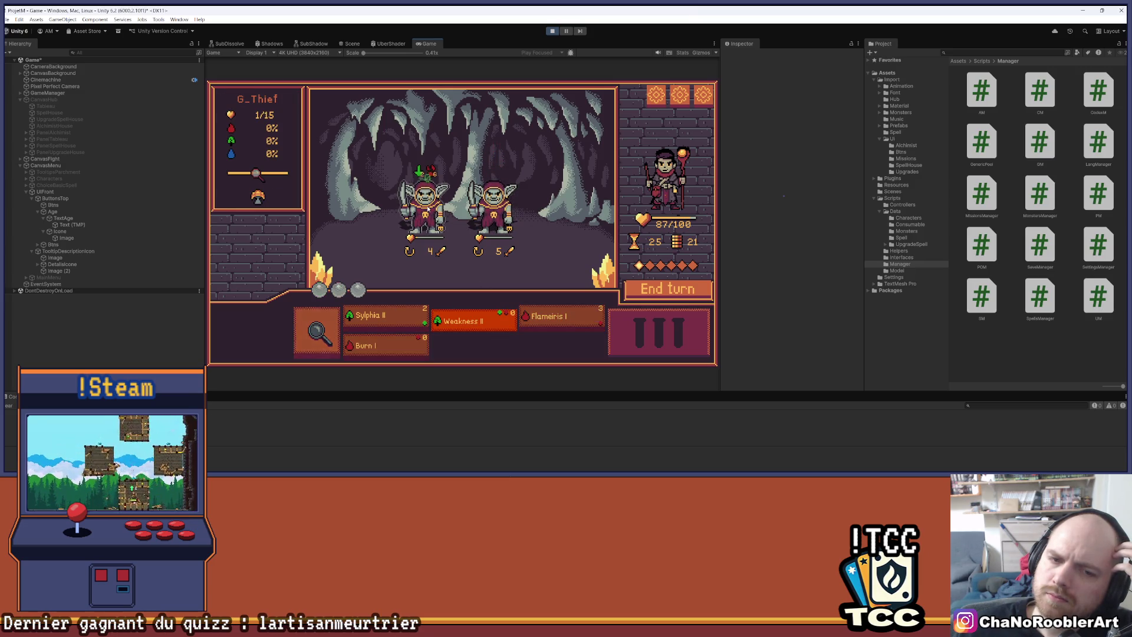
pyautogui.click(661, 291)
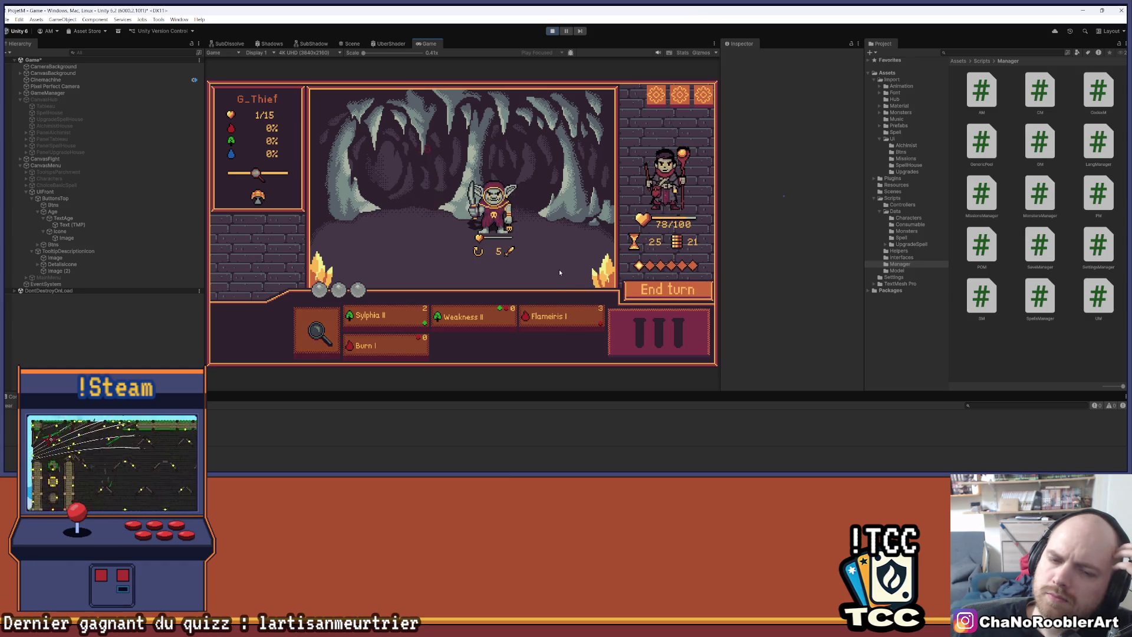
pyautogui.click(383, 316)
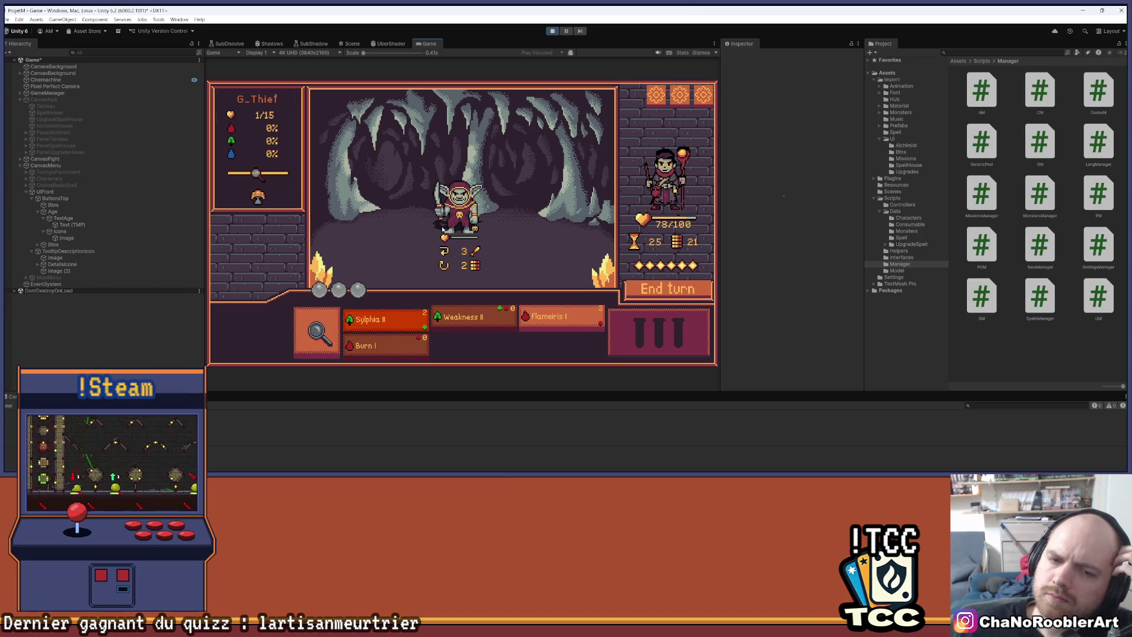
pyautogui.click(501, 208)
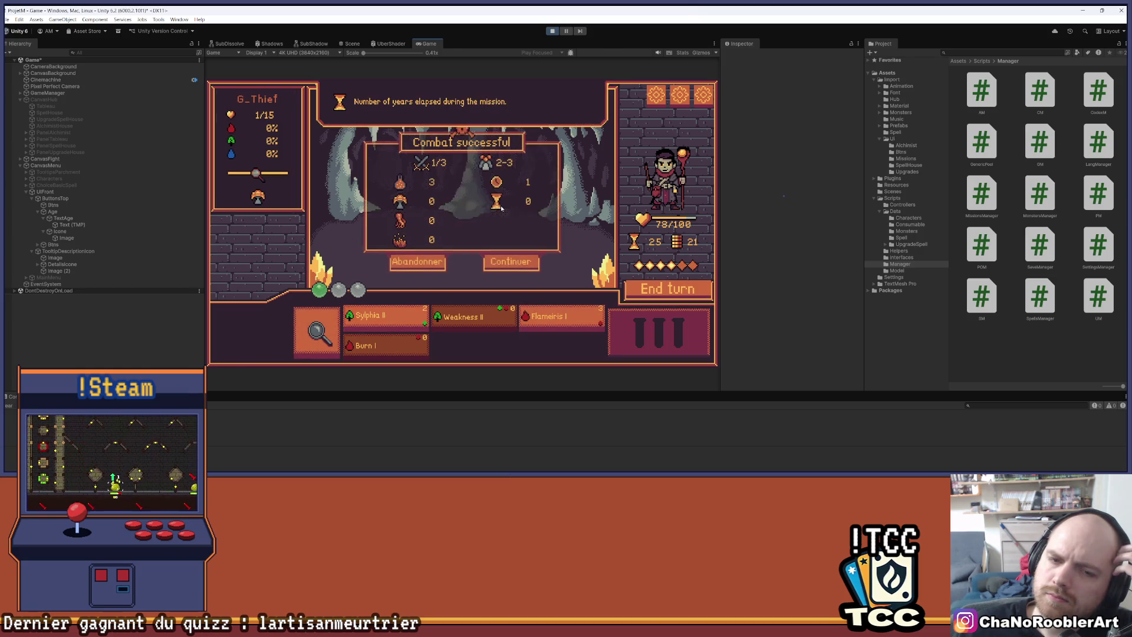
pyautogui.click(494, 264)
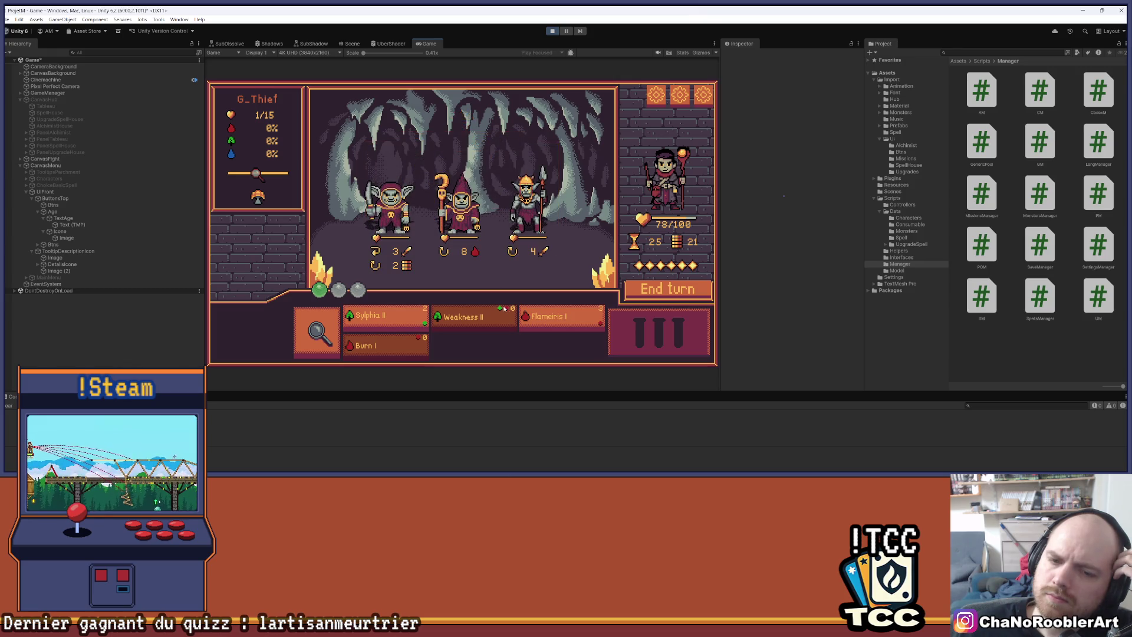
# Win the next goblin fight with Flameiris I, Weakness II and Sylphia II, then stop Play mode.
pyautogui.click(560, 319)
pyautogui.click(465, 250)
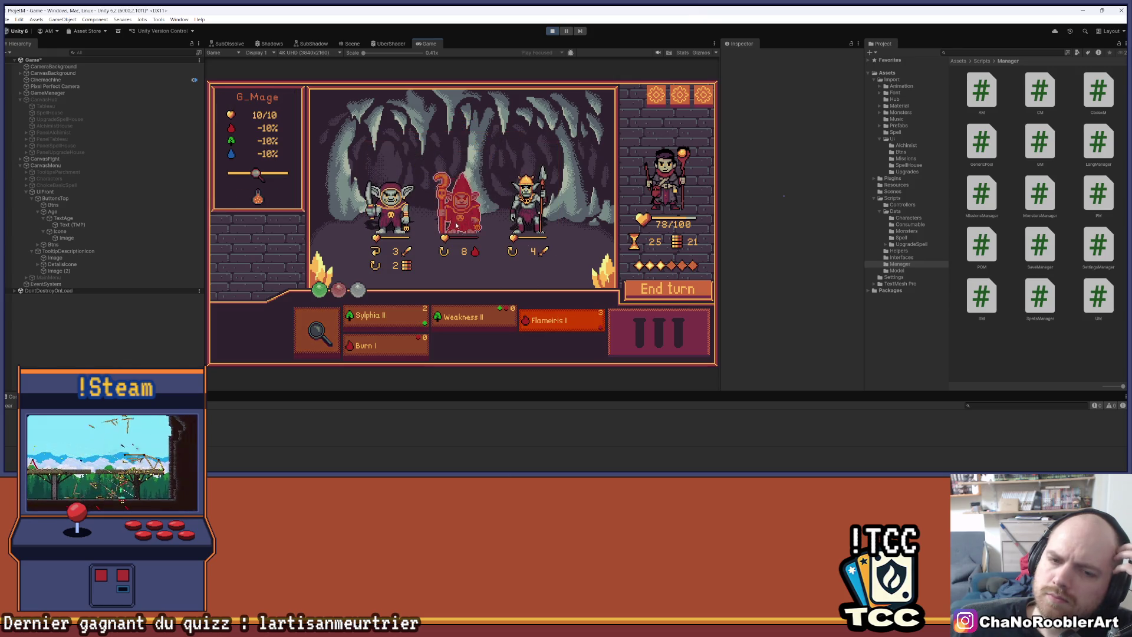
pyautogui.click(471, 319)
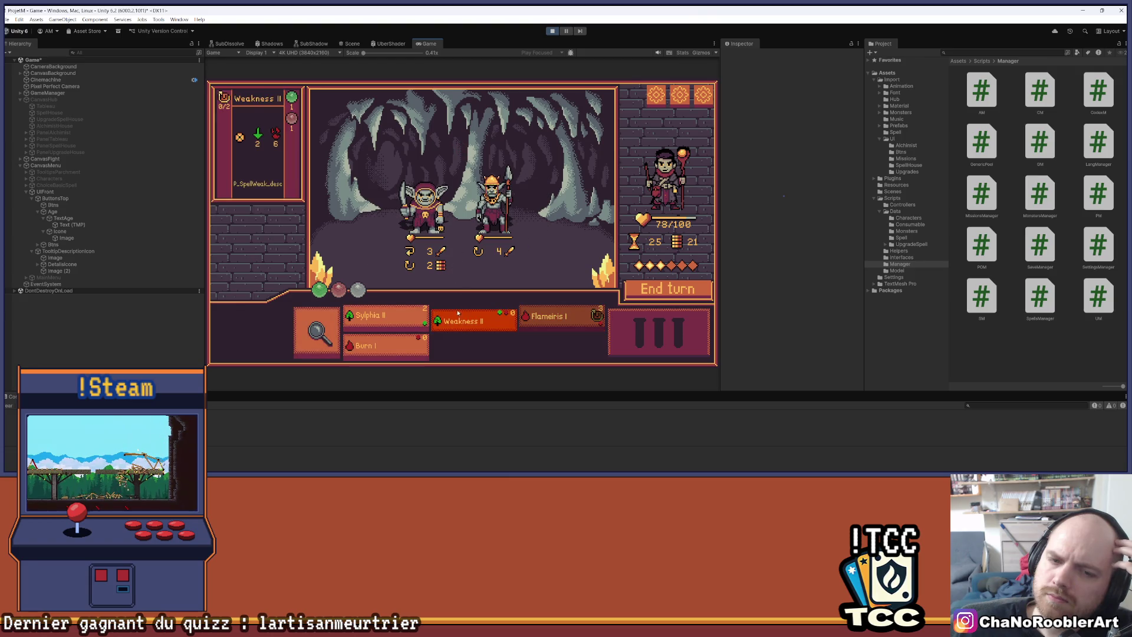
pyautogui.click(496, 211)
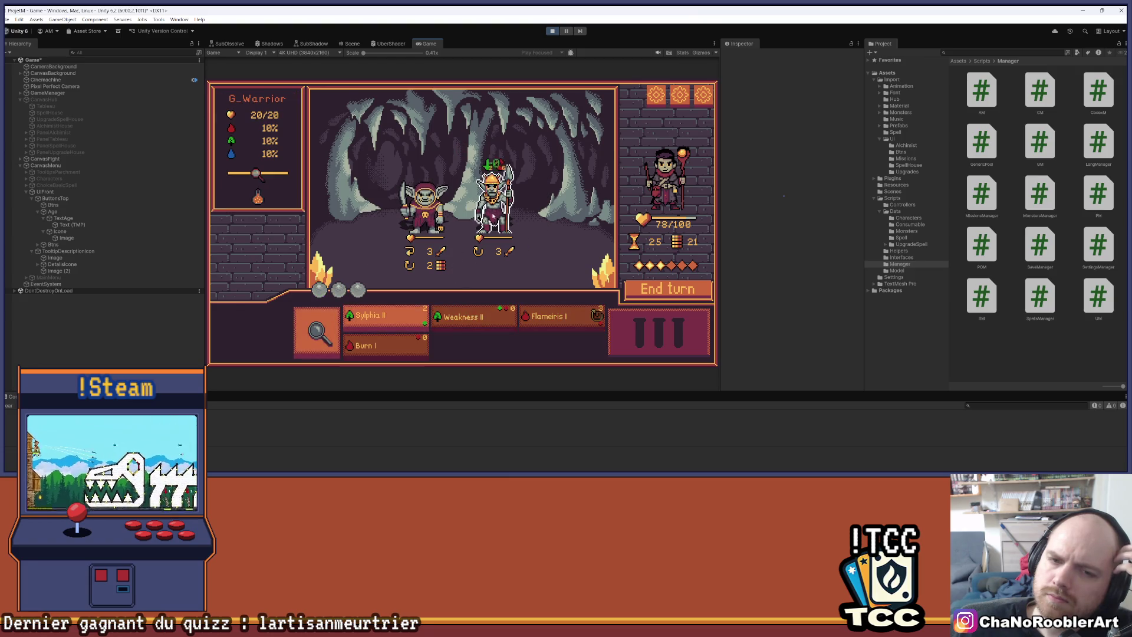
pyautogui.click(383, 318)
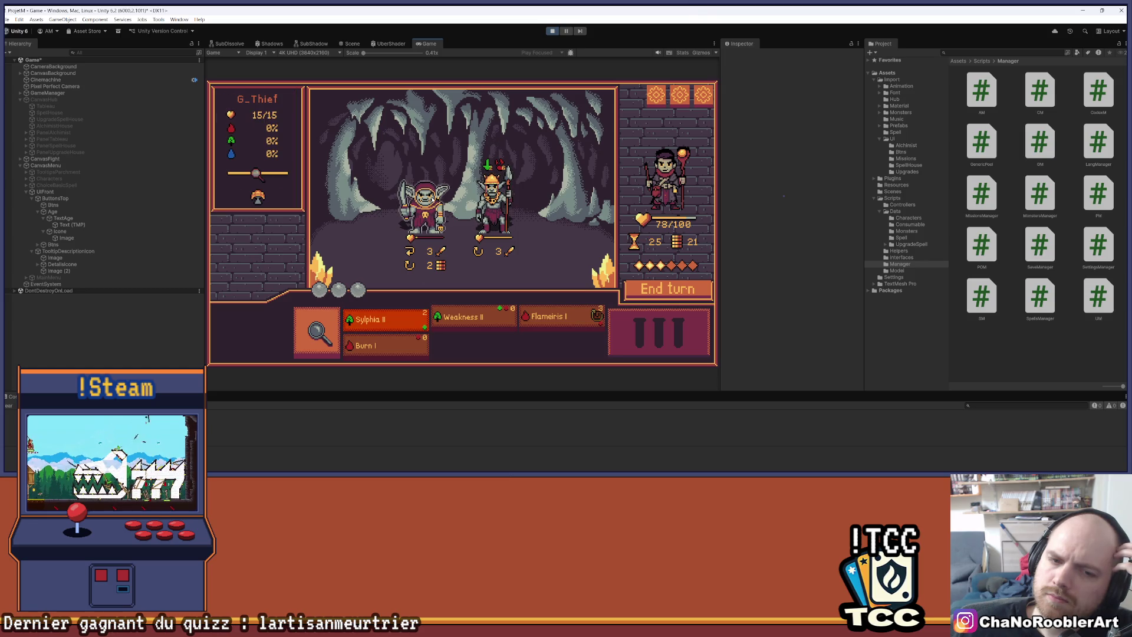
pyautogui.click(425, 206)
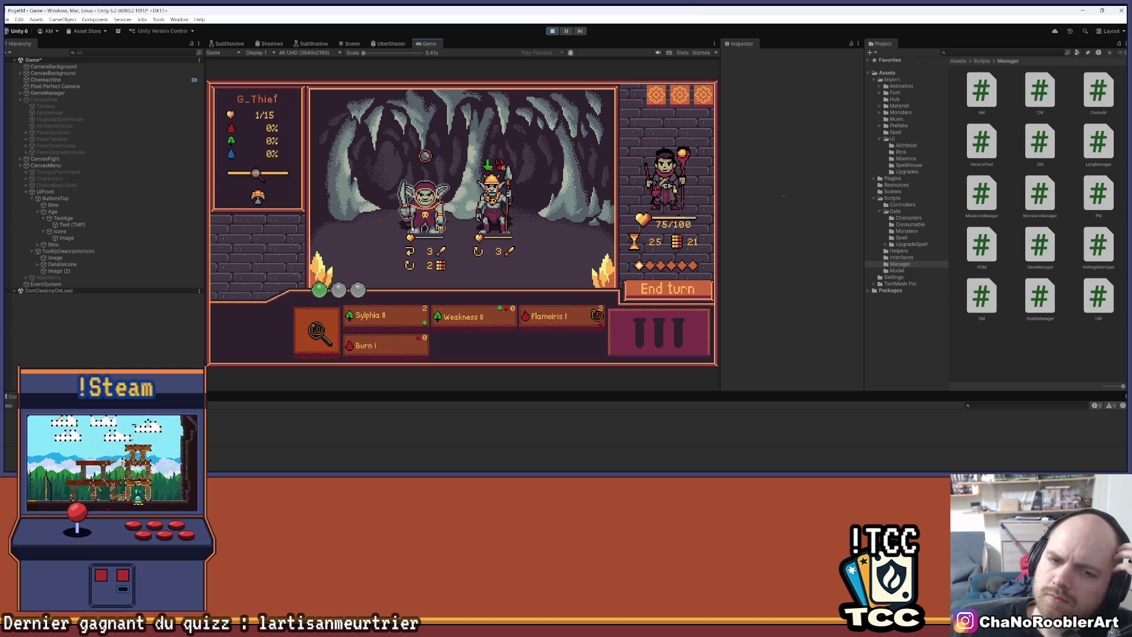
pyautogui.click(637, 287)
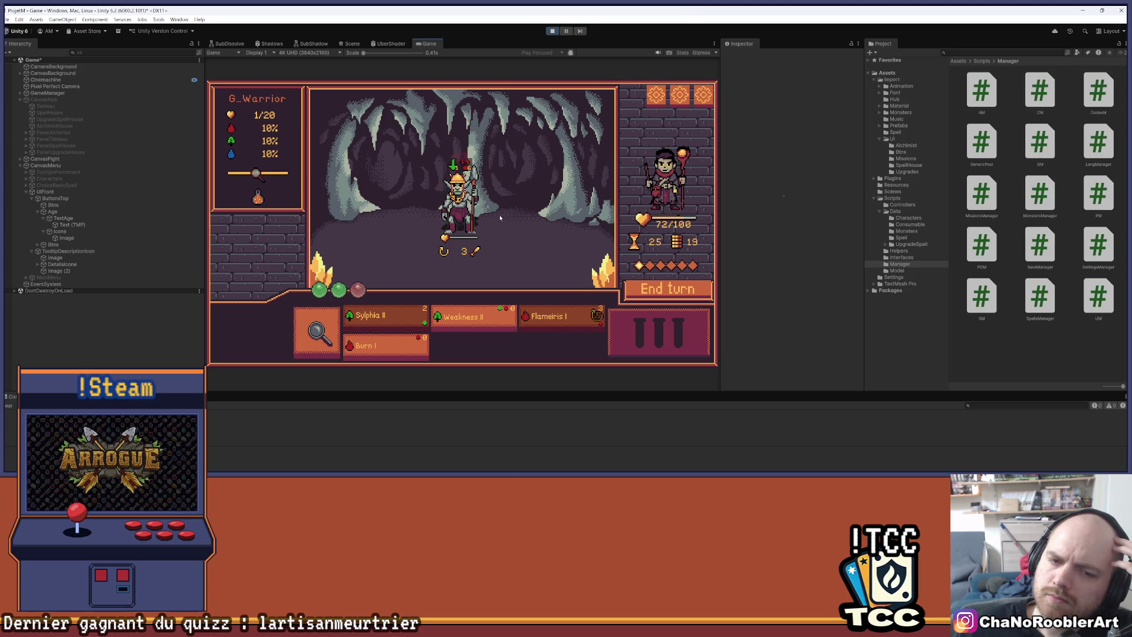
pyautogui.click(645, 287)
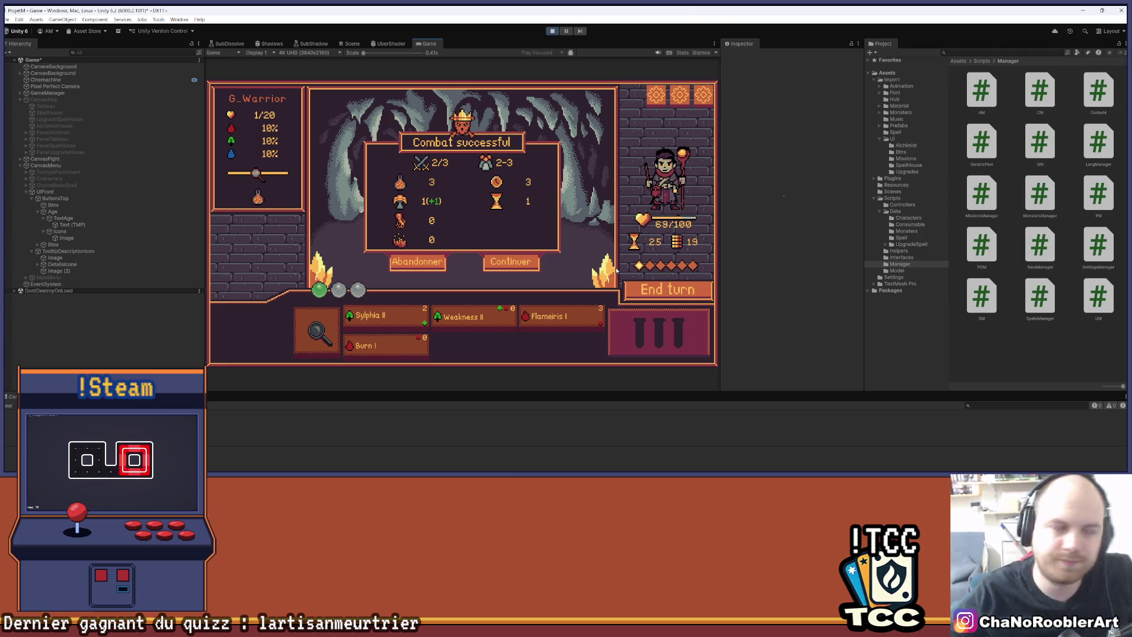
pyautogui.click(504, 265)
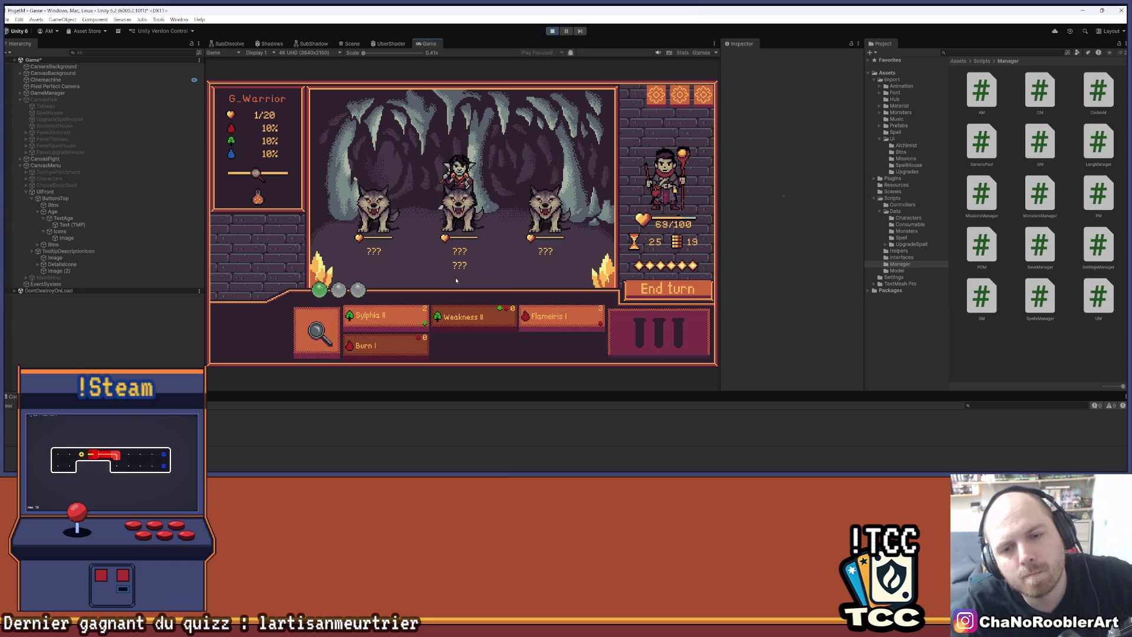
pyautogui.click(553, 31)
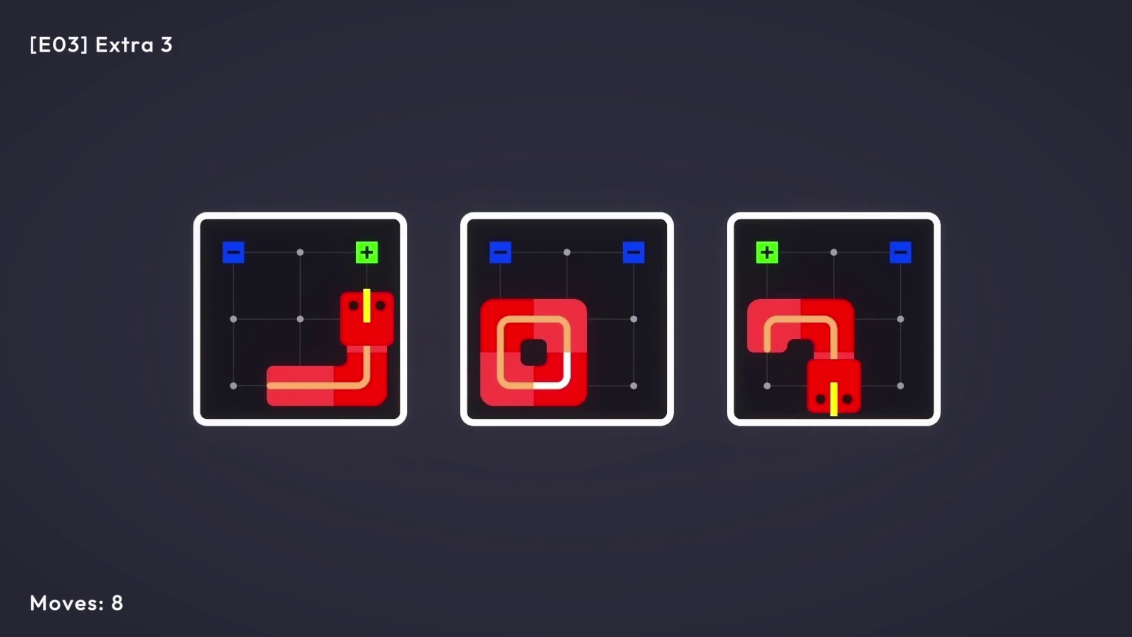
# Steer both snakes in Extra 3, curling the left one and bringing the right onto the green goal.
pyautogui.press('Left')
pyautogui.press('Up')
pyautogui.press('Right')
pyautogui.press('Down')
pyautogui.press('Left')
pyautogui.press('Up')
pyautogui.press('Up')
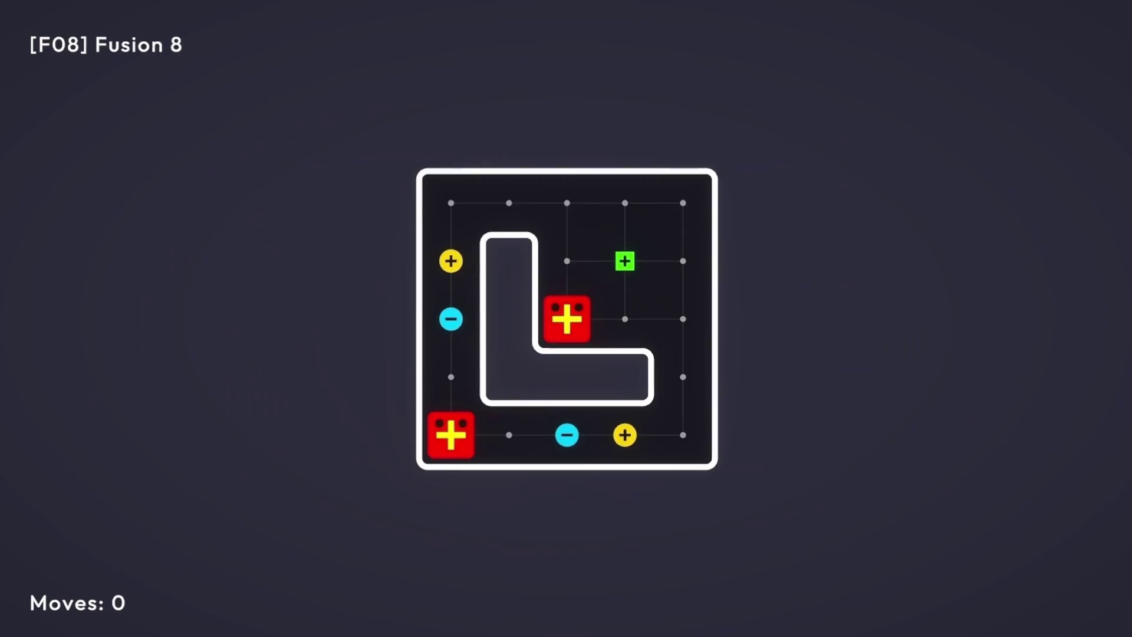
# Fuse the snakes in Fusion 8 and route the joined snake around the board to finish it.
pyautogui.press('Up')
pyautogui.press('Up')
pyautogui.press('Up')
pyautogui.press('Right')
pyautogui.press('Right')
pyautogui.press('Right')
pyautogui.press('Down')
pyautogui.press('Left')
pyautogui.press('Left')
pyautogui.press('Up')
pyautogui.press('Right')
pyautogui.press('Right')
pyautogui.press('Down')
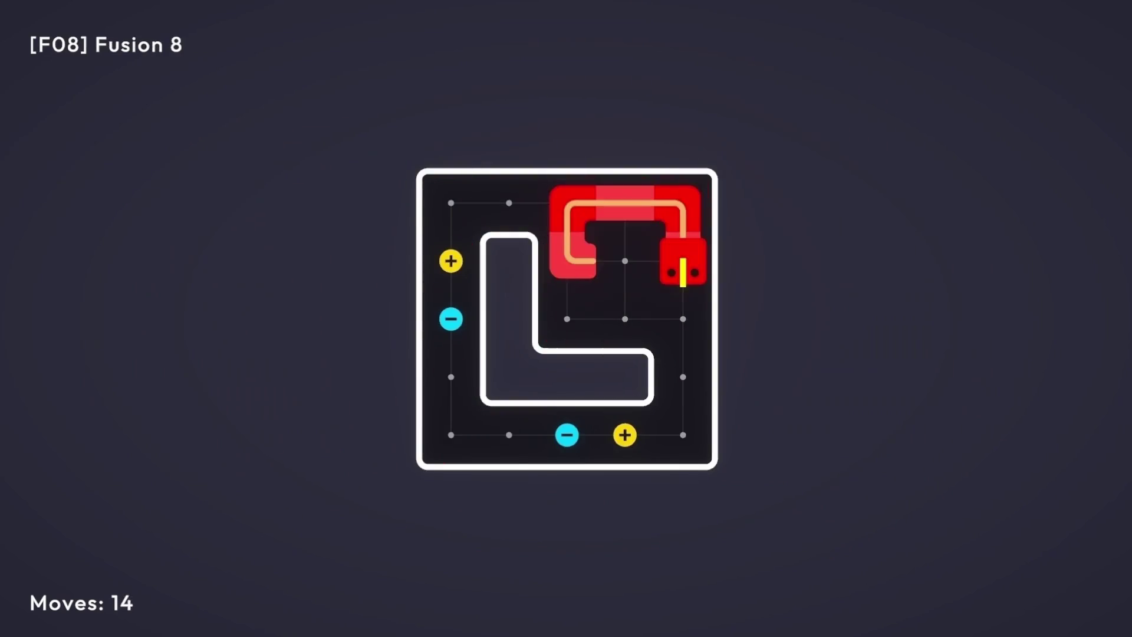
pyautogui.press('Down')
pyautogui.press('Down')
pyautogui.press('Down')
pyautogui.press('Left')
pyautogui.press('Left')
pyautogui.press('Left')
pyautogui.press('Left')
pyautogui.press('Up')
pyautogui.press('Up')
pyautogui.press('Up')
pyautogui.press('Up')
pyautogui.press('Right')
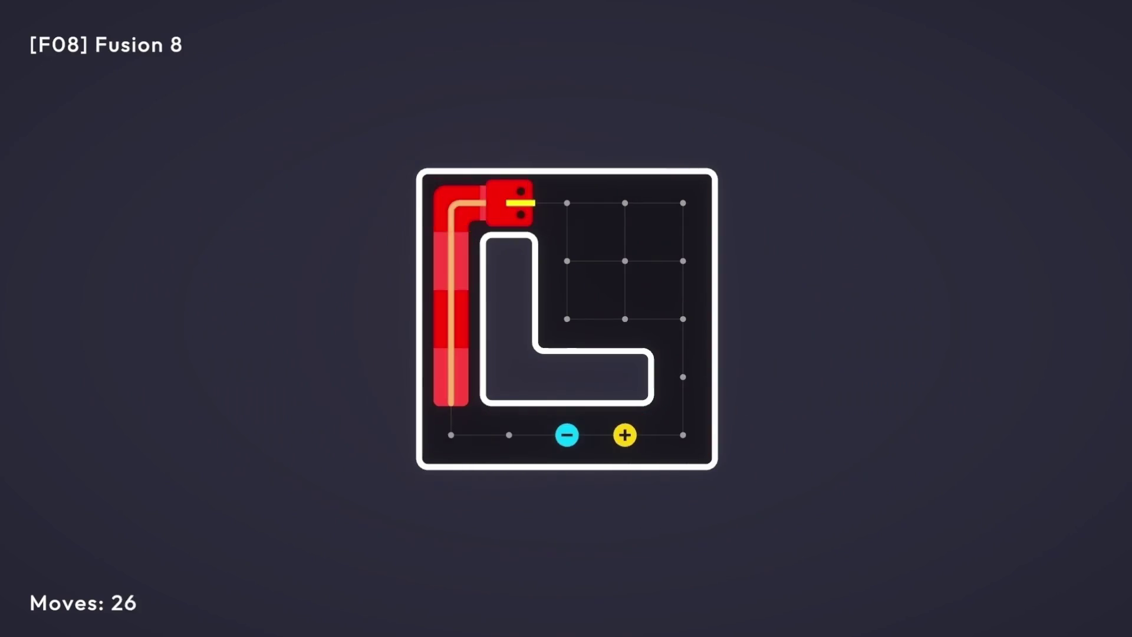
pyautogui.press('Right')
pyautogui.press('Right')
pyautogui.press('Right')
pyautogui.press('Down')
pyautogui.press('Left')
pyautogui.press('Left')
pyautogui.press('Up')
pyautogui.press('Right')
pyautogui.press('Right')
pyautogui.press('Down')
pyautogui.press('Left')
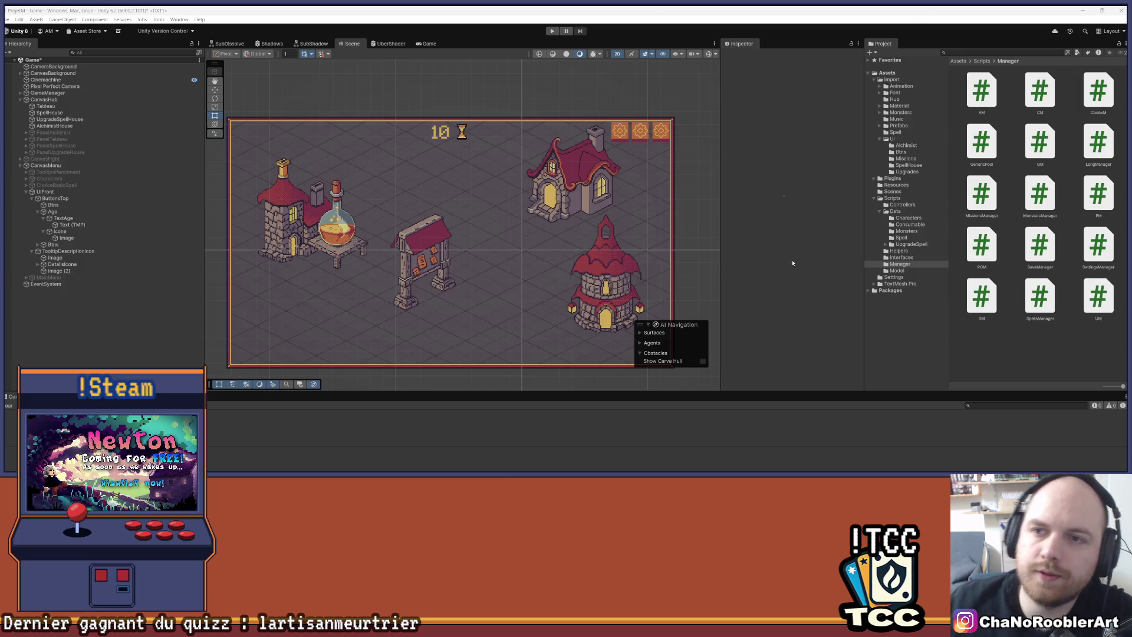
# Narrow the Scene view, then browse the SpellHouse, Upgrades and Spell data folders in the Project tree.
pyautogui.moveTo(718, 165); pyautogui.dragTo(691, 166)
pyautogui.scroll(-3, 530, 151)
pyautogui.scroll(-2, 530, 149)
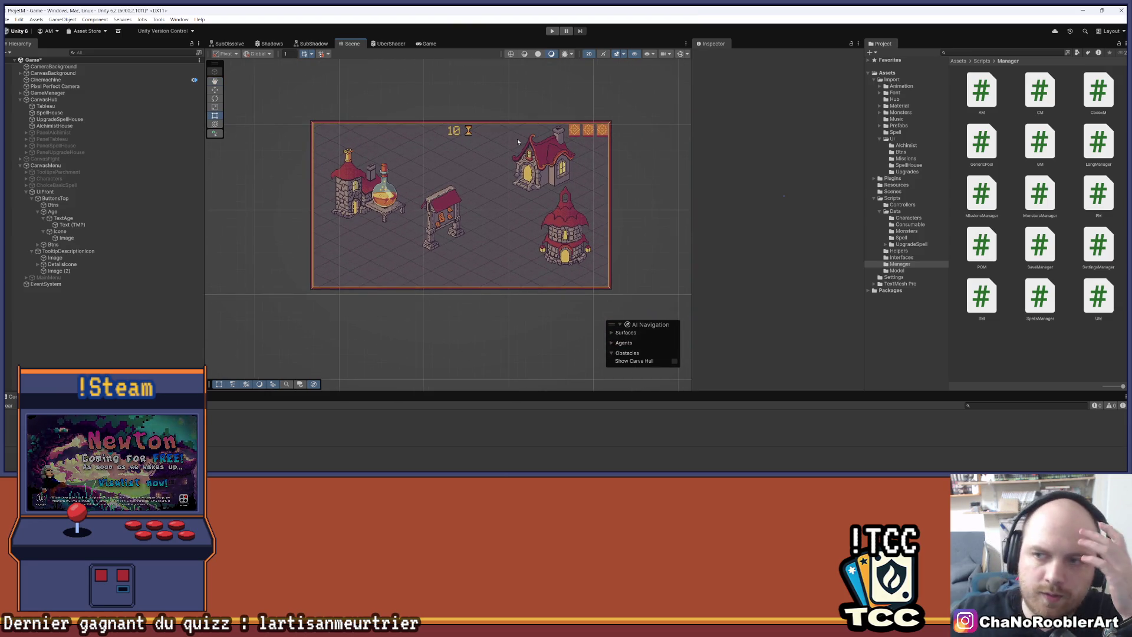
pyautogui.click(908, 165)
pyautogui.click(914, 172)
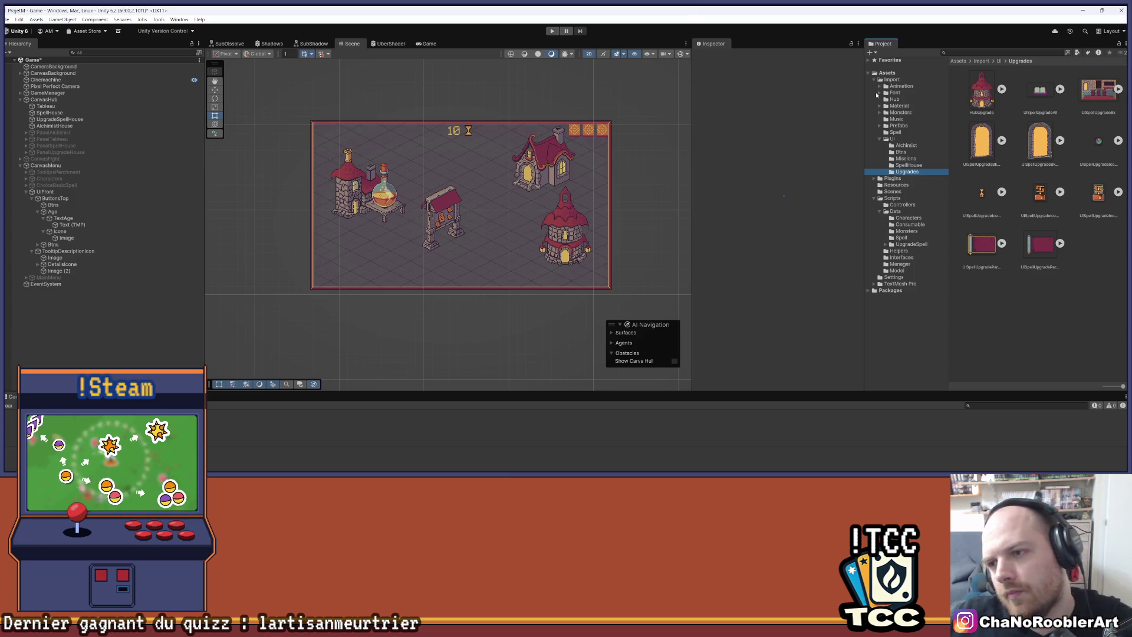
pyautogui.click(902, 238)
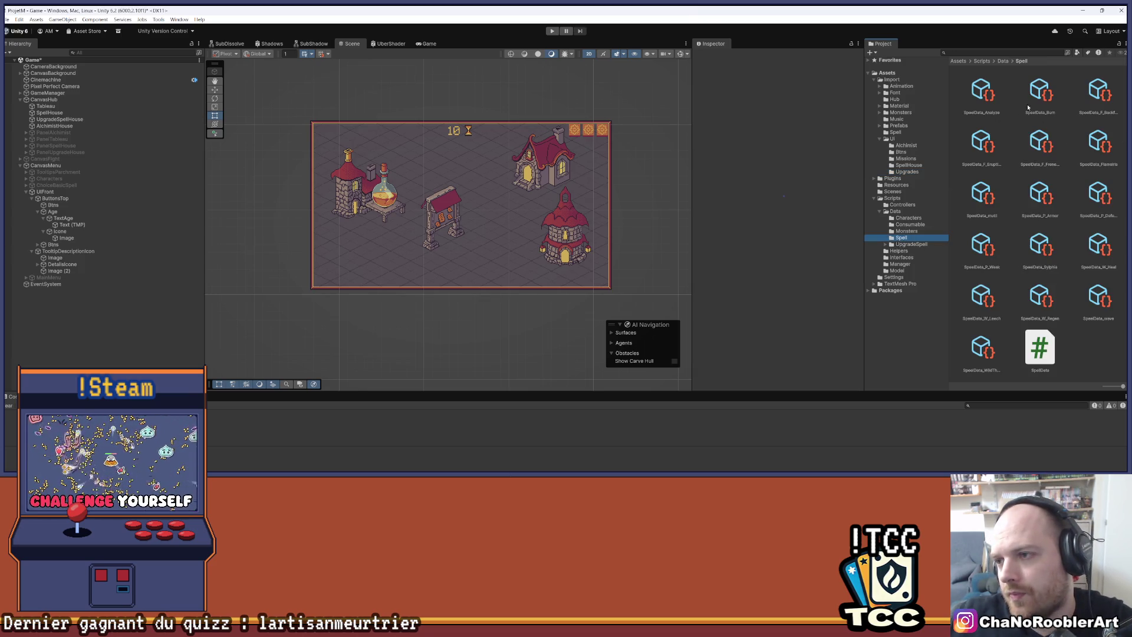
# Inspect SpellData_Flameiris in list view, expand its upgrade list, and keep Element 0's code as Fire Free.
pyautogui.moveTo(1123, 386); pyautogui.dragTo(1068, 384)
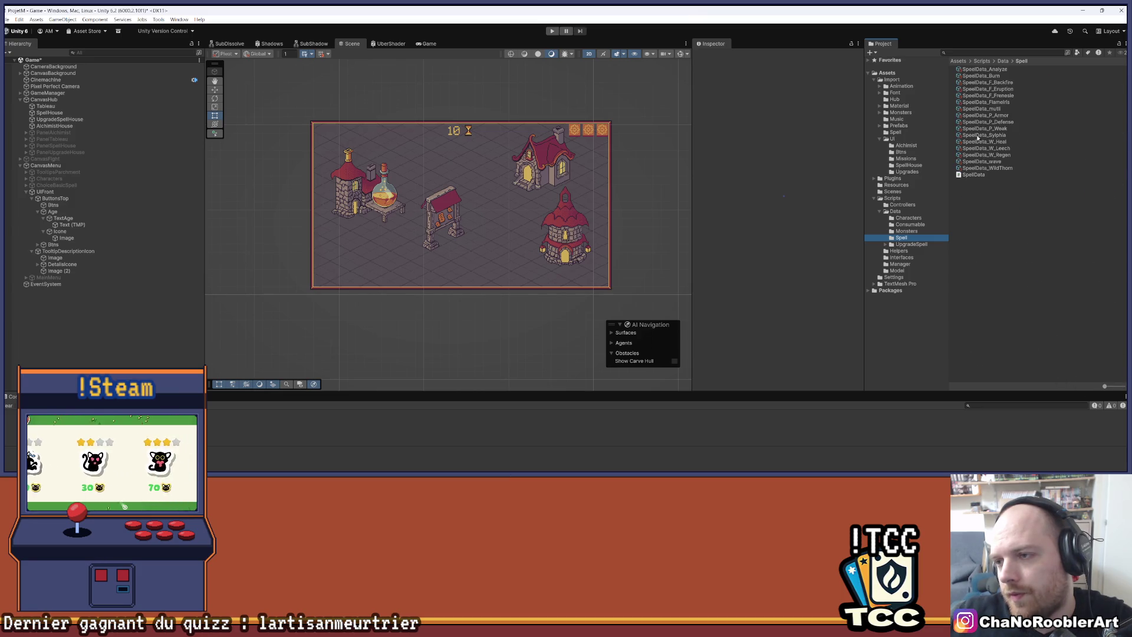
pyautogui.click(995, 102)
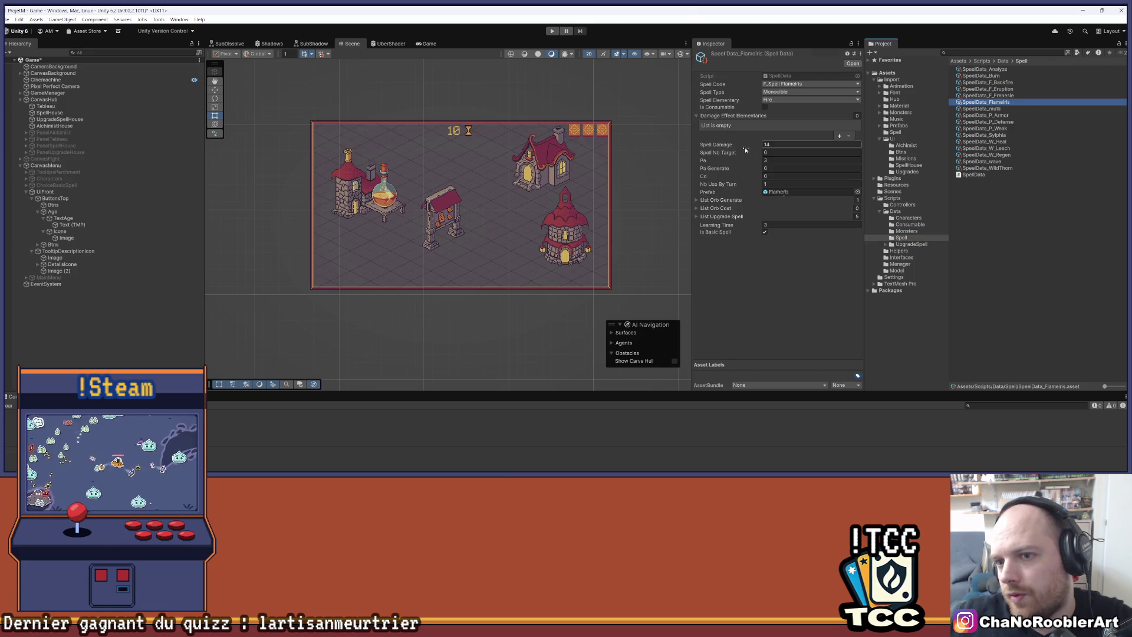
pyautogui.moveTo(690, 138); pyautogui.dragTo(635, 195)
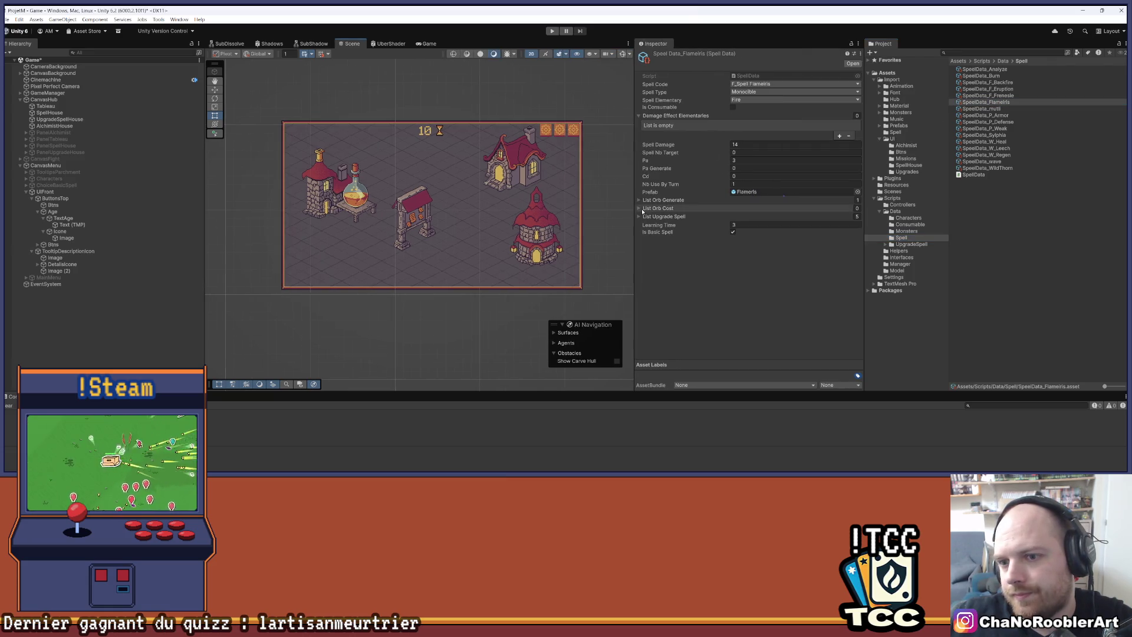
pyautogui.click(639, 217)
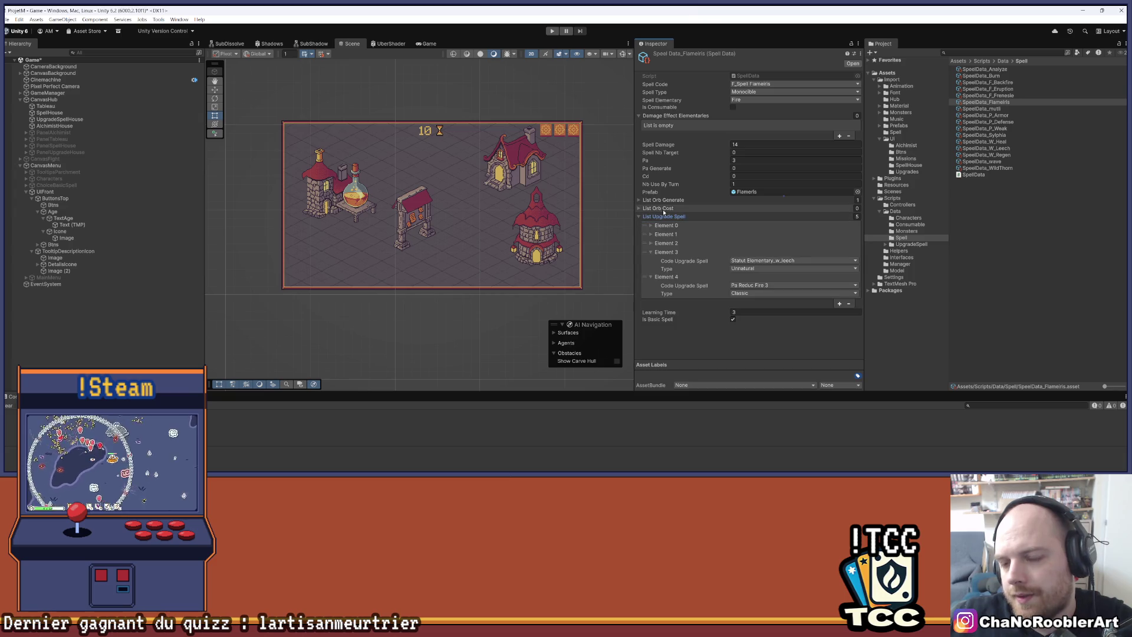
pyautogui.click(652, 251)
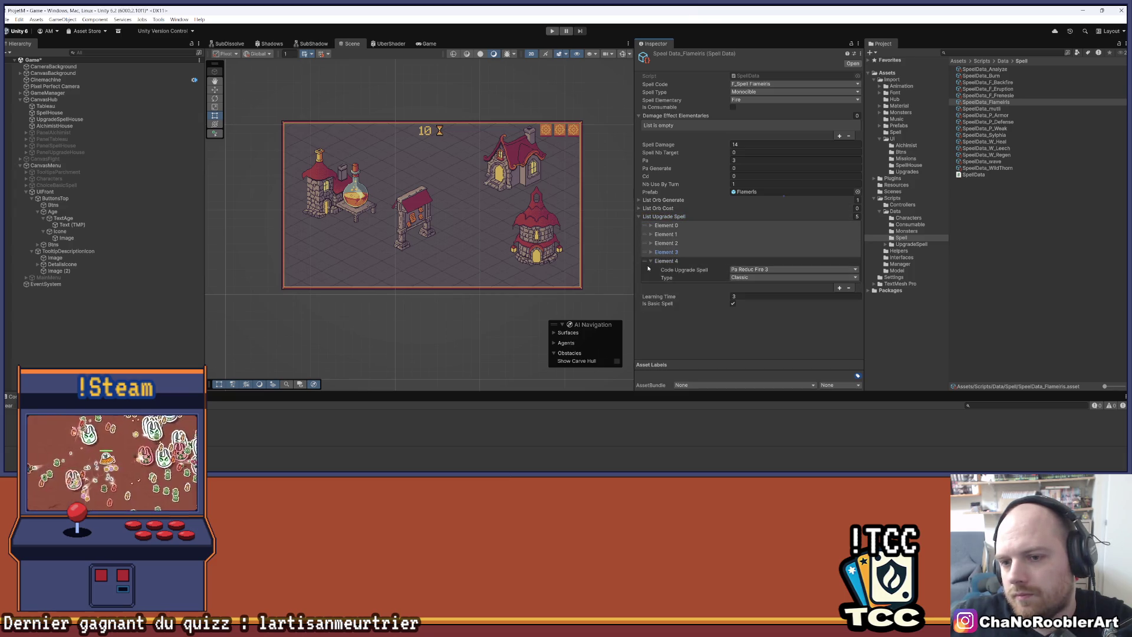
pyautogui.click(650, 261)
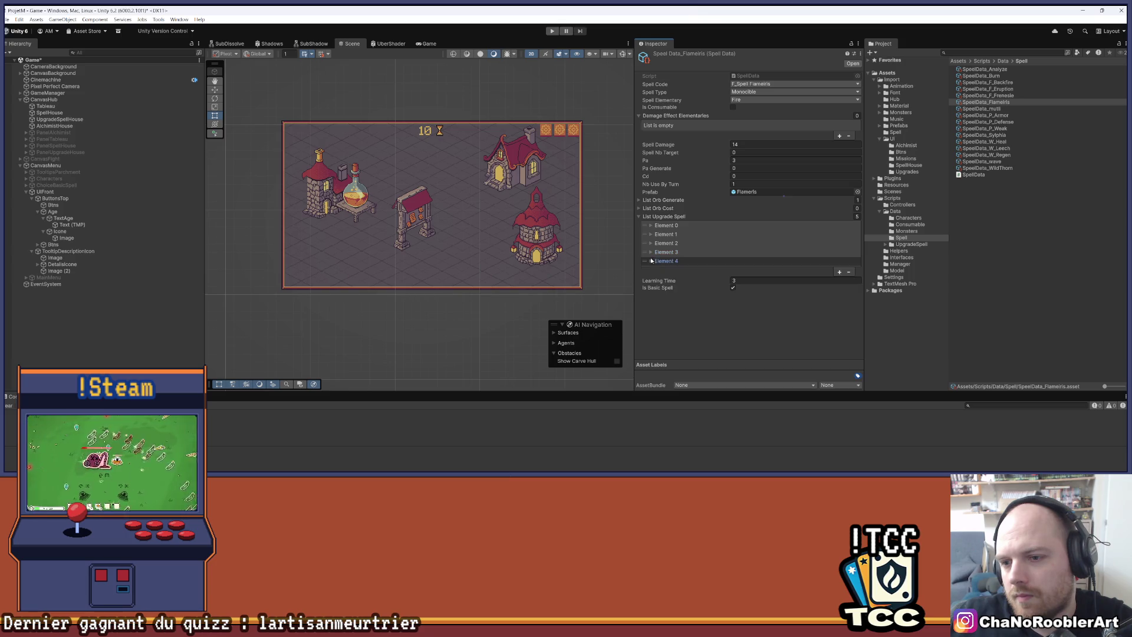
pyautogui.click(651, 226)
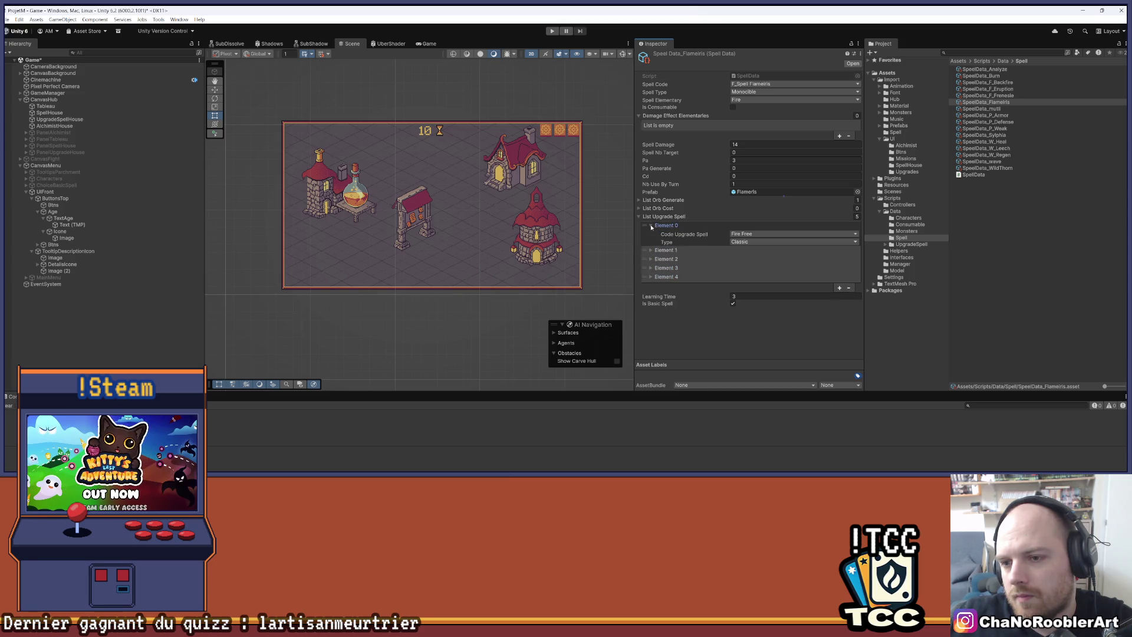
pyautogui.click(739, 234)
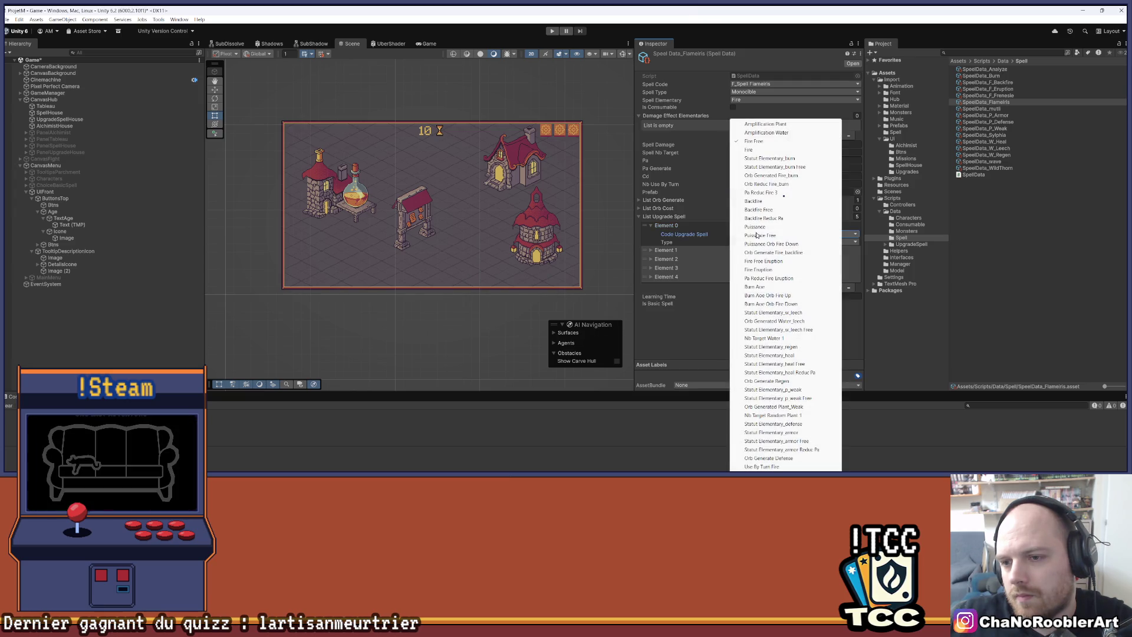
pyautogui.click(929, 358)
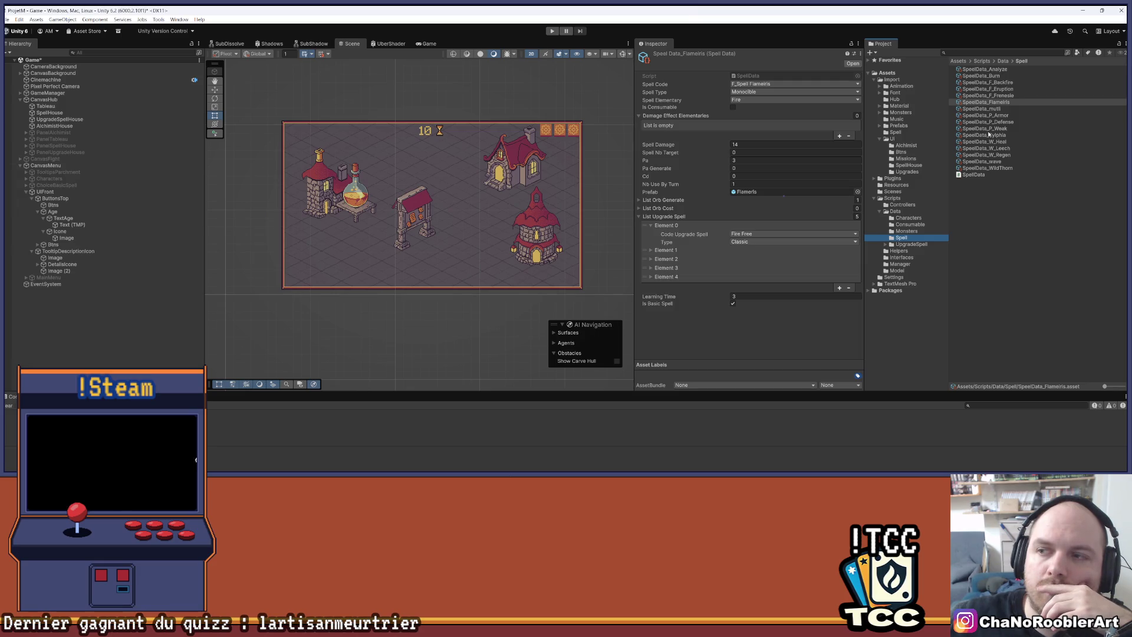
pyautogui.click(1003, 61)
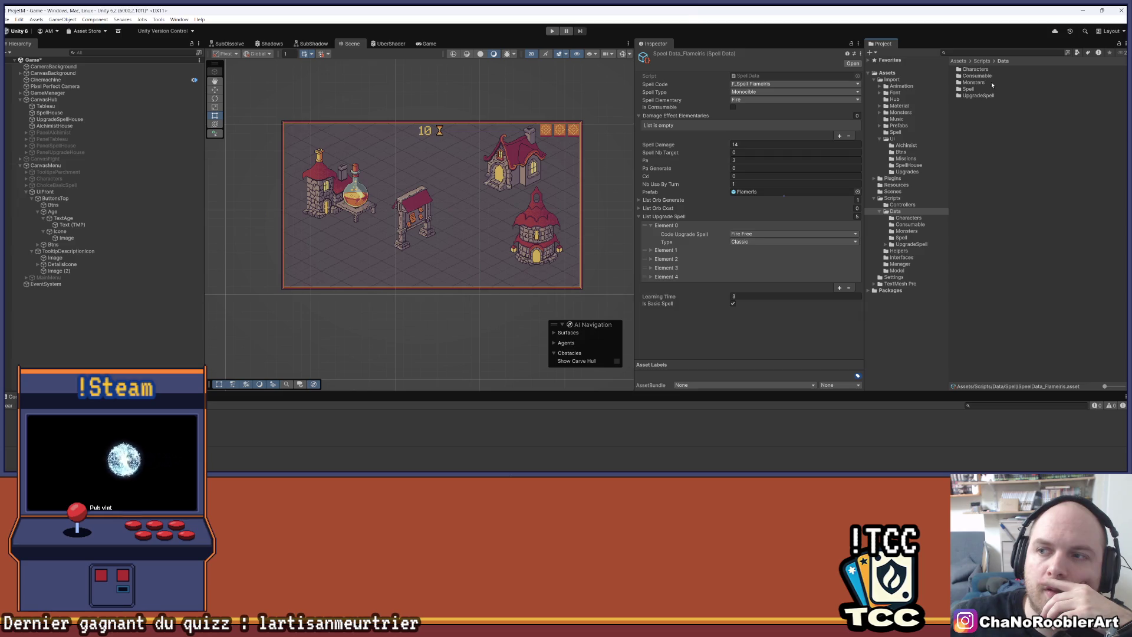
# Open UpgradeSpell/Fire and inspect UpgradeSpell_Fire, UpgradeSpell_FireFree and the burnAoe asset.
pyautogui.doubleClick(979, 95)
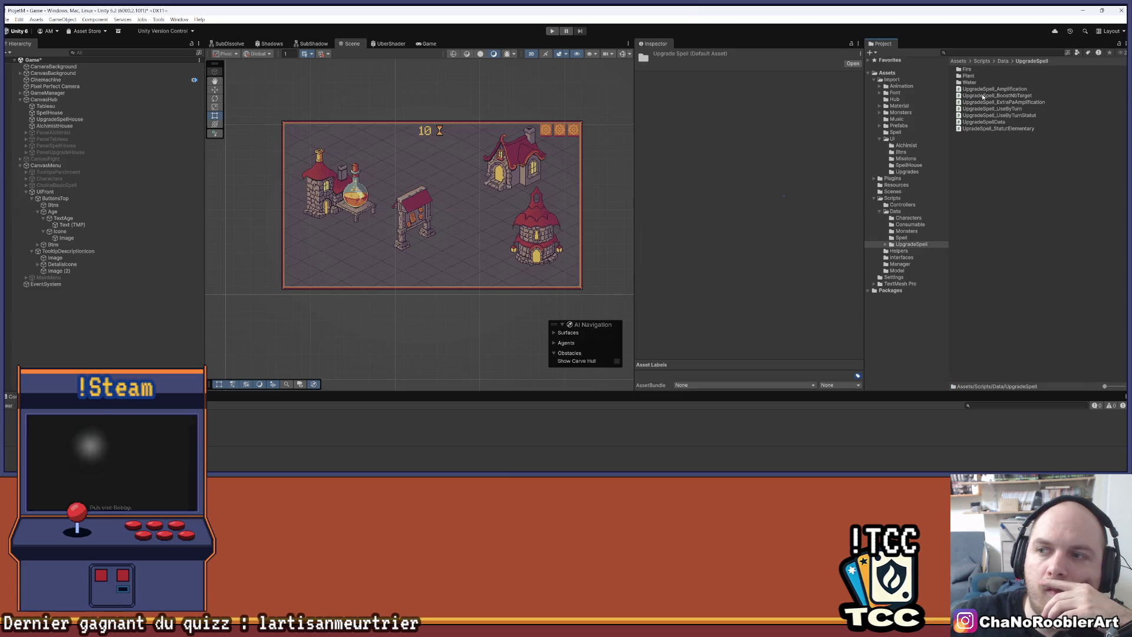
pyautogui.doubleClick(967, 69)
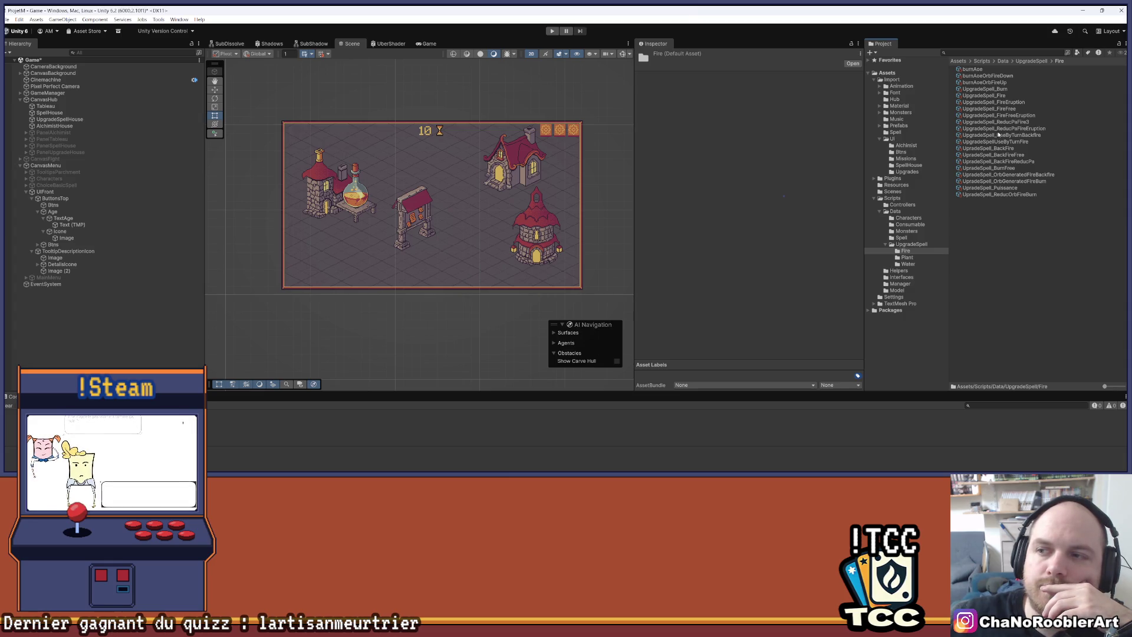
pyautogui.click(990, 96)
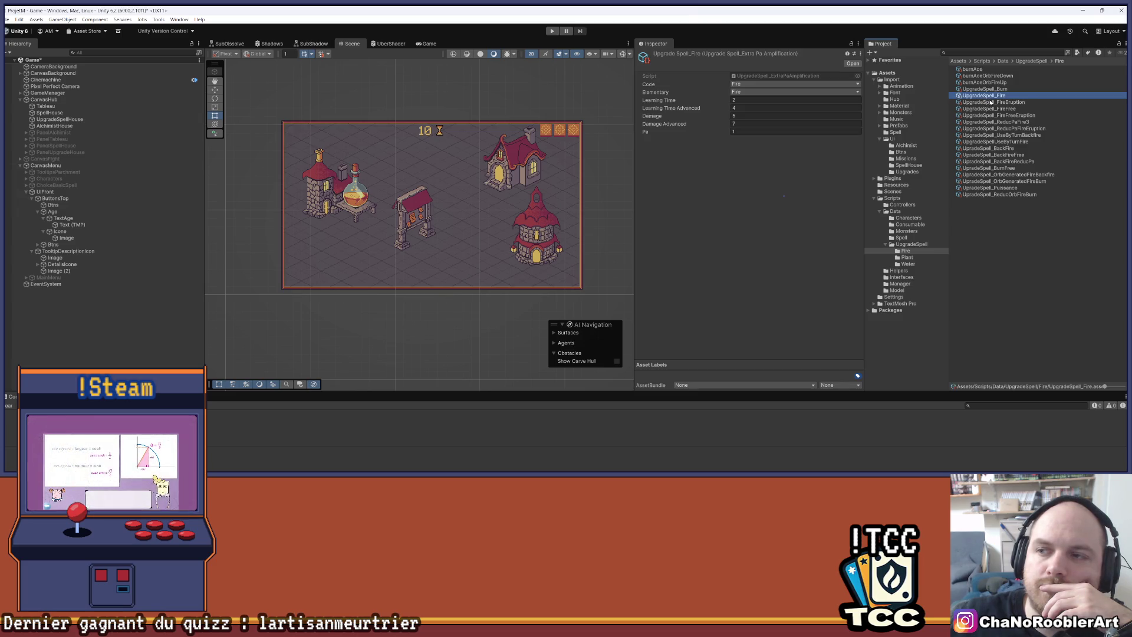
pyautogui.click(1006, 109)
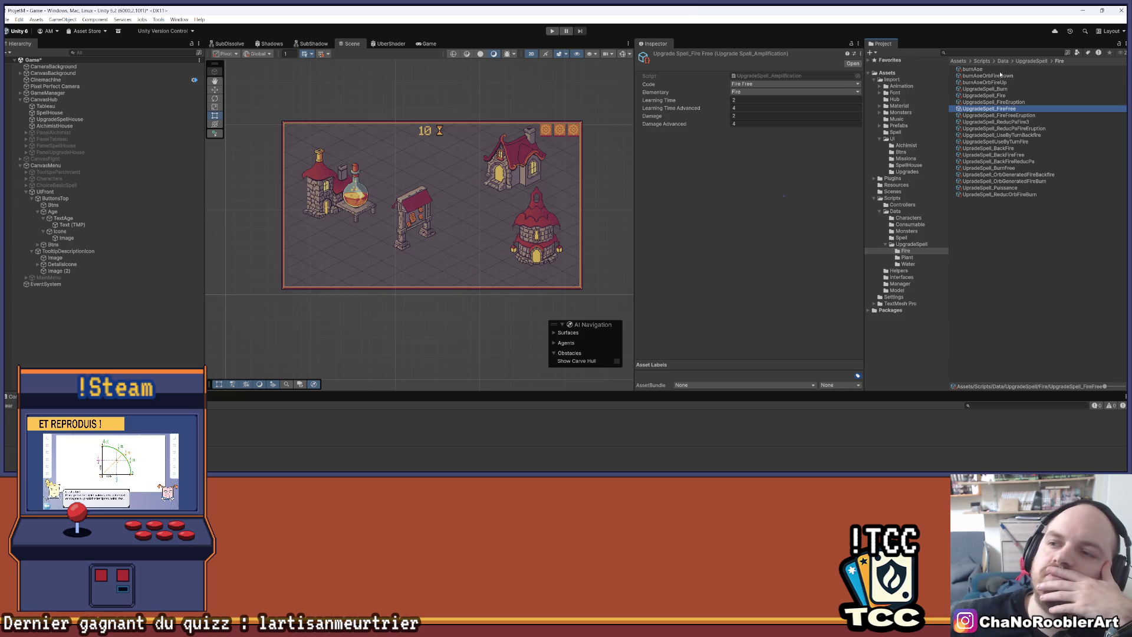
pyautogui.click(983, 70)
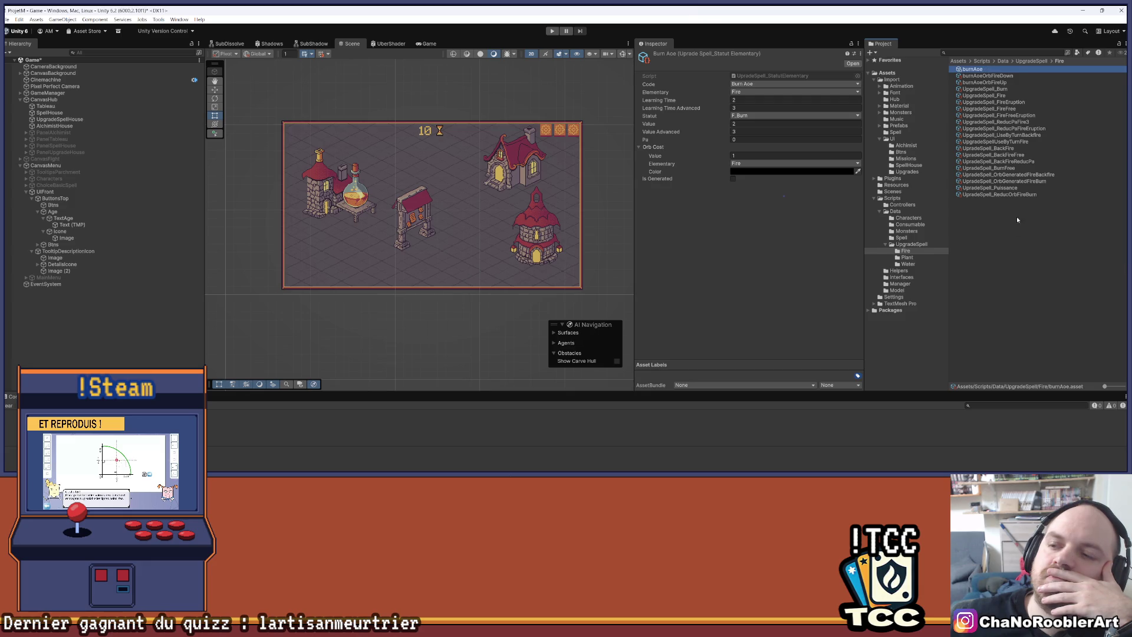
# Step through the Fire upgrade assets, inspecting BackFire, UseByTurnFire and then UpgradeSpell_Burn.
pyautogui.click(1020, 194)
pyautogui.click(1022, 188)
pyautogui.click(1024, 181)
pyautogui.click(1027, 175)
pyautogui.click(1029, 168)
pyautogui.click(1030, 161)
pyautogui.click(1033, 155)
pyautogui.click(1036, 148)
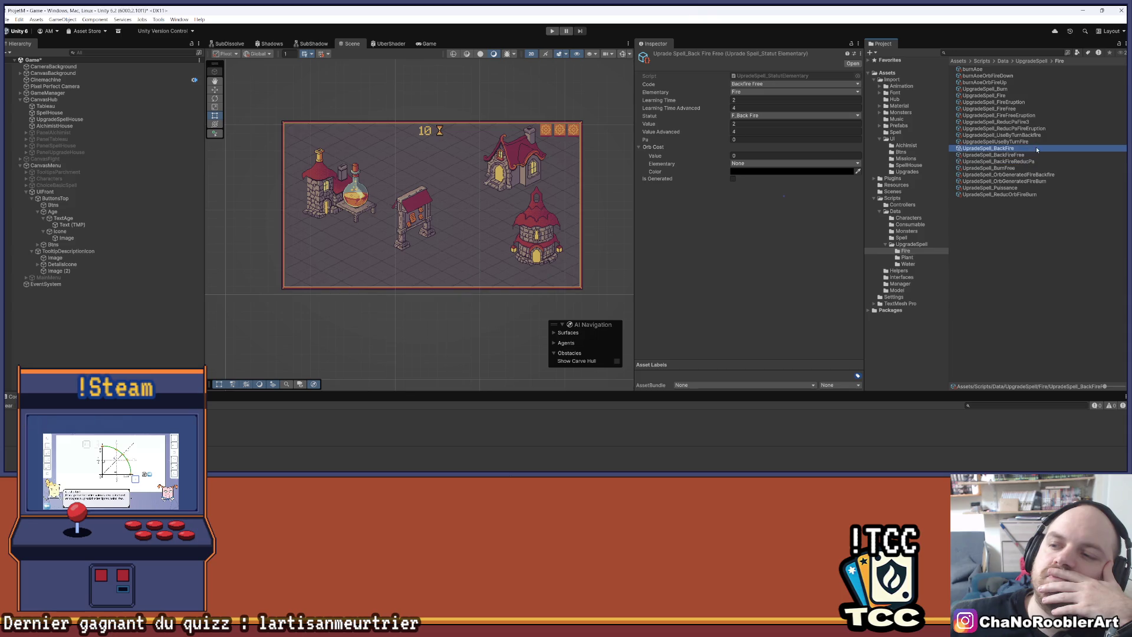
pyautogui.click(1038, 142)
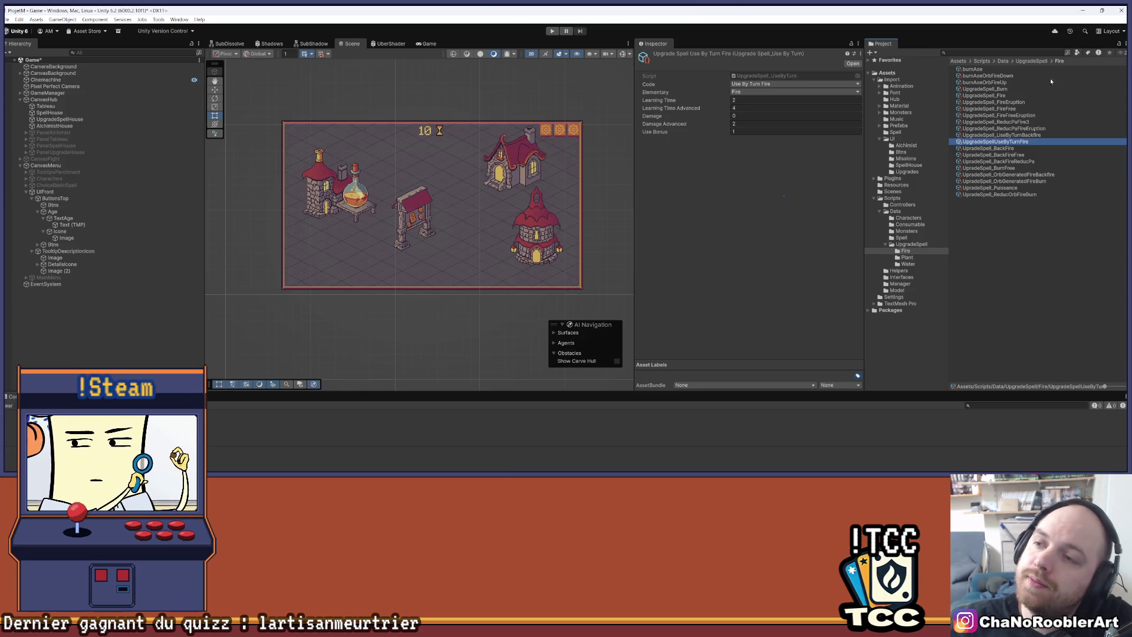
pyautogui.click(994, 89)
# Rename the burnAoe asset to UpgradeSpell_BurnAoe.
pyautogui.rightClick(994, 89)
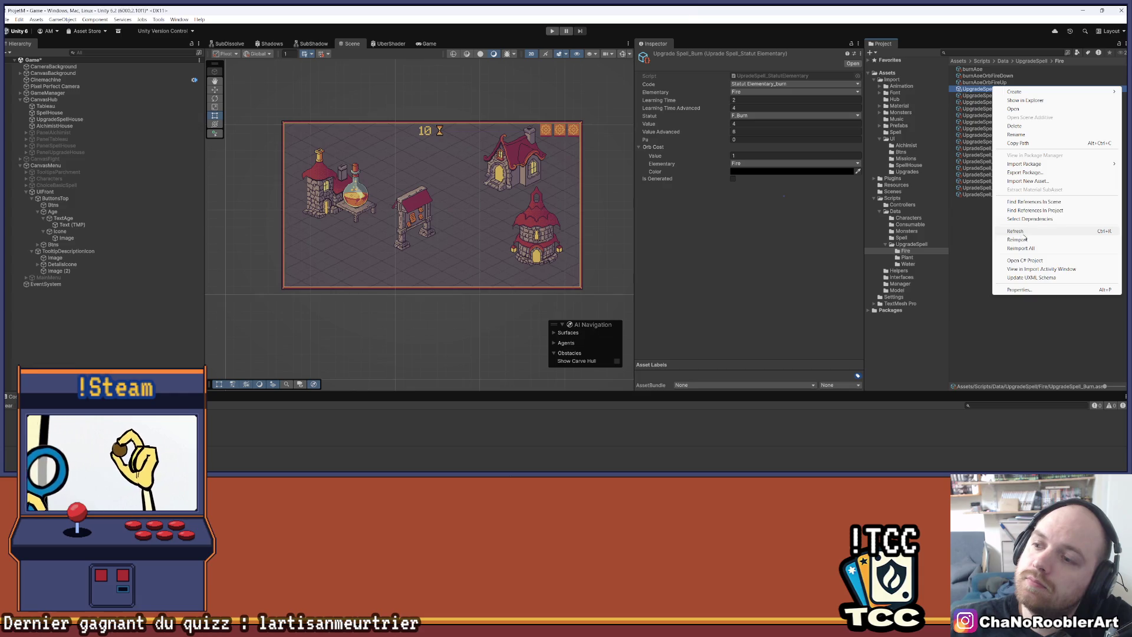
pyautogui.click(1021, 139)
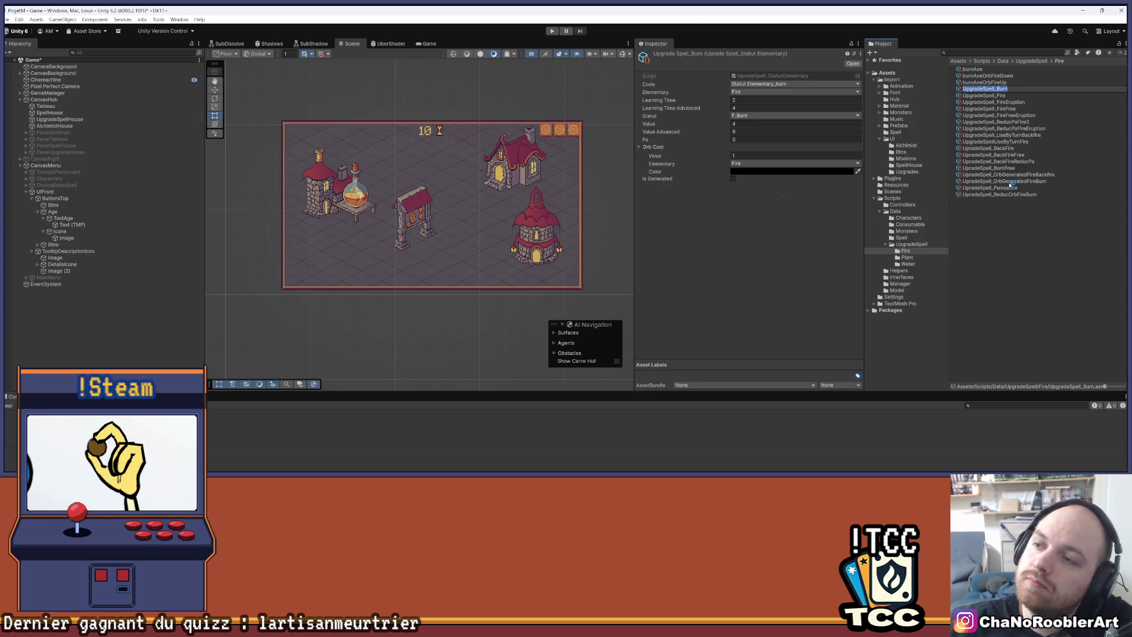
pyautogui.click(978, 70)
pyautogui.rightClick(978, 71)
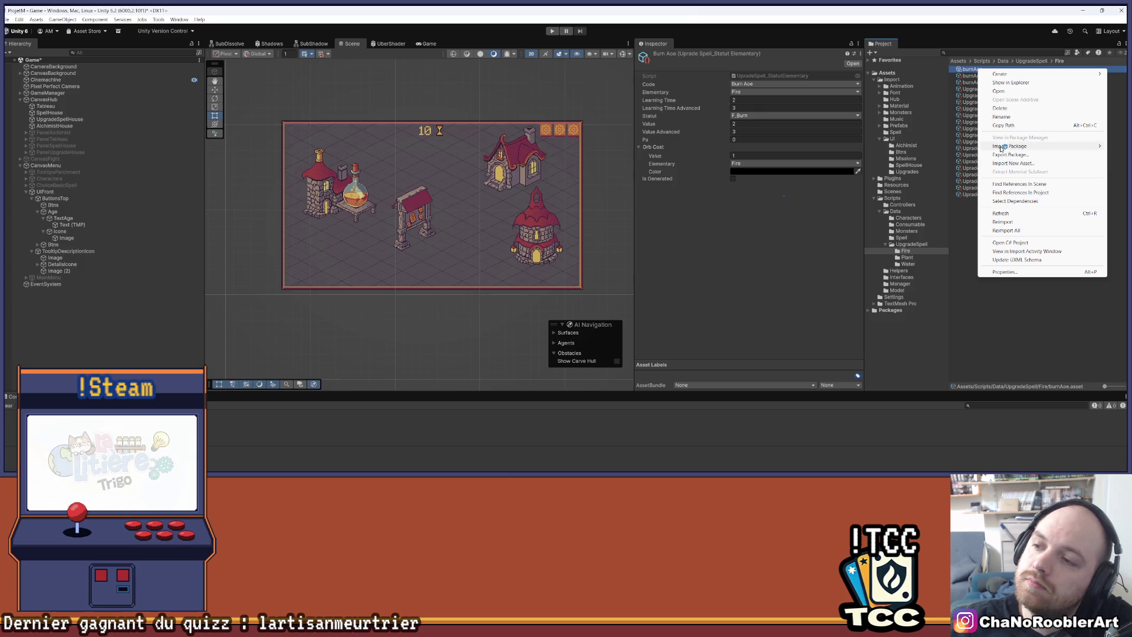
pyautogui.click(1046, 116)
pyautogui.press('Home')
pyautogui.write('UpgradeSpell_Burn')
pyautogui.press('Delete')
pyautogui.press('Delete')
pyautogui.press('Delete')
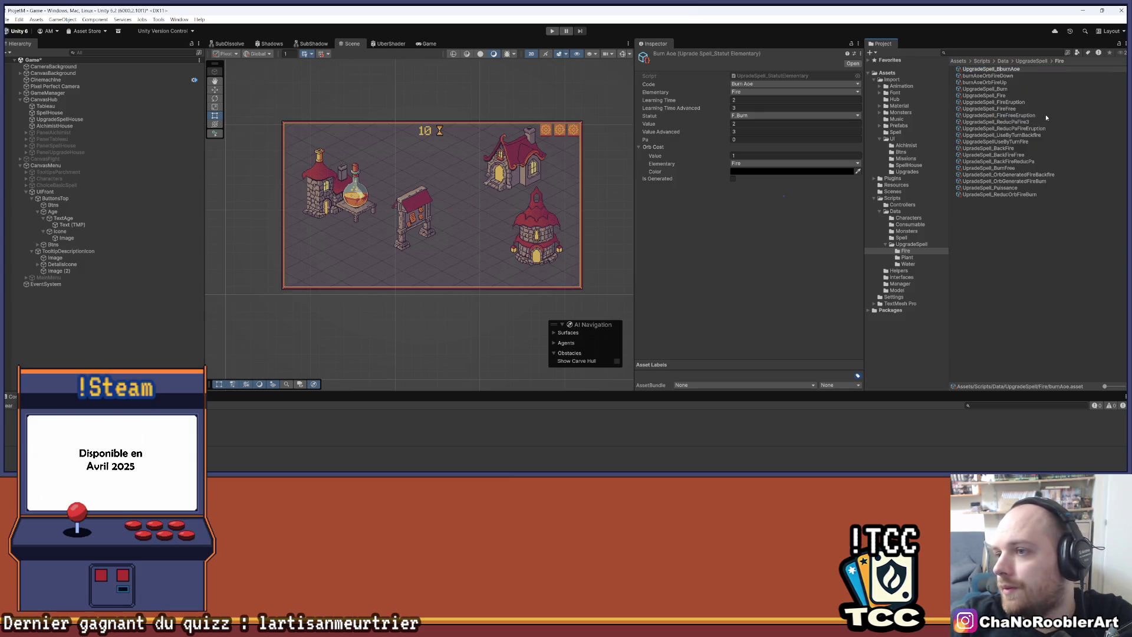
pyautogui.press('Return')
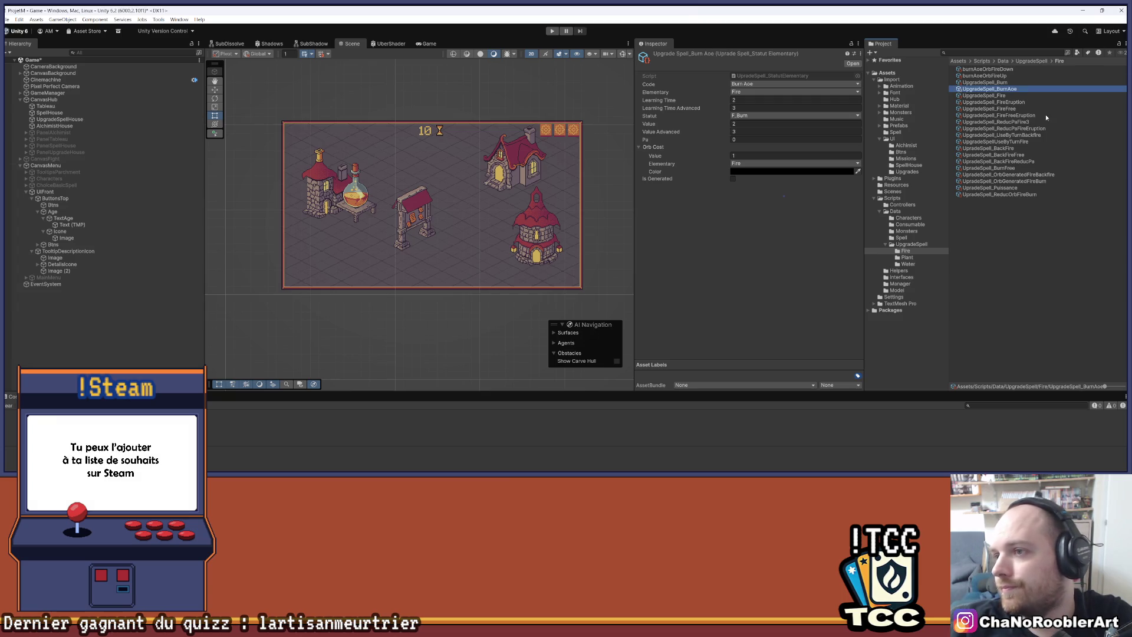
# Copy the UpgradeSpell_Burn name and rename burnAoeOrbFireDown to UpgradeSpell_BurnAoeOrbFireDown.
pyautogui.rightClick(997, 83)
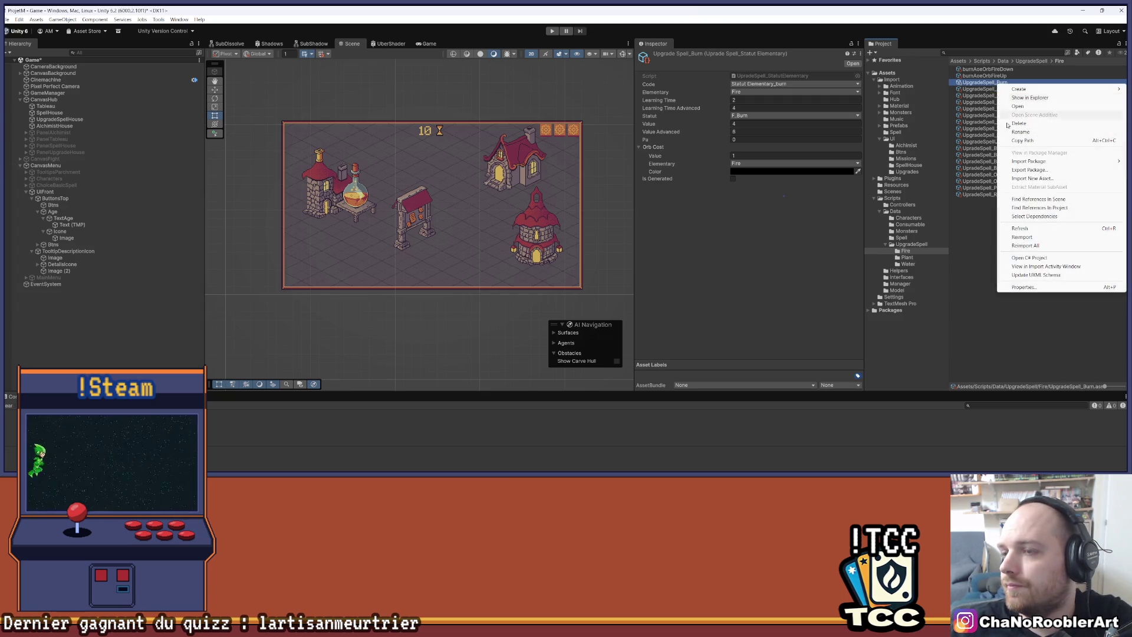
pyautogui.click(1021, 132)
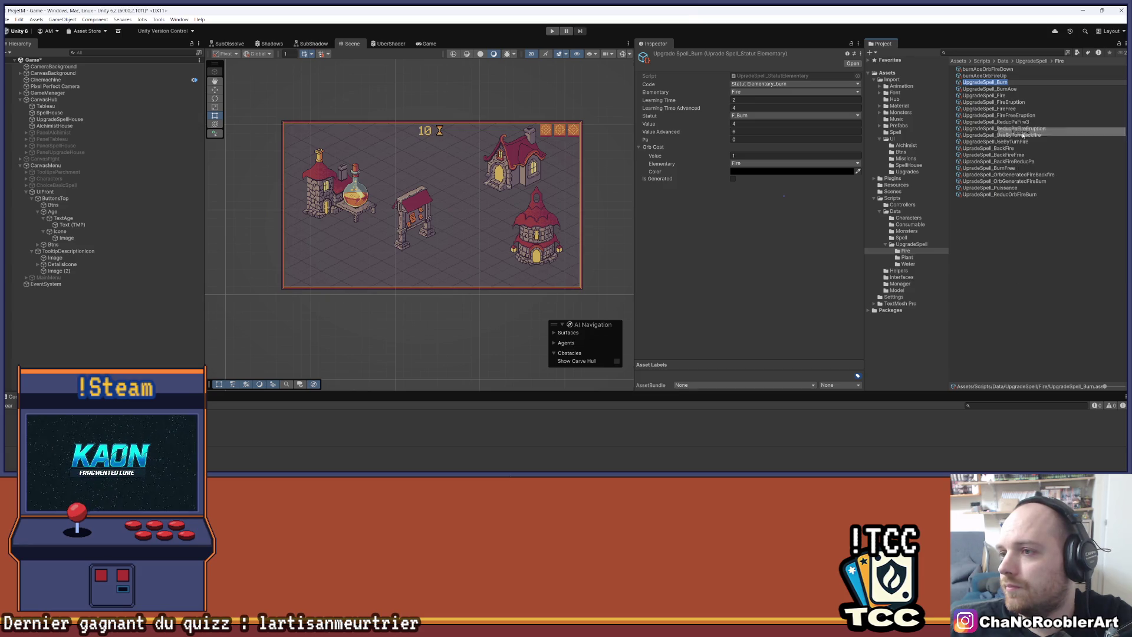
pyautogui.rightClick(1002, 70)
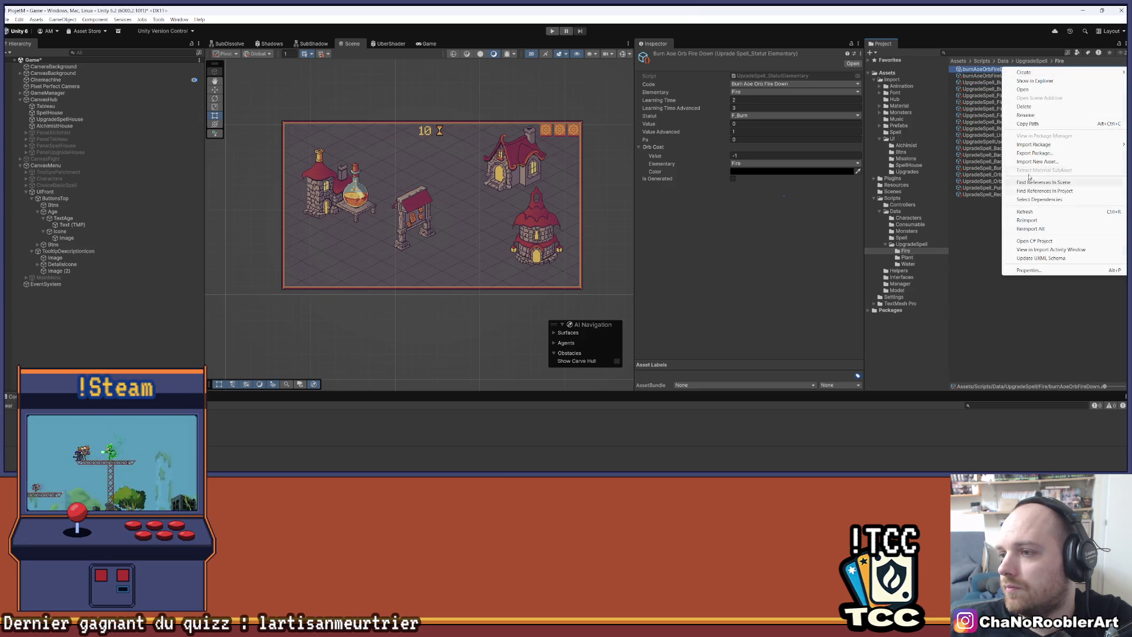
pyautogui.click(1036, 115)
pyautogui.press('Home')
pyautogui.write('UpgradeSpell_Burn')
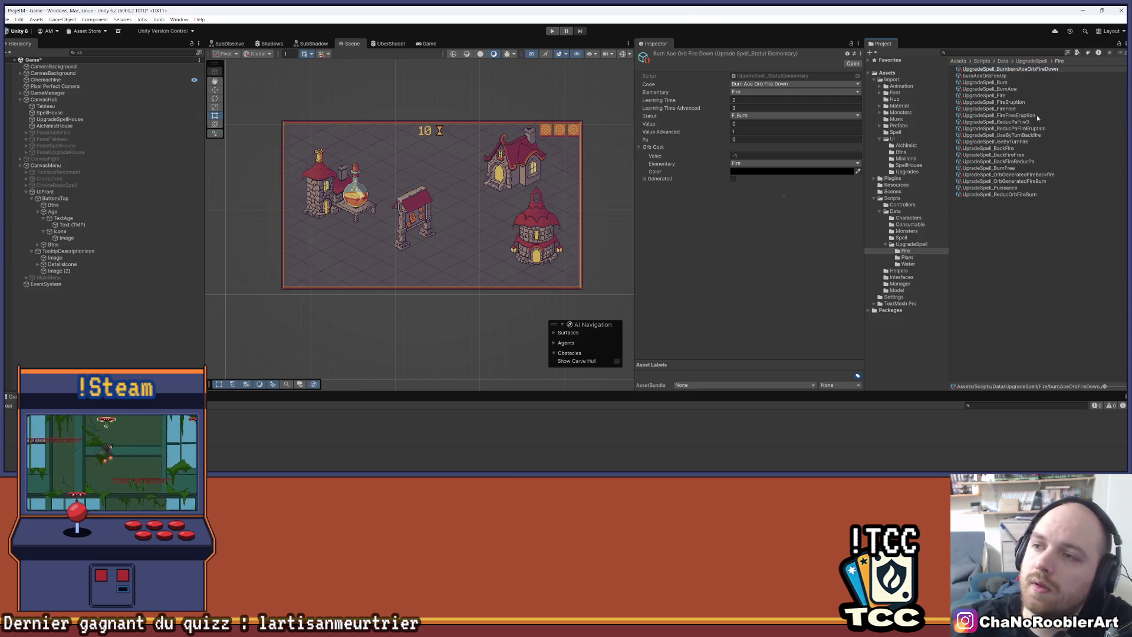
pyautogui.press('BackSpace')
pyautogui.press('BackSpace')
pyautogui.press('BackSpace')
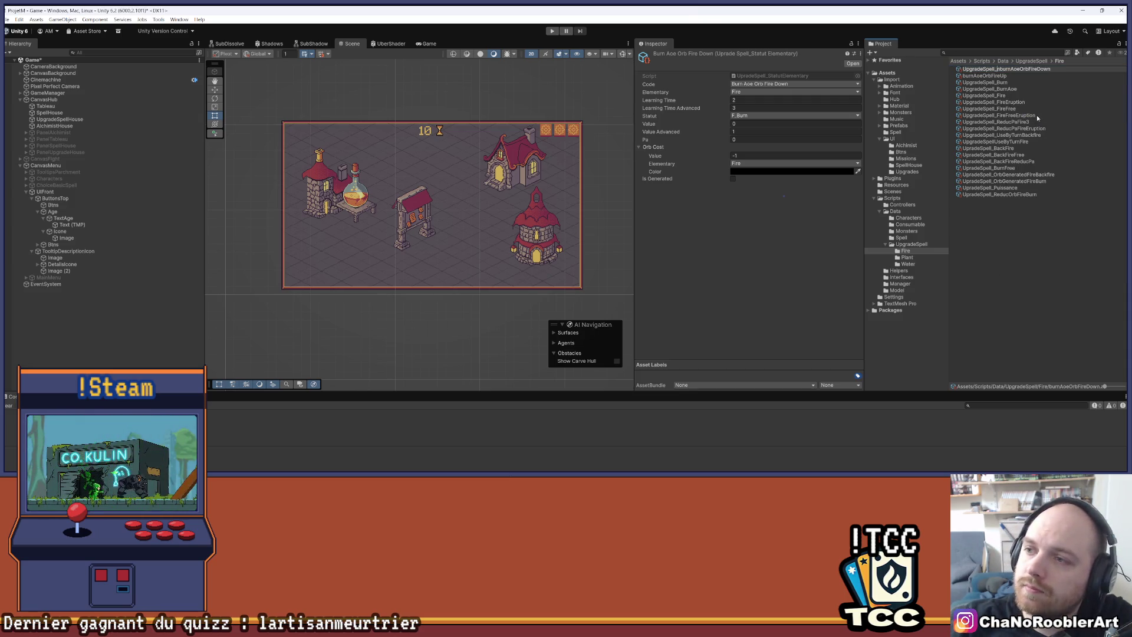
pyautogui.press('Delete')
pyautogui.write('B')
pyautogui.press('Return')
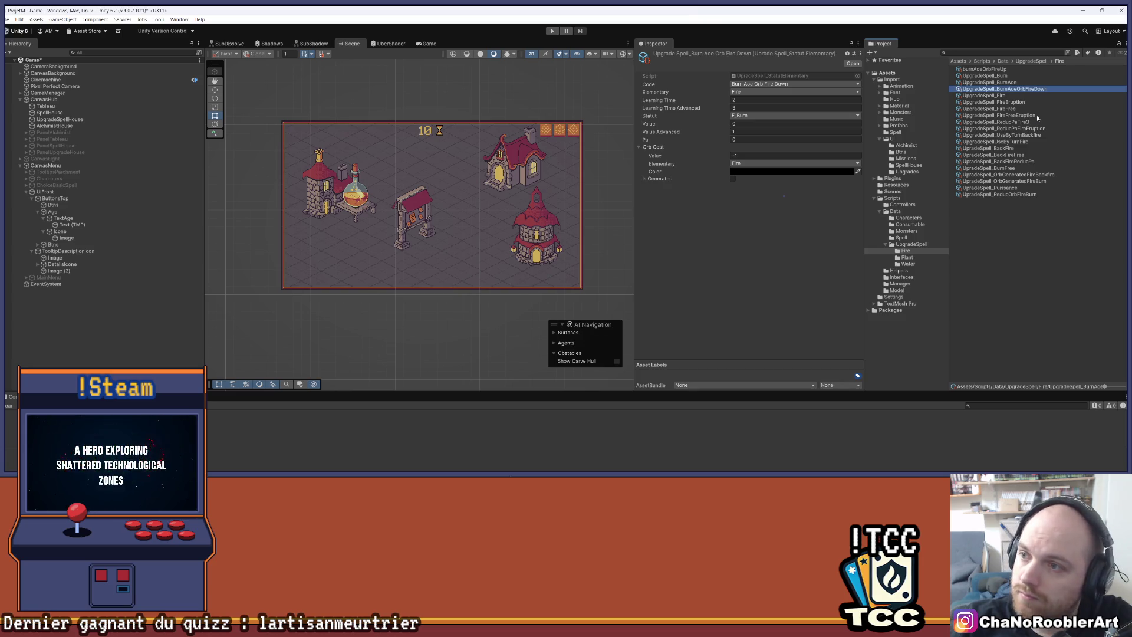
pyautogui.rightClick(1005, 90)
pyautogui.press('Escape')
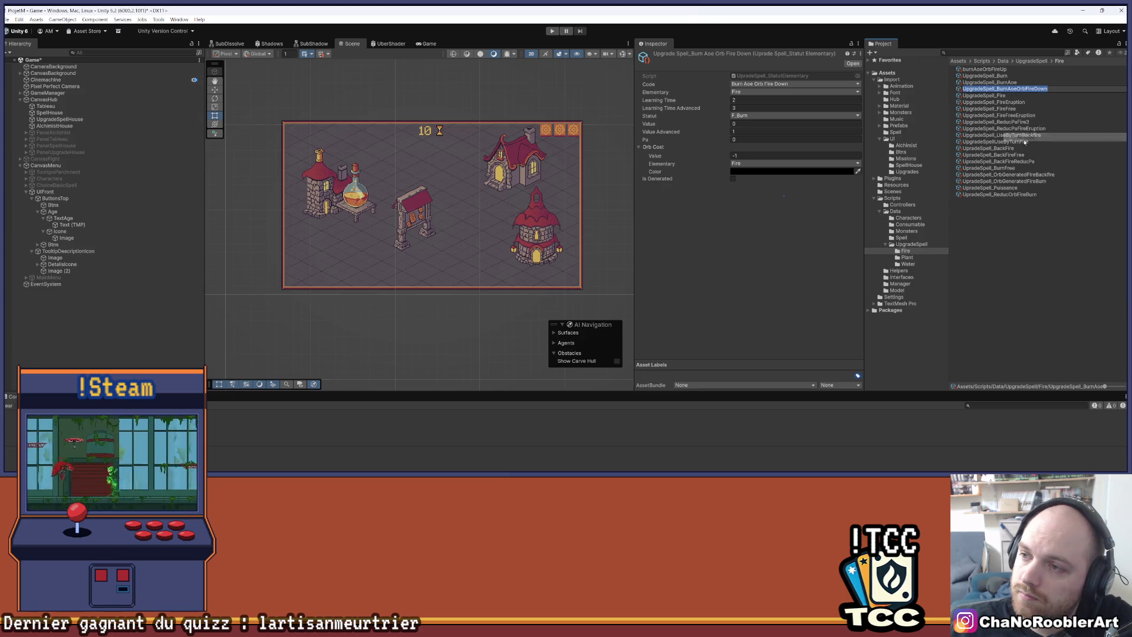
# Prefix the burnAoeOrbFireUp asset with the copied name, then undo the last two renames.
pyautogui.rightClick(994, 70)
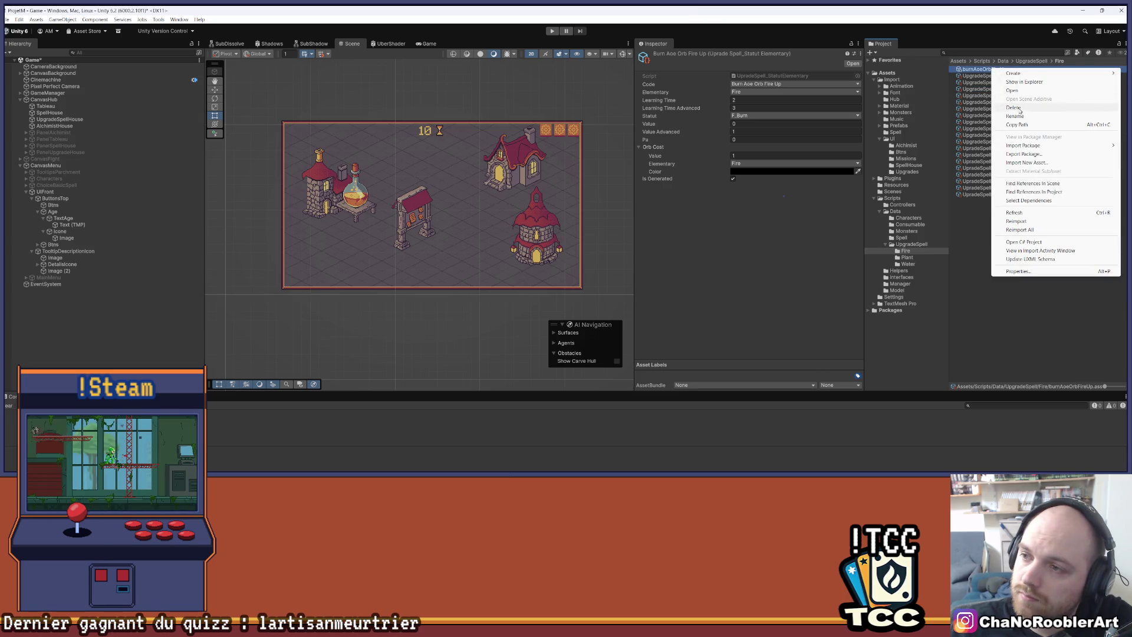
pyautogui.click(1036, 120)
pyautogui.press('Home')
pyautogui.write('UpgradeSpell_BurnAoeOrbFireDown')
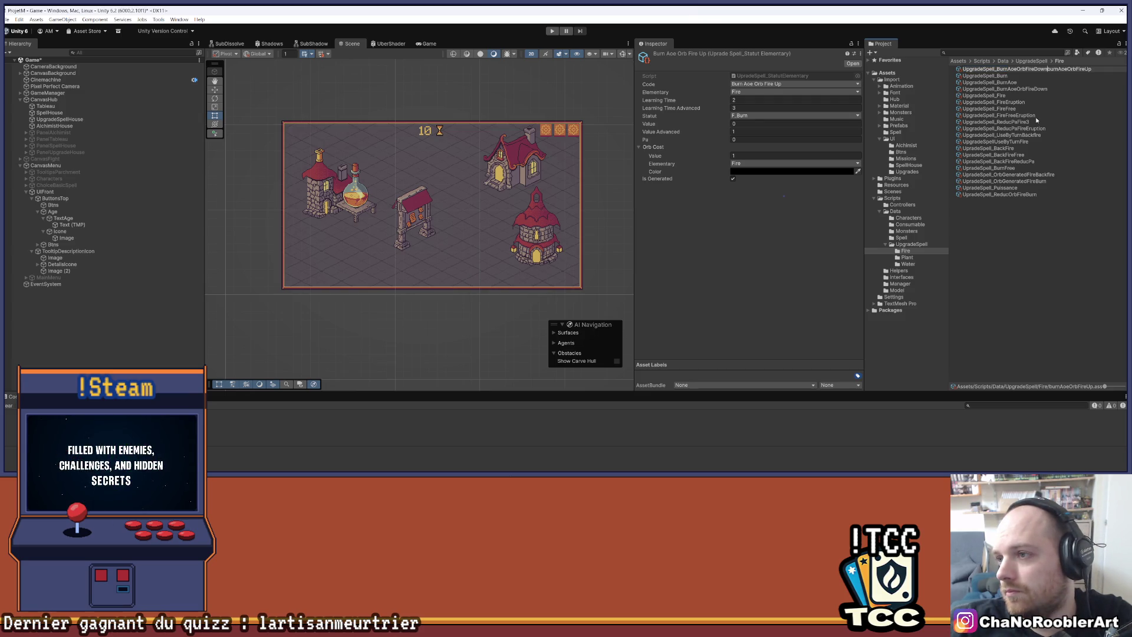
pyautogui.press('Return')
pyautogui.press('Up')
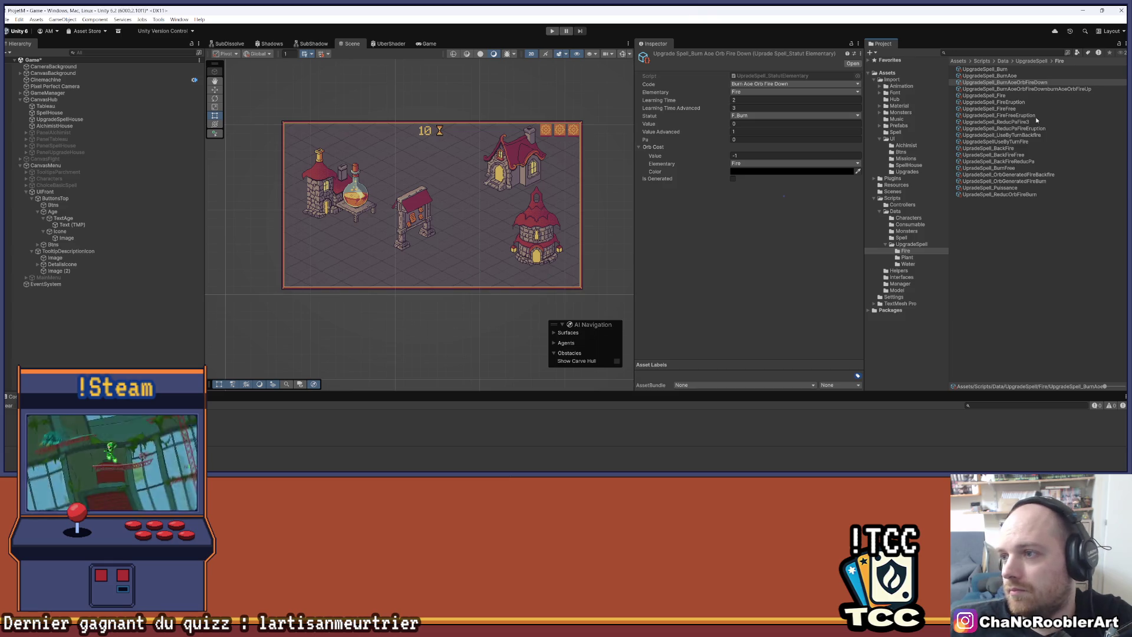
pyautogui.click(964, 286)
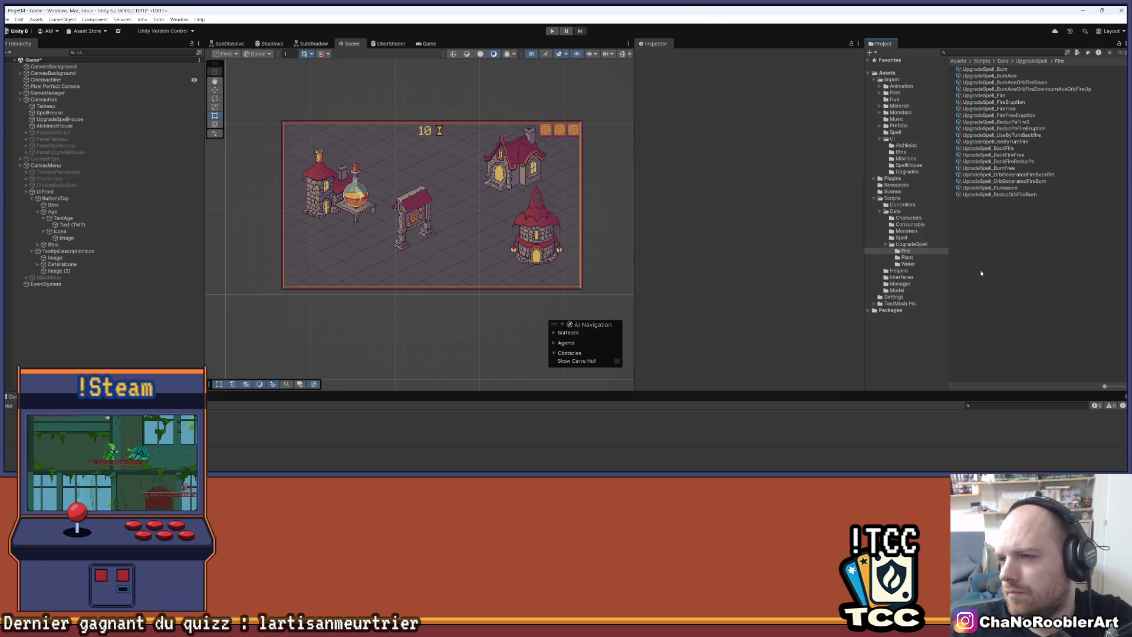
pyautogui.hotkey('ctrl', 'z')
pyautogui.hotkey('ctrl', 'z')
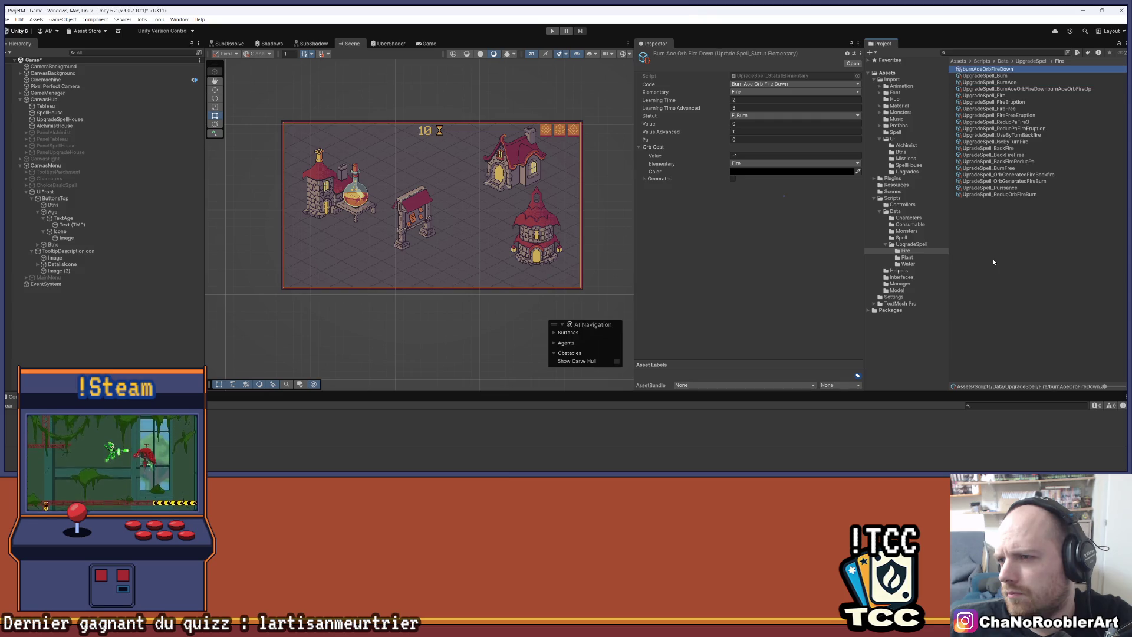
pyautogui.hotkey('ctrl', 'z')
pyautogui.hotkey('ctrl', 'z')
pyautogui.hotkey('ctrl', 'z')
pyautogui.hotkey('ctrl', 'z')
# Redo the orb fire-down rename and fix the orb fire-up asset's name with the UpgradeSpell_ prefix and capital B.
pyautogui.click(1025, 89)
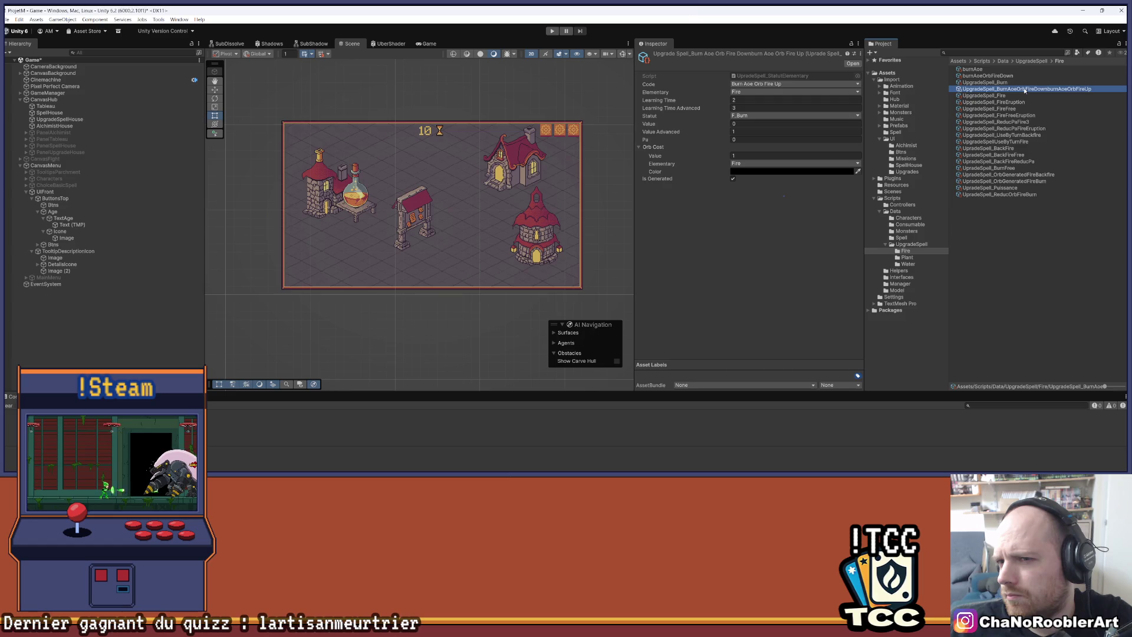
pyautogui.hotkey('ctrl', 'y')
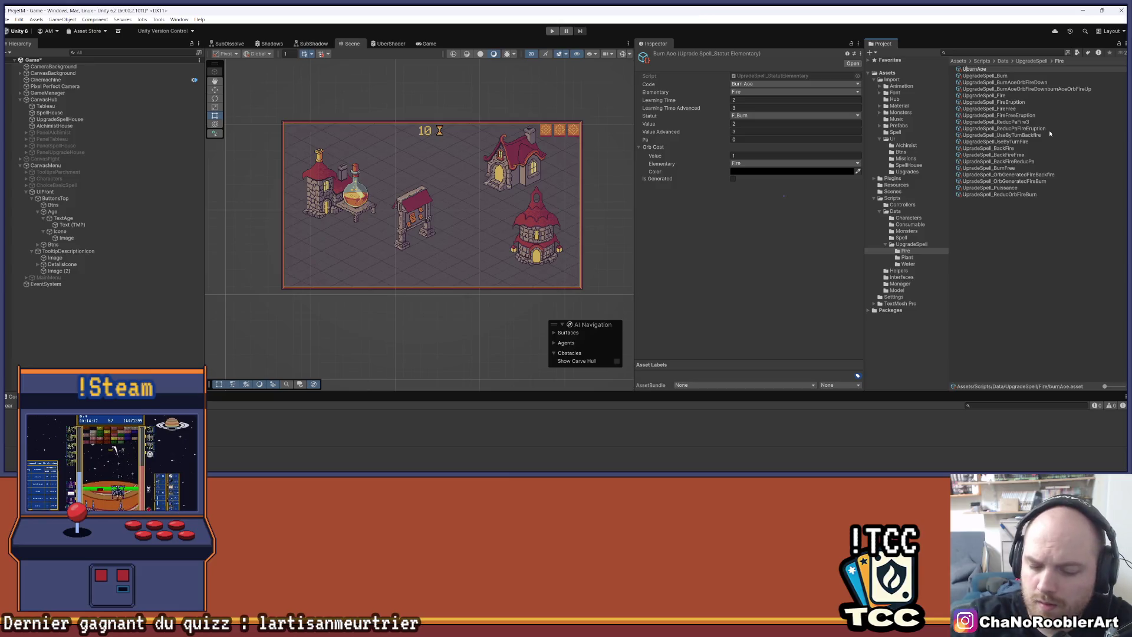
pyautogui.write('UpgradeSpell_B')
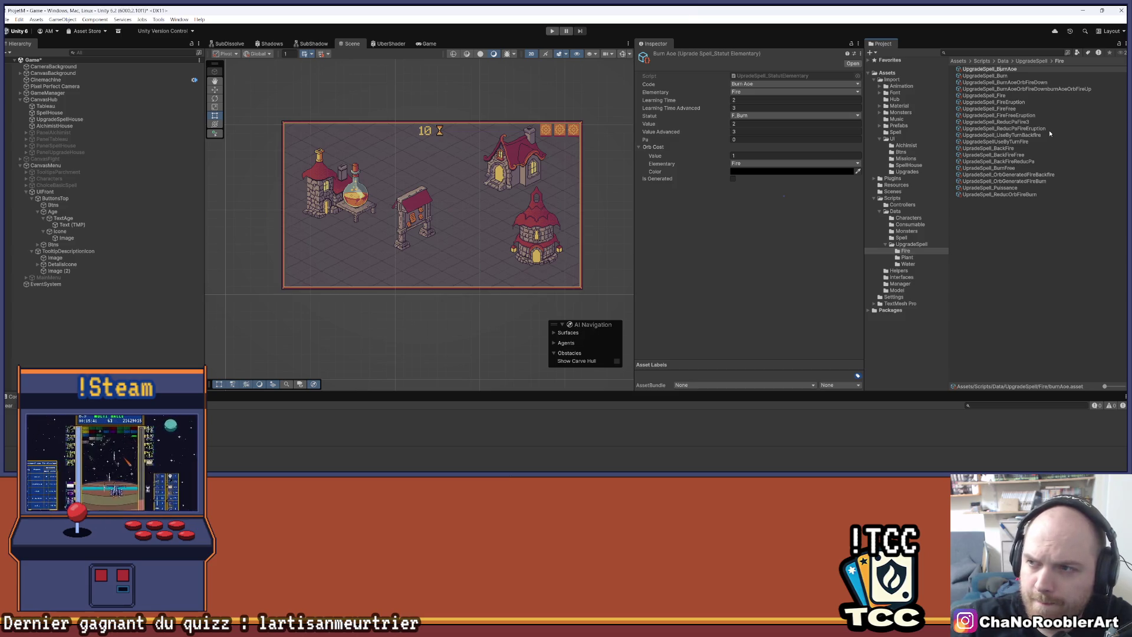
pyautogui.press('Delete')
pyautogui.write('B')
pyautogui.press('Return')
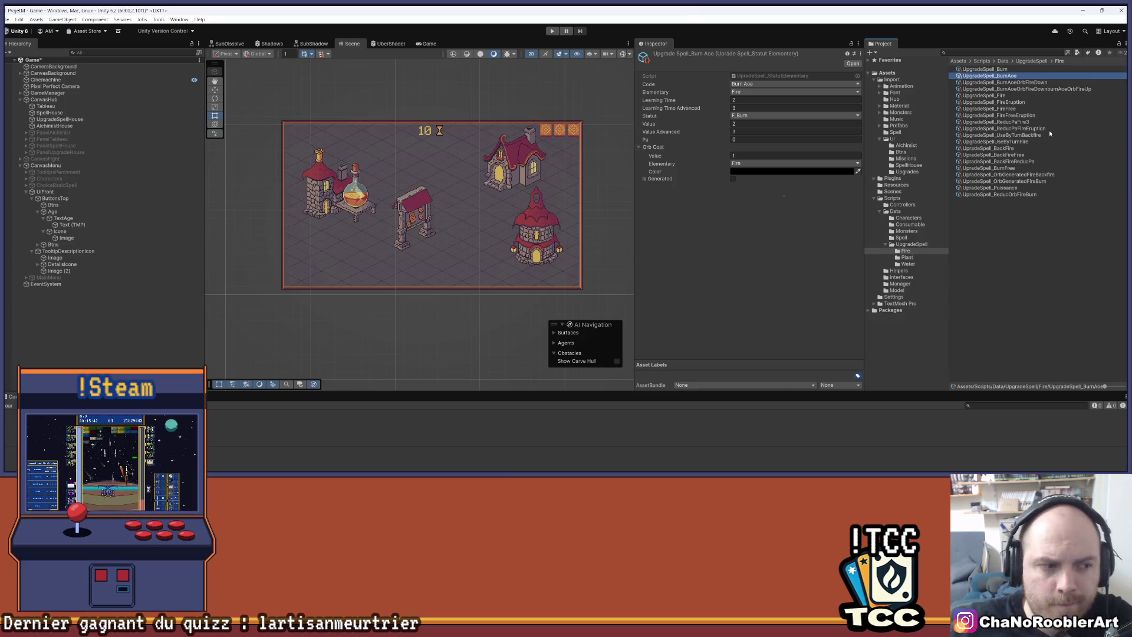
pyautogui.click(1015, 224)
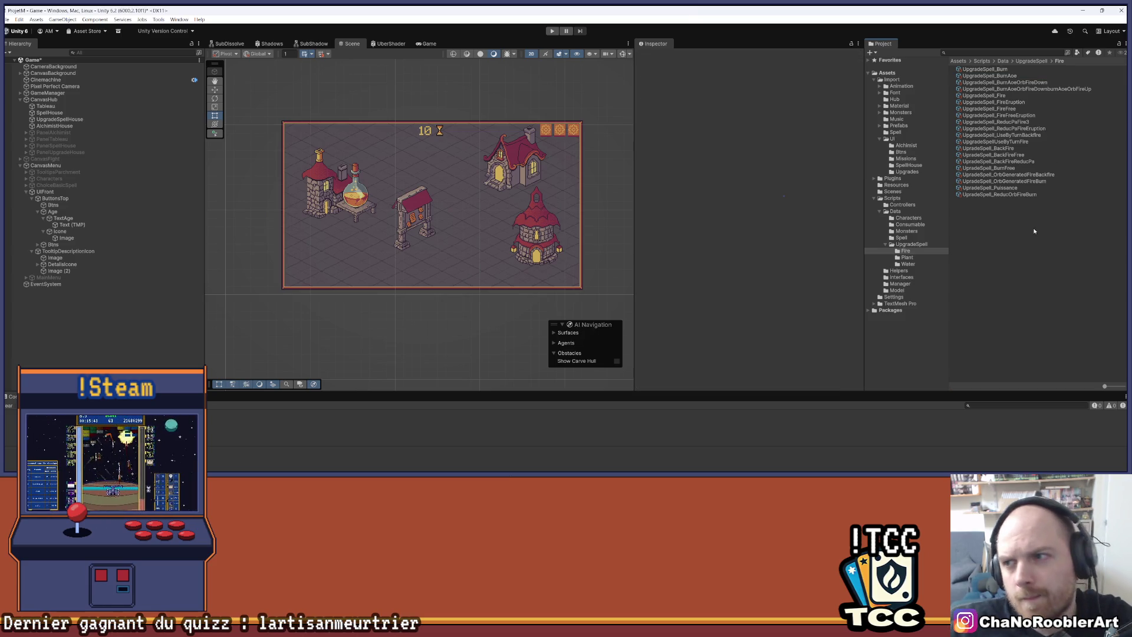
pyautogui.click(984, 69)
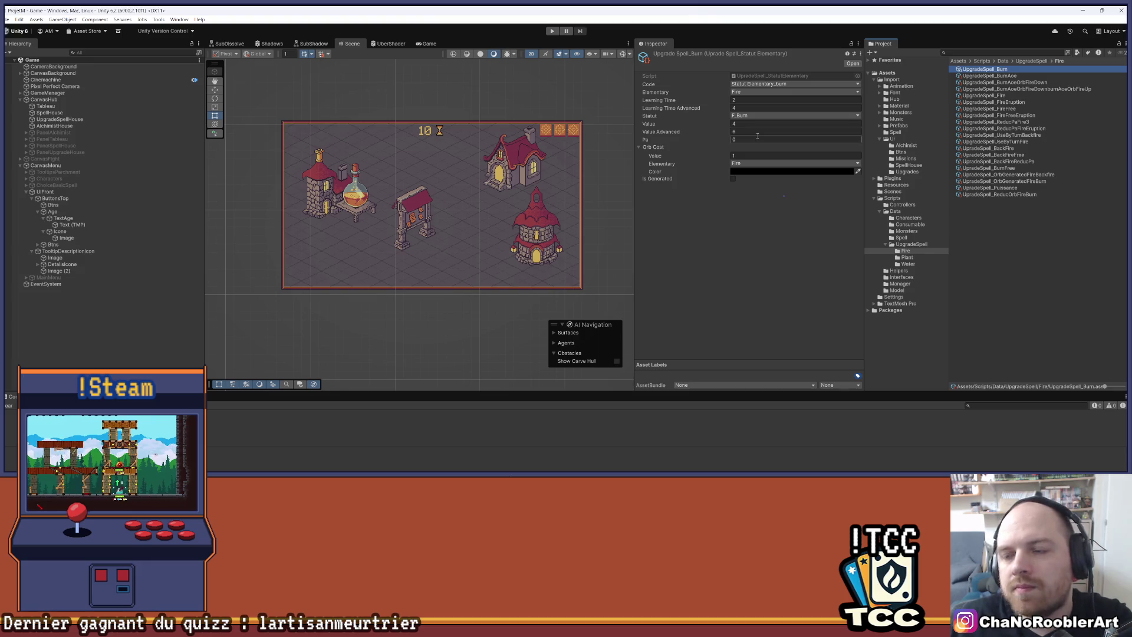
# Review UpgradeSpell_Burn's Value 4 and Value Advanced 6 in the Inspector.
pyautogui.moveTo(566, 471)
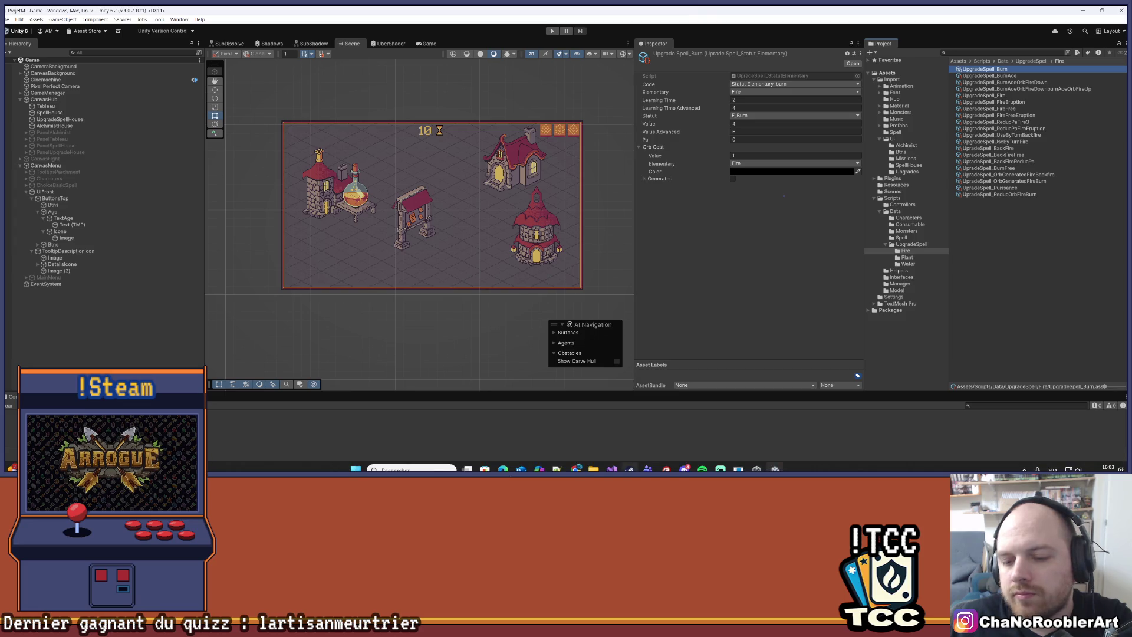
# Bring the GDoc spreadsheet in the browser back to the front.
pyautogui.click(611, 469)
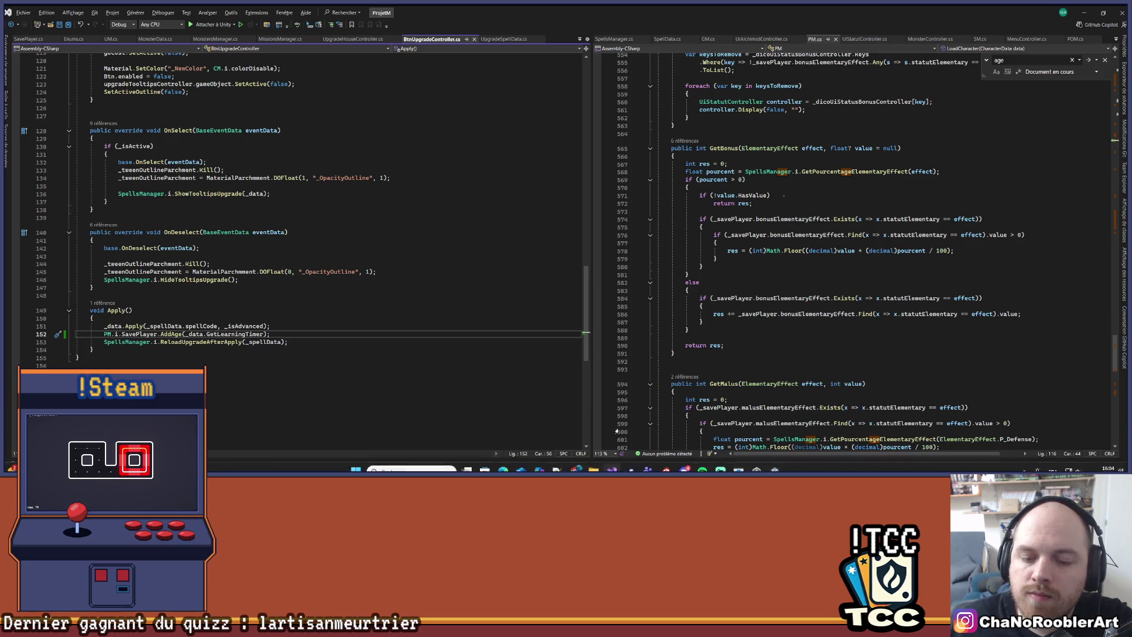
pyautogui.moveTo(577, 468)
pyautogui.click(655, 430)
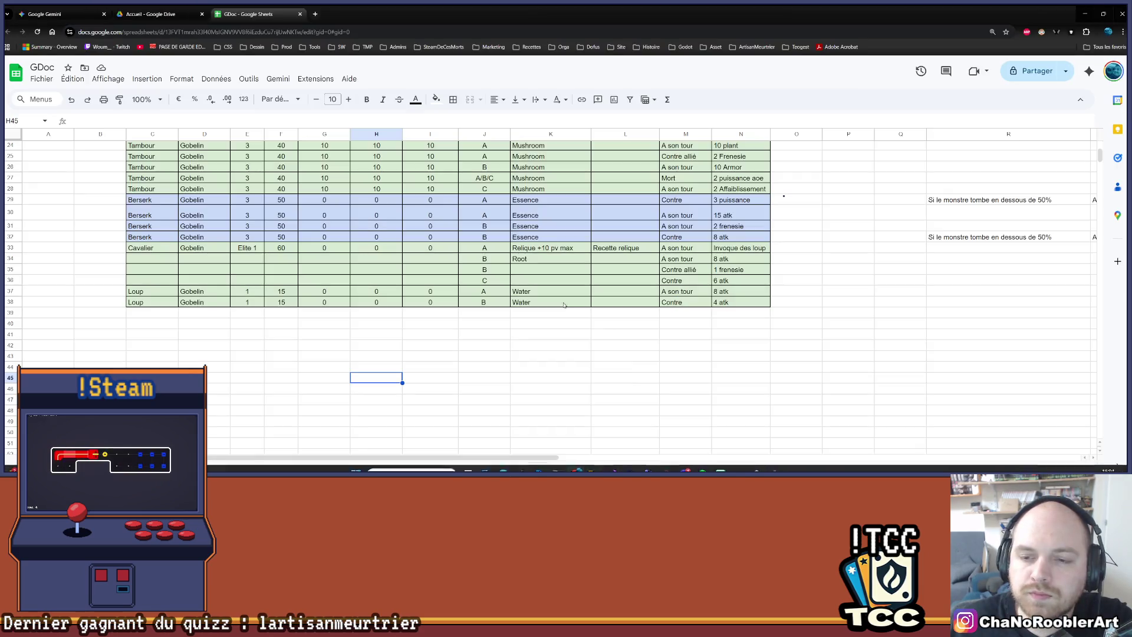
pyautogui.scroll(3, 541, 308)
# Move to the next sheet and scroll through its table.
pyautogui.hotkey('ctrl', 'pagedown')
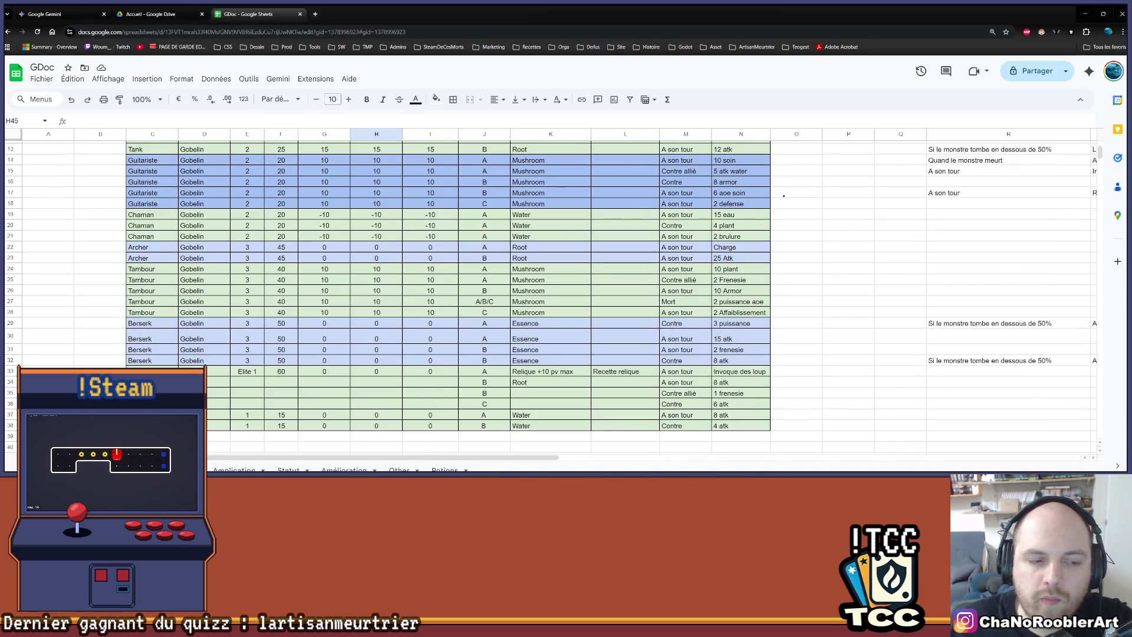
pyautogui.scroll(-5, 386, 274)
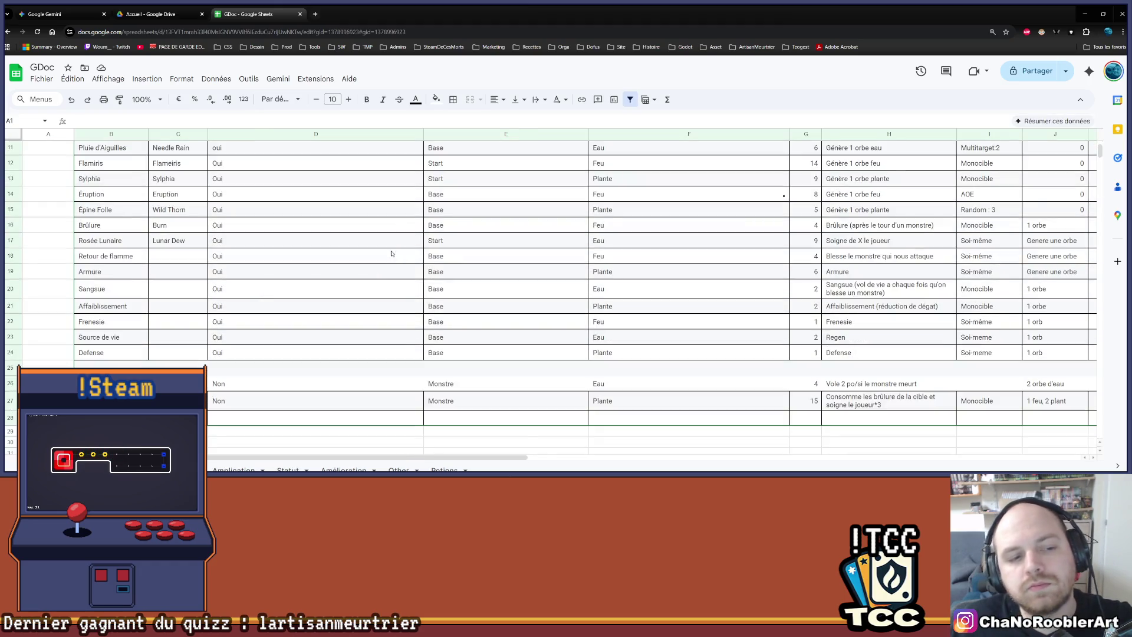
pyautogui.scroll(1, 396, 243)
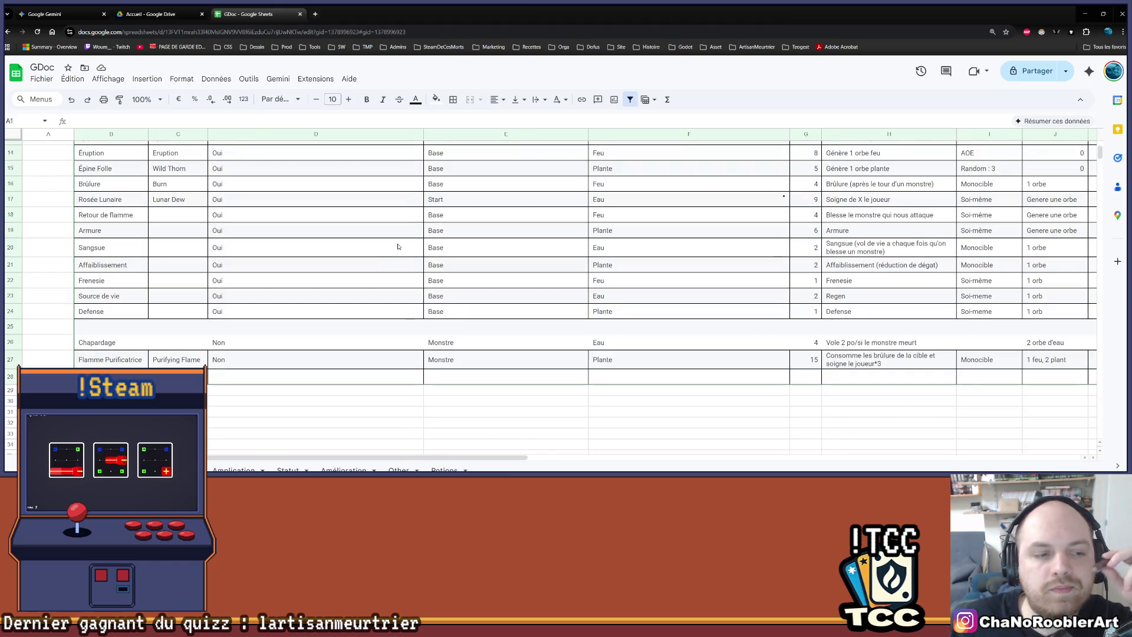
pyautogui.scroll(1, 398, 247)
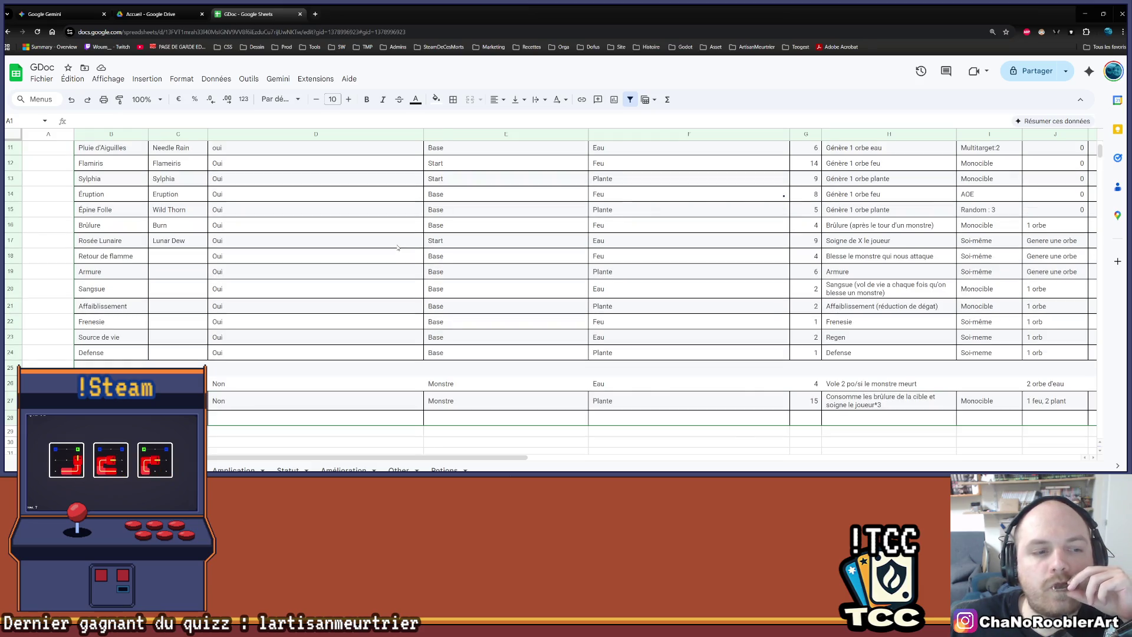
pyautogui.scroll(2, 380, 294)
pyautogui.scroll(1, 380, 295)
pyautogui.scroll(-1, 380, 294)
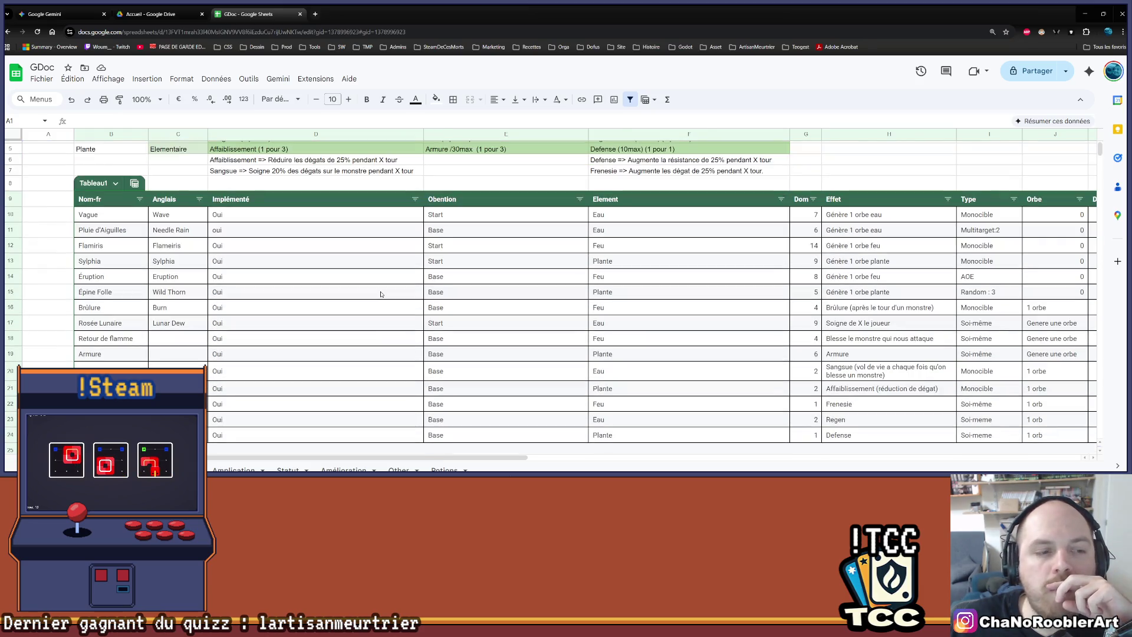
pyautogui.scroll(-1, 501, 282)
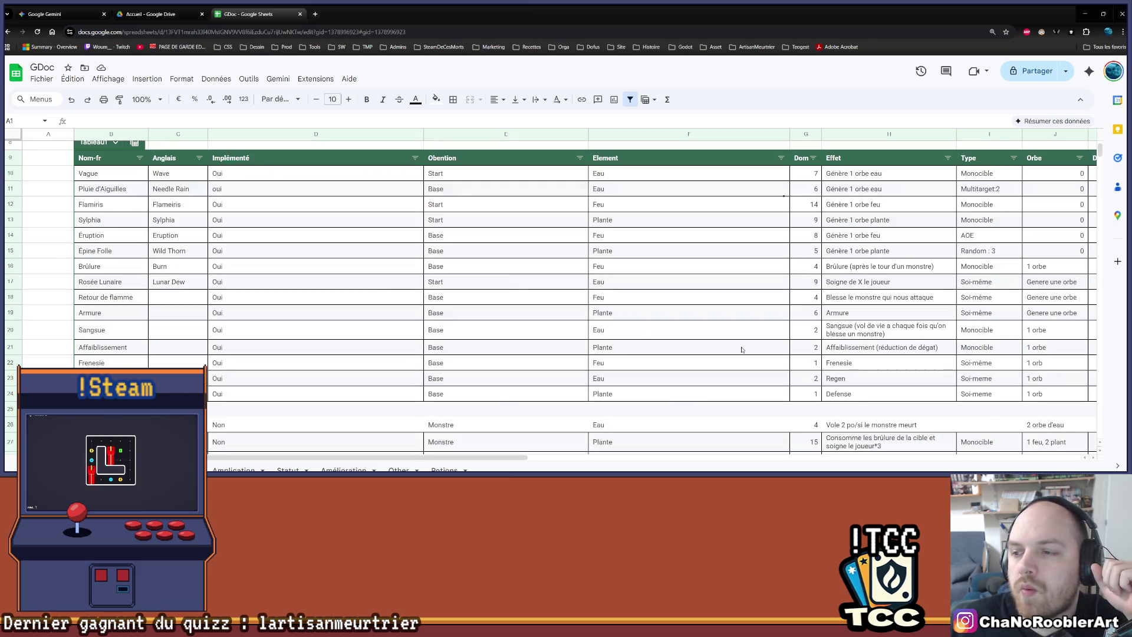
pyautogui.hscroll(5, 582, 451)
pyautogui.moveTo(583, 451)
pyautogui.mouseDown()
pyautogui.moveTo(482, 456)
pyautogui.moveTo(492, 456)
pyautogui.mouseUp()
pyautogui.scroll(-4, 493, 399)
pyautogui.scroll(2, 493, 399)
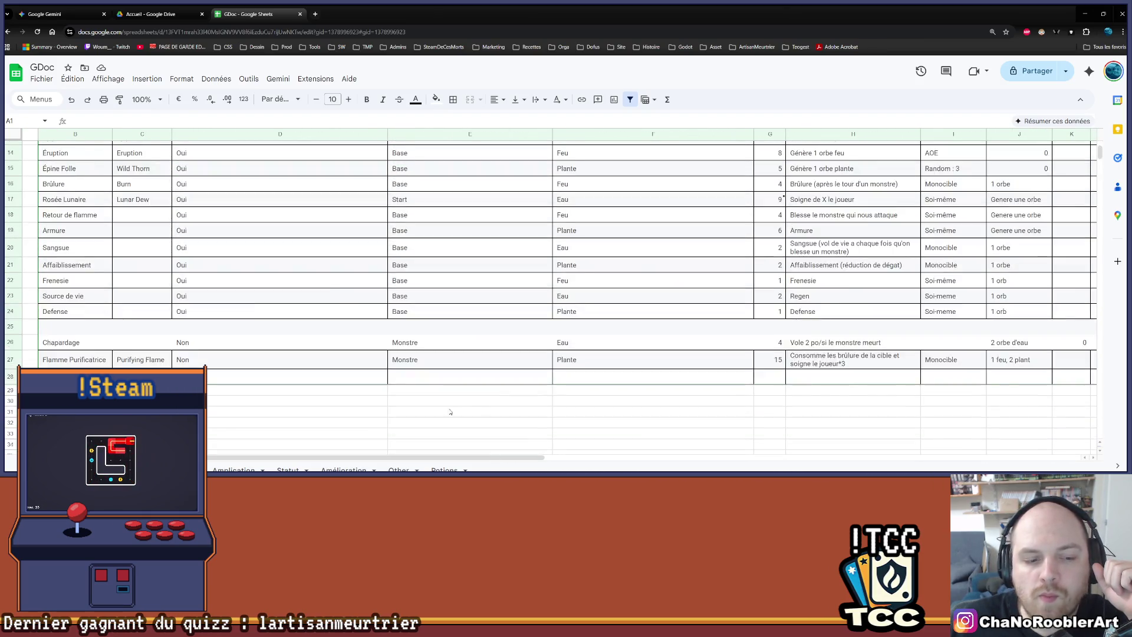
pyautogui.scroll(1, 450, 411)
# Return to the Amélioration upgrade sheet and open the Code column's sort and filter options.
pyautogui.hotkey('ctrl', 'pageup')
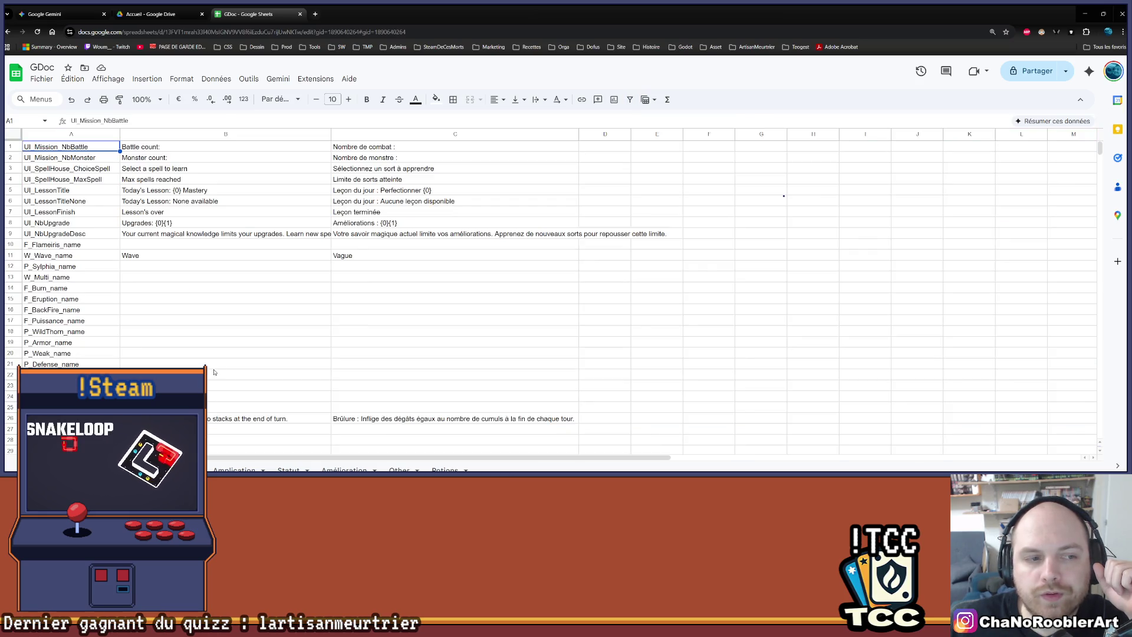
pyautogui.hotkey('ctrl', 'pagedown')
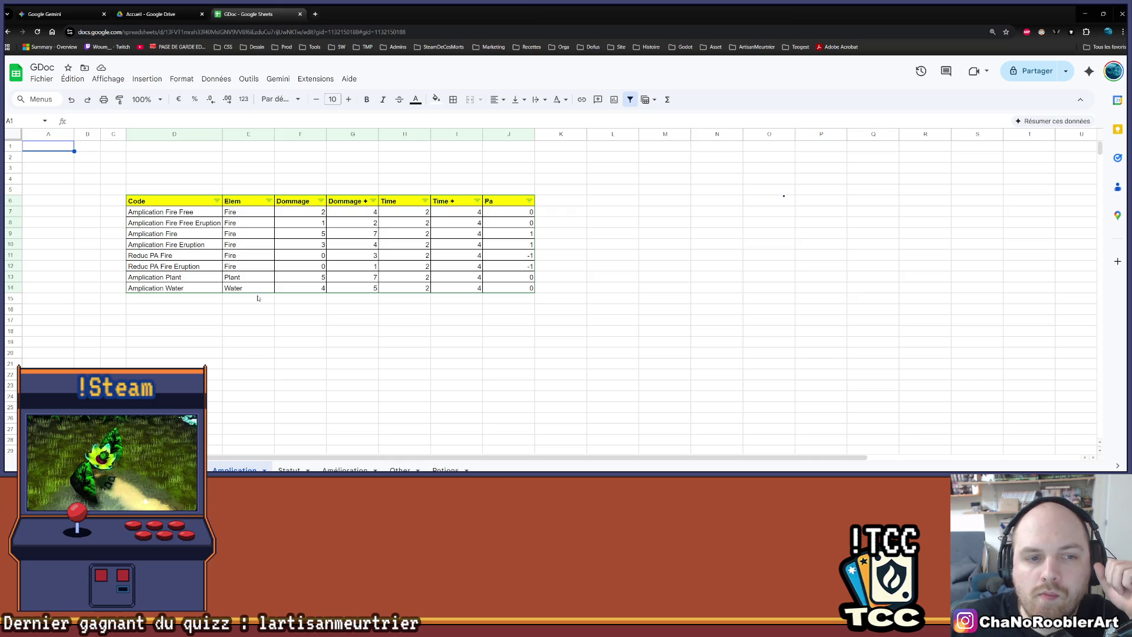
pyautogui.click(217, 201)
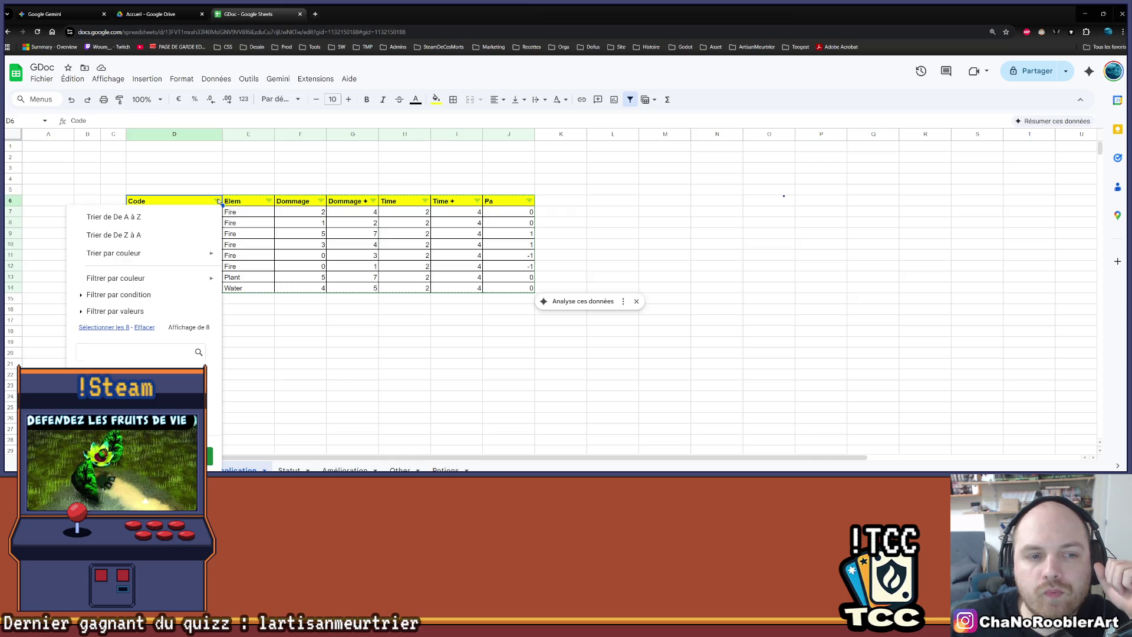
# Close the filter menu and scroll through the Statut sheet.
pyautogui.click(258, 167)
pyautogui.hotkey('ctrl', 'pagedown')
pyautogui.scroll(-3, 301, 386)
pyautogui.scroll(3, 301, 386)
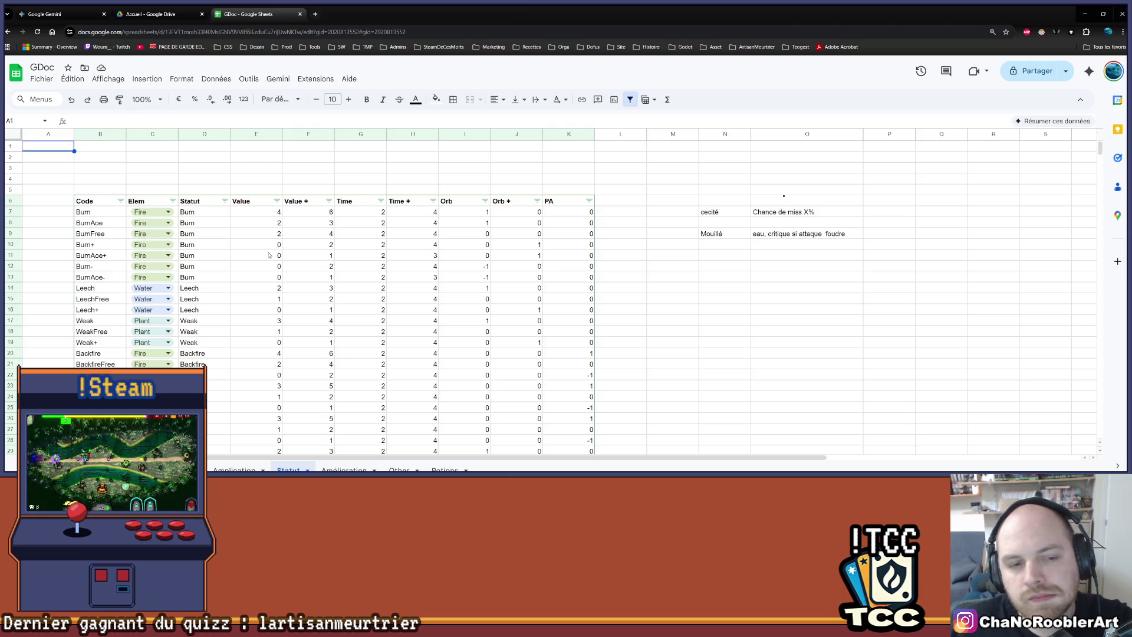
pyautogui.scroll(-5, 291, 260)
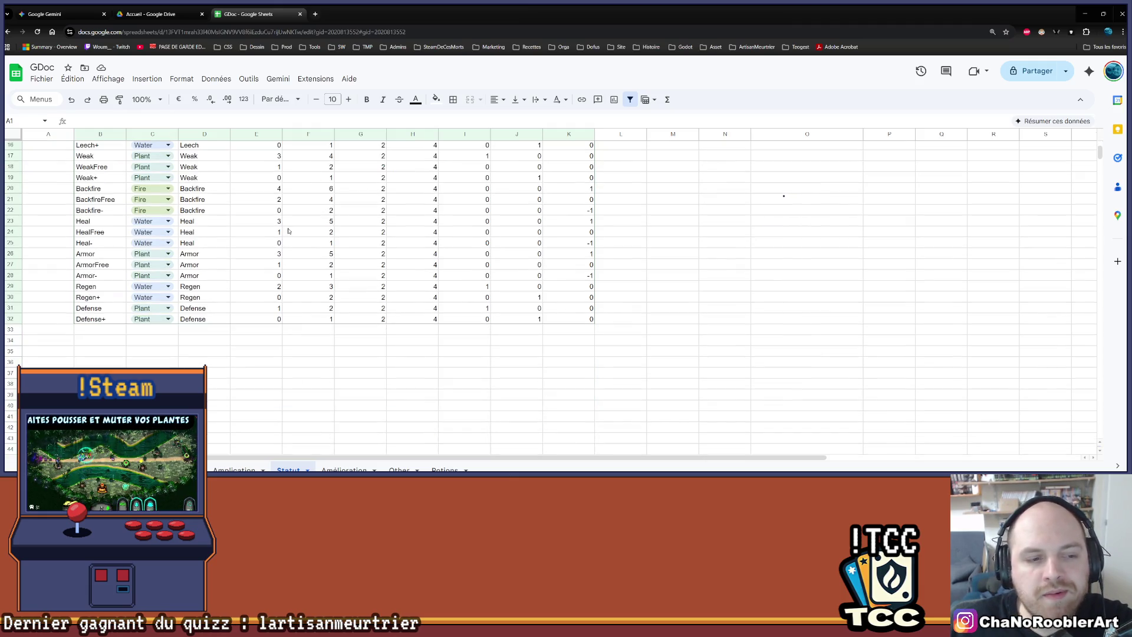
pyautogui.scroll(1, 272, 293)
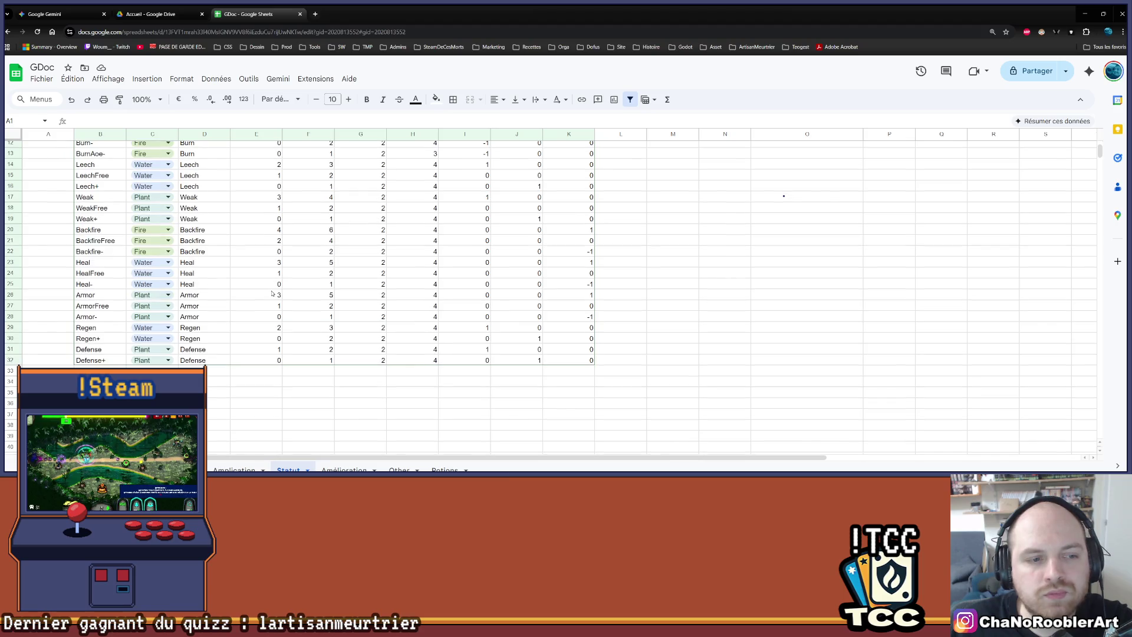
pyautogui.scroll(2, 272, 293)
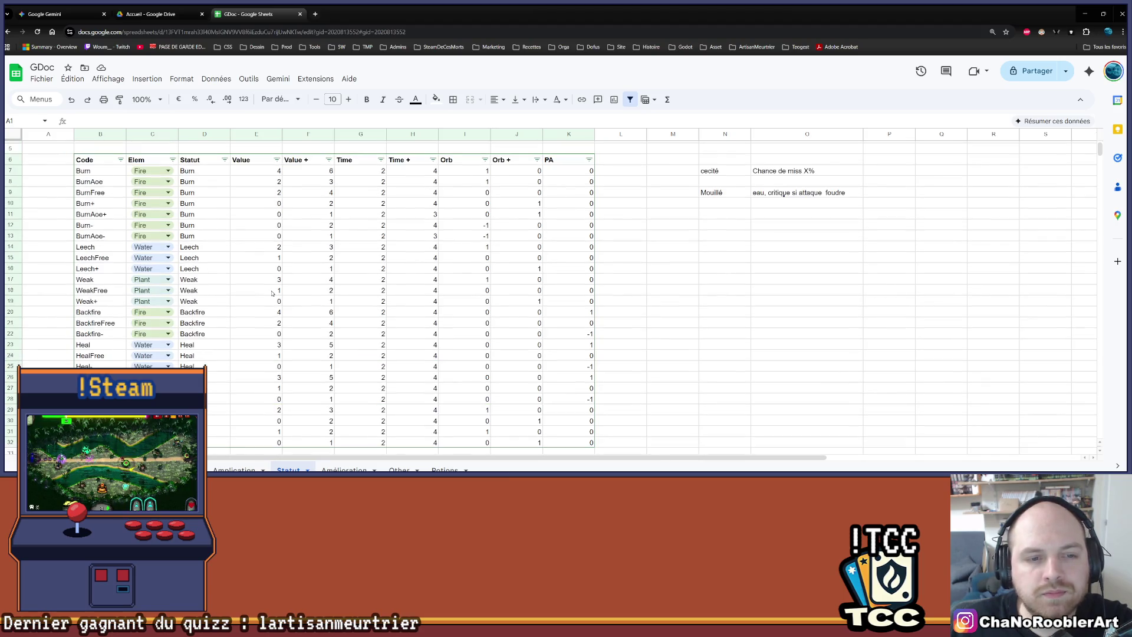
pyautogui.scroll(-2, 272, 293)
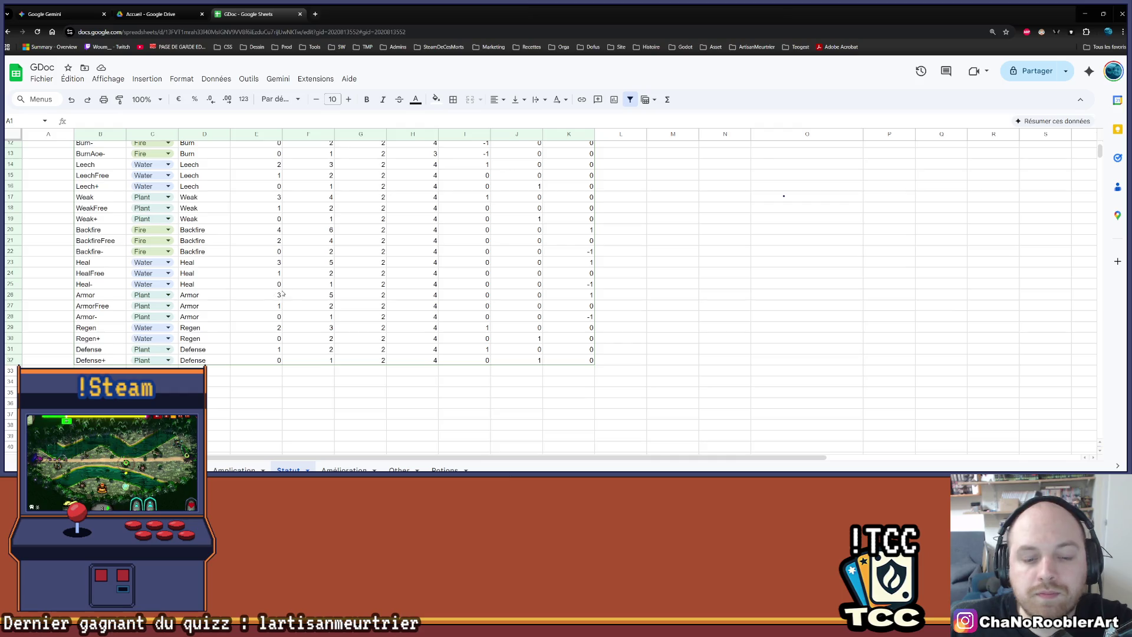
pyautogui.scroll(2, 531, 236)
# Glance over the Amélioration, Other and Potions sheets, then minimize Chrome.
pyautogui.click(347, 469)
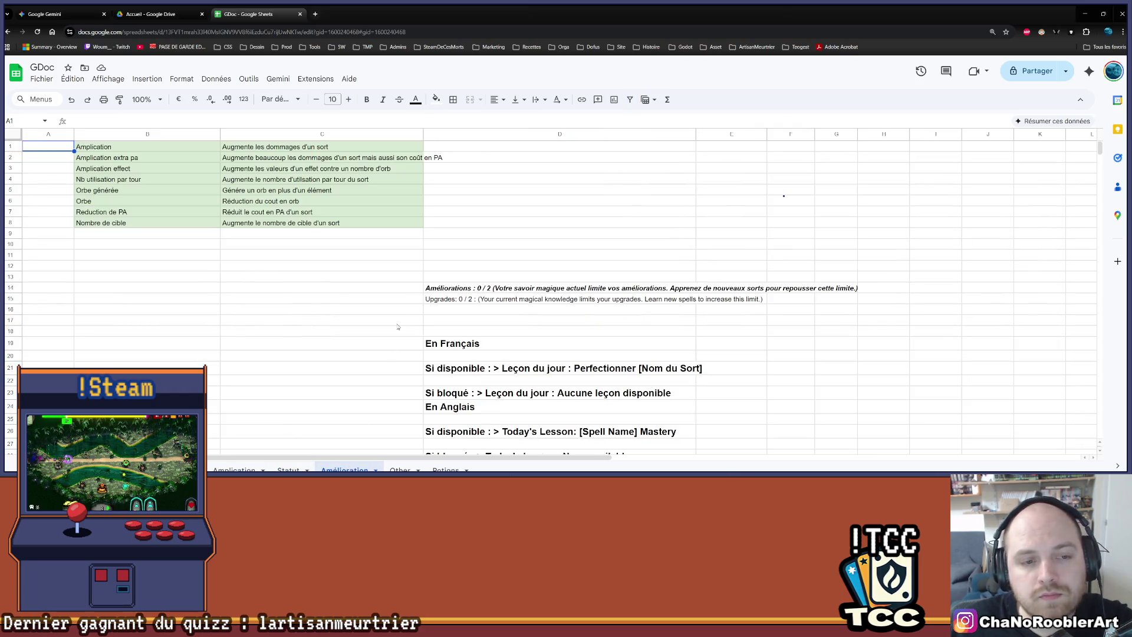
pyautogui.scroll(-3, 338, 313)
pyautogui.scroll(3, 338, 313)
pyautogui.click(399, 470)
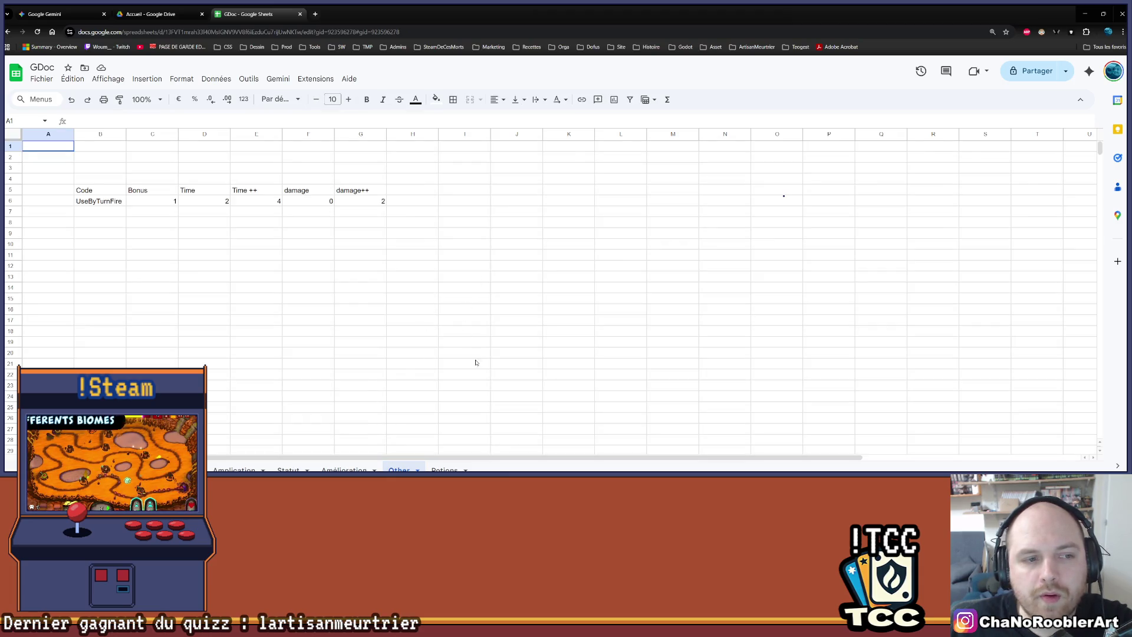
pyautogui.click(445, 470)
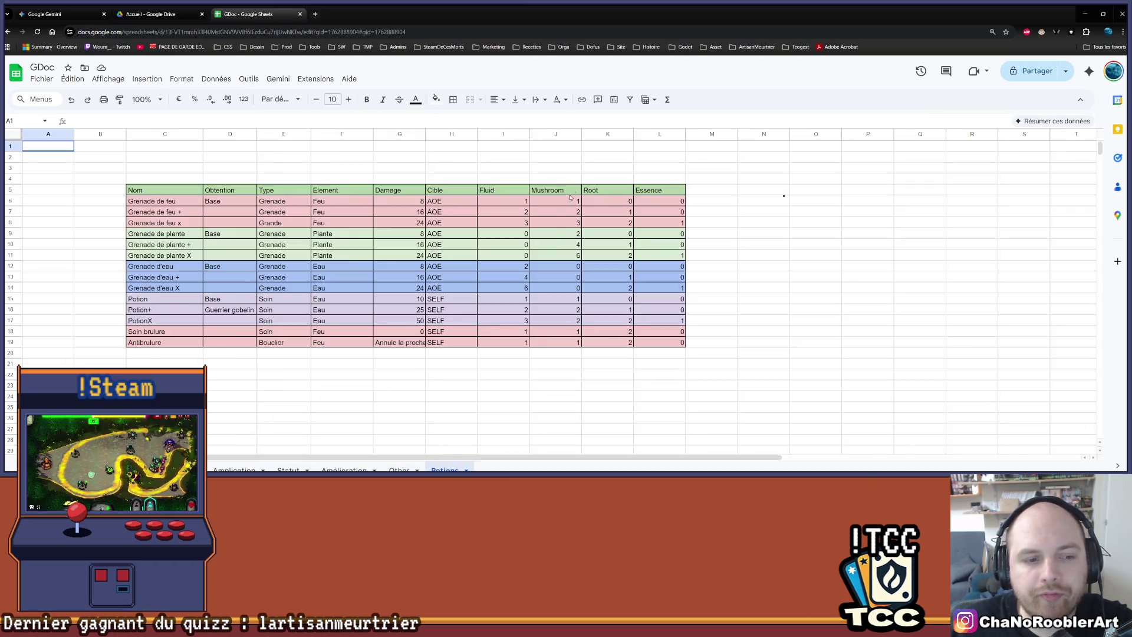
pyautogui.click(1084, 13)
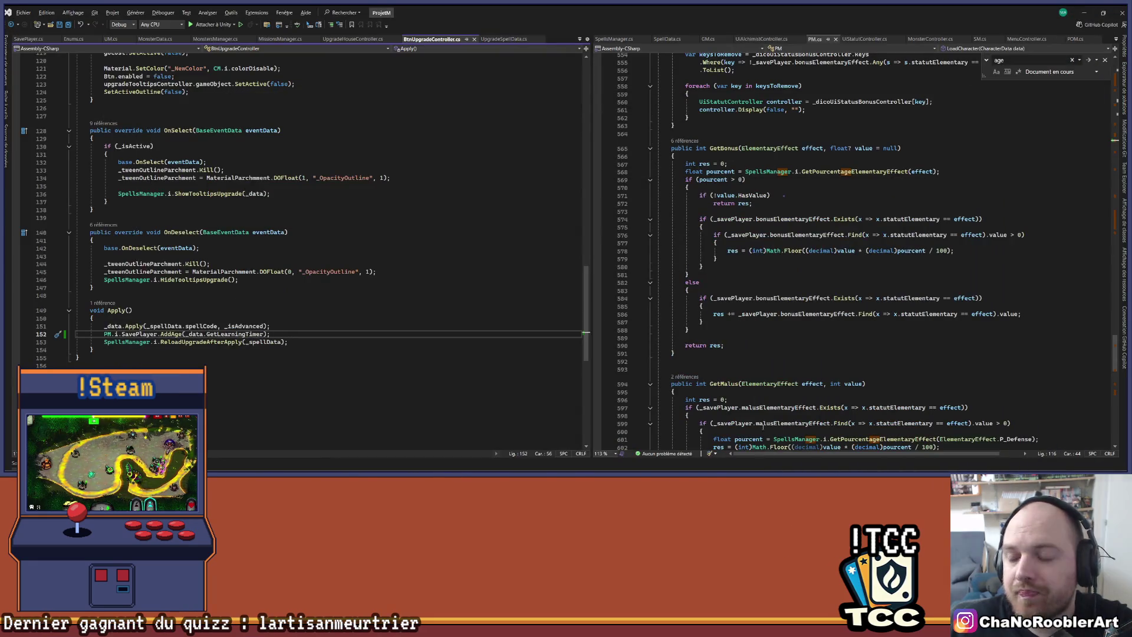
# Switch to the Unity editor and list the SpellData assets in Scripts/Data/Spell.
pyautogui.click(774, 469)
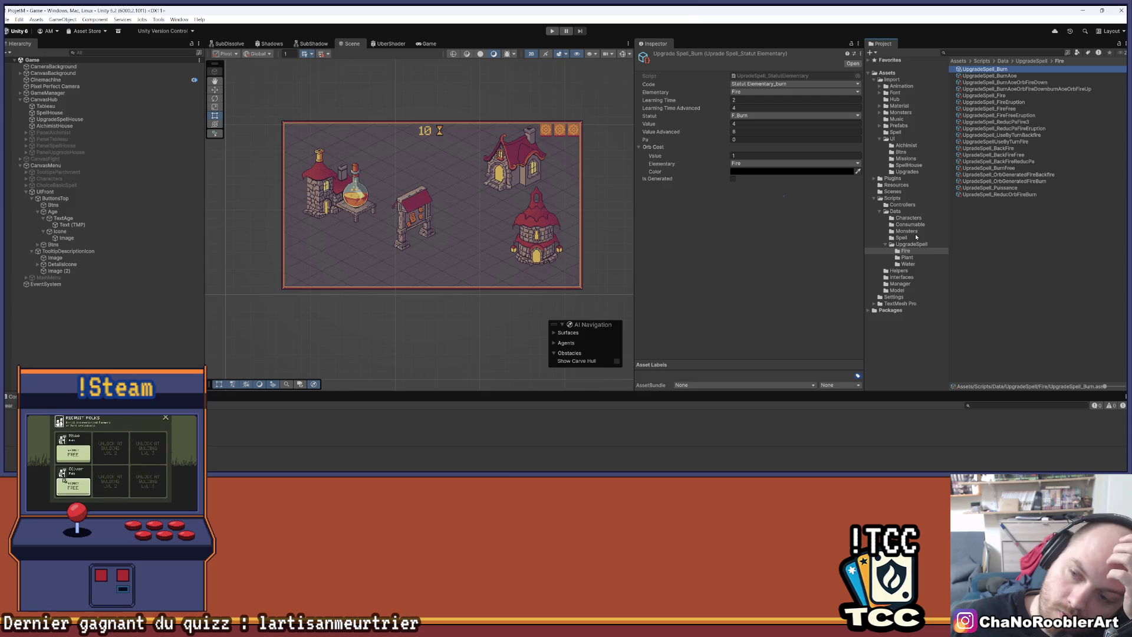
pyautogui.click(901, 238)
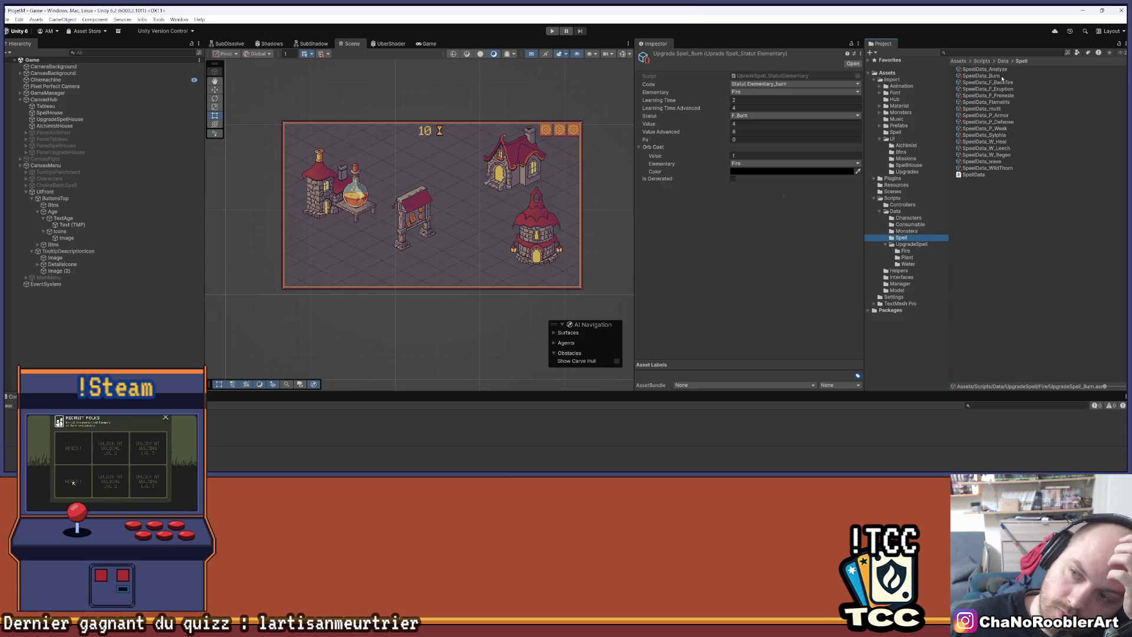
# Inspect SpeelData_Burn, folding its upgrade entries to show Element 0 as Fire Free, then return to Data.
pyautogui.click(982, 76)
pyautogui.scroll(-3, 833, 142)
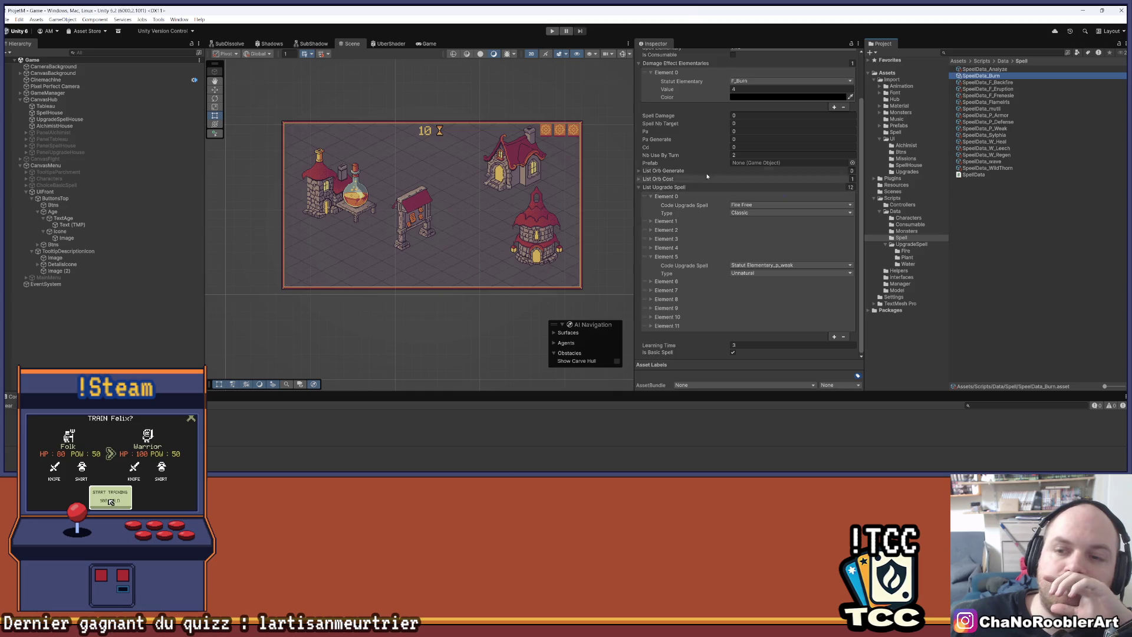
pyautogui.click(651, 198)
pyautogui.click(651, 197)
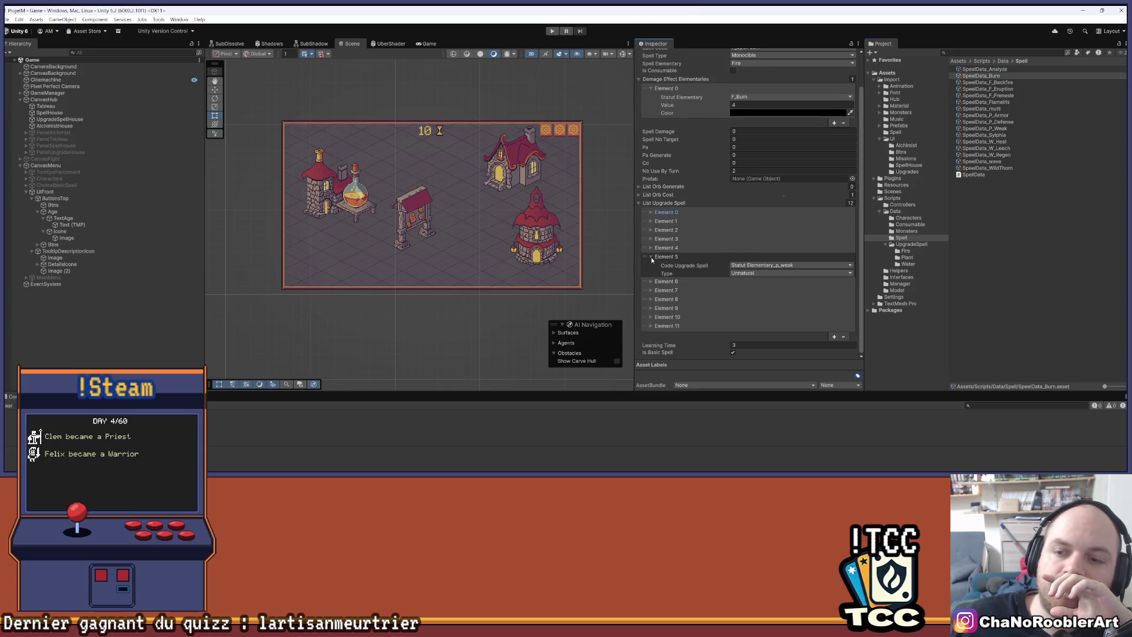
pyautogui.click(651, 257)
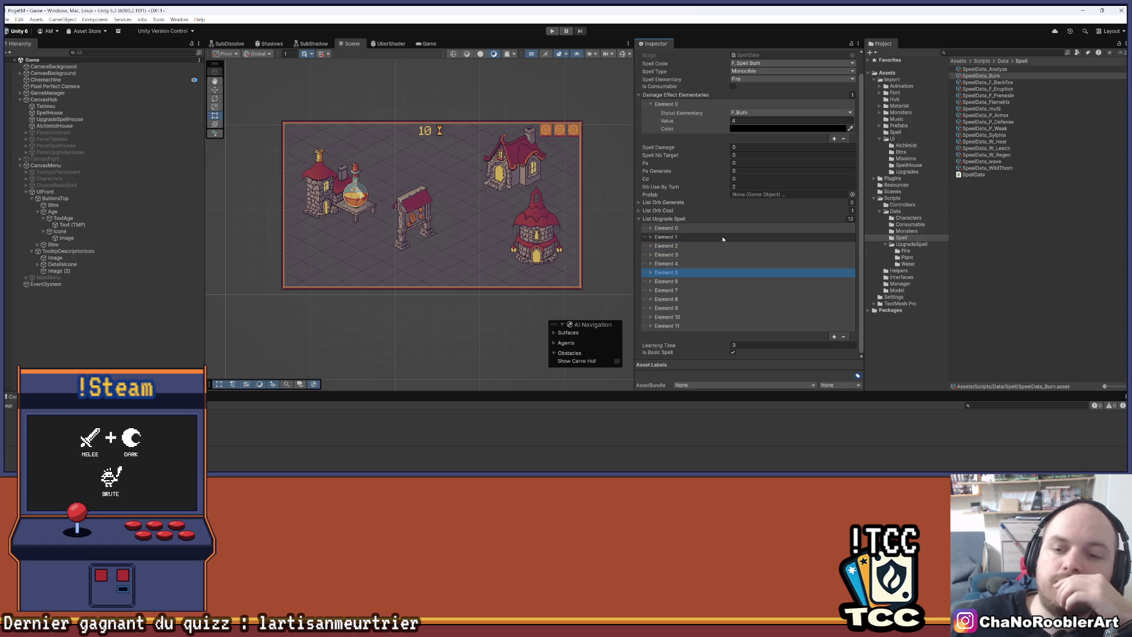
pyautogui.scroll(1, 719, 236)
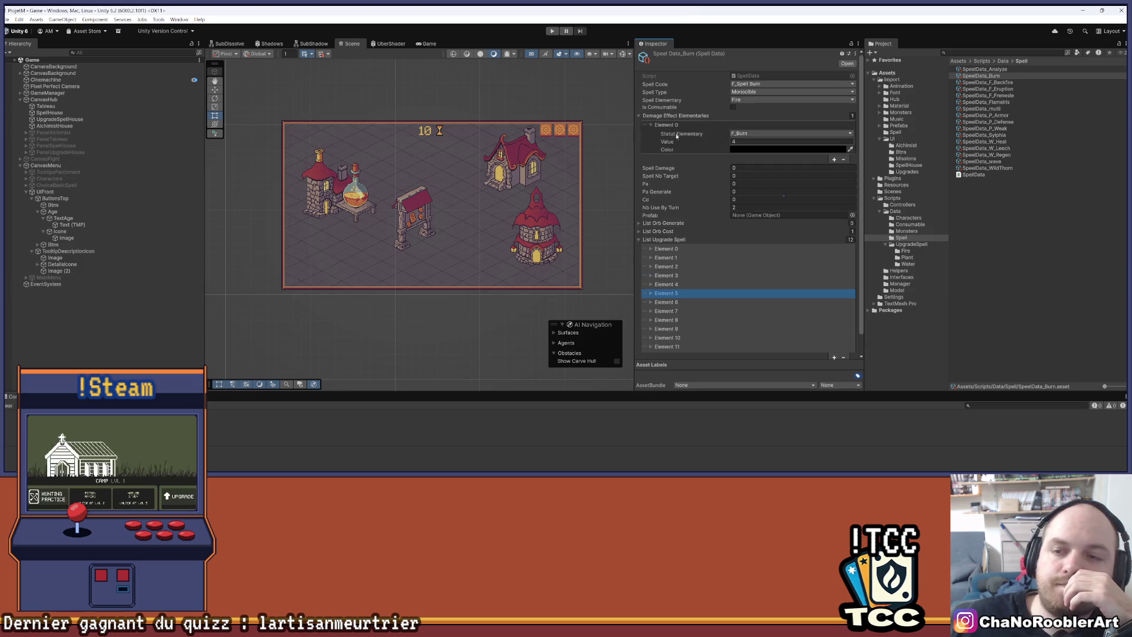
pyautogui.click(651, 126)
pyautogui.click(651, 225)
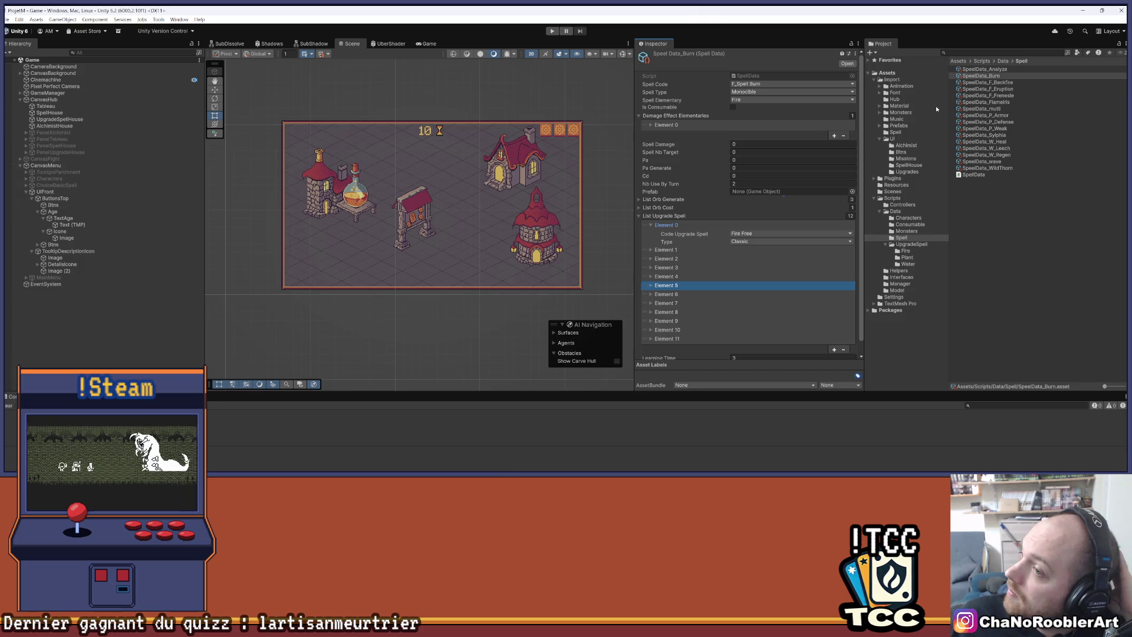
pyautogui.click(1003, 61)
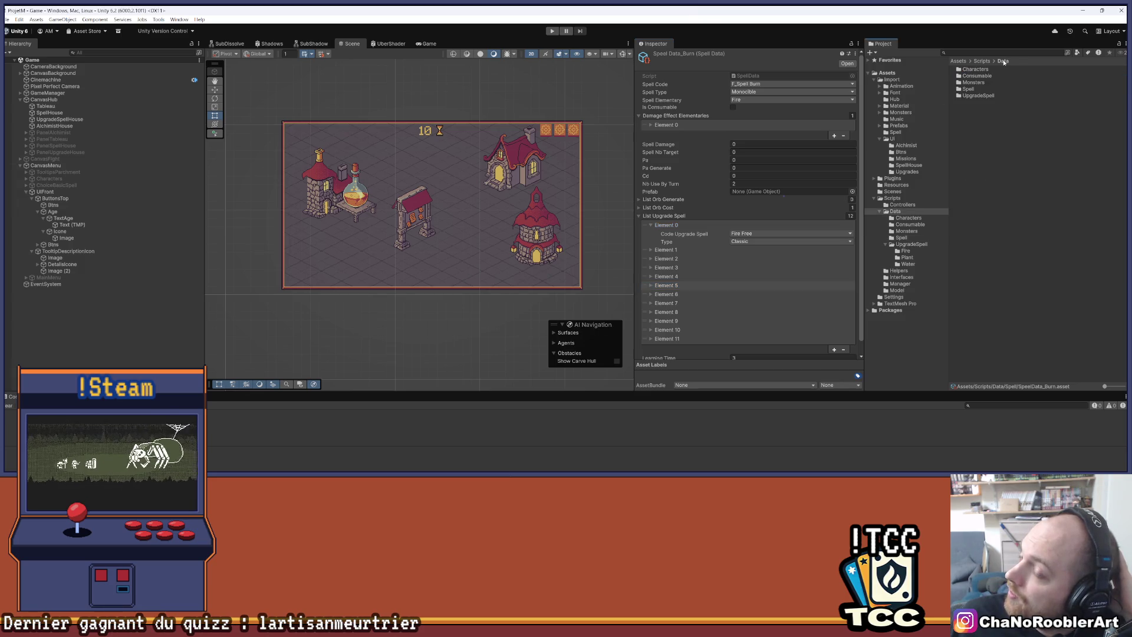
# Inspect UpgradeSpell_Fire and UpgradeSpell_FireFree in the UpgradeSpell/Fire folder, editing Fire's Learning Time.
pyautogui.doubleClick(996, 95)
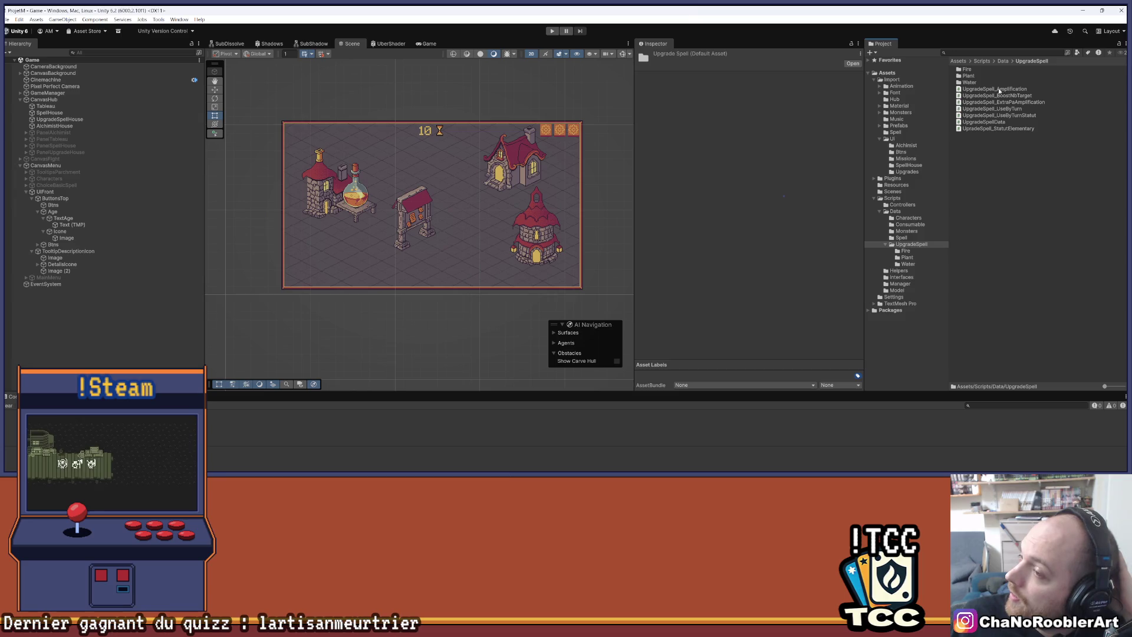
pyautogui.click(1019, 88)
pyautogui.click(989, 69)
pyautogui.doubleClick(988, 69)
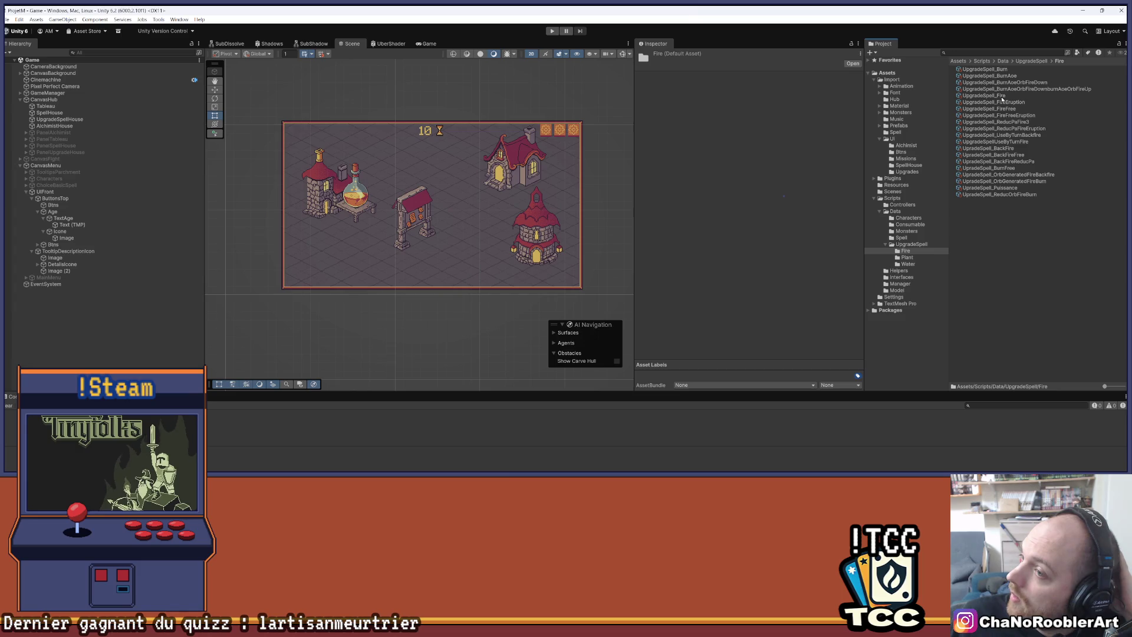
pyautogui.click(1002, 96)
pyautogui.click(1015, 109)
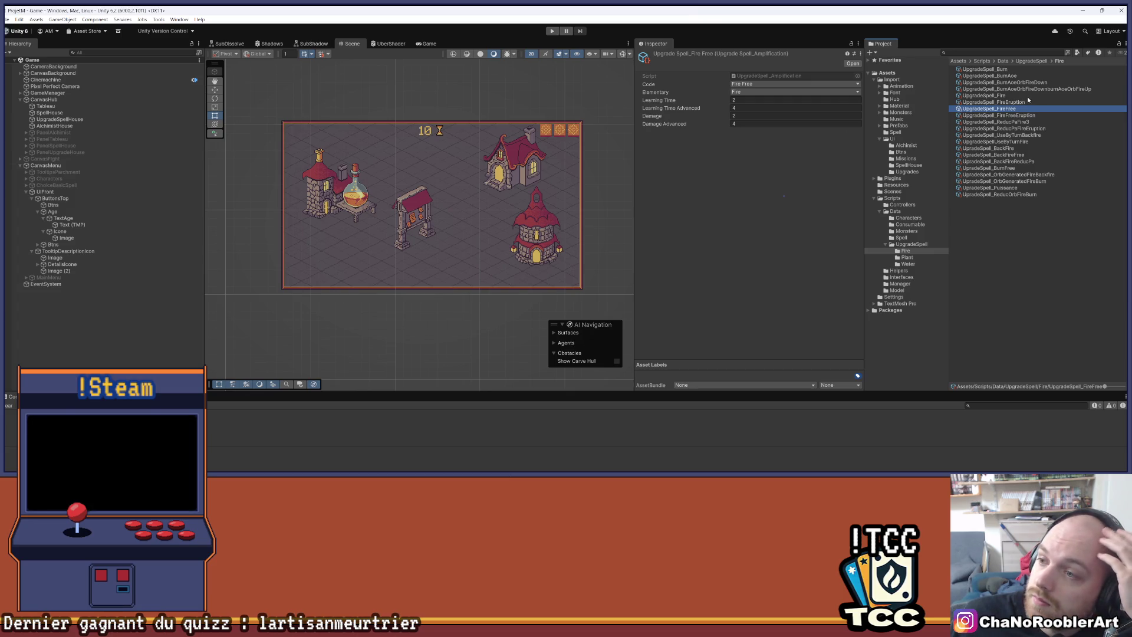
pyautogui.click(1028, 98)
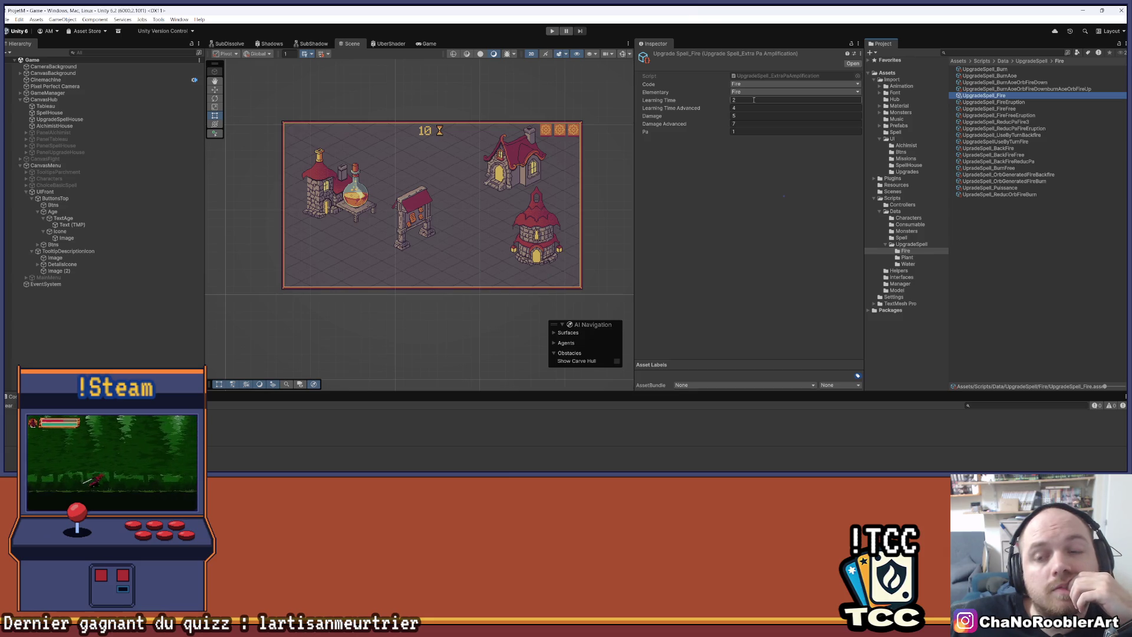
pyautogui.click(747, 171)
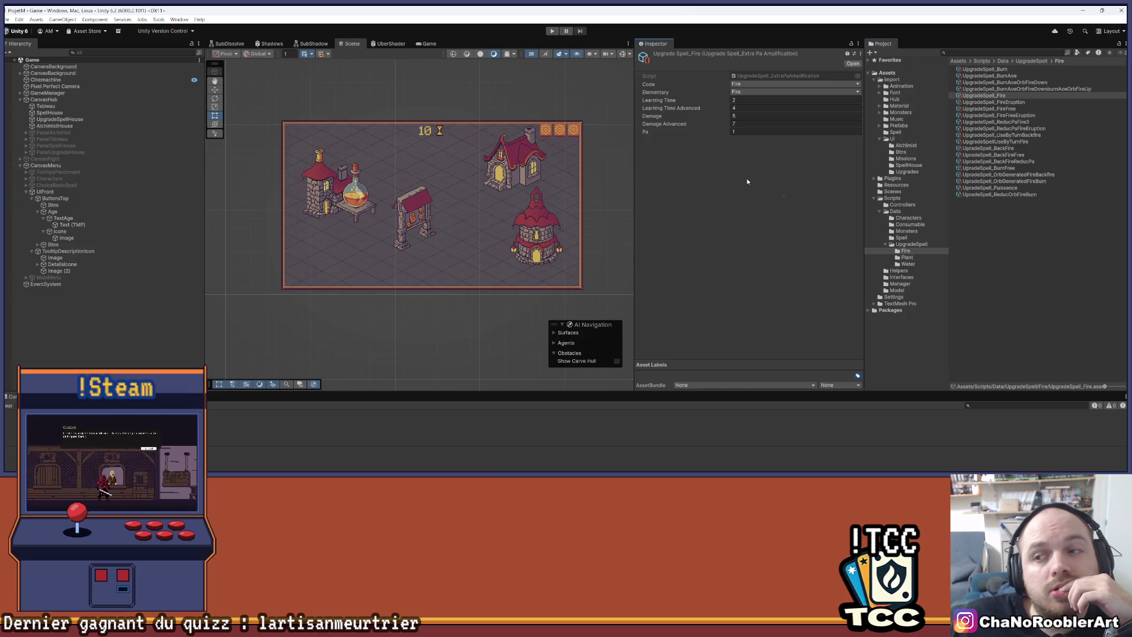
# Return to the Spell folder and open SpeelData_Burn.
pyautogui.click(1035, 62)
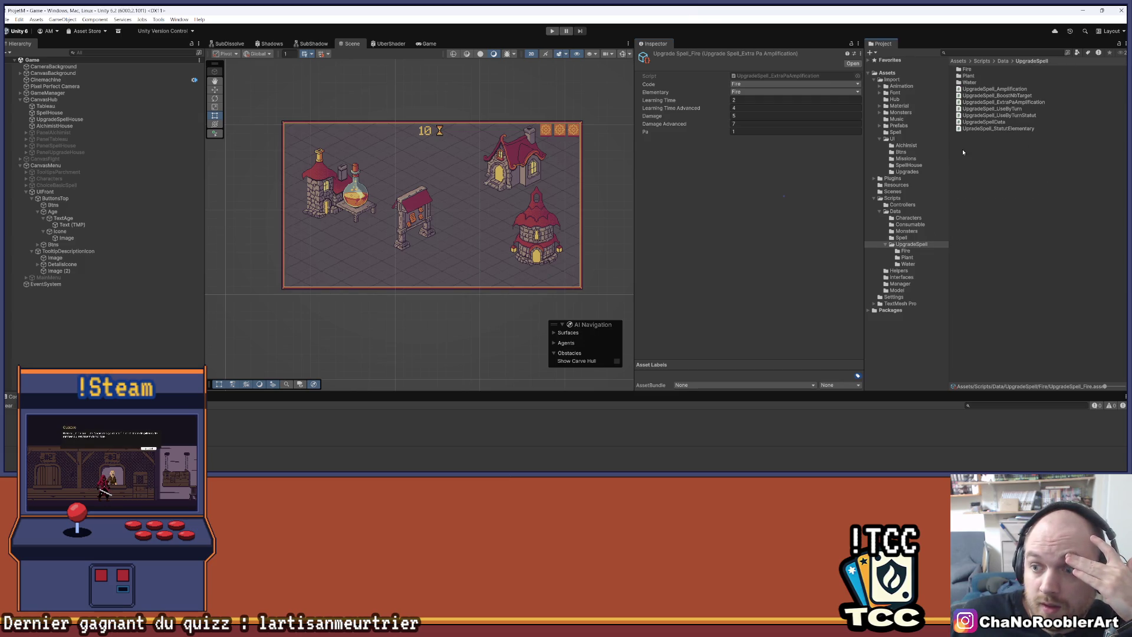
pyautogui.click(901, 237)
pyautogui.click(996, 77)
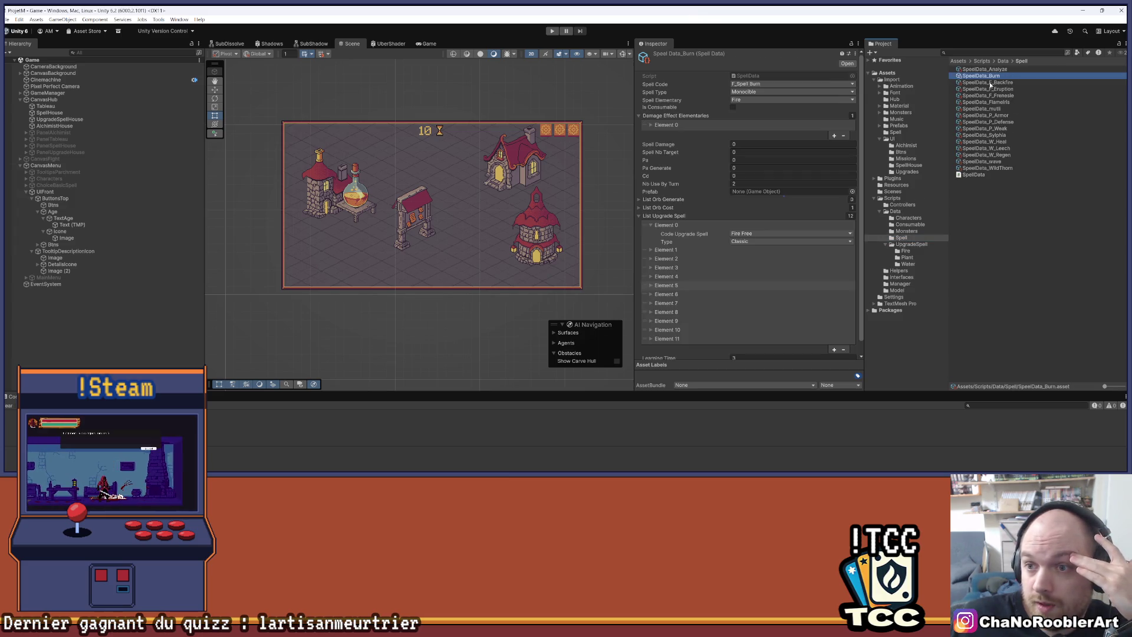
# Collapse Burn's upgrade list and check the first entry of F_Backfire's upgrade list.
pyautogui.click(638, 215)
pyautogui.click(1009, 83)
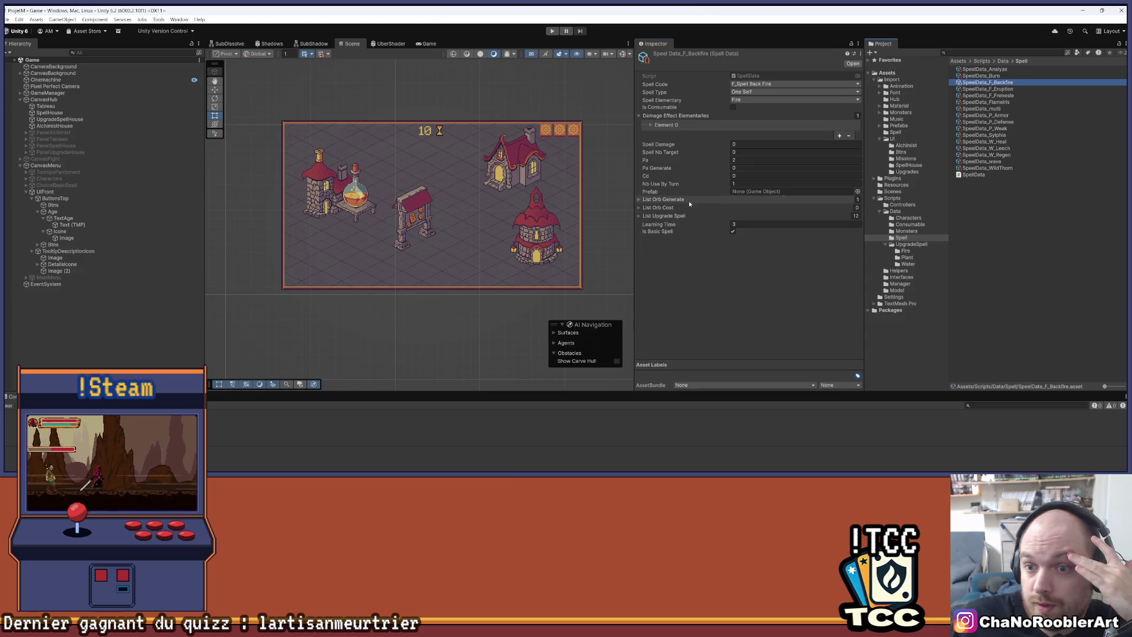
pyautogui.click(636, 215)
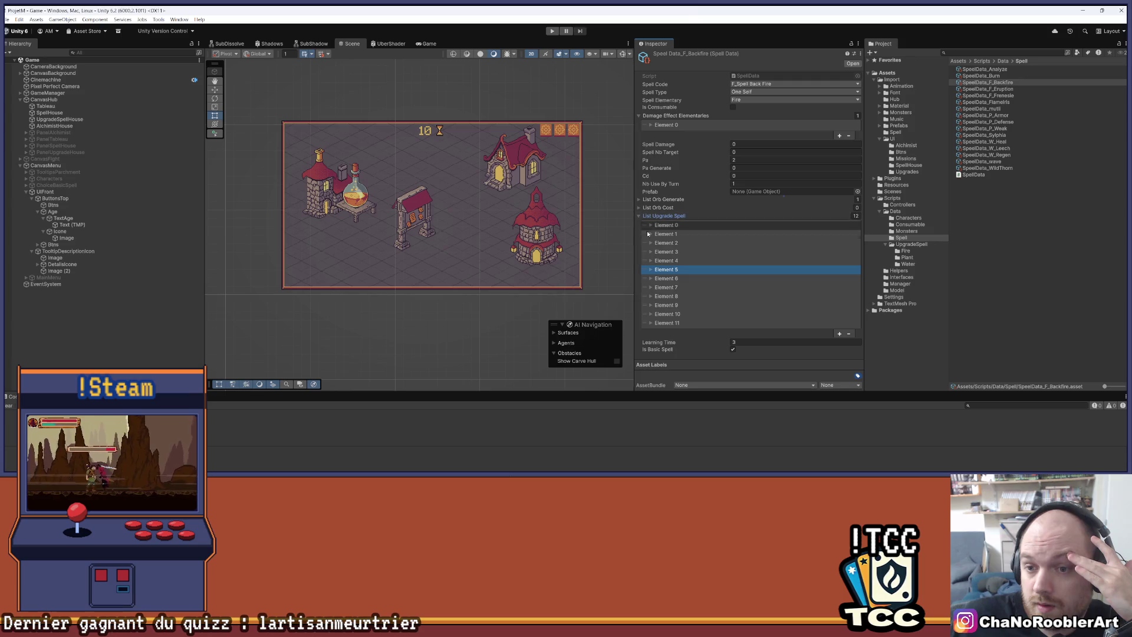
pyautogui.click(651, 225)
pyautogui.click(651, 225)
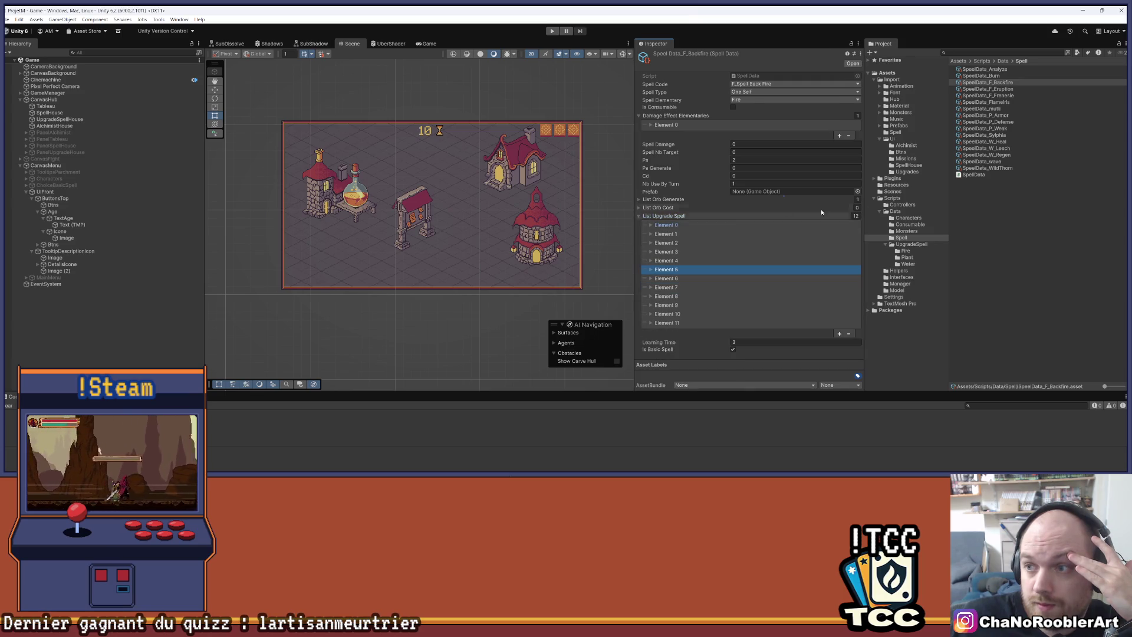
# Open SpeelData_F_Eruption and expand upgrade Elements 0–5 to reveal their codes.
pyautogui.click(1022, 89)
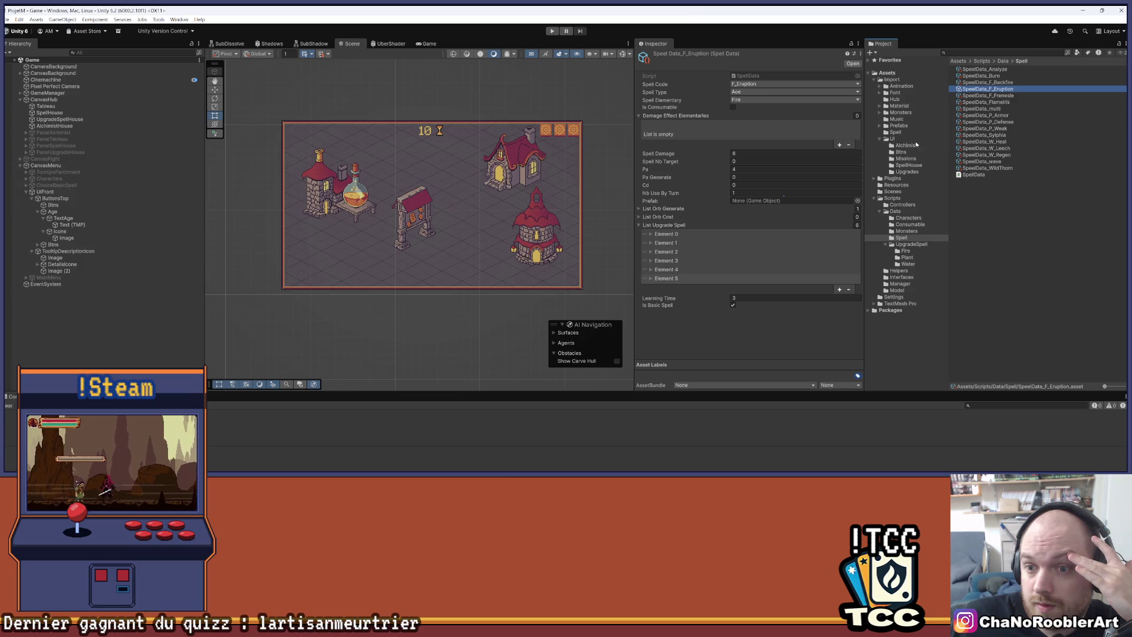
pyautogui.click(651, 234)
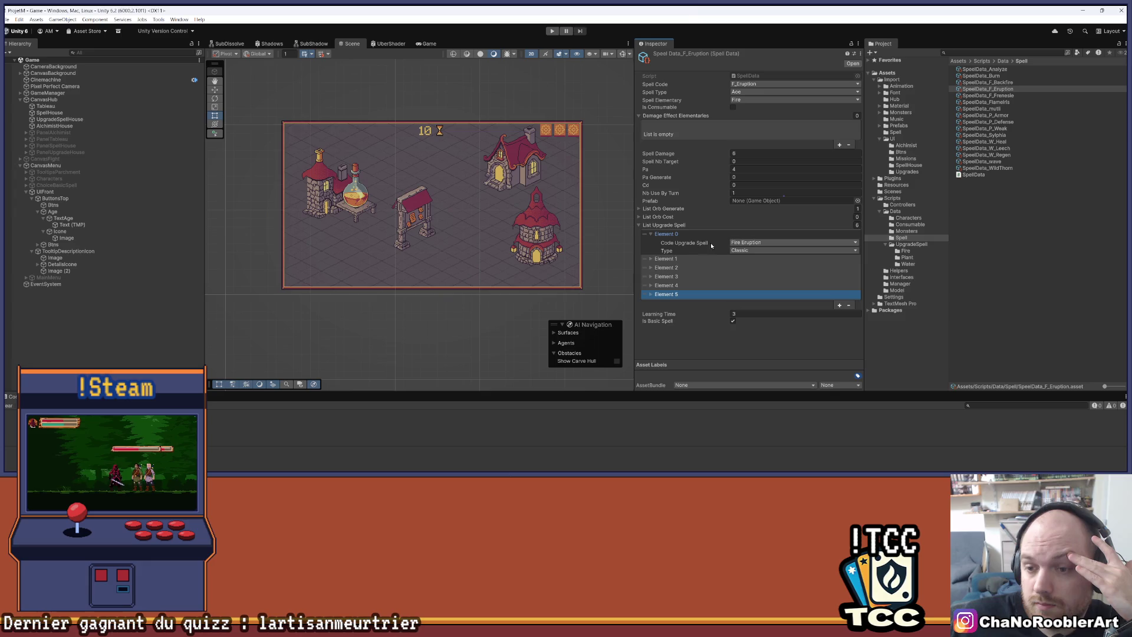
pyautogui.click(652, 259)
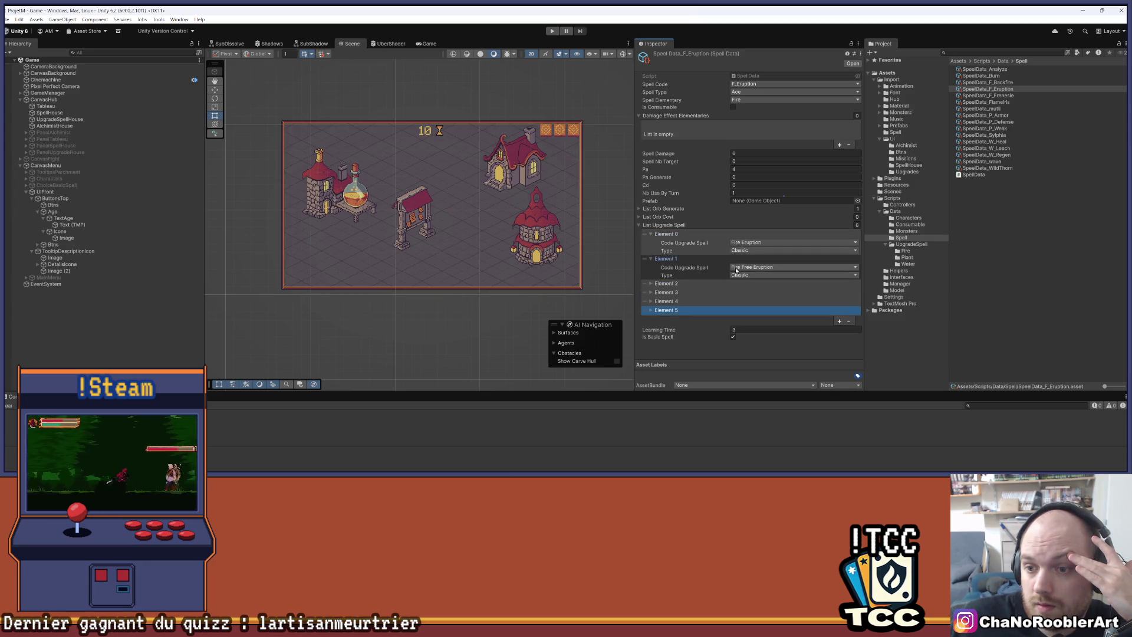
pyautogui.click(717, 283)
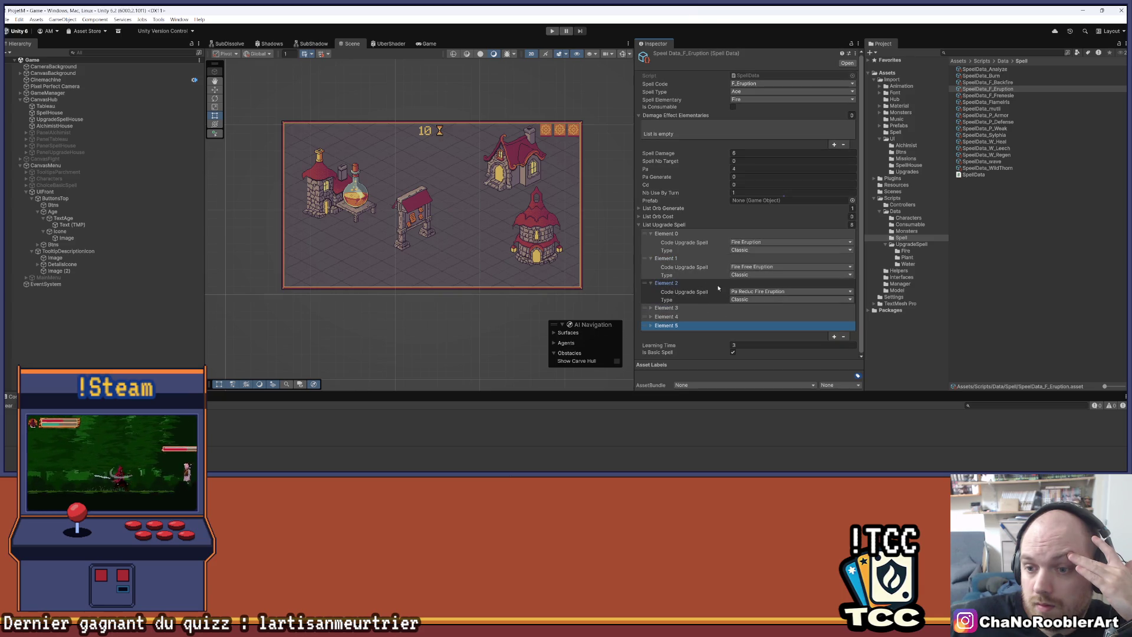
pyautogui.click(651, 308)
pyautogui.scroll(-1, 651, 321)
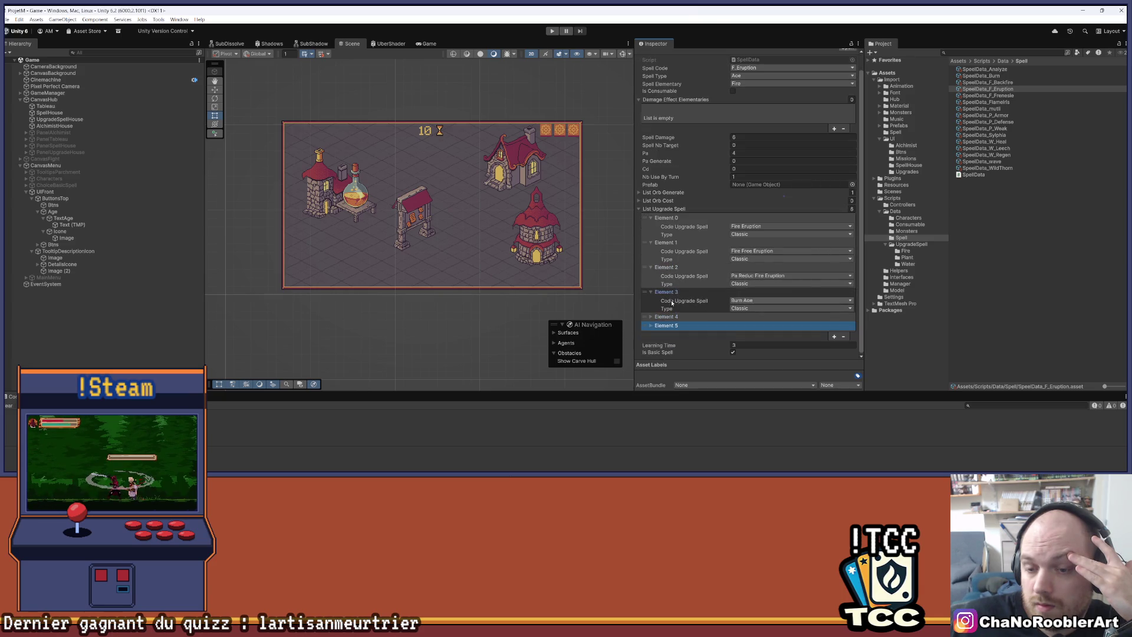
pyautogui.click(650, 316)
pyautogui.click(650, 342)
# Review the six entries, Fire Eruption to Burn Aoe Orb Fire Down, and collapse Damage Effect Elementaries.
pyautogui.scroll(-2, 651, 344)
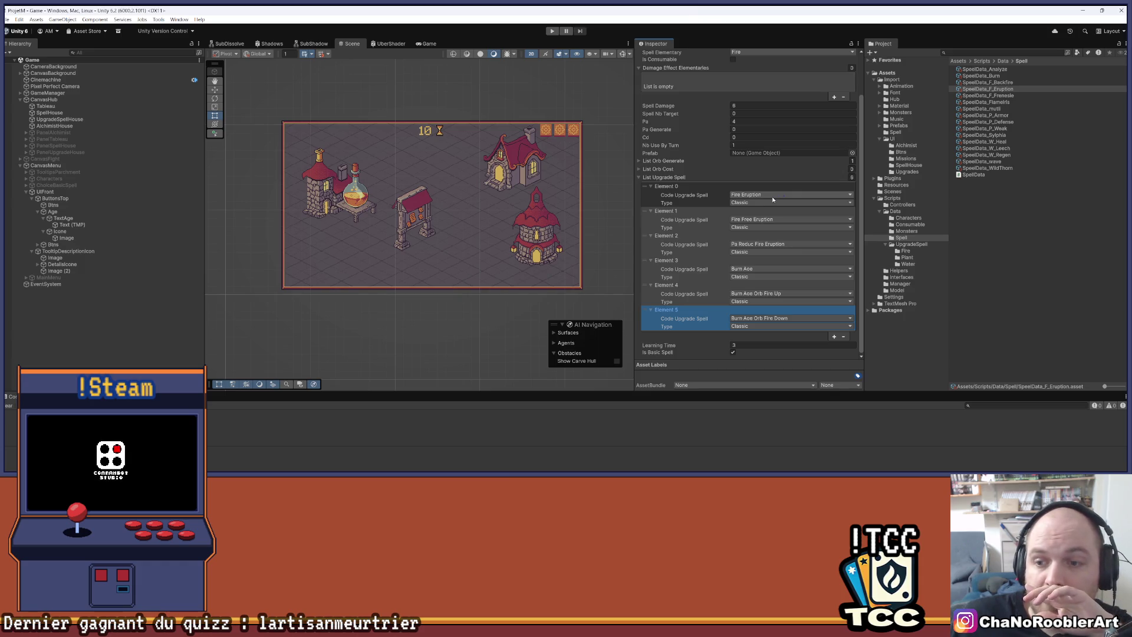
pyautogui.scroll(2, 740, 247)
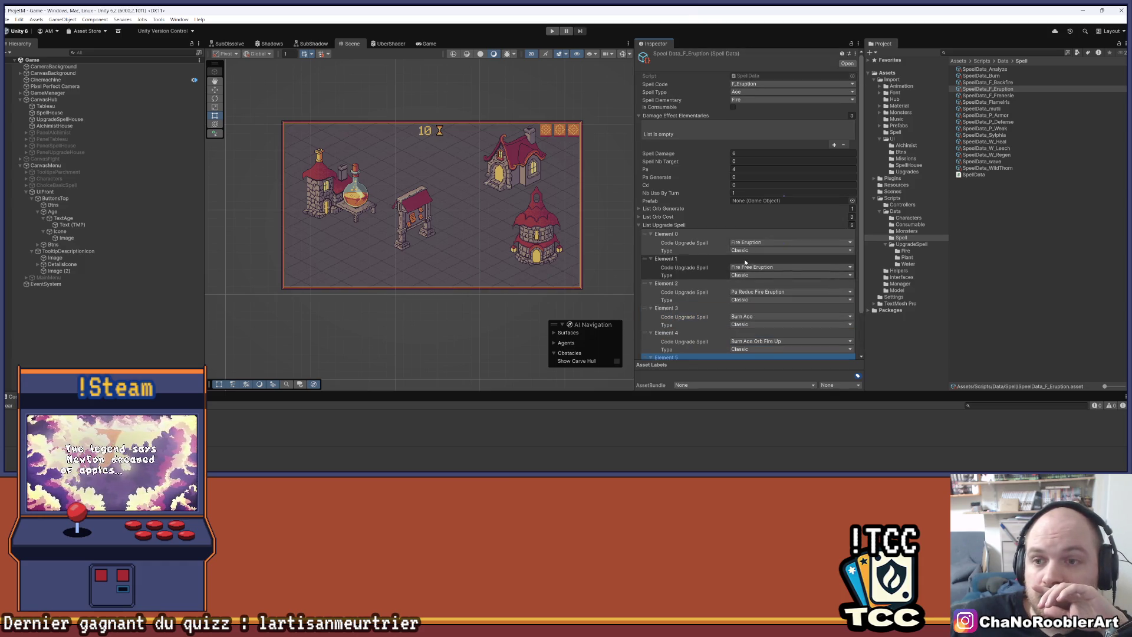
pyautogui.scroll(-2, 736, 261)
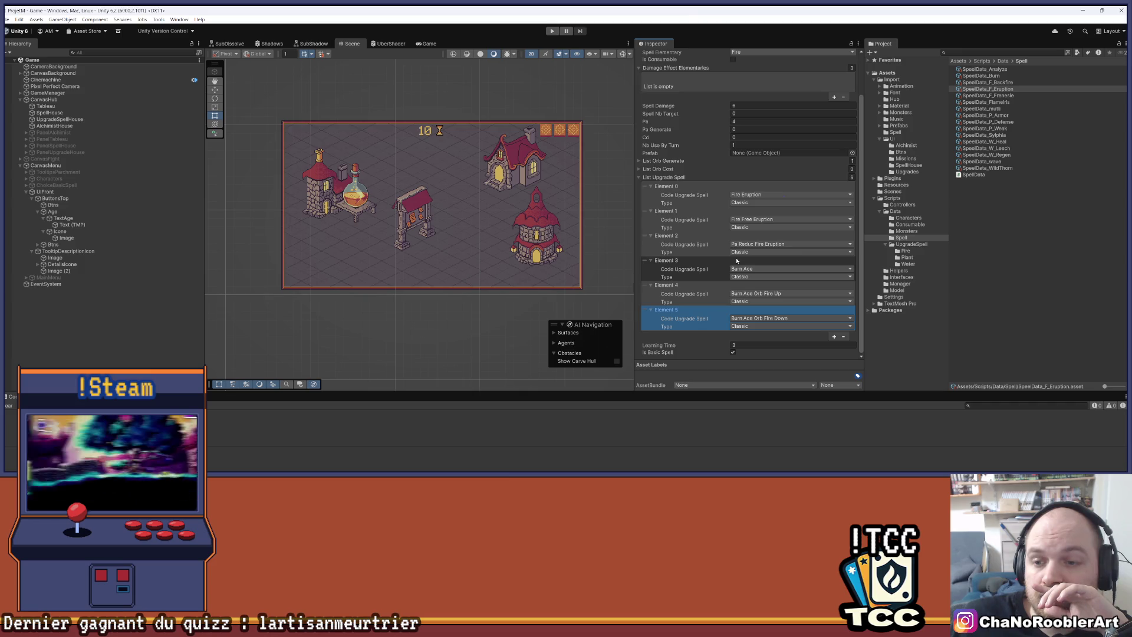
pyautogui.scroll(3, 699, 146)
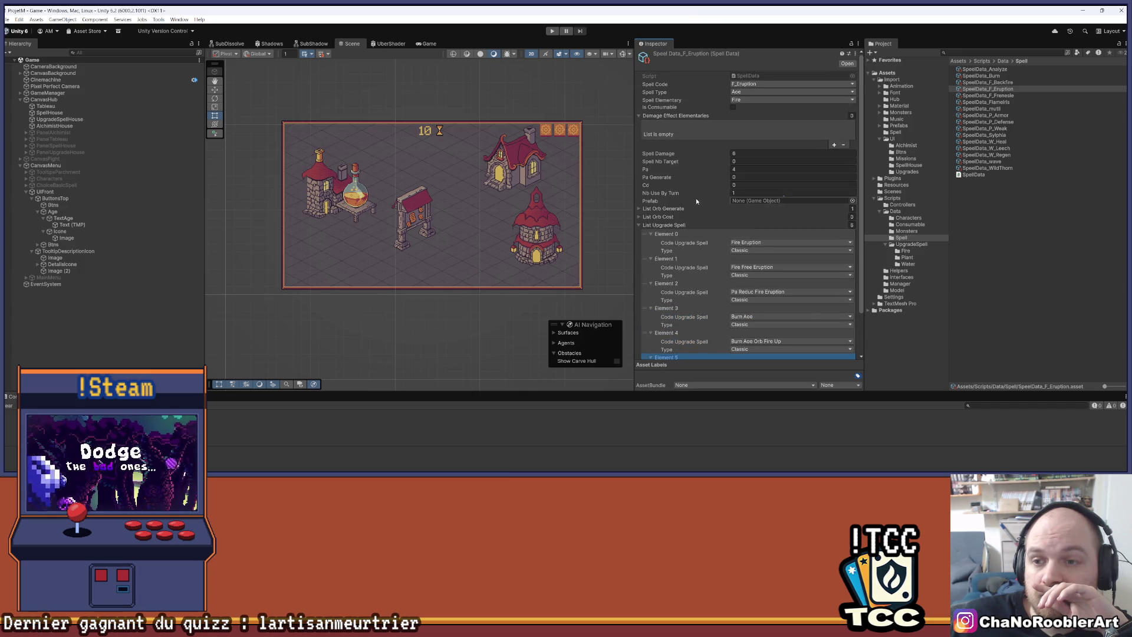
pyautogui.click(695, 115)
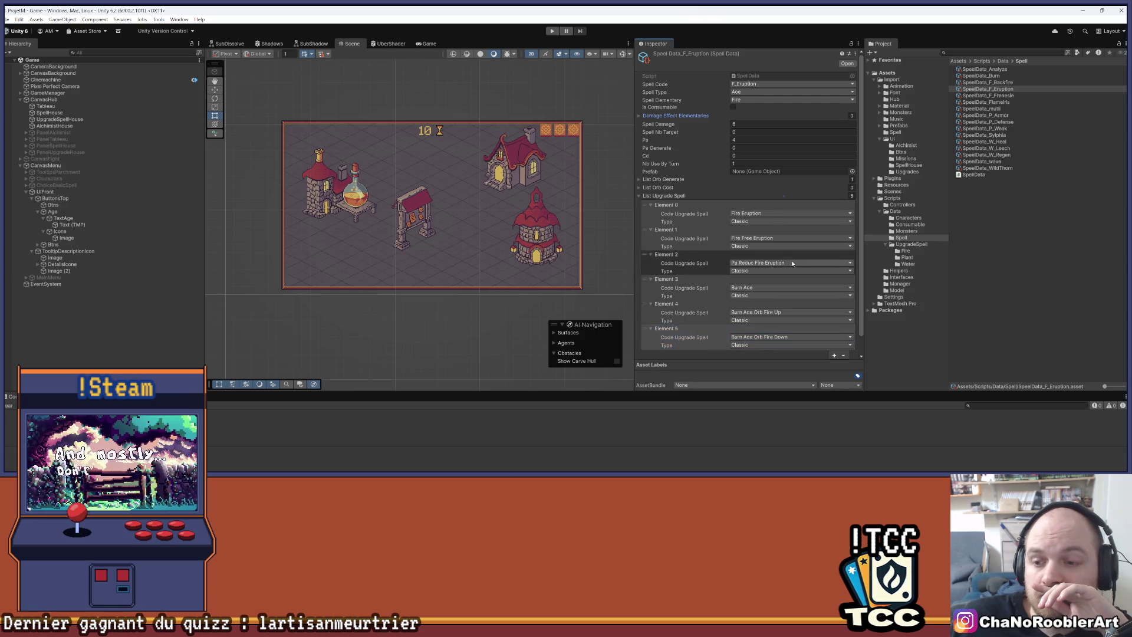
pyautogui.scroll(-1, 791, 264)
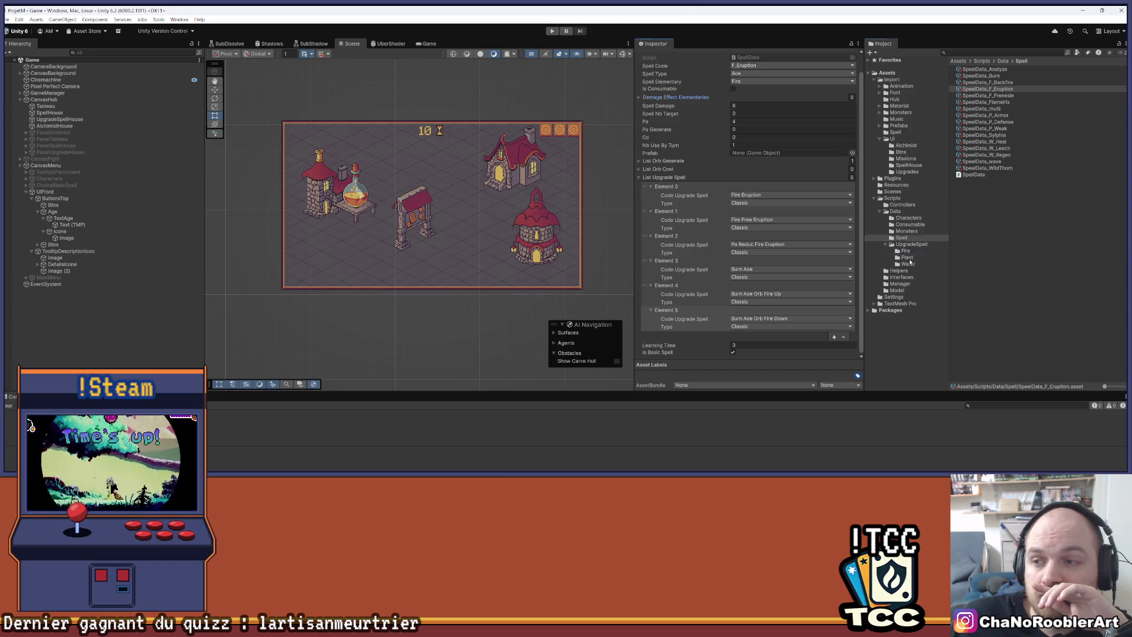
# Browse the Plant and Fire upgrade folders, inspect UpgradeSpell_ReducPaFireEruption (Pa -1), then reopen F_Eruption.
pyautogui.click(908, 258)
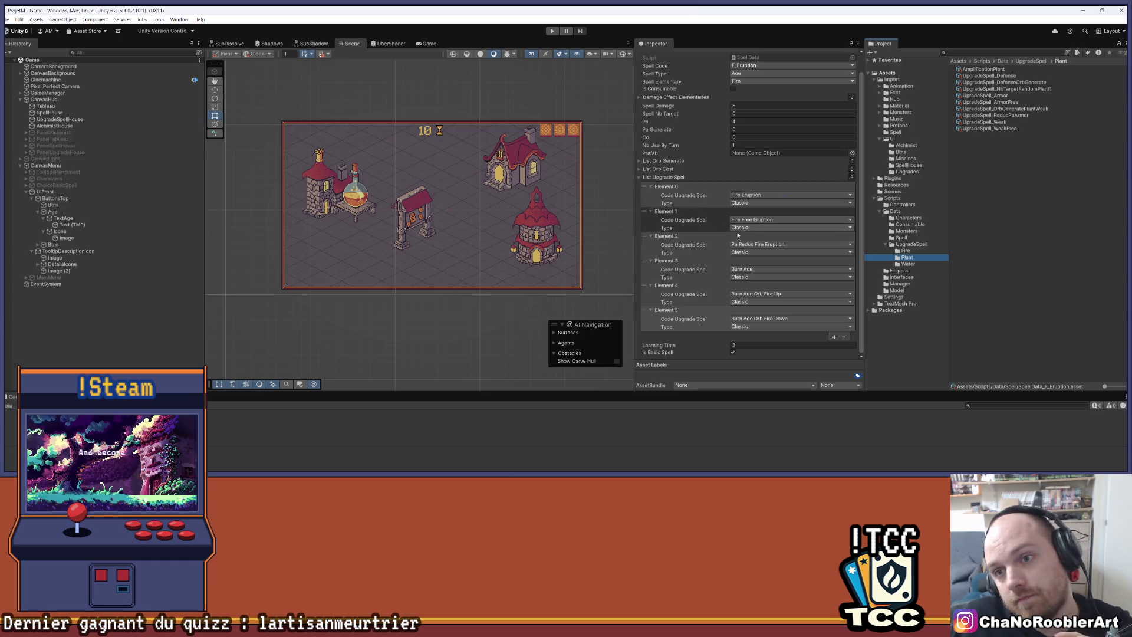
pyautogui.scroll(1, 735, 241)
pyautogui.scroll(-1, 728, 234)
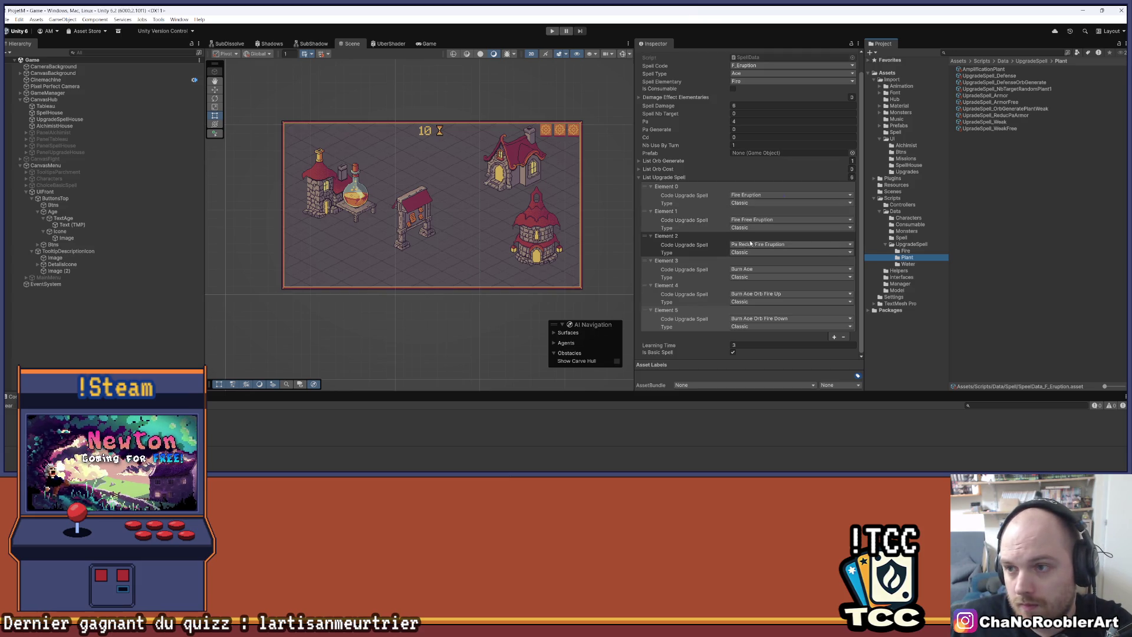
pyautogui.click(904, 251)
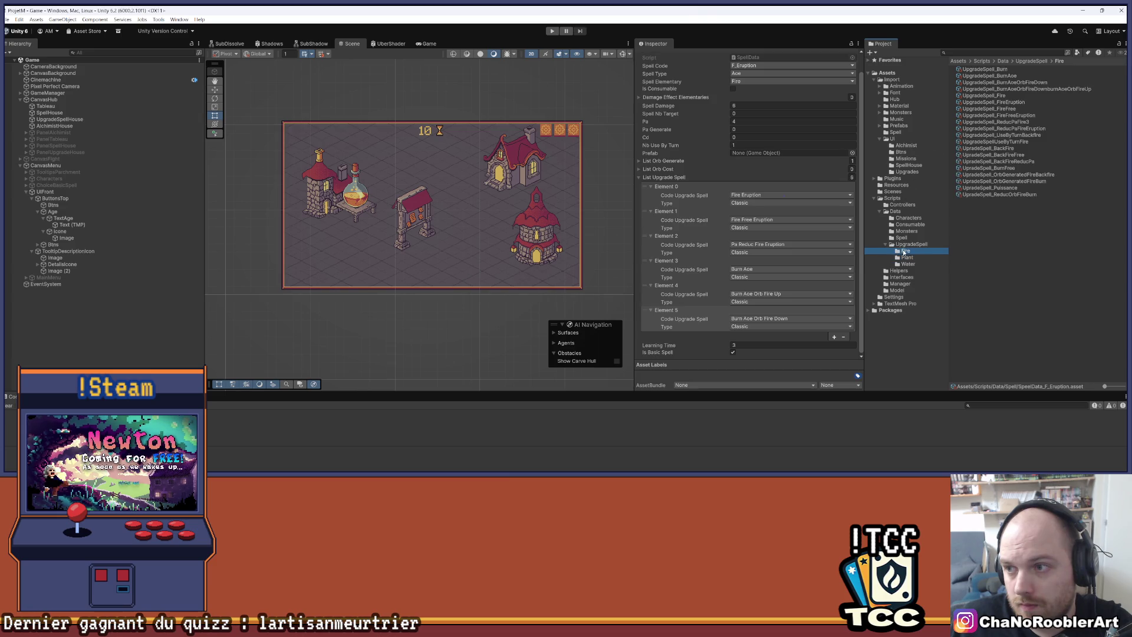
pyautogui.scroll(1, 798, 177)
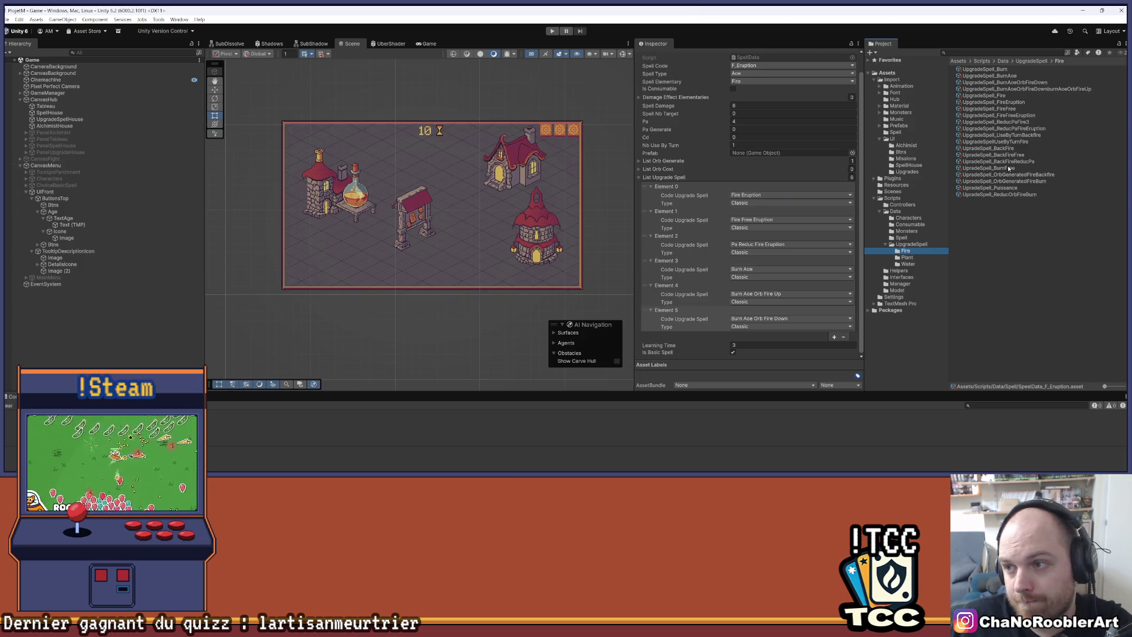
pyautogui.click(1019, 128)
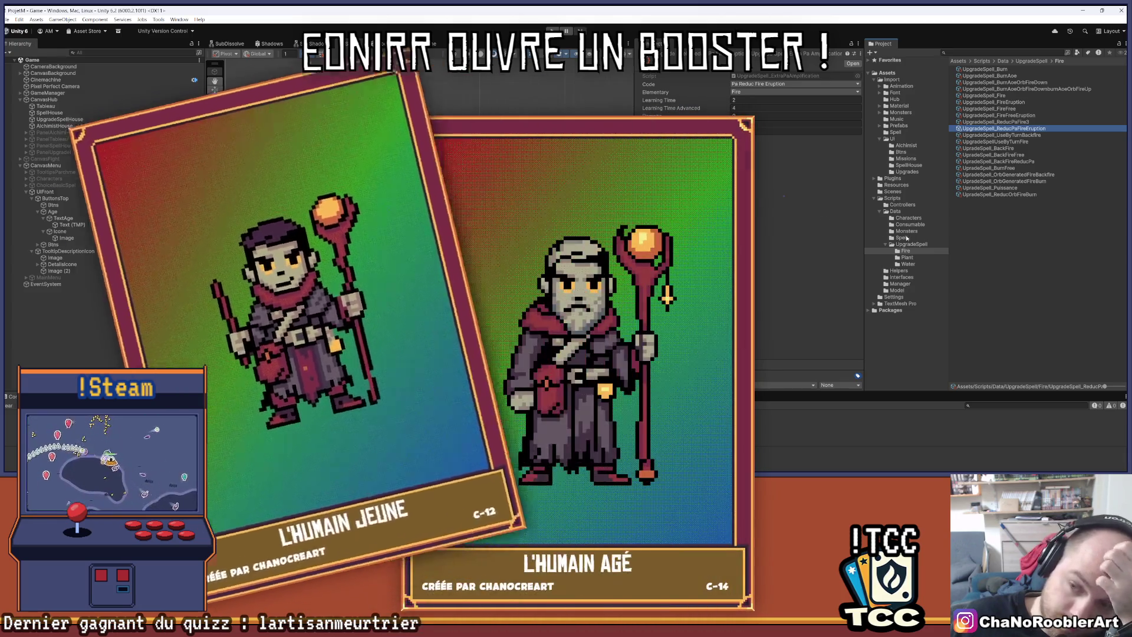
pyautogui.click(902, 237)
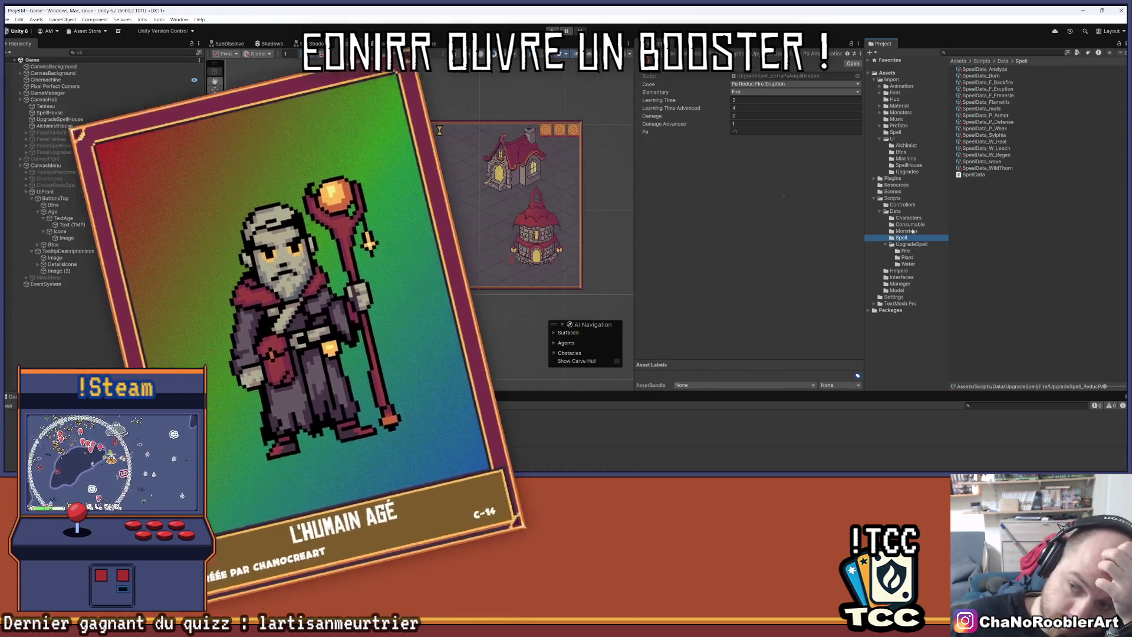
pyautogui.click(1012, 90)
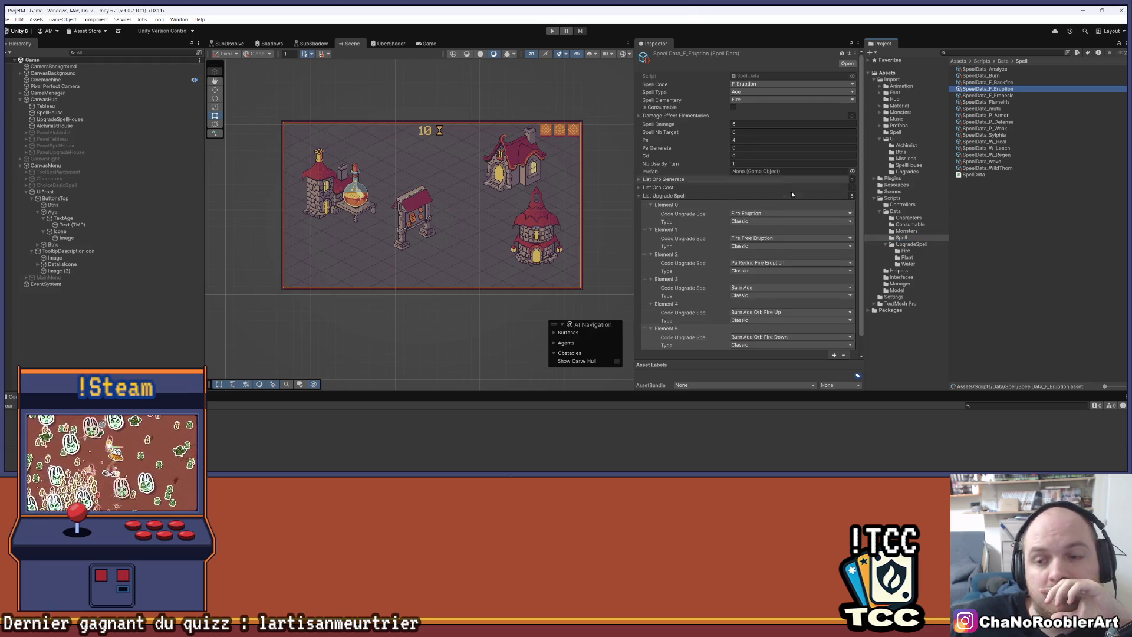
# Inspect UpgradeSpell_FireEruption in the Fire folder, then open SpeelData_F_Backfire from the Spell folder.
pyautogui.scroll(-2, 791, 195)
pyautogui.scroll(2, 791, 199)
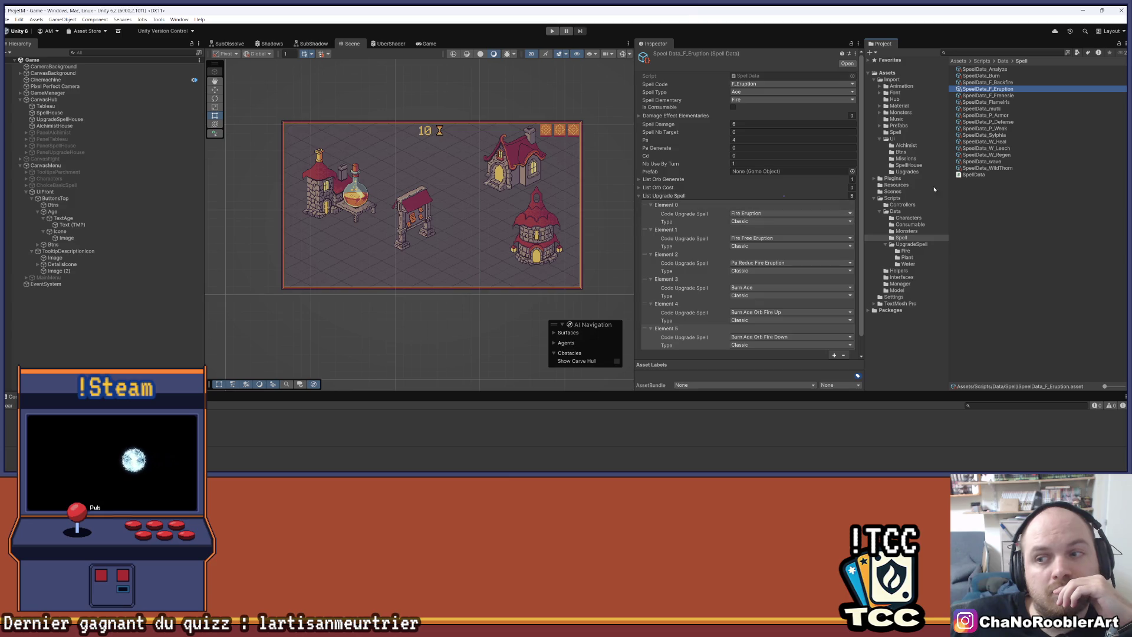
pyautogui.click(908, 251)
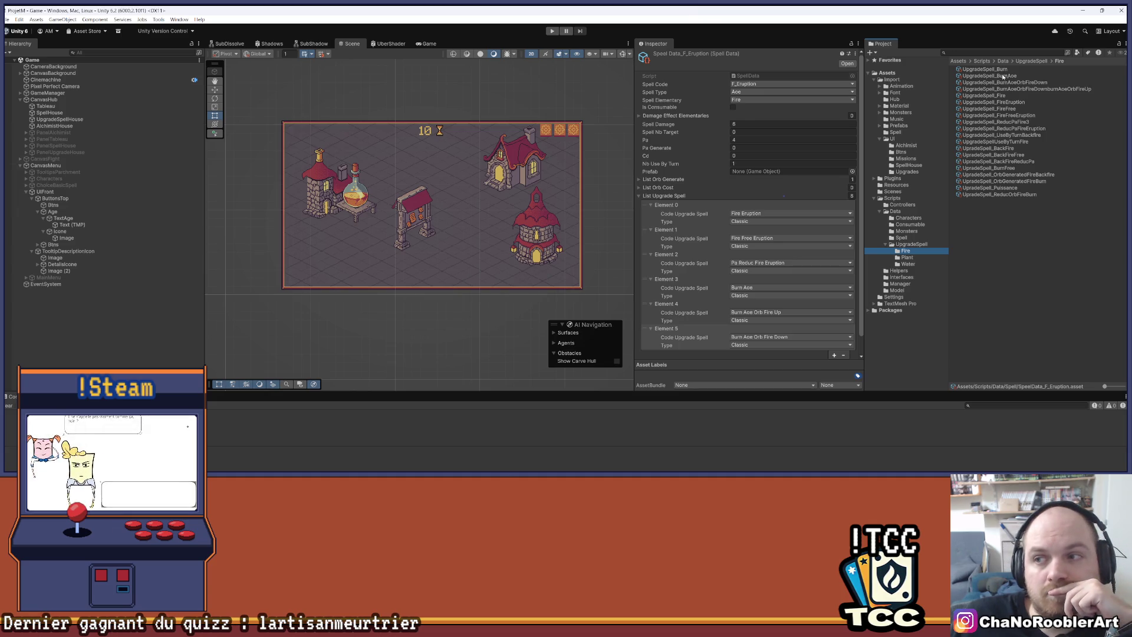
pyautogui.click(993, 102)
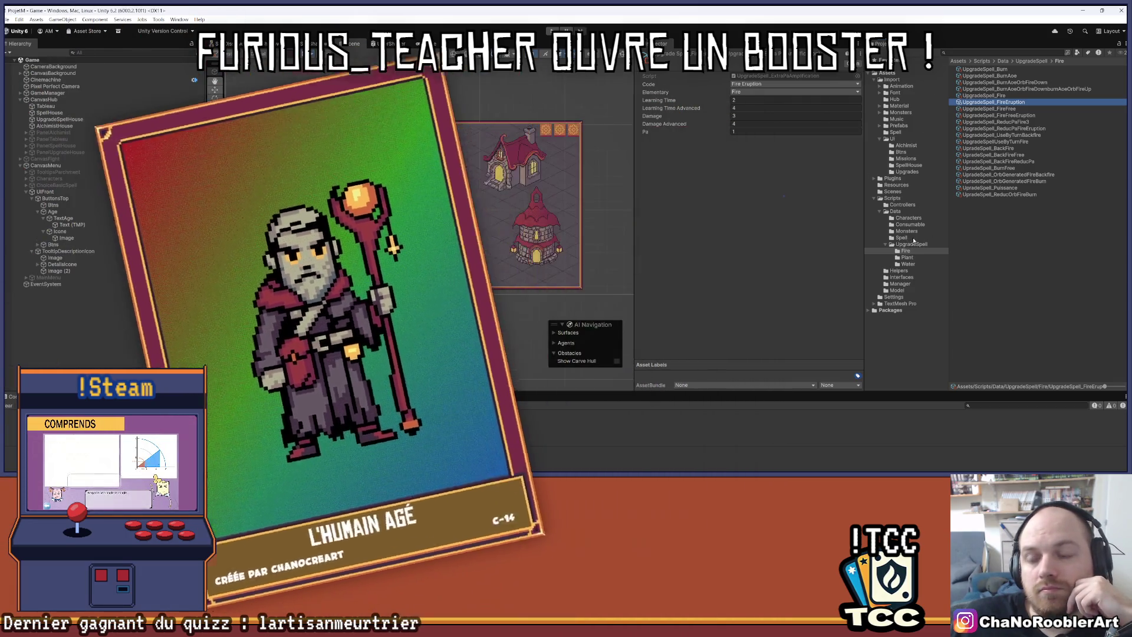
pyautogui.click(912, 244)
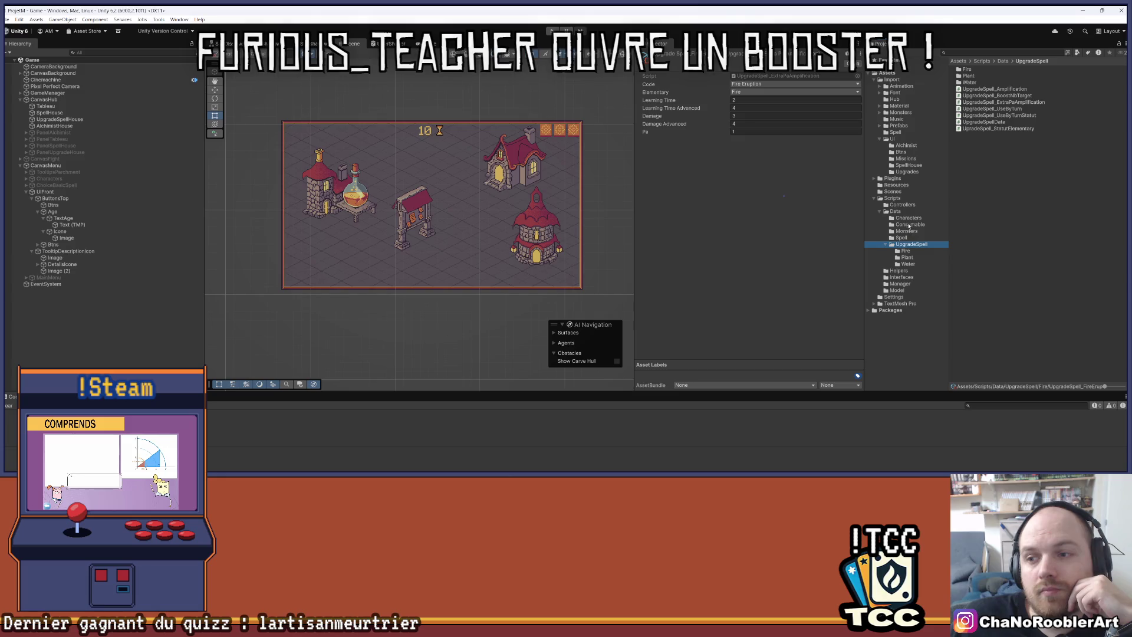
pyautogui.click(906, 238)
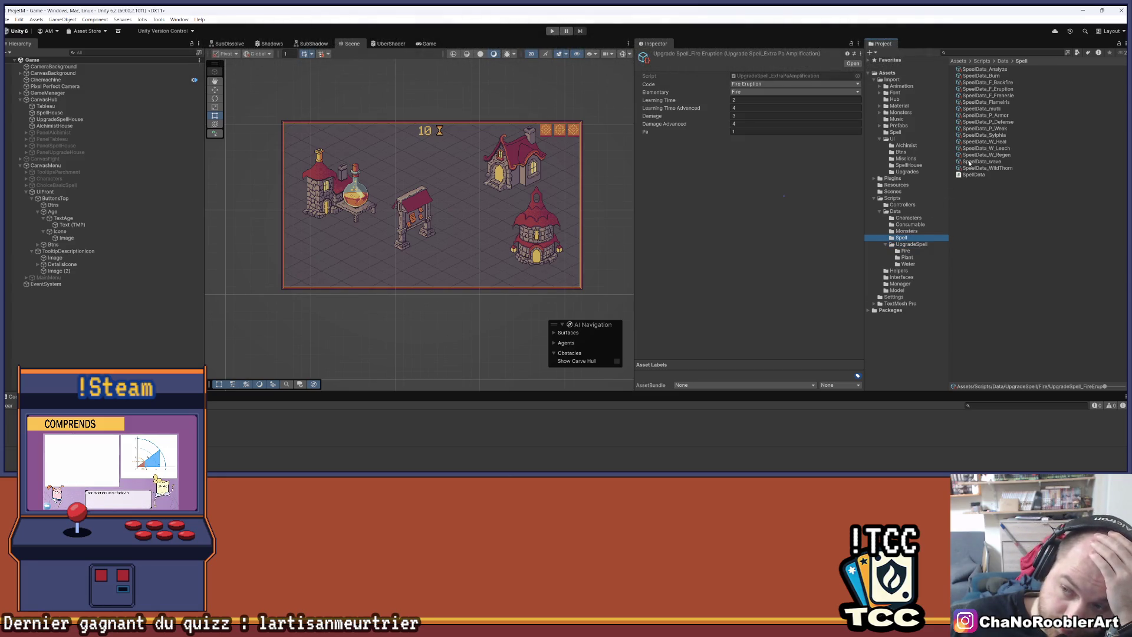
pyautogui.click(1002, 82)
# Expand F_Backfire's upgrade entries 6 through 10, then collapse its upgrade list.
pyautogui.scroll(-5, 678, 248)
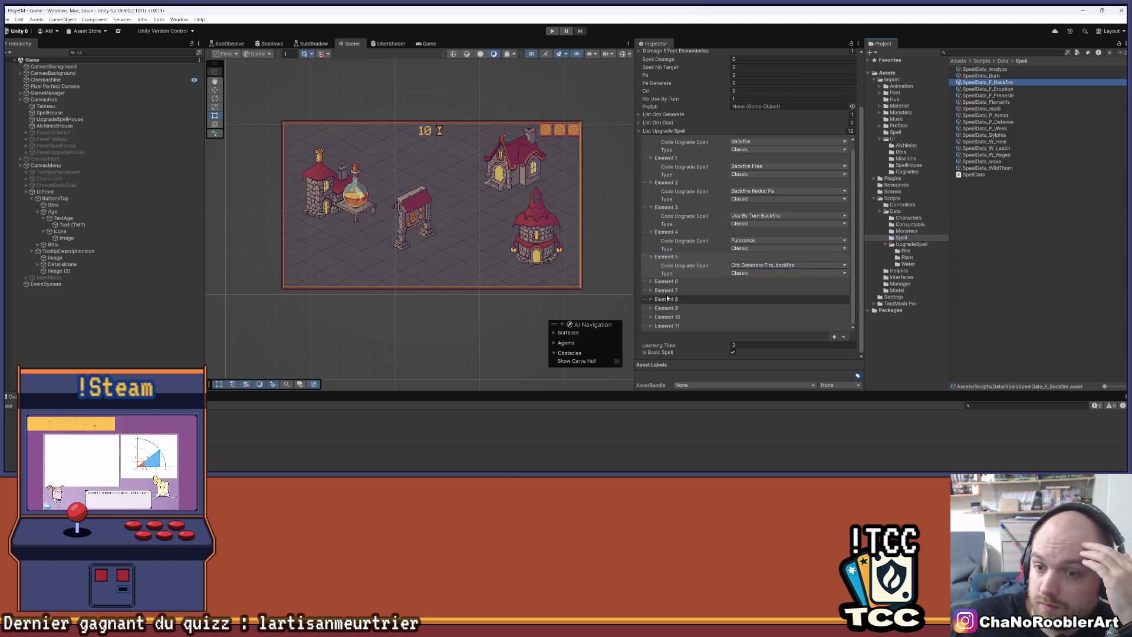
pyautogui.click(655, 282)
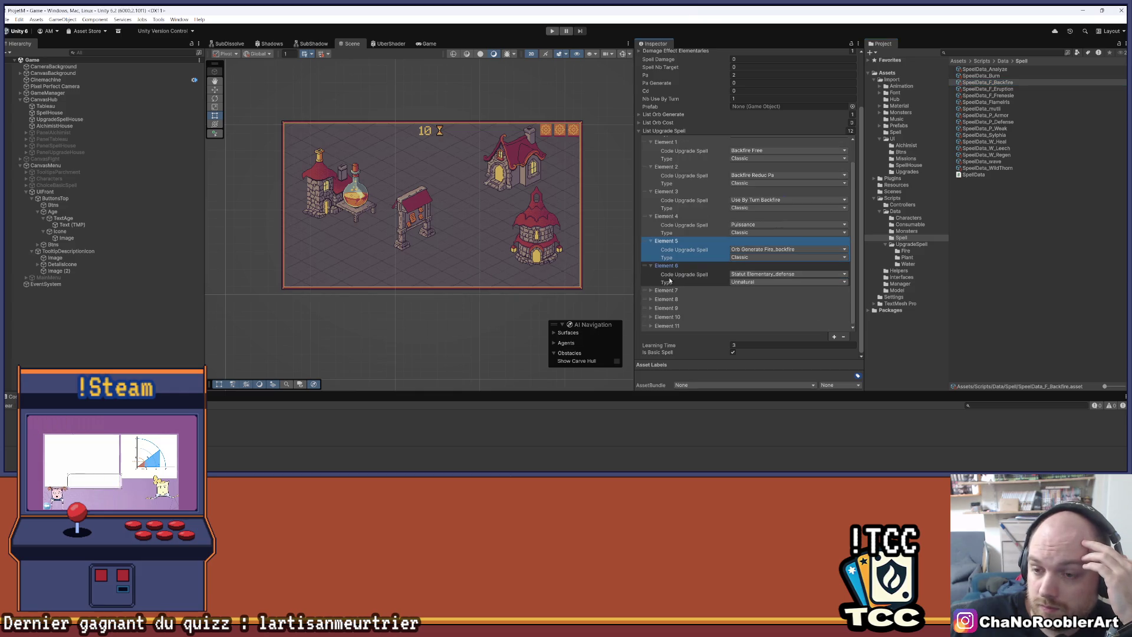
pyautogui.click(651, 290)
pyautogui.click(654, 299)
pyautogui.click(654, 323)
pyautogui.click(654, 324)
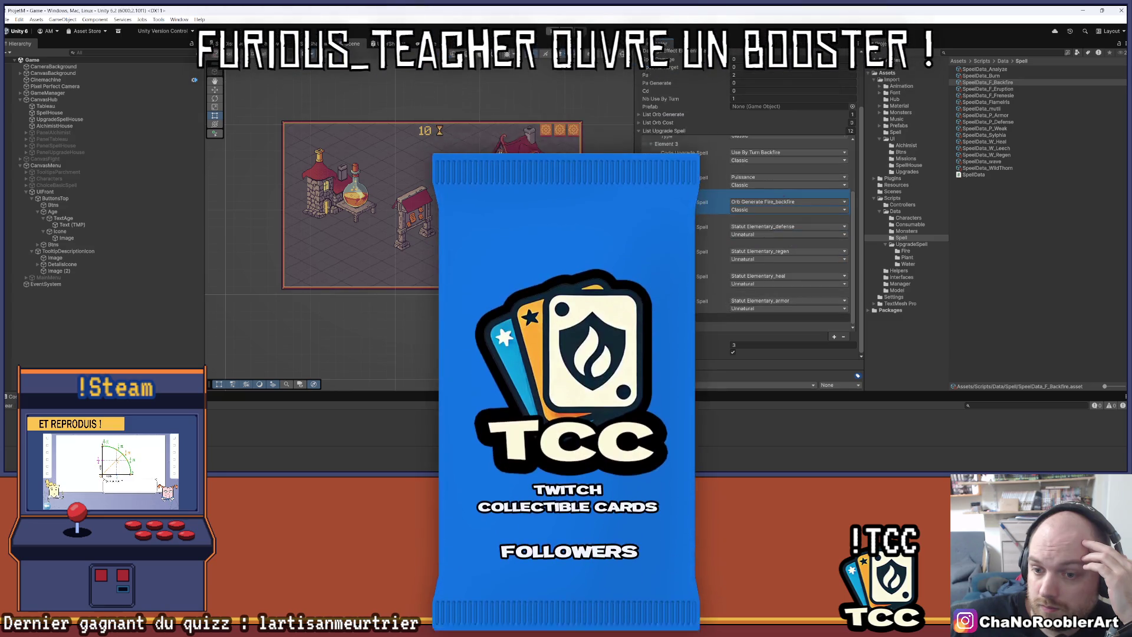
pyautogui.scroll(3, 717, 308)
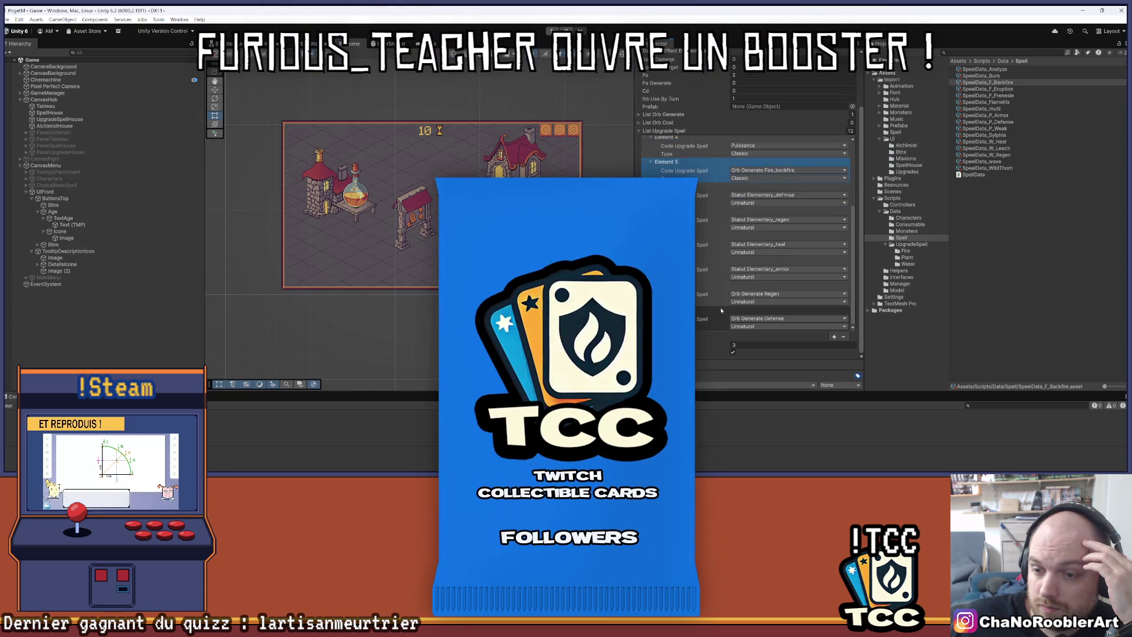
pyautogui.scroll(3, 716, 309)
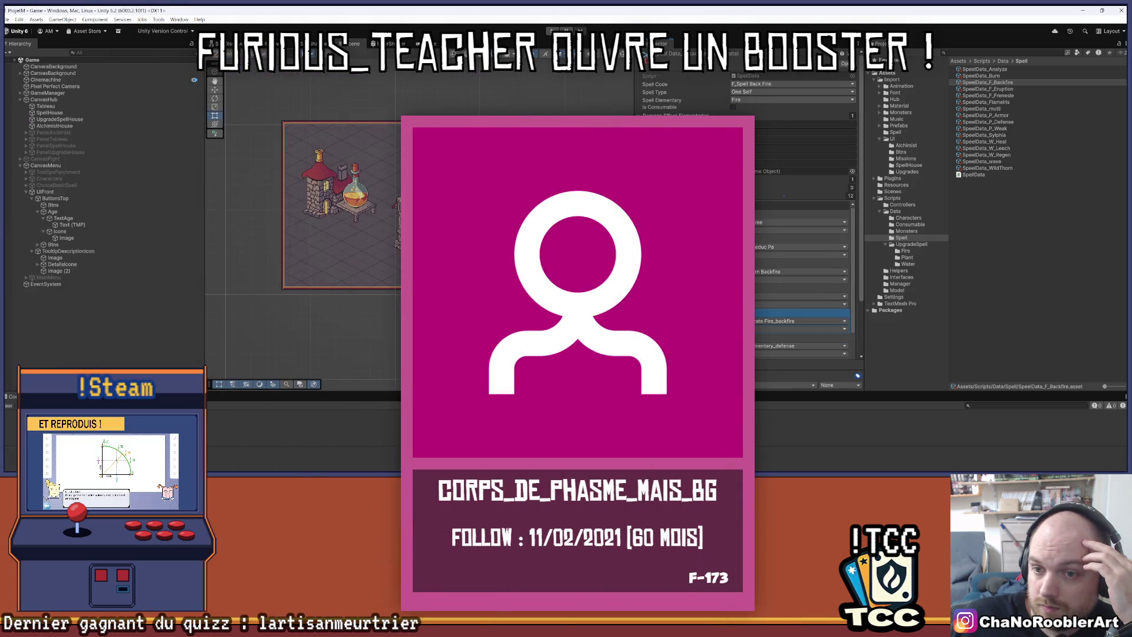
pyautogui.click(663, 196)
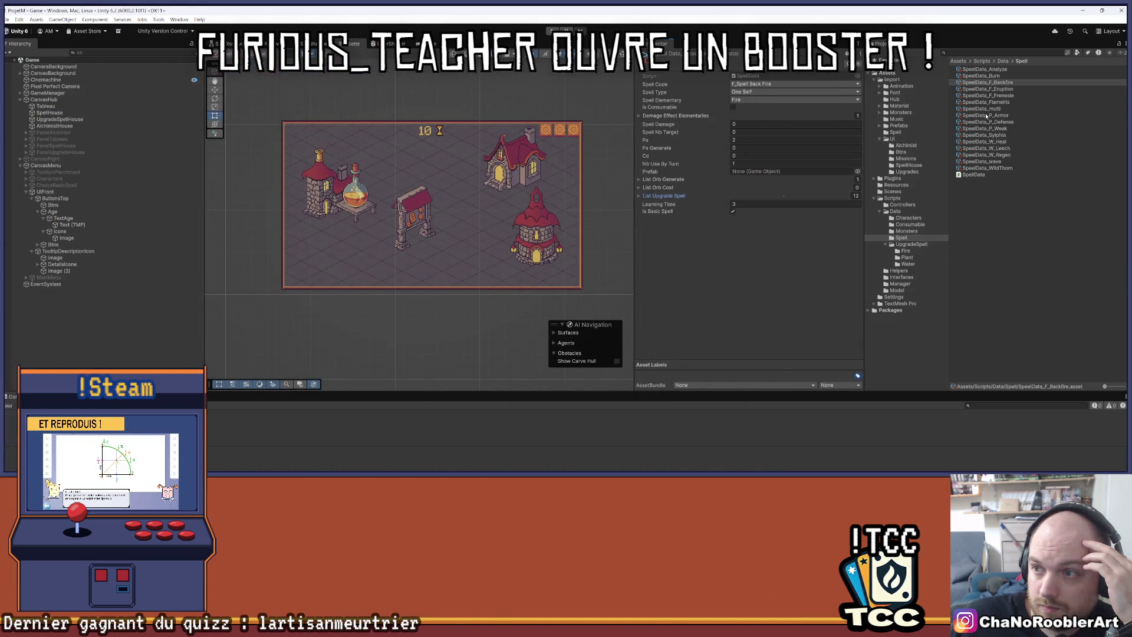
# Open SpeelData_F_Eruption and expand its upgrade spell list.
pyautogui.click(1002, 90)
pyautogui.click(639, 196)
pyautogui.click(639, 196)
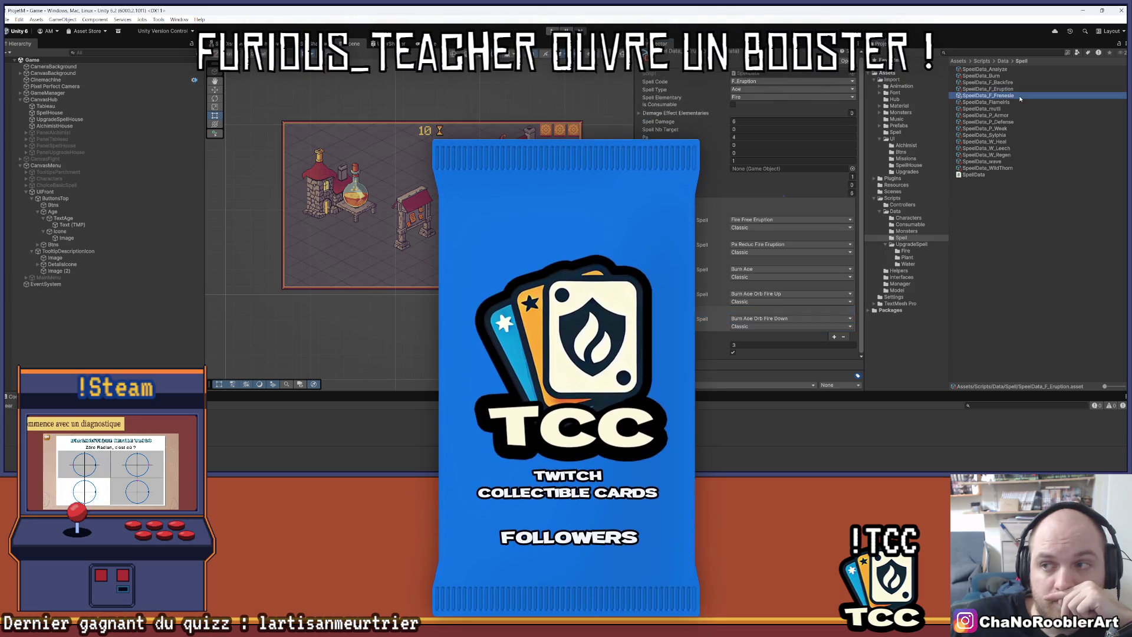
# Review F_Frenesie's orb lists, Cd, damage effects and empty upgrade list, then reselect F_Eruption.
pyautogui.click(1020, 95)
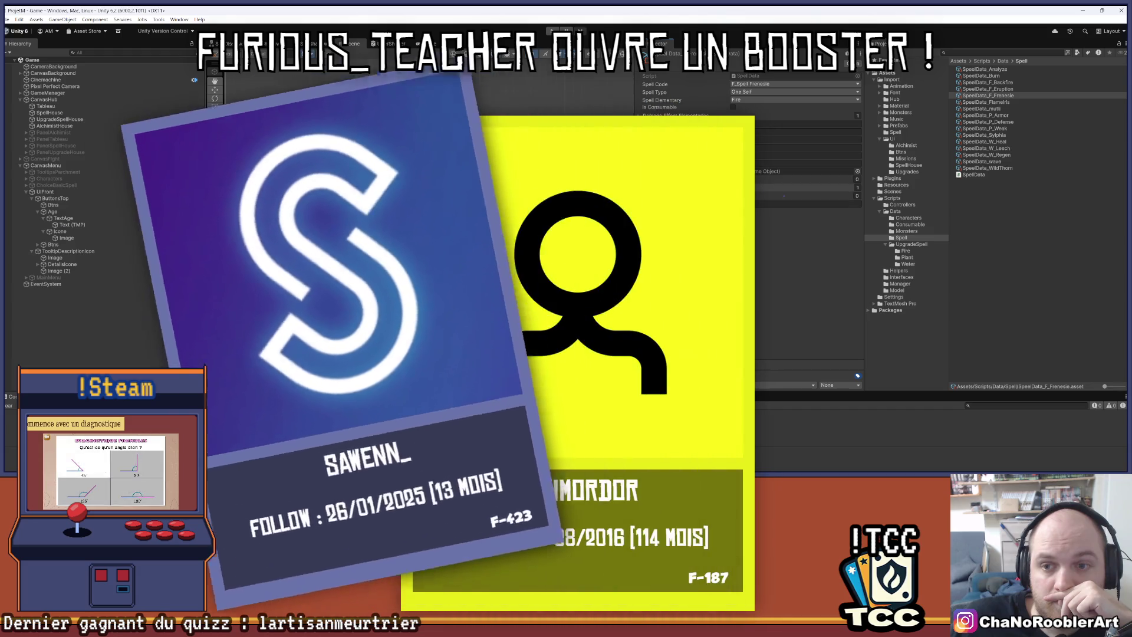
pyautogui.click(640, 189)
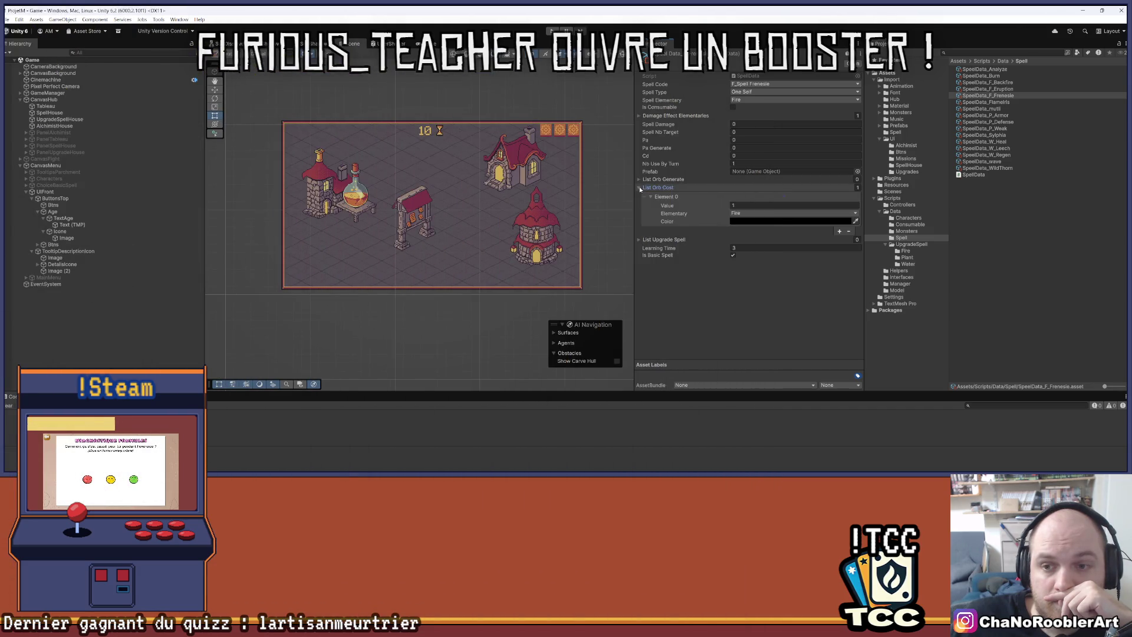
pyautogui.click(638, 180)
pyautogui.click(639, 179)
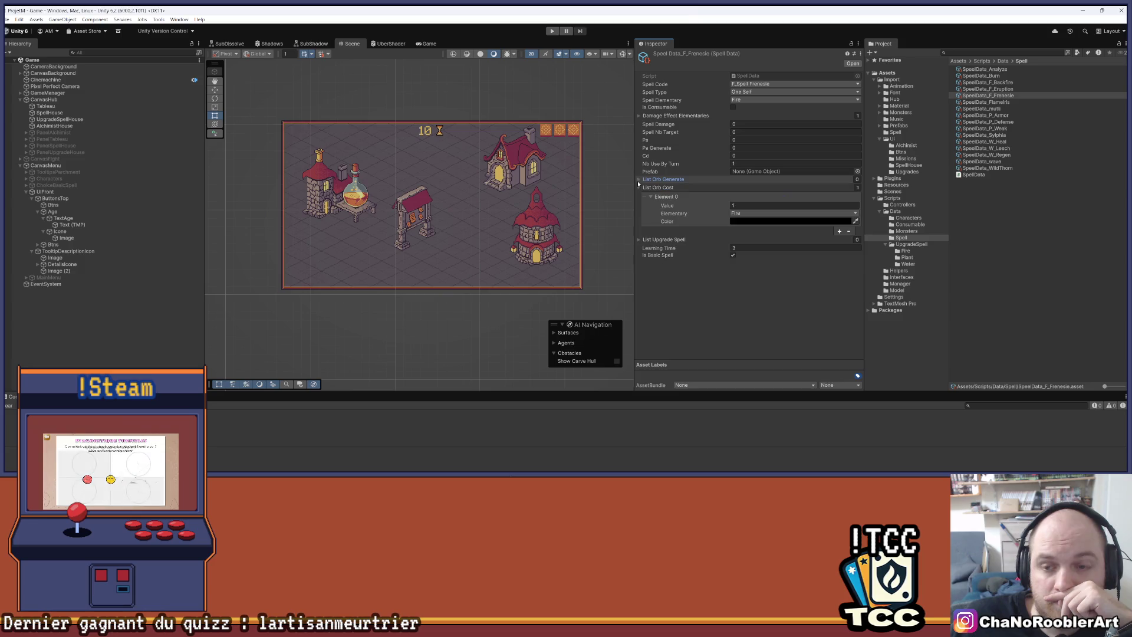
pyautogui.click(639, 188)
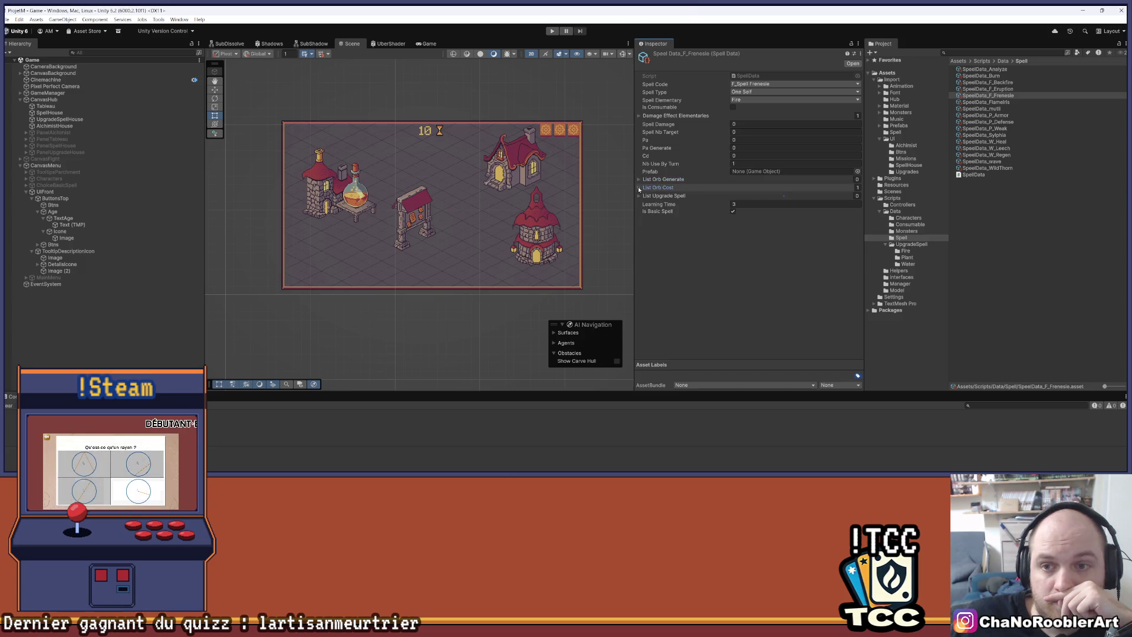
pyautogui.click(658, 157)
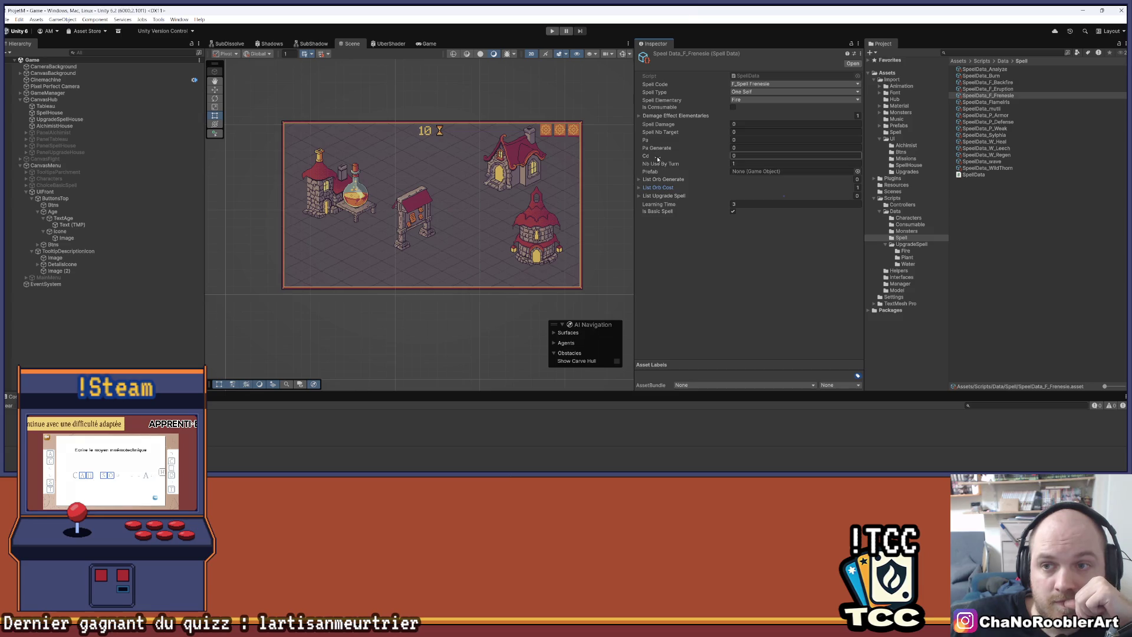
pyautogui.click(638, 117)
pyautogui.click(650, 125)
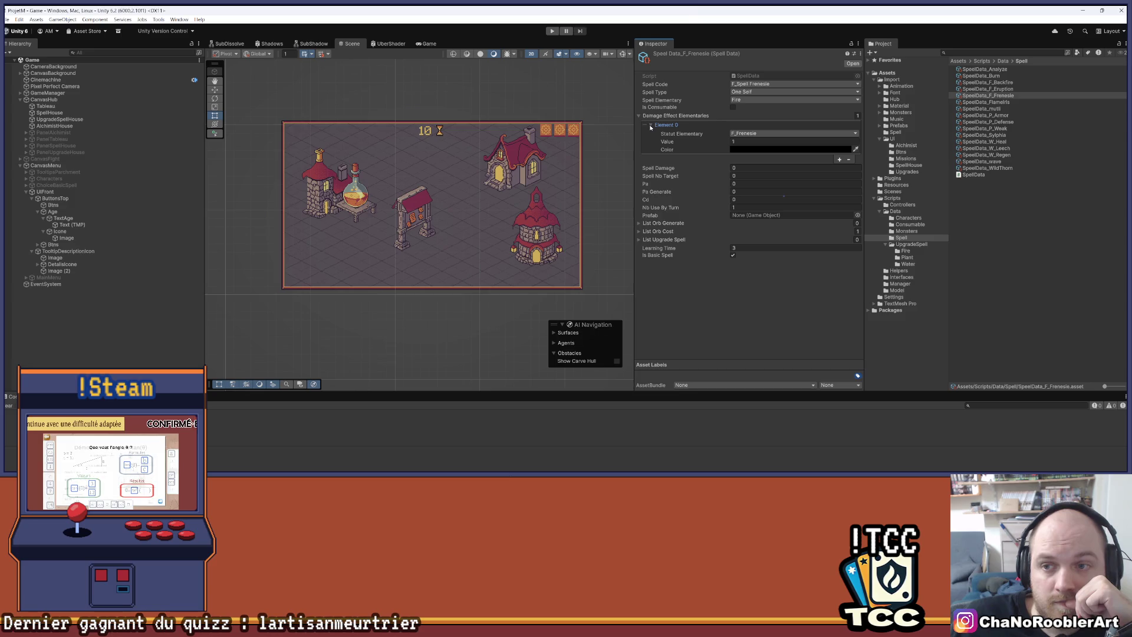
pyautogui.click(649, 125)
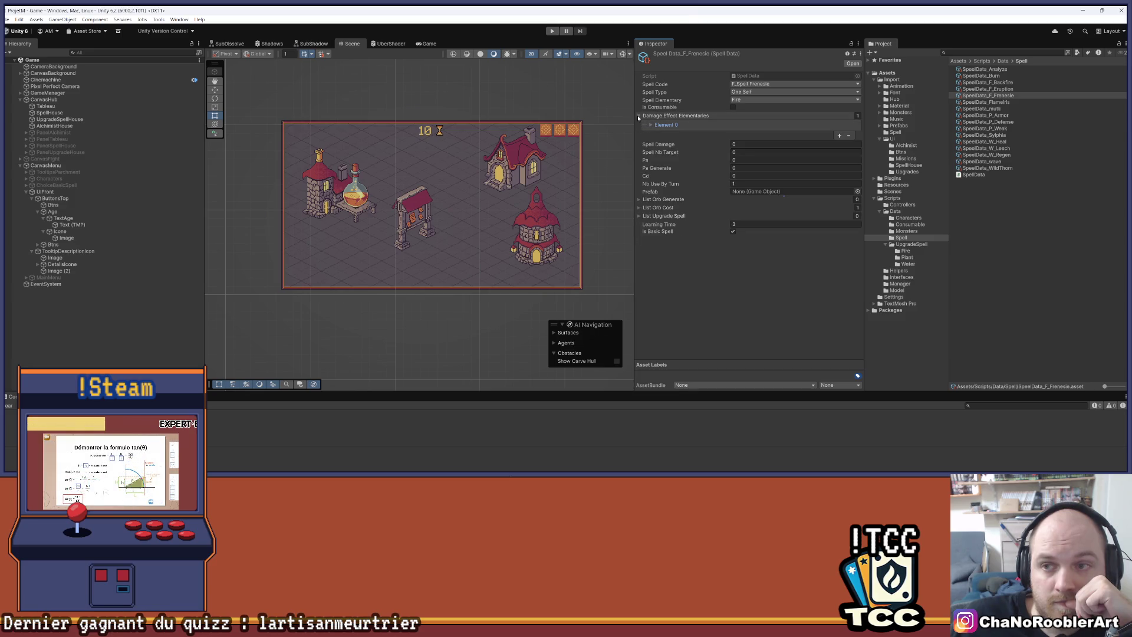
pyautogui.click(639, 117)
pyautogui.click(664, 195)
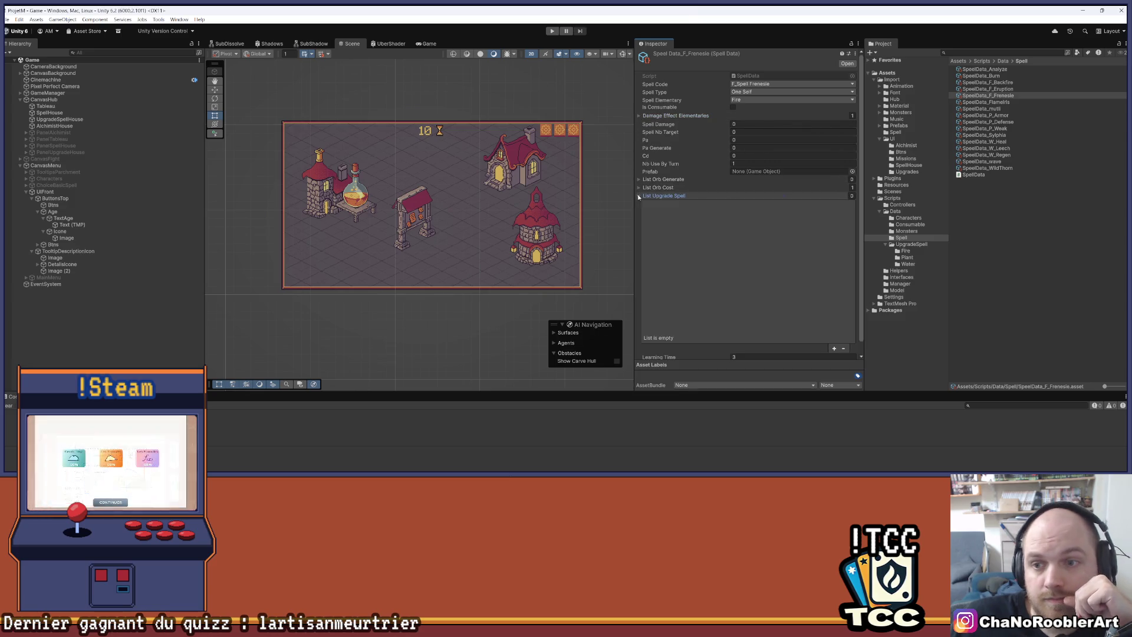
pyautogui.click(988, 88)
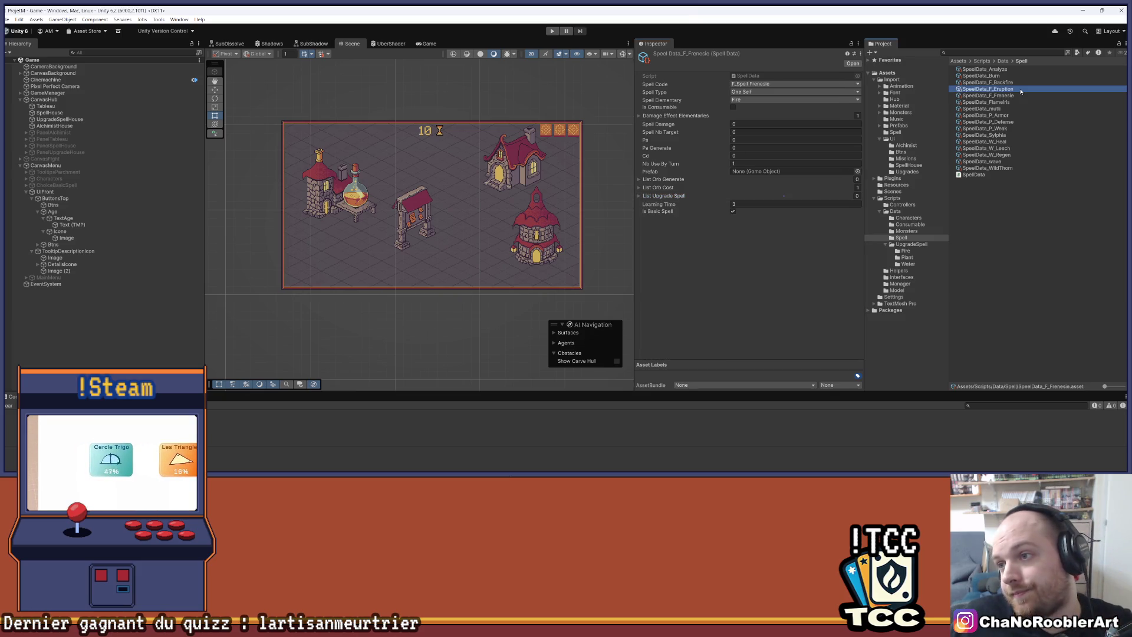
# Expand F_Eruption's six upgrade entries, then browse through Upgrades and UpgradeSpell into the Plant folder.
pyautogui.click(639, 195)
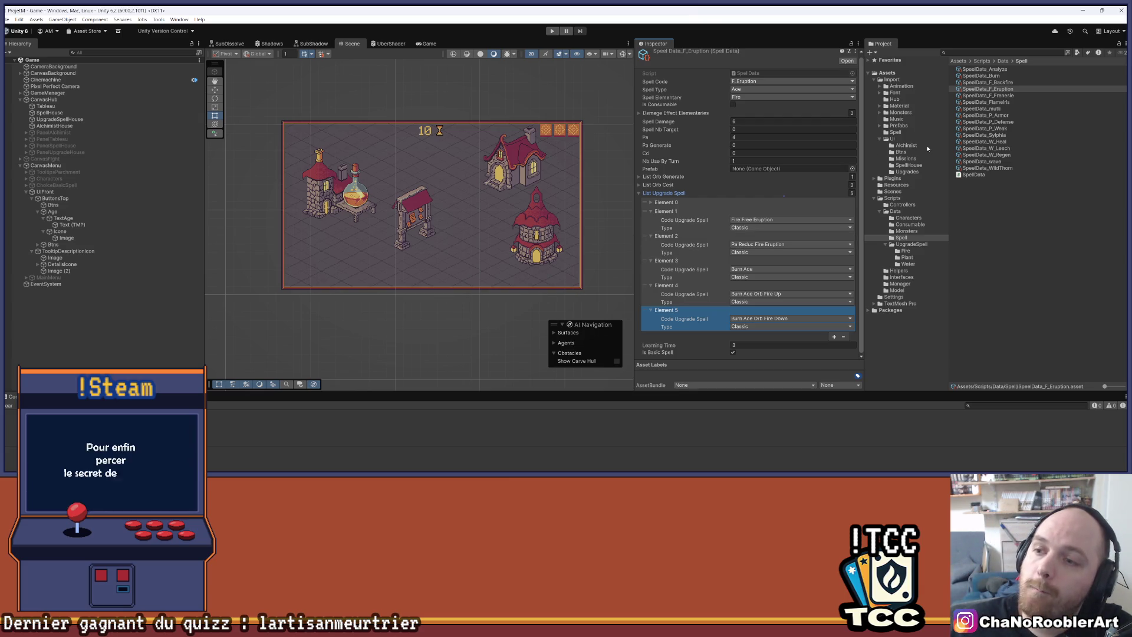
pyautogui.click(916, 173)
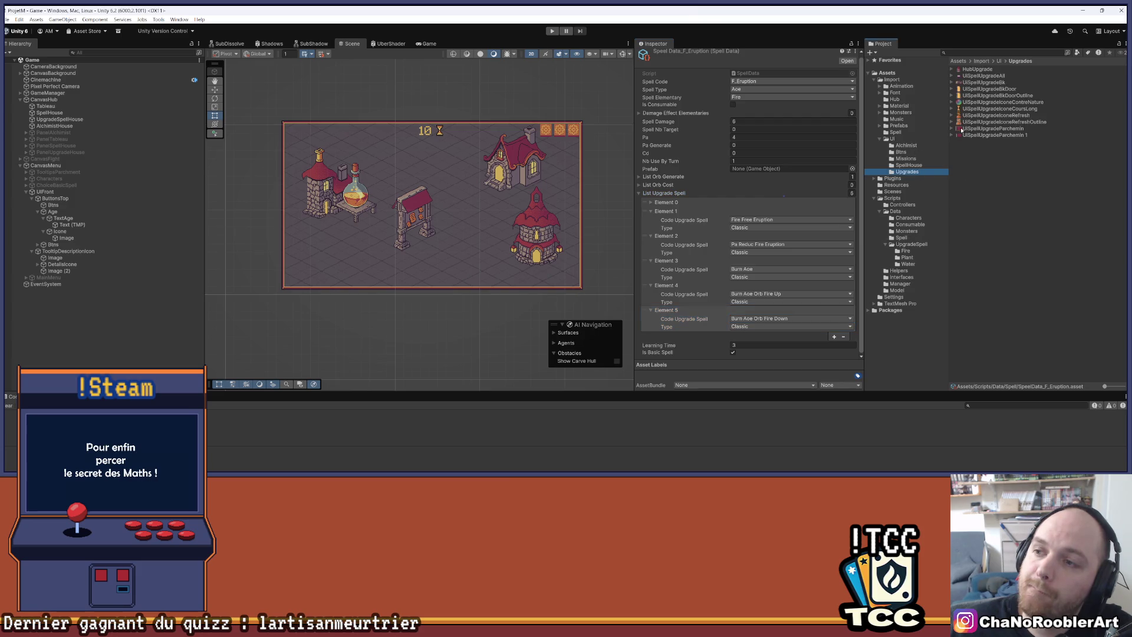
pyautogui.click(911, 245)
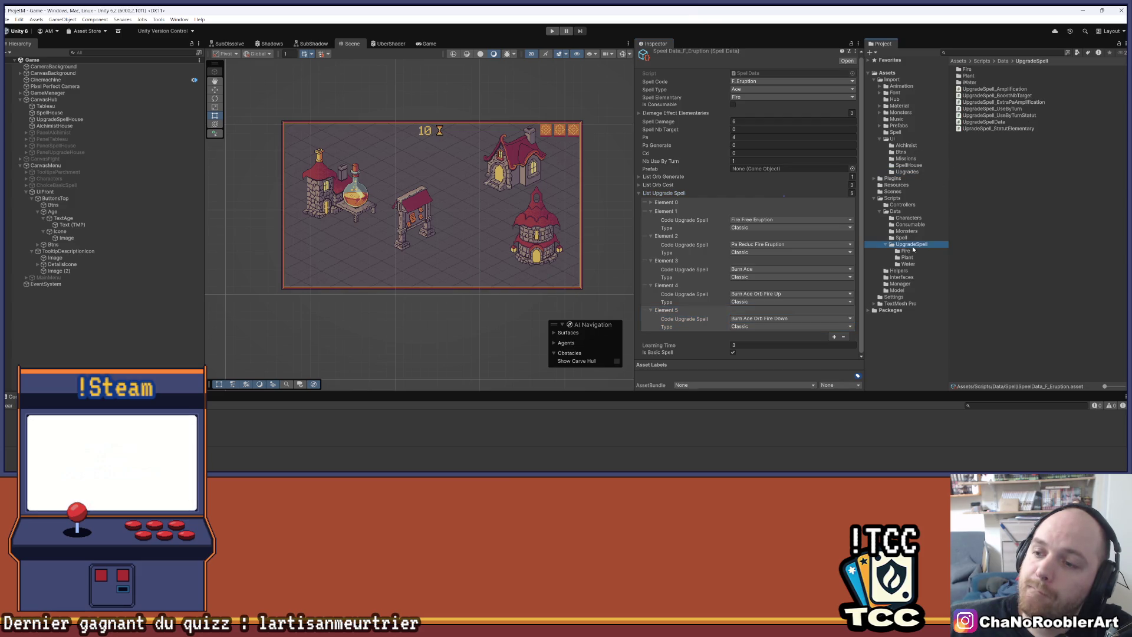
pyautogui.click(910, 238)
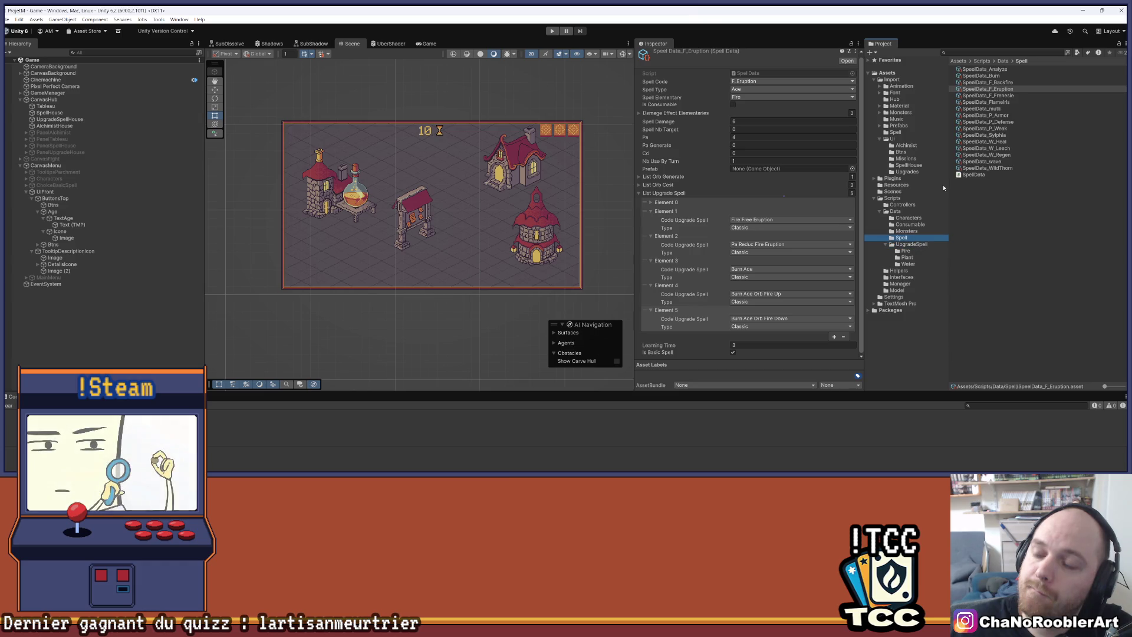
pyautogui.click(916, 259)
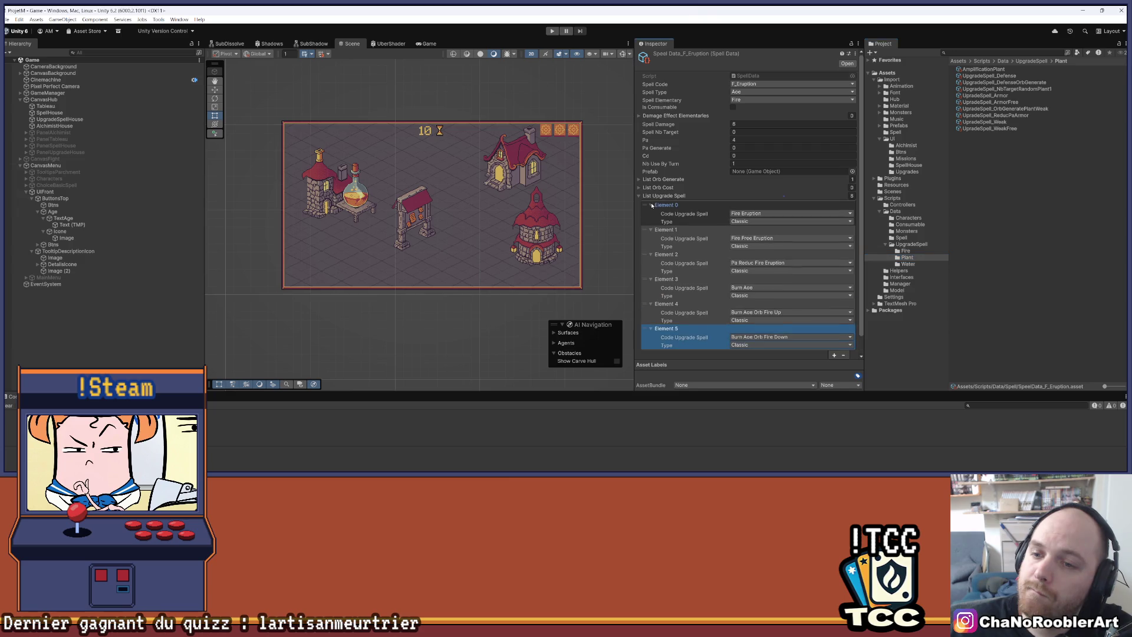
# Collapse the upgrade list entries Element 1 through Element 5.
pyautogui.click(651, 213)
pyautogui.click(651, 222)
pyautogui.click(650, 231)
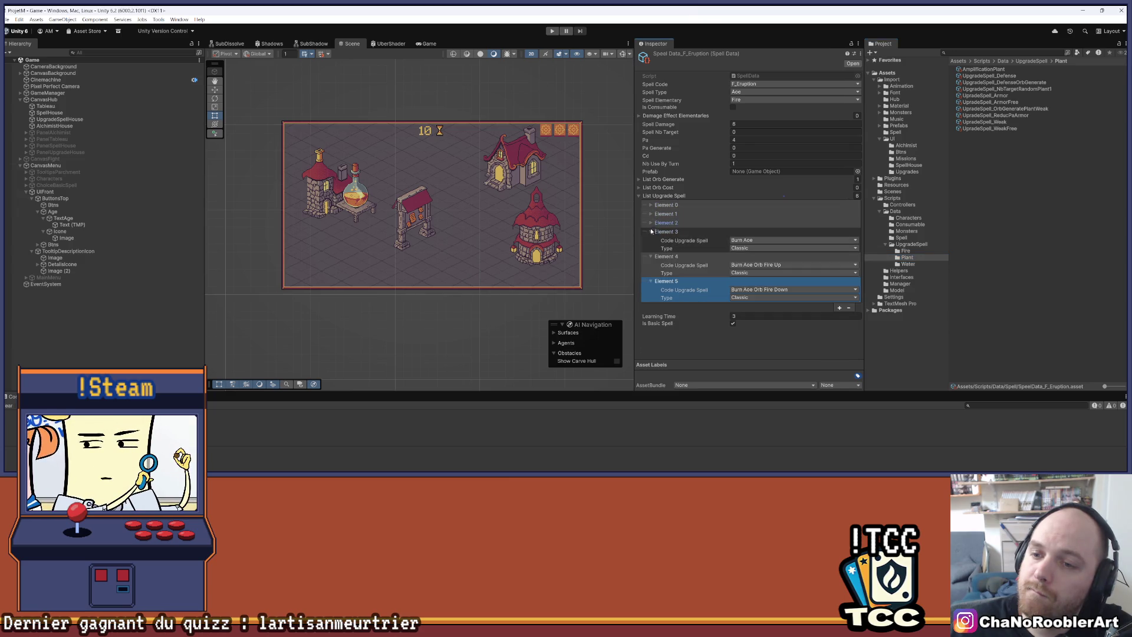
pyautogui.click(650, 240)
pyautogui.click(651, 240)
pyautogui.click(650, 240)
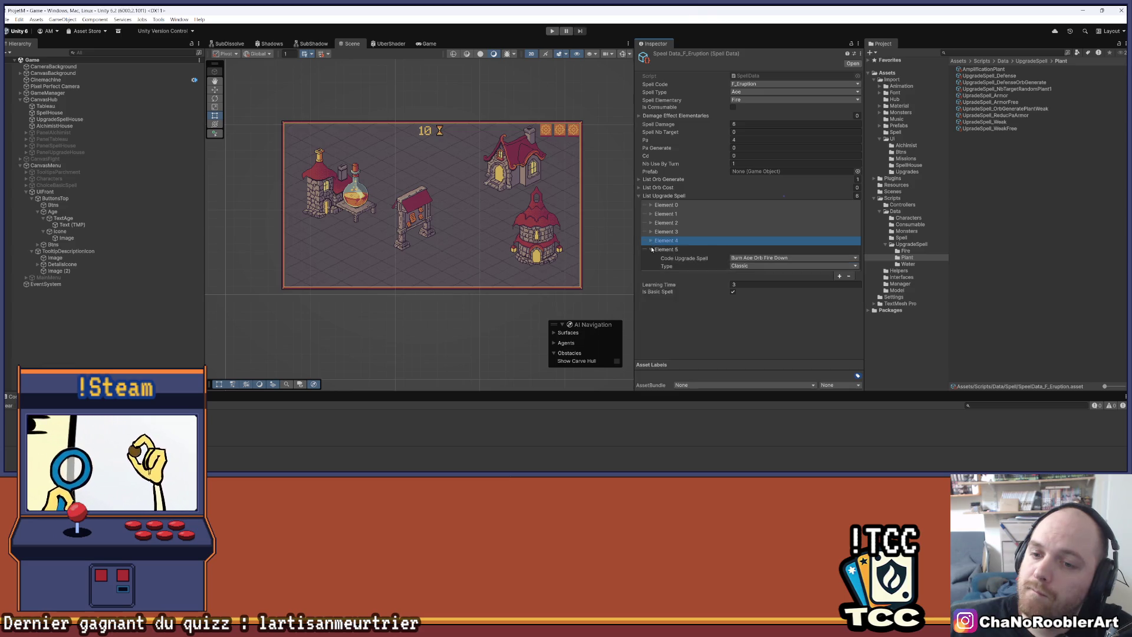
pyautogui.click(651, 249)
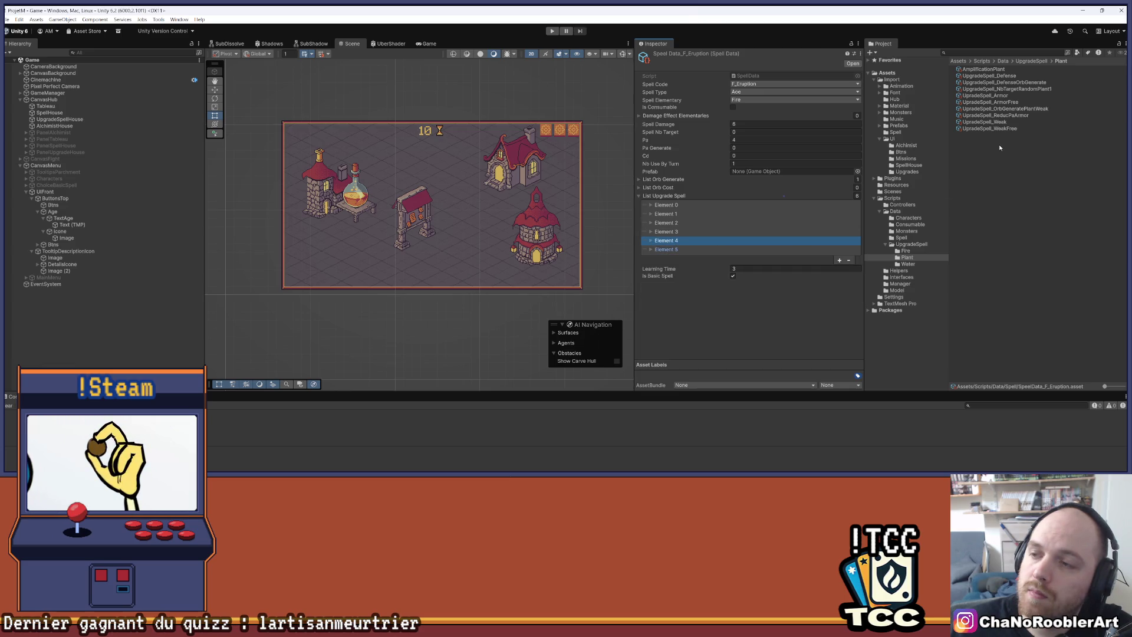
# Select UpgradeSpell_OrbGeneratePlantWeak without renaming it and display it in the Inspector.
pyautogui.click(854, 44)
pyautogui.click(1037, 122)
pyautogui.click(1034, 110)
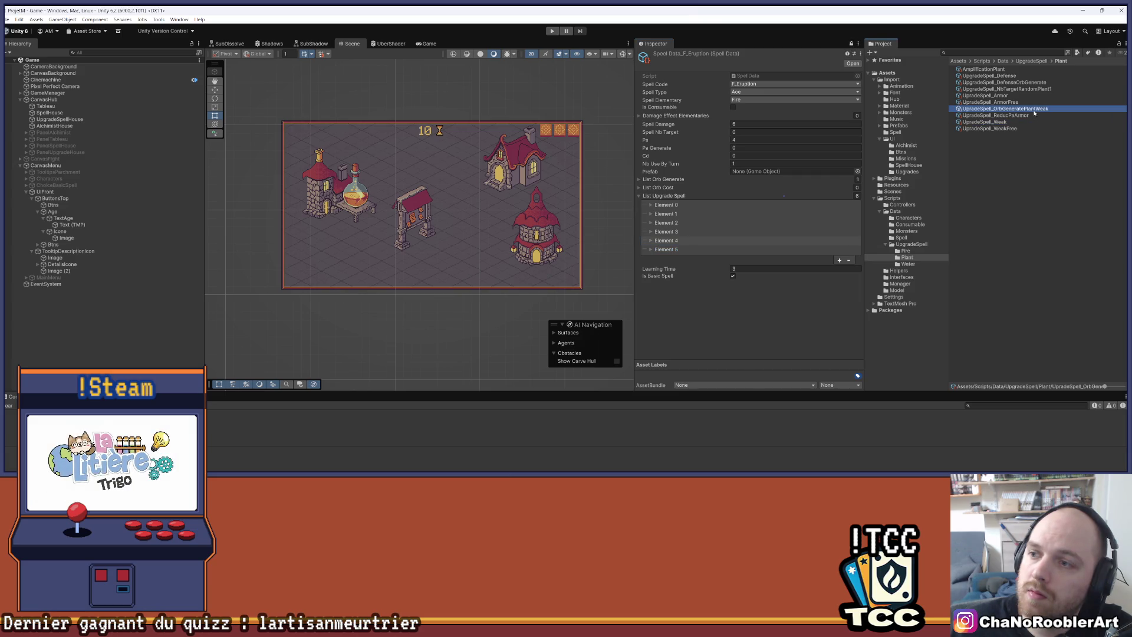
pyautogui.click(990, 110)
pyautogui.click(995, 113)
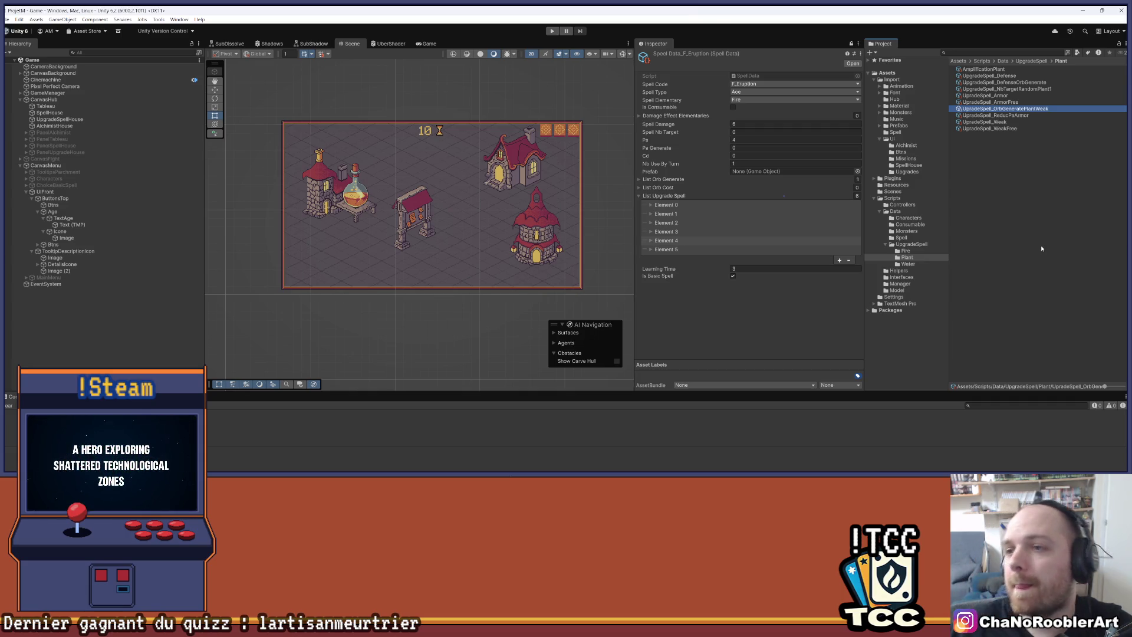
pyautogui.click(851, 43)
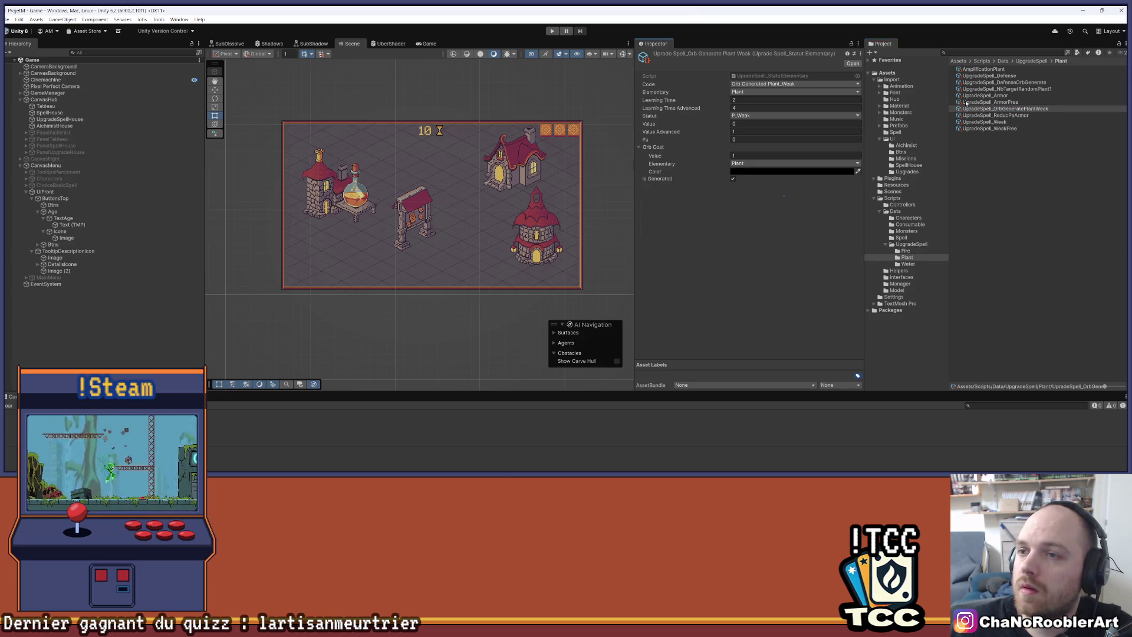
# Keep the Weak plant upgrade's Value at 3, then inspect the SpeelData_Burn spell data.
pyautogui.click(1002, 122)
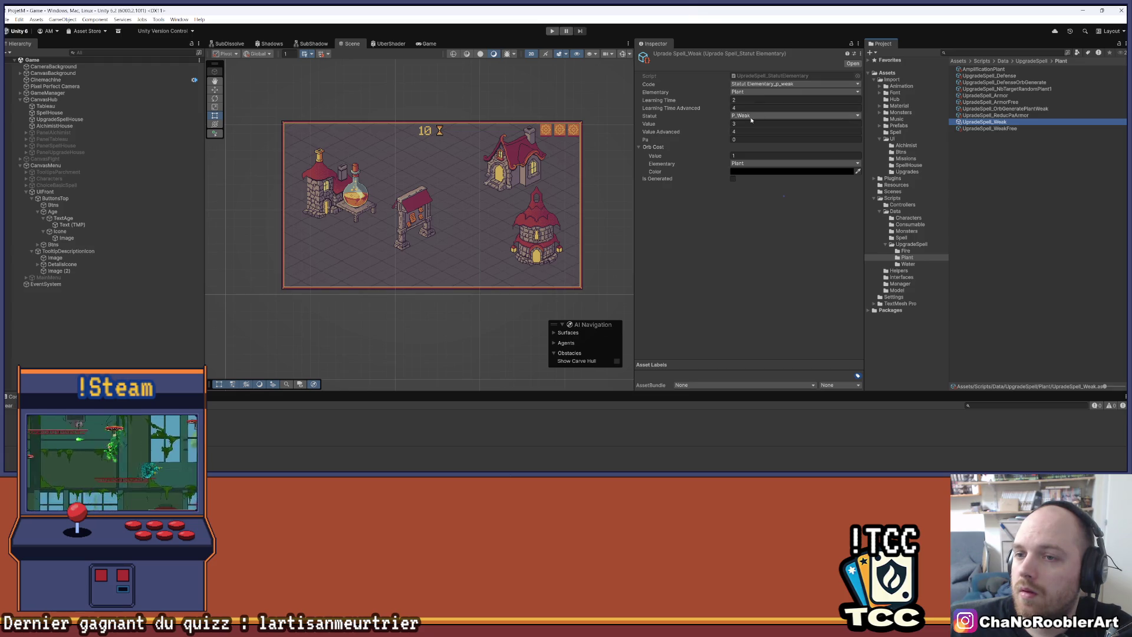
pyautogui.click(753, 123)
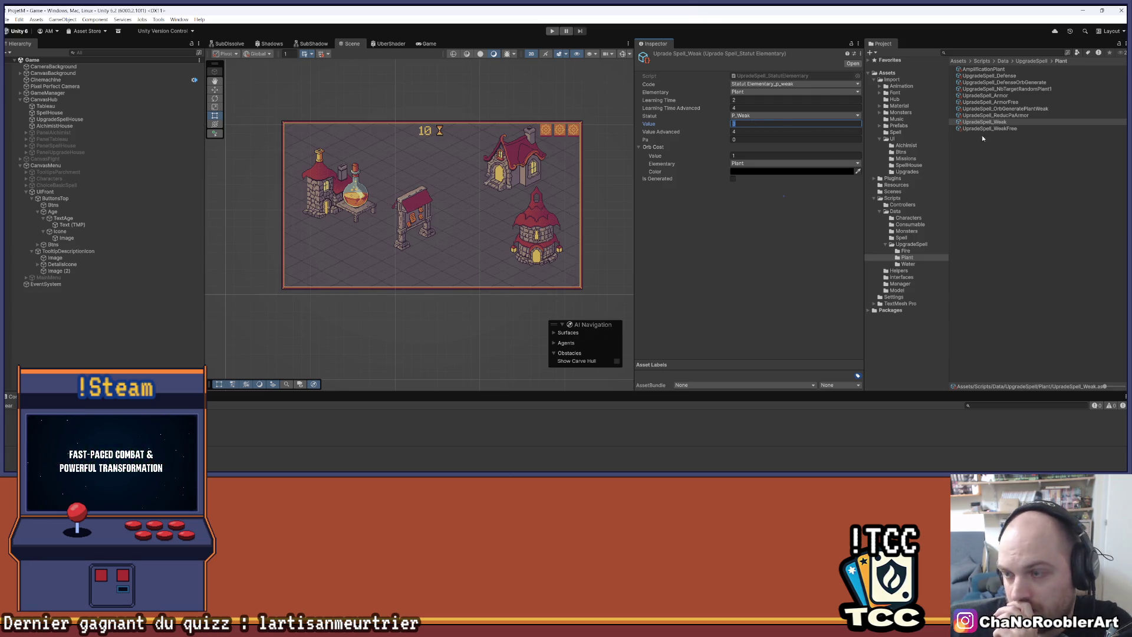
pyautogui.click(901, 238)
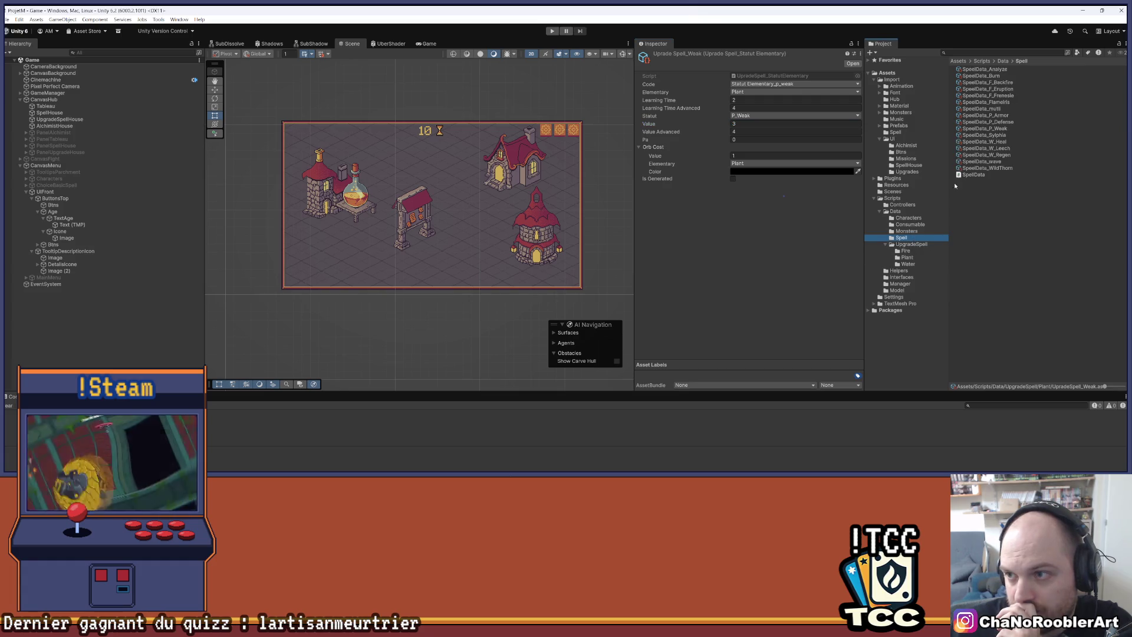
pyautogui.click(990, 69)
pyautogui.click(995, 76)
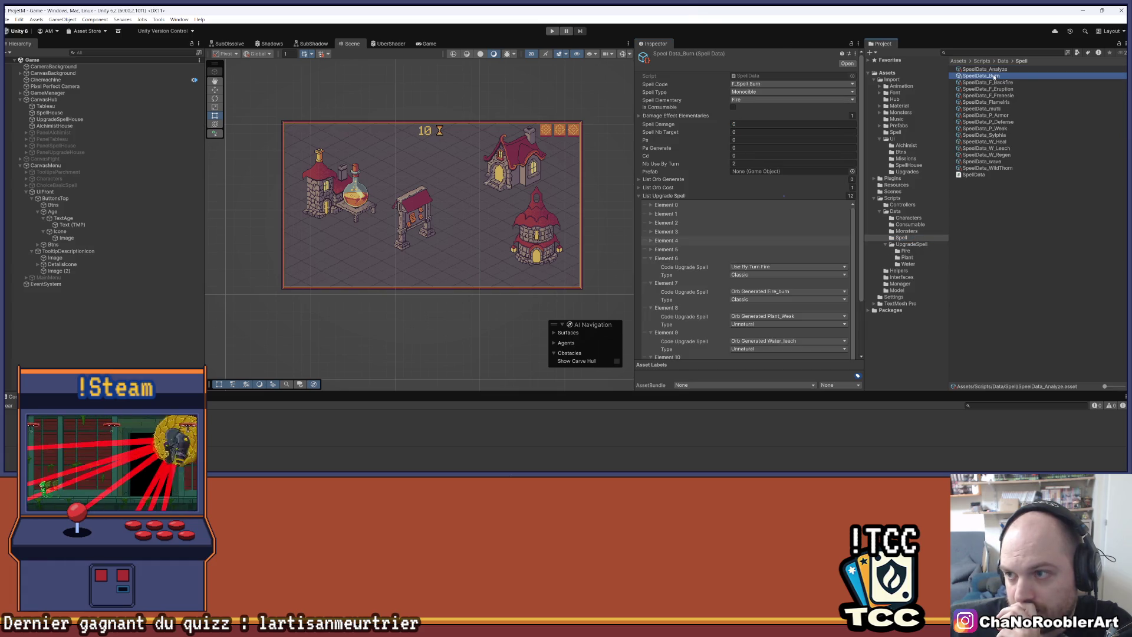
# Review the Wild Thorn, wave and W_Regen spell data, moving on to W_Leech.
pyautogui.scroll(-3, 701, 191)
pyautogui.scroll(3, 702, 191)
pyautogui.click(985, 168)
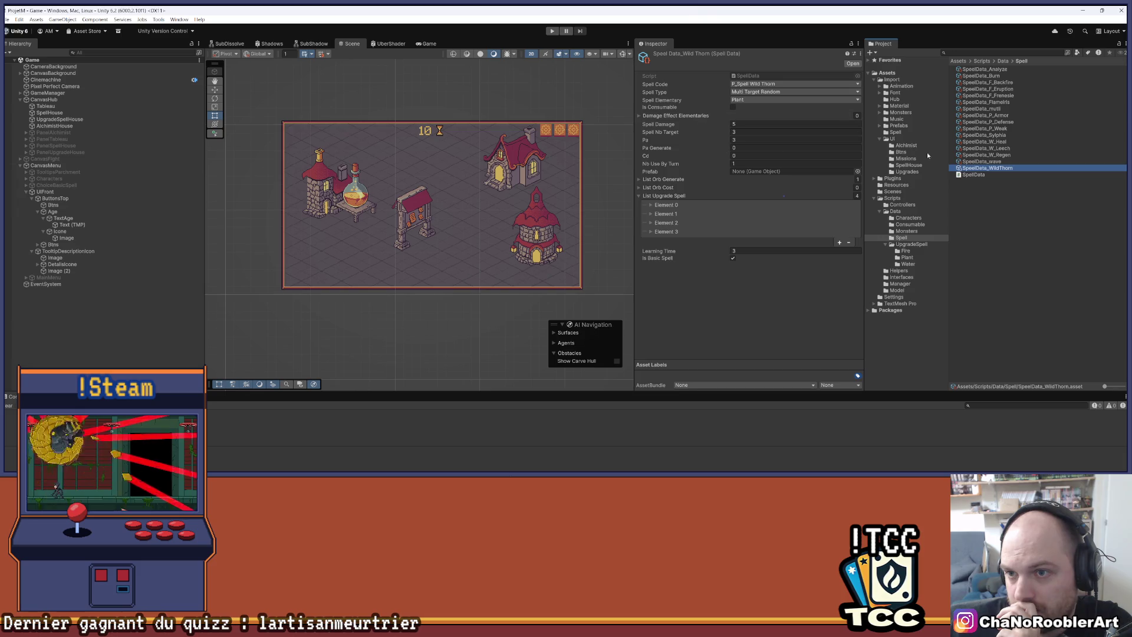
pyautogui.click(994, 161)
pyautogui.click(993, 155)
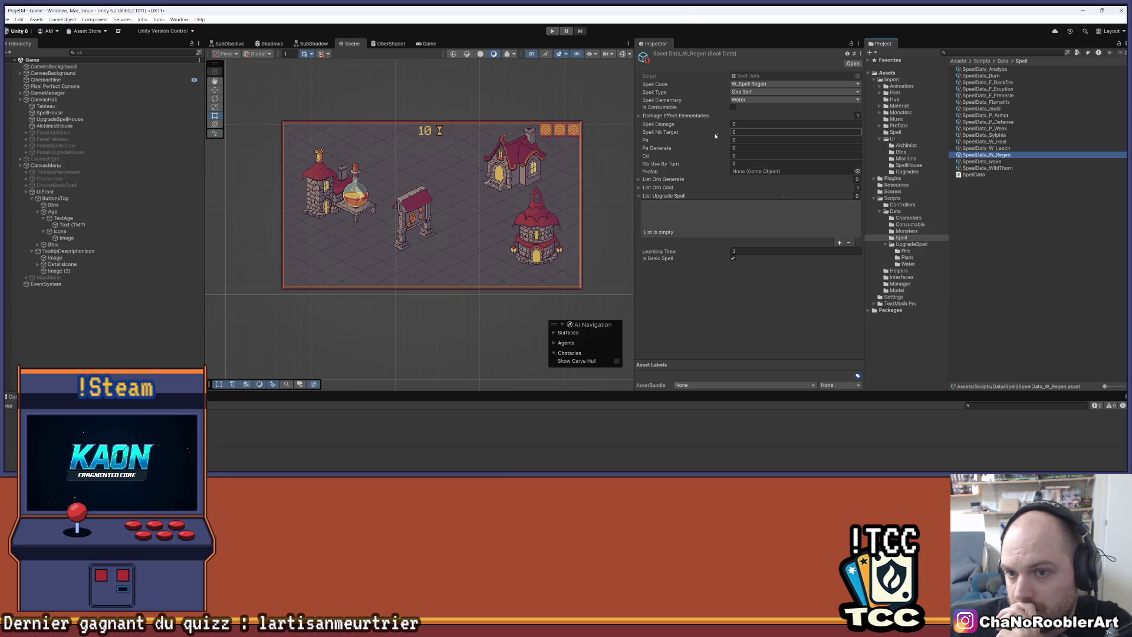
pyautogui.press('Up')
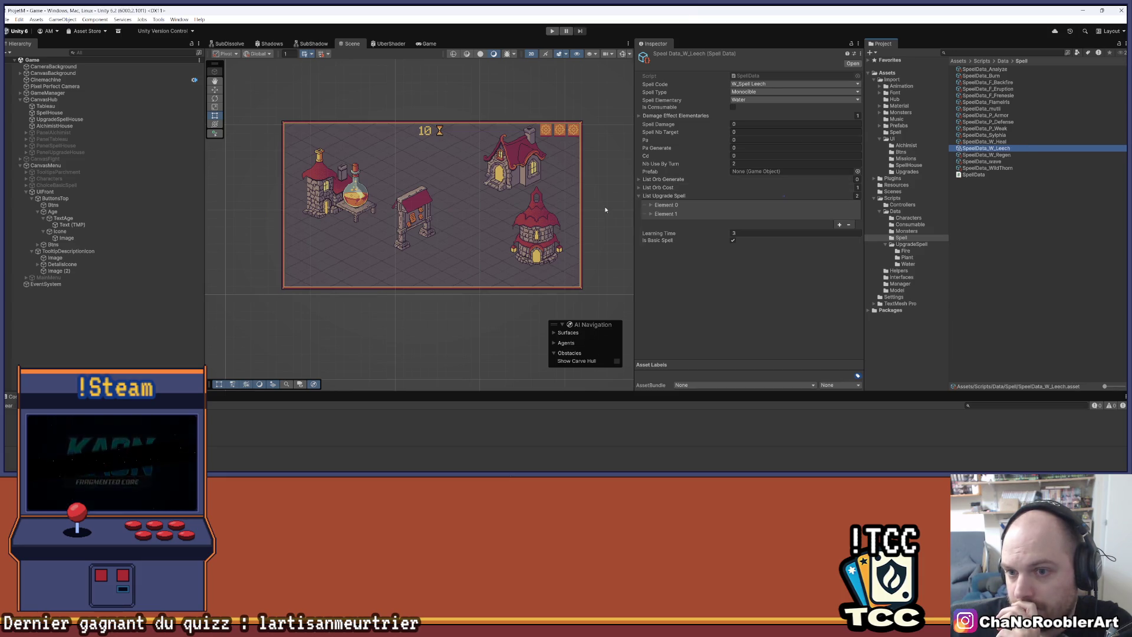
# Check Leech's Orb Cost and Damage Effect foldouts, then review W_Heal, Sylphia and P_Weak.
pyautogui.click(638, 187)
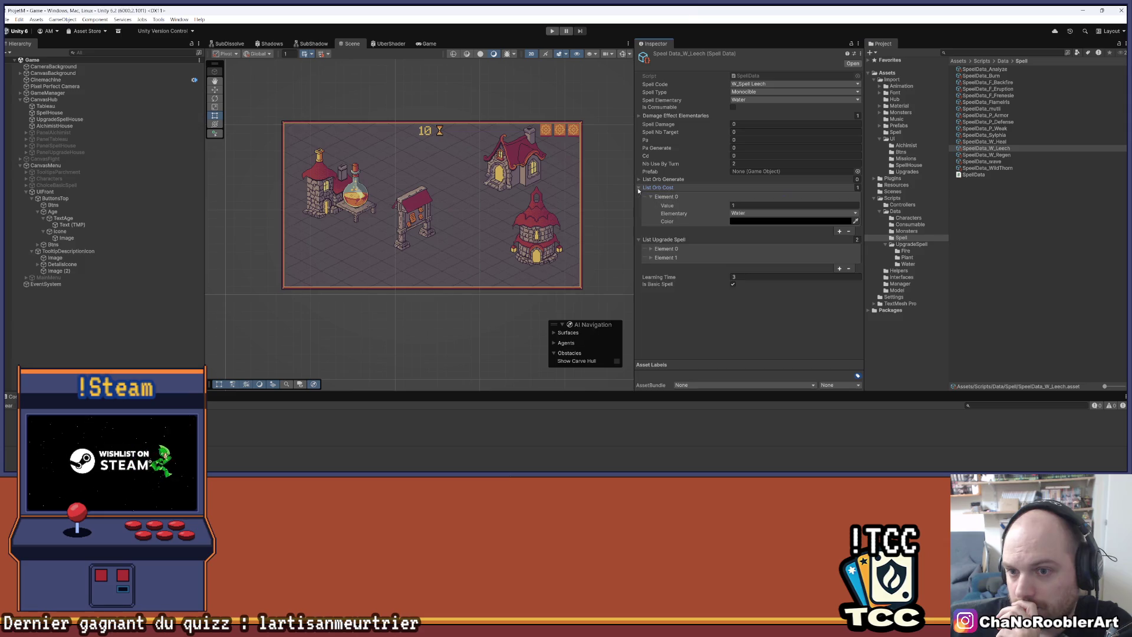
pyautogui.click(639, 188)
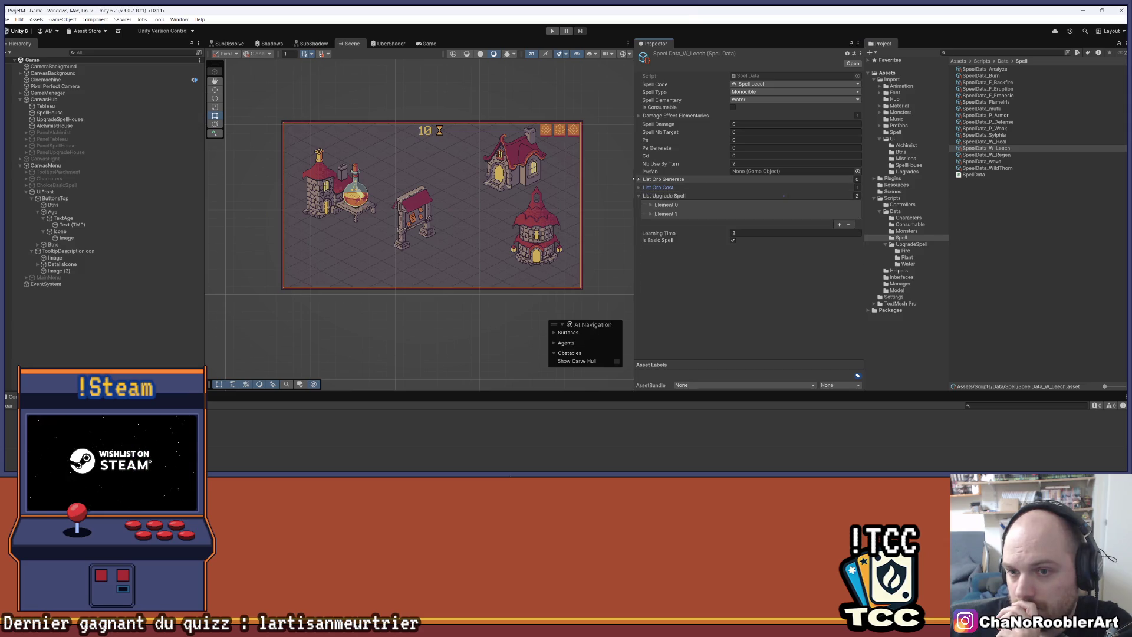
pyautogui.click(640, 116)
pyautogui.click(651, 125)
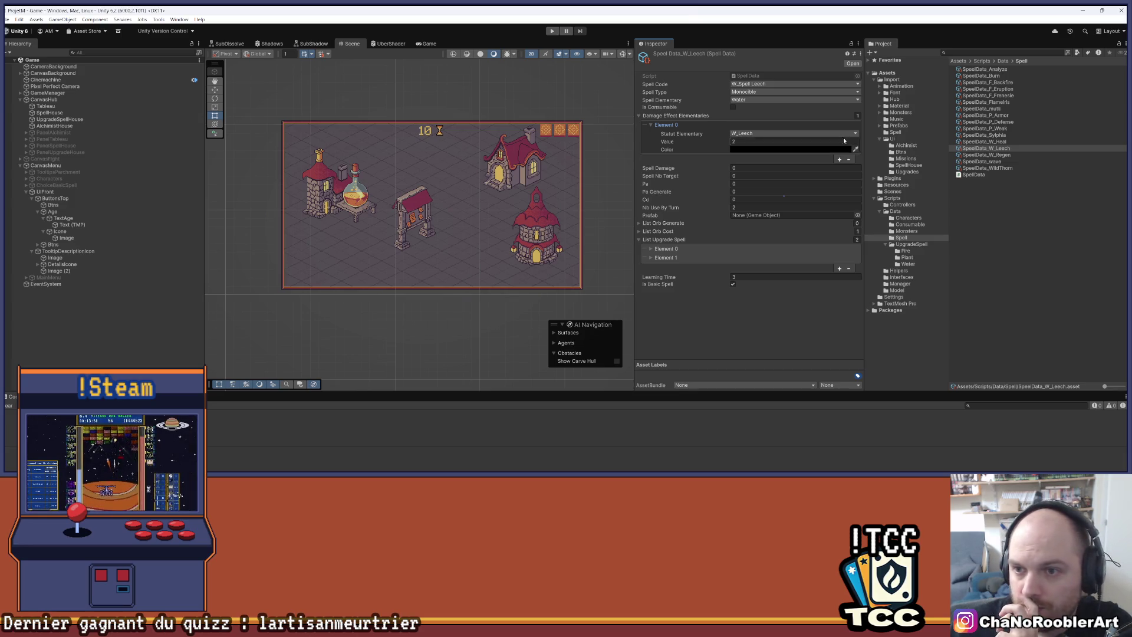
pyautogui.press('Up')
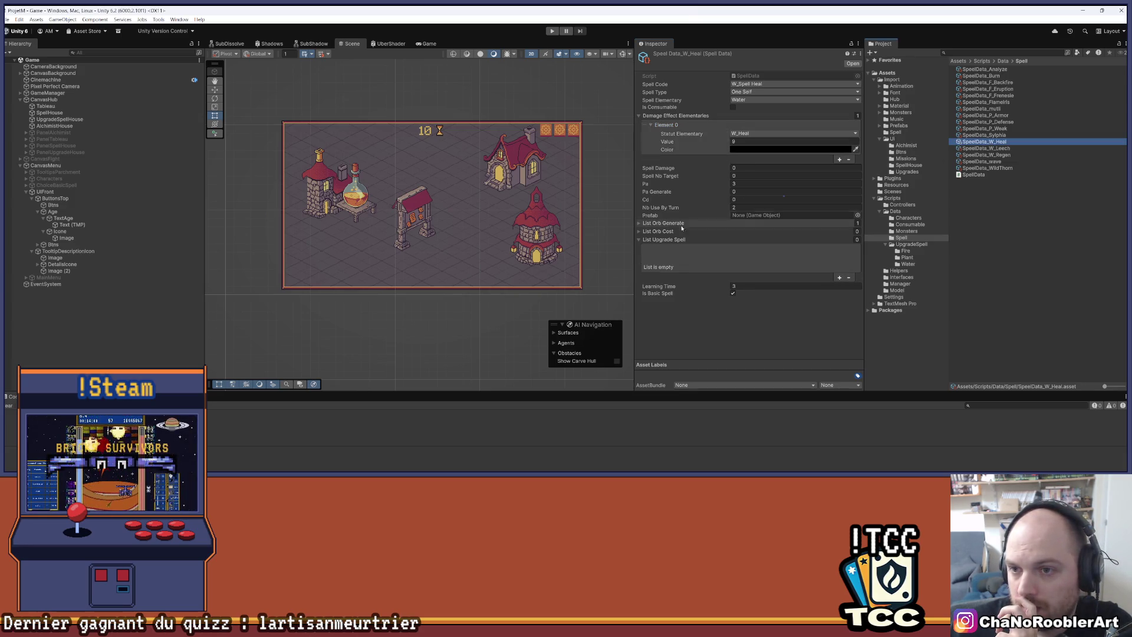
pyautogui.press('Up')
pyautogui.click(654, 115)
pyautogui.click(981, 128)
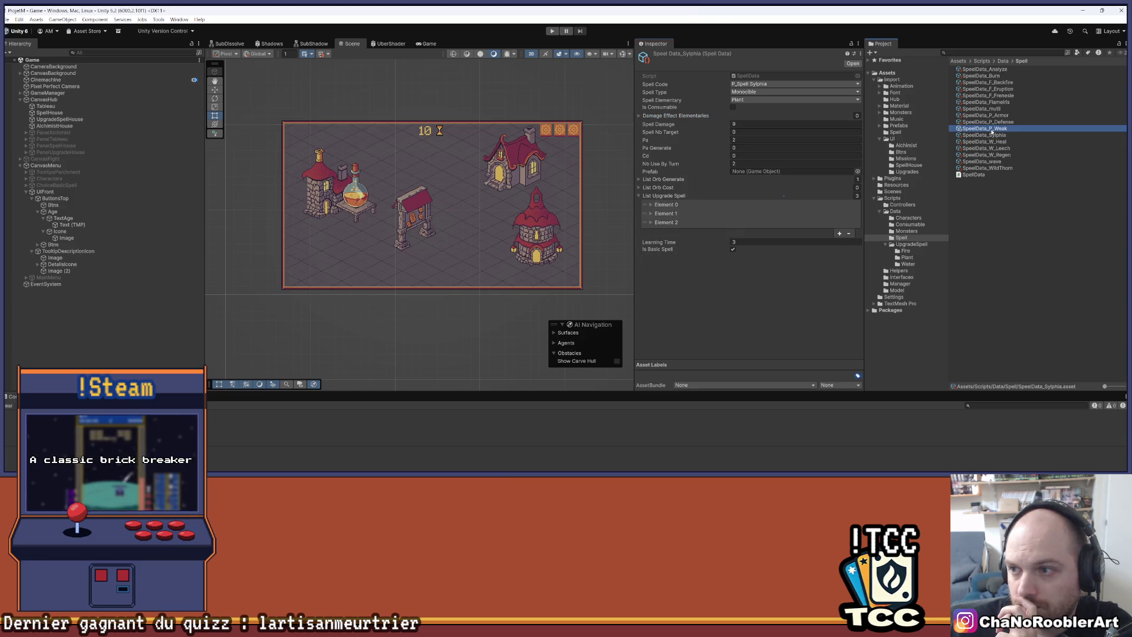
# Expand P_Weak's damage effects, then review P_Defense, P_Armor, mutli and Flameiris spell data.
pyautogui.click(654, 115)
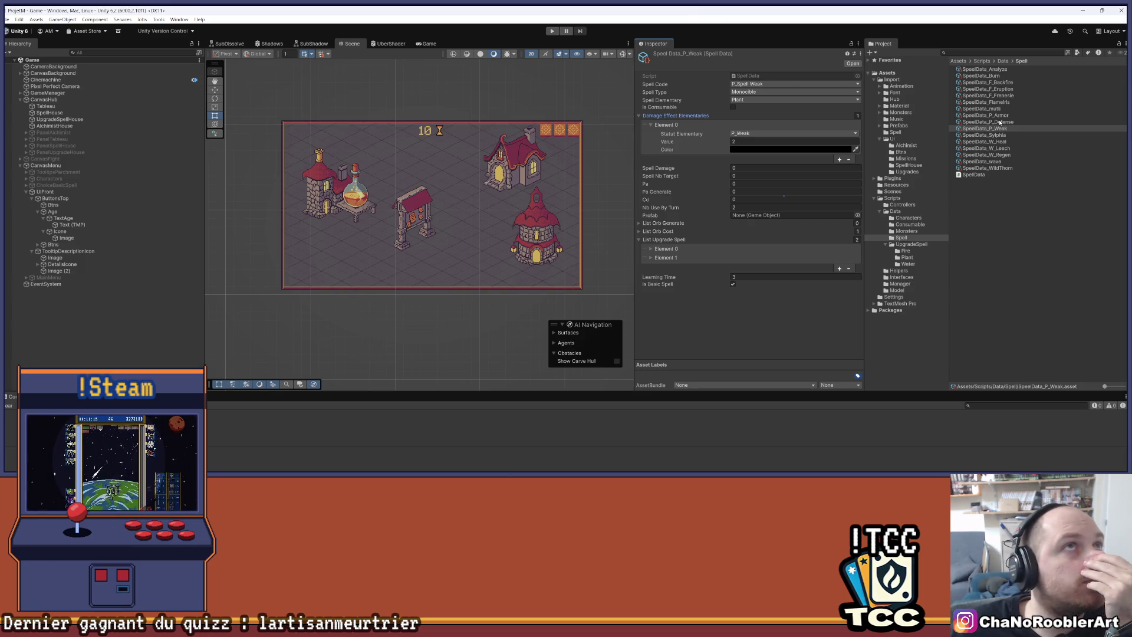
pyautogui.click(1001, 122)
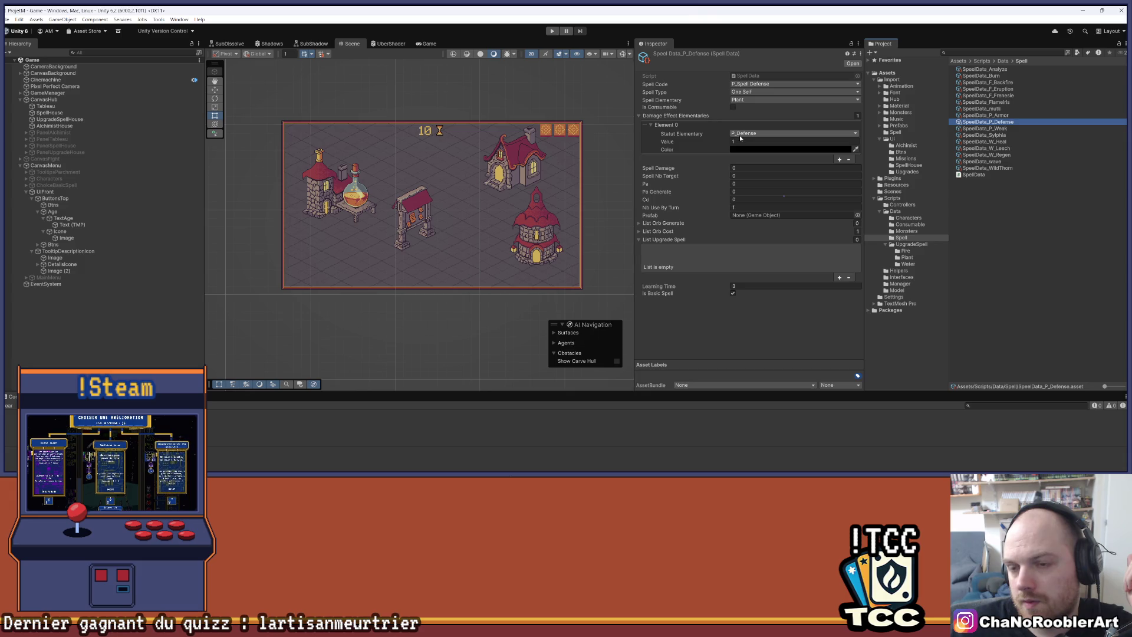
pyautogui.click(991, 116)
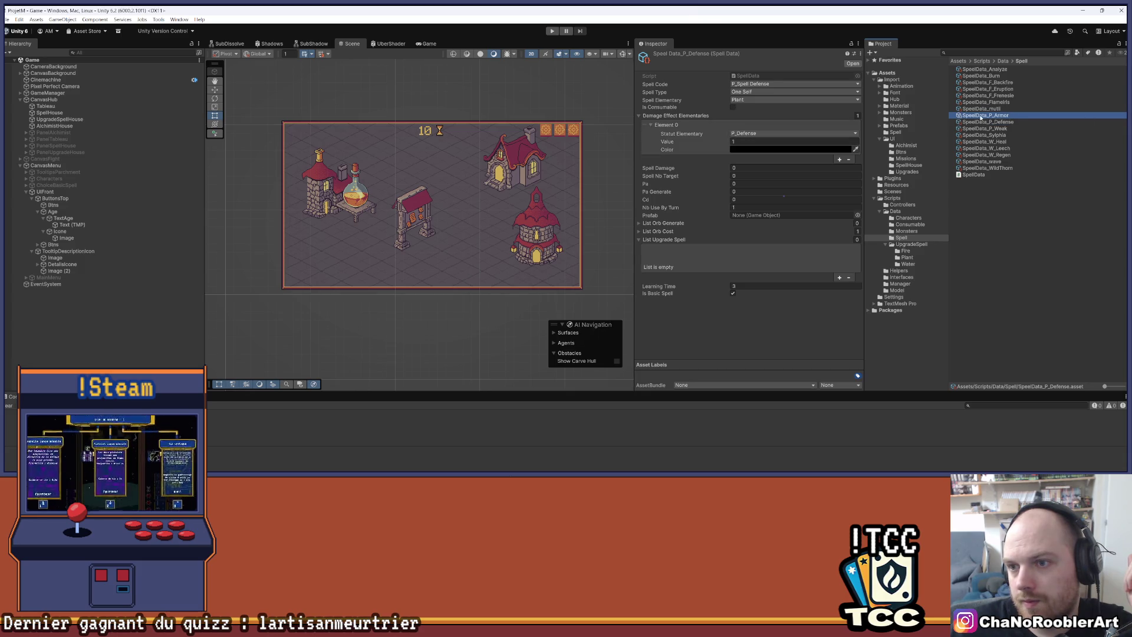
pyautogui.click(996, 110)
pyautogui.click(1000, 102)
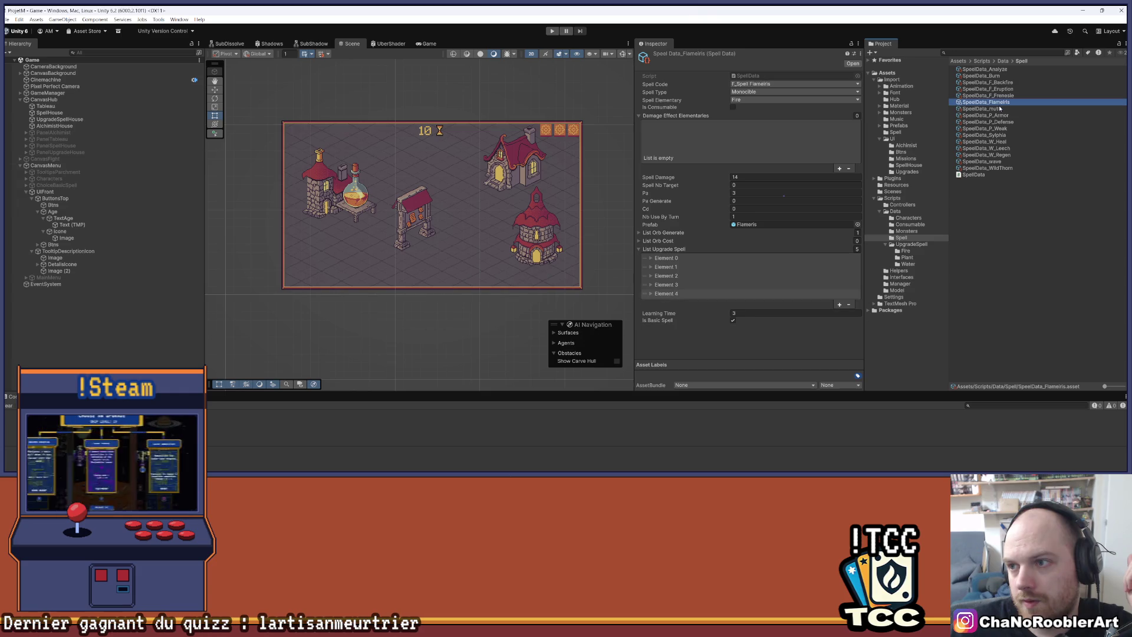
# Collapse the damage effect list, review SpeelData_F_Eruption, then open UpgradeSpell/Plant.
pyautogui.click(678, 117)
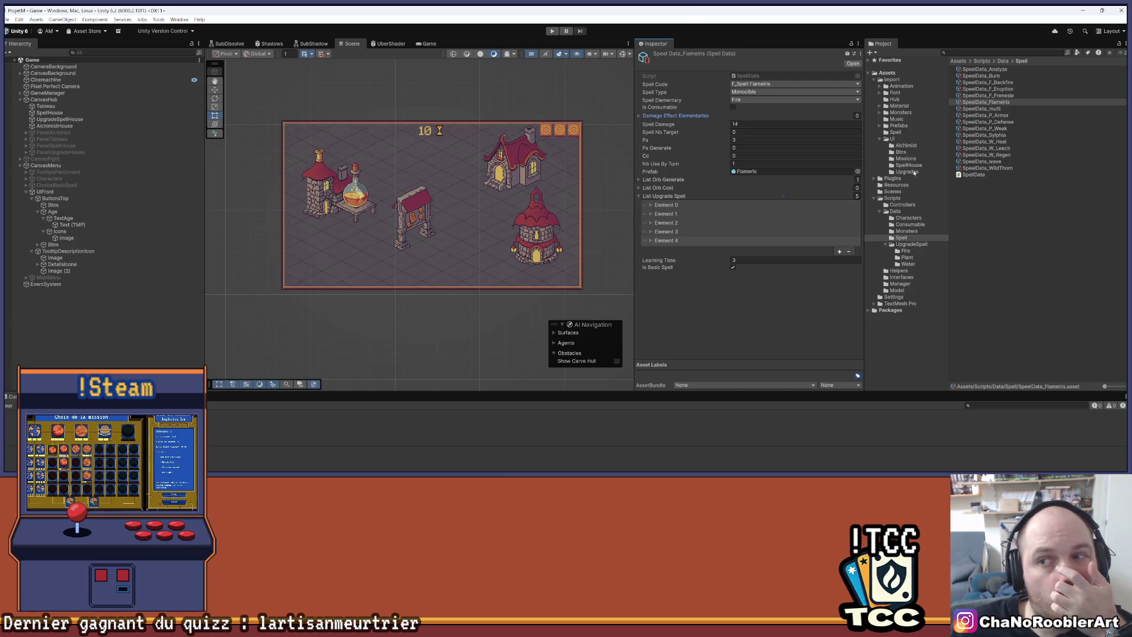
pyautogui.click(1017, 90)
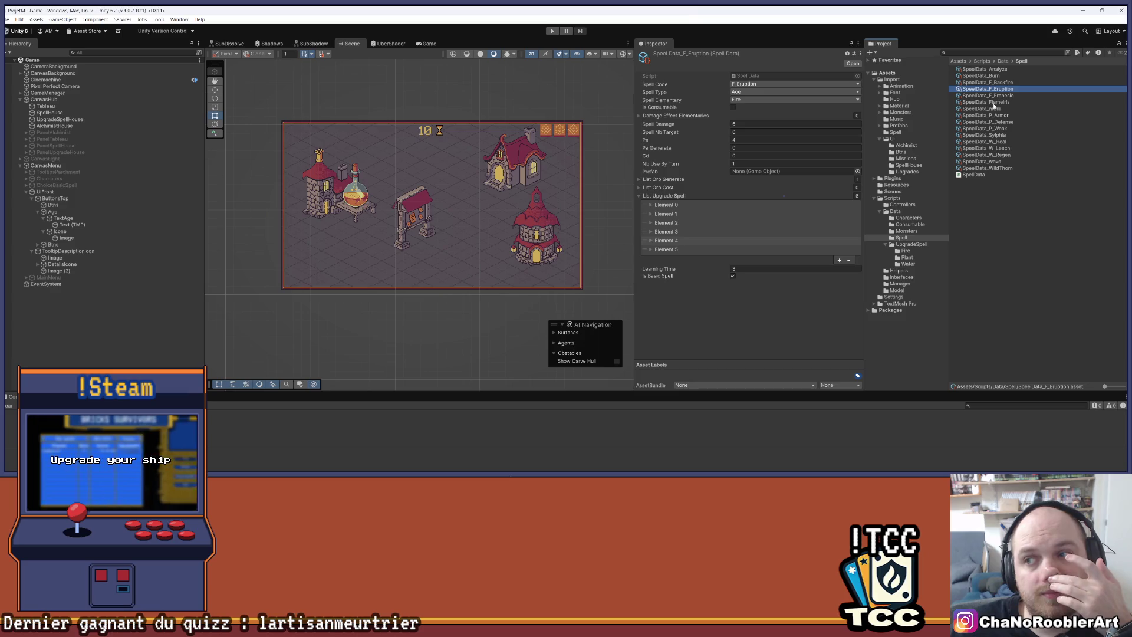
pyautogui.click(927, 259)
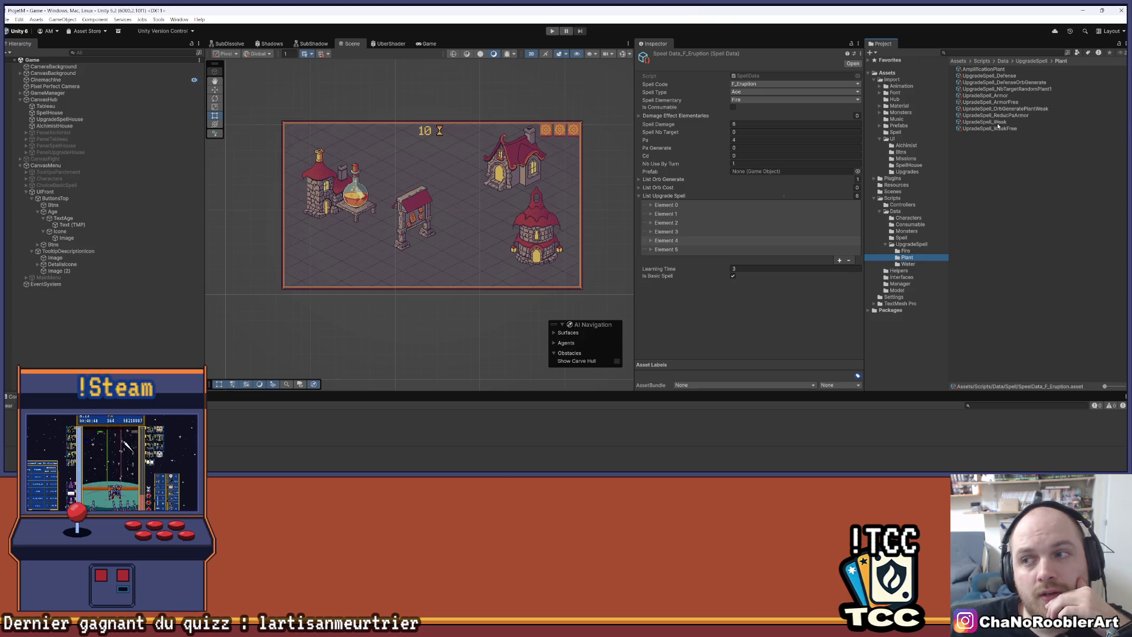
# Give UpgradeSpell_Weak Learning Time 2, Value 1 and Value Advanced 2.
pyautogui.click(997, 123)
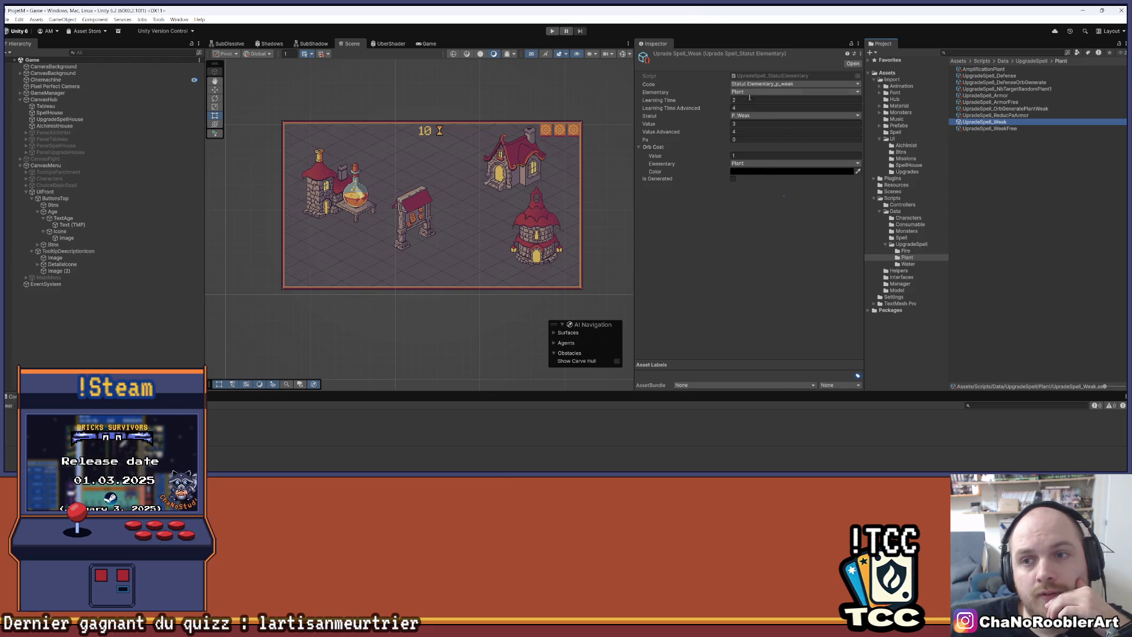
pyautogui.click(741, 100)
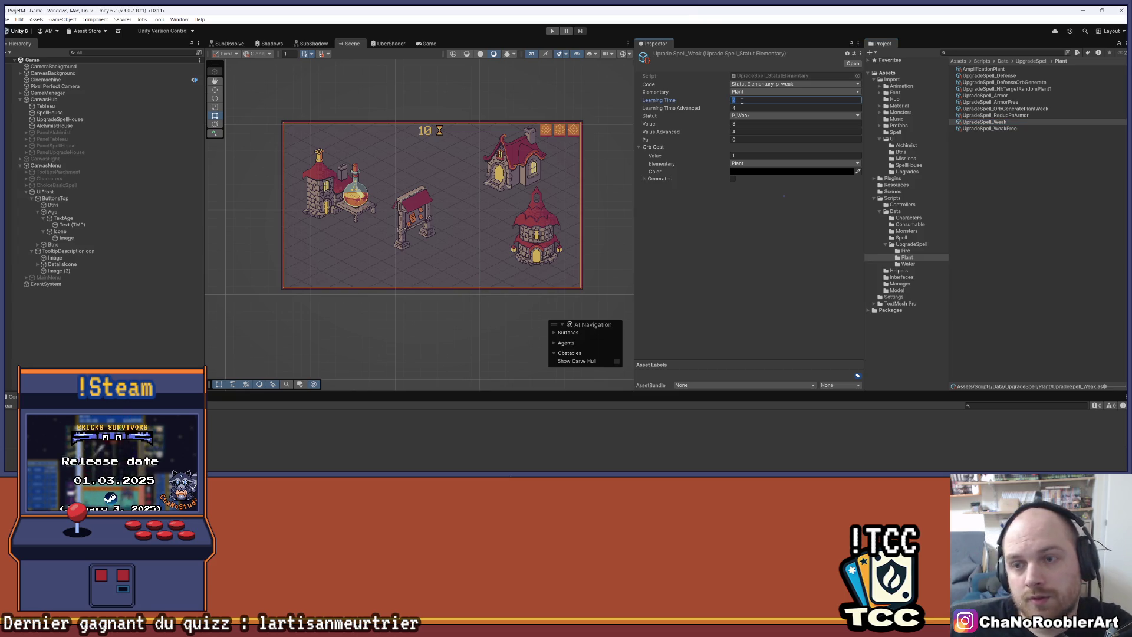
pyautogui.click(744, 109)
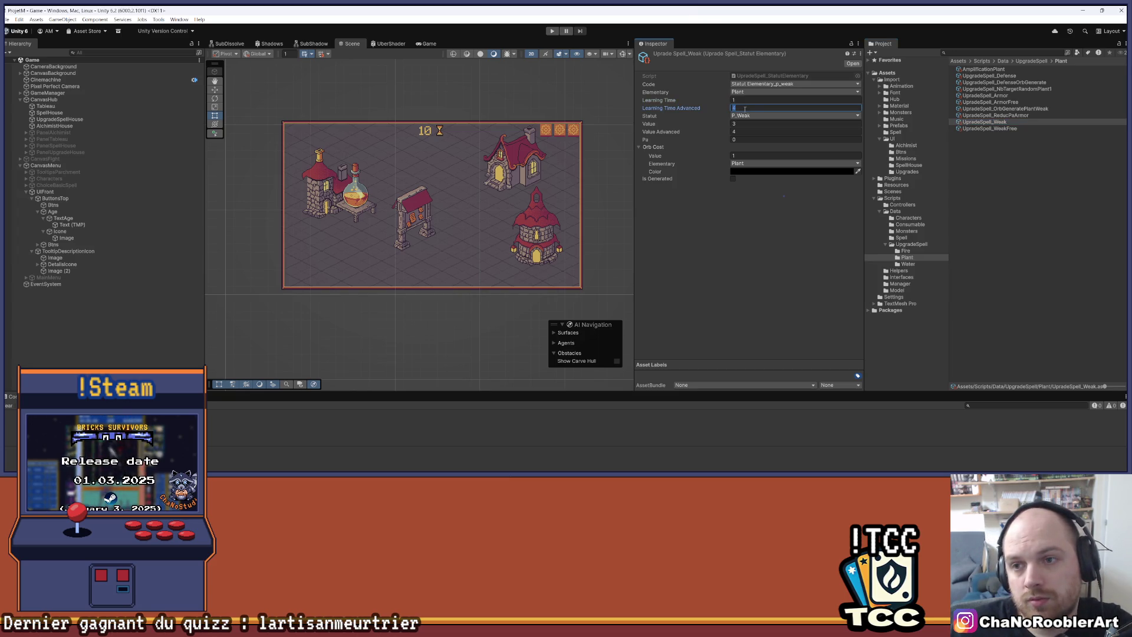
pyautogui.click(753, 99)
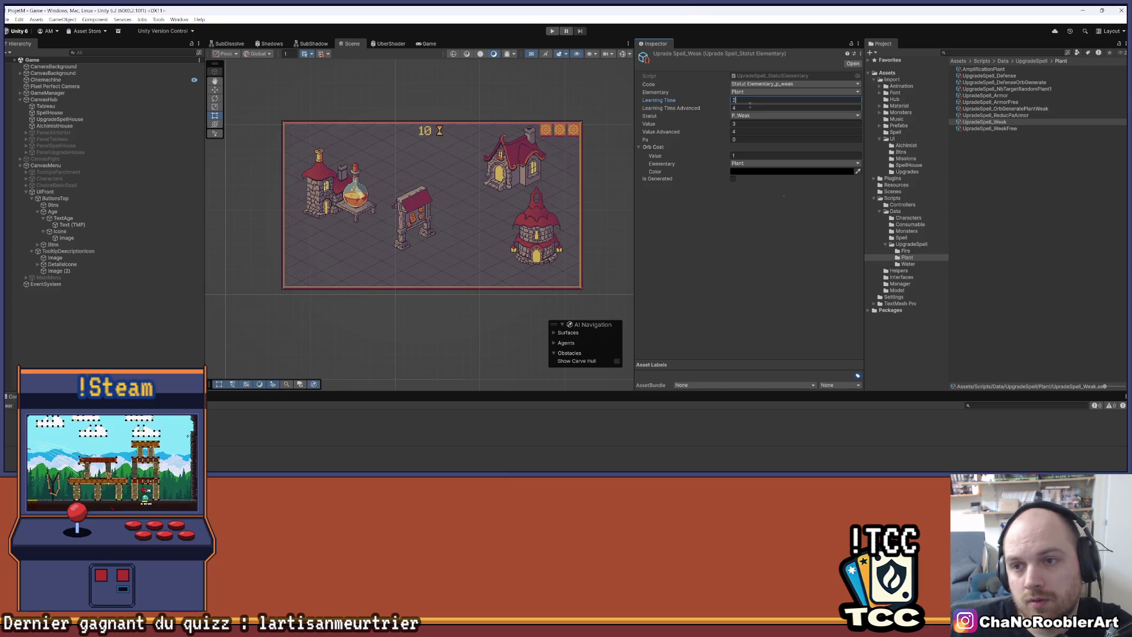
pyautogui.press('Tab')
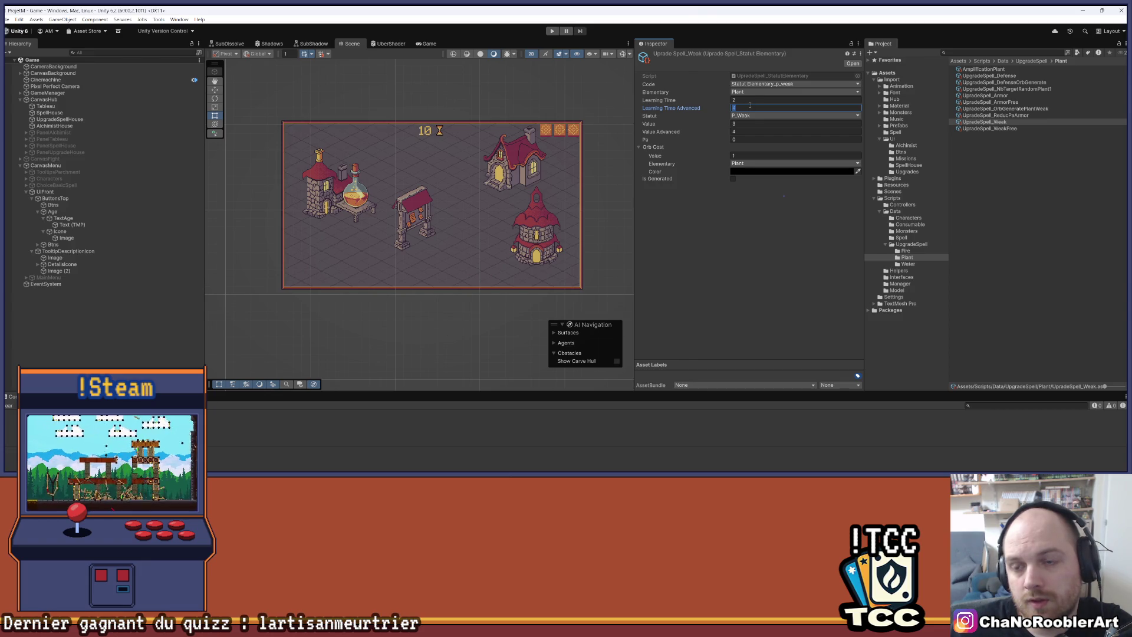
pyautogui.press('Tab')
pyautogui.write('1')
pyautogui.press('Tab')
pyautogui.write('2')
pyautogui.click(745, 223)
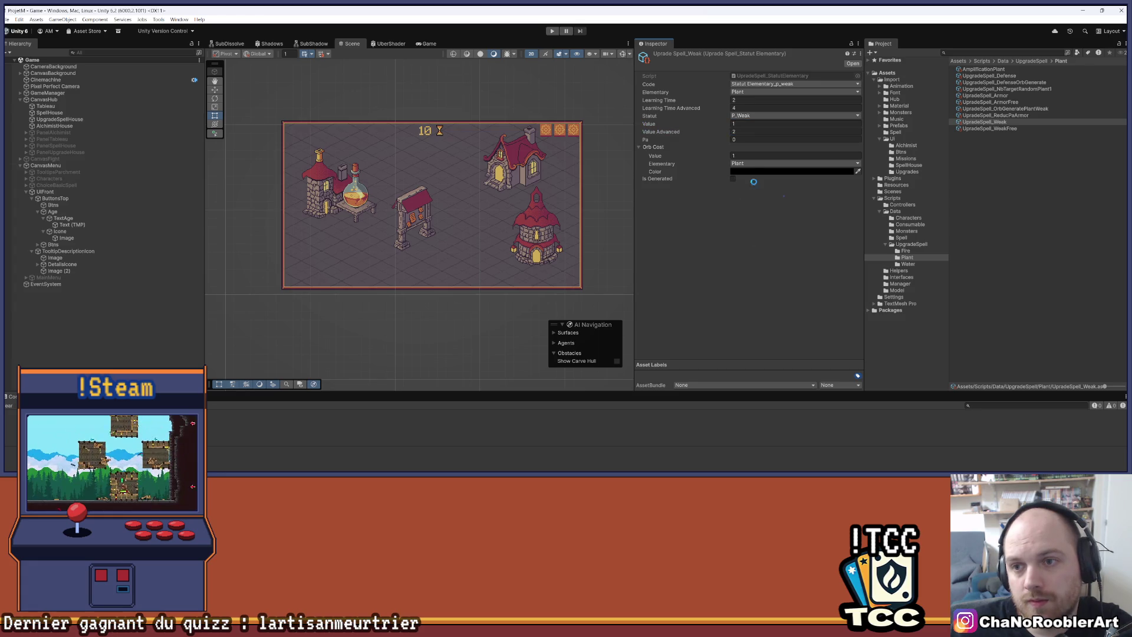
# Add the UpgradeSpell_ prefix to AmplificationPlant, then open the Fire upgrade folder.
pyautogui.click(997, 69)
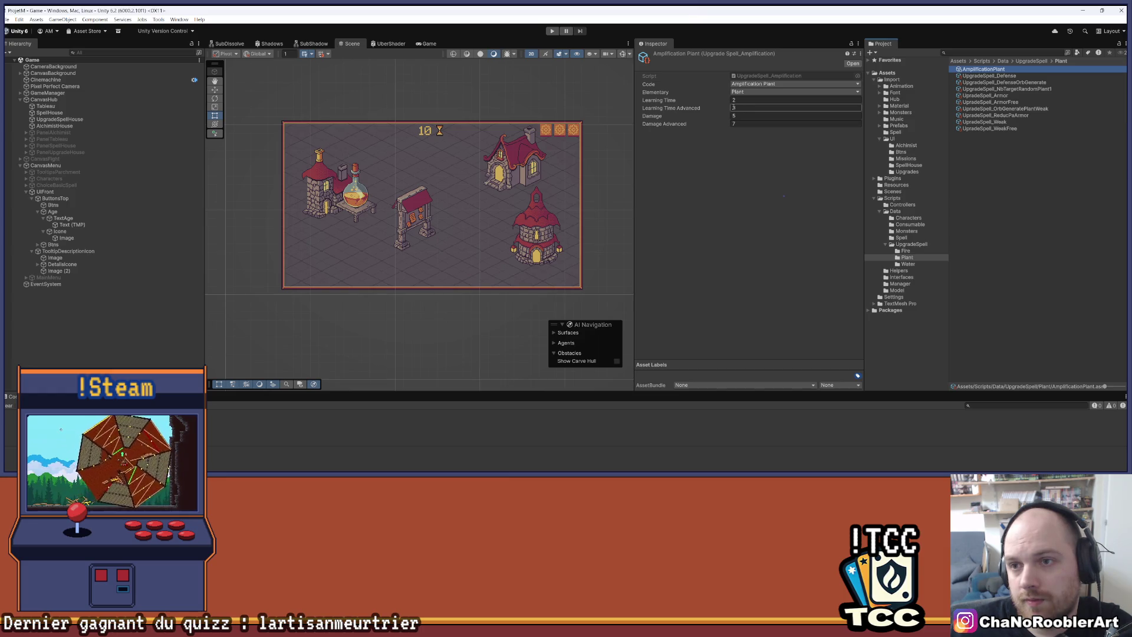
pyautogui.rightClick(983, 71)
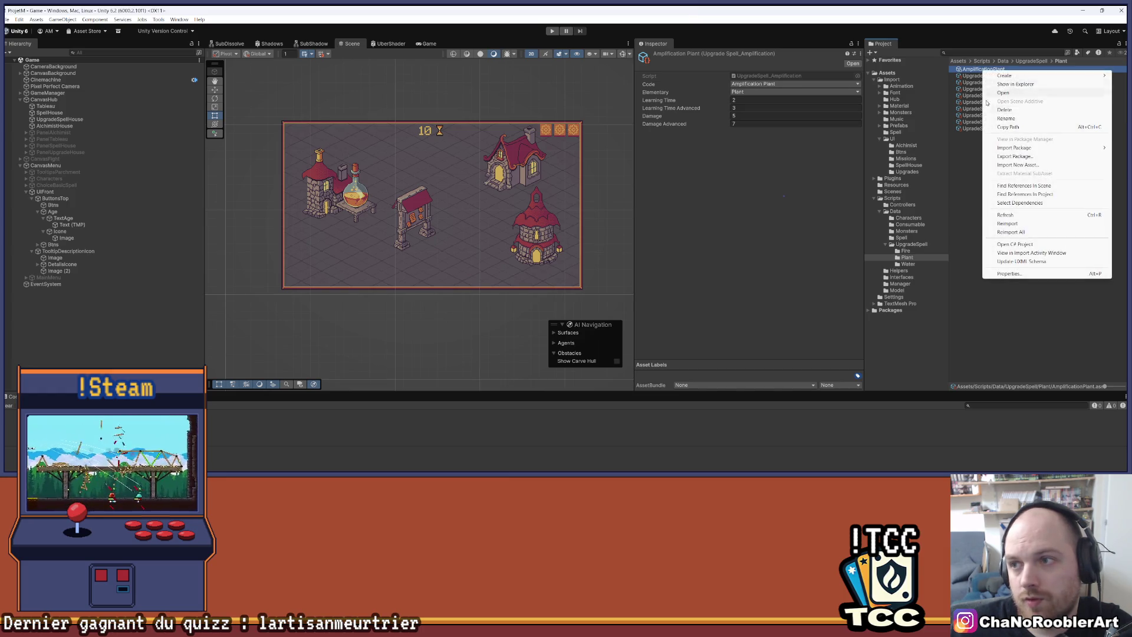
pyautogui.click(1020, 119)
pyautogui.press('Home')
pyautogui.write('Upgrad')
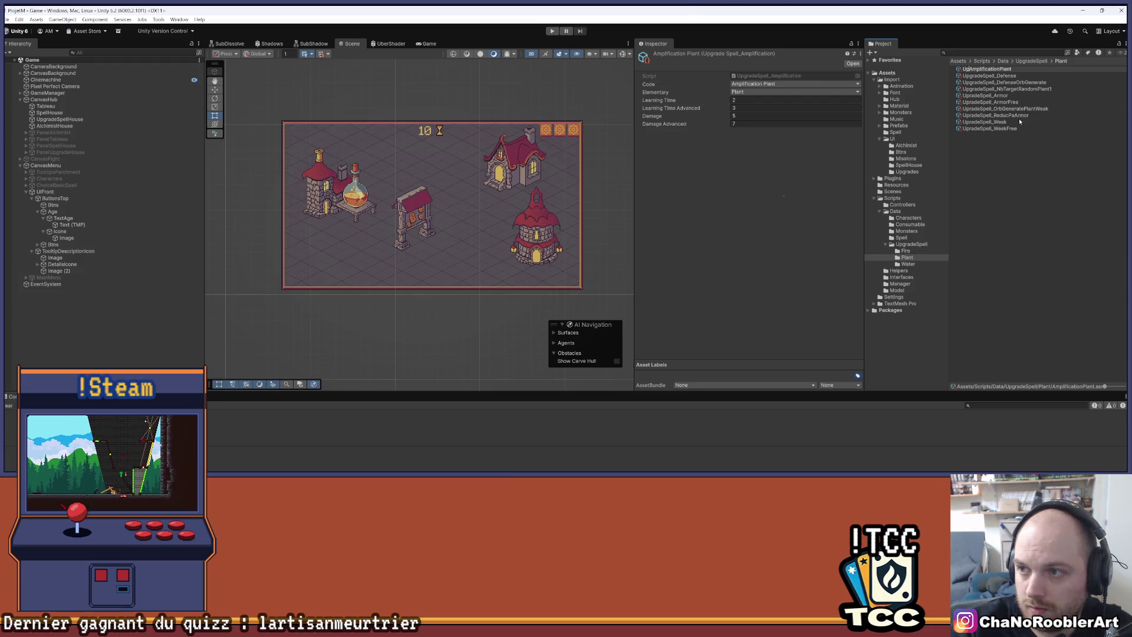
pyautogui.write('eSpell_')
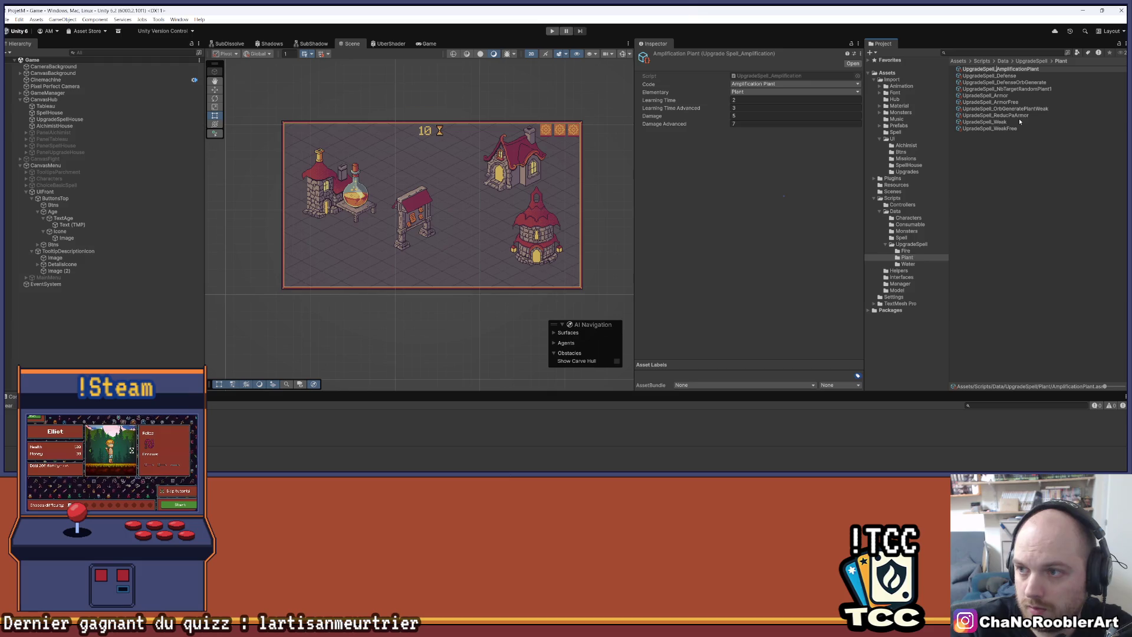
pyautogui.press('Return')
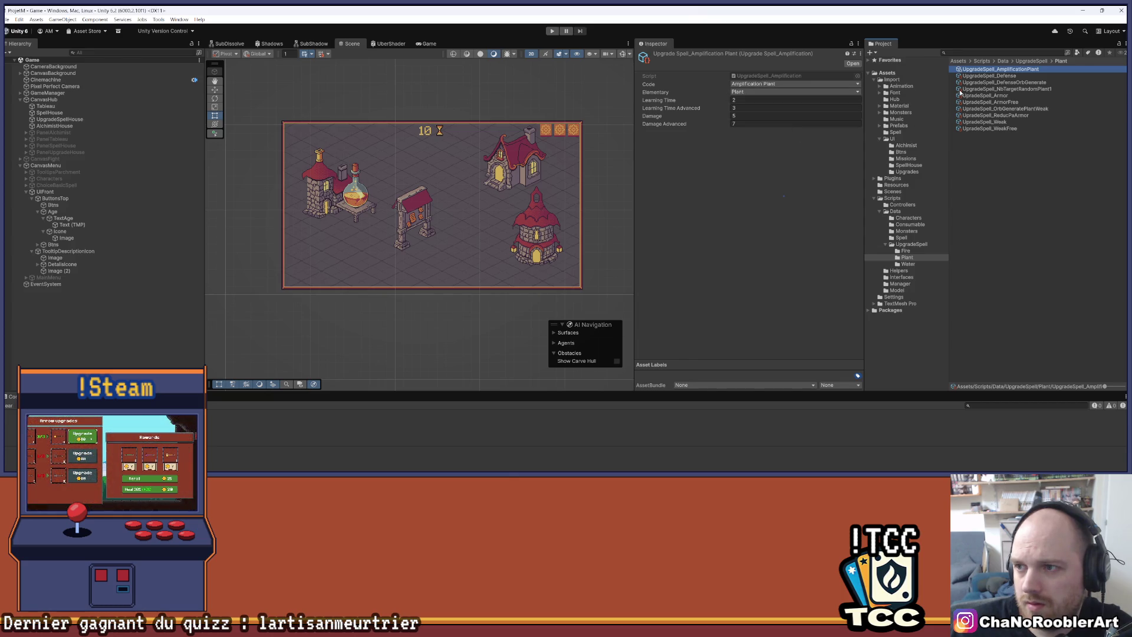
pyautogui.click(917, 250)
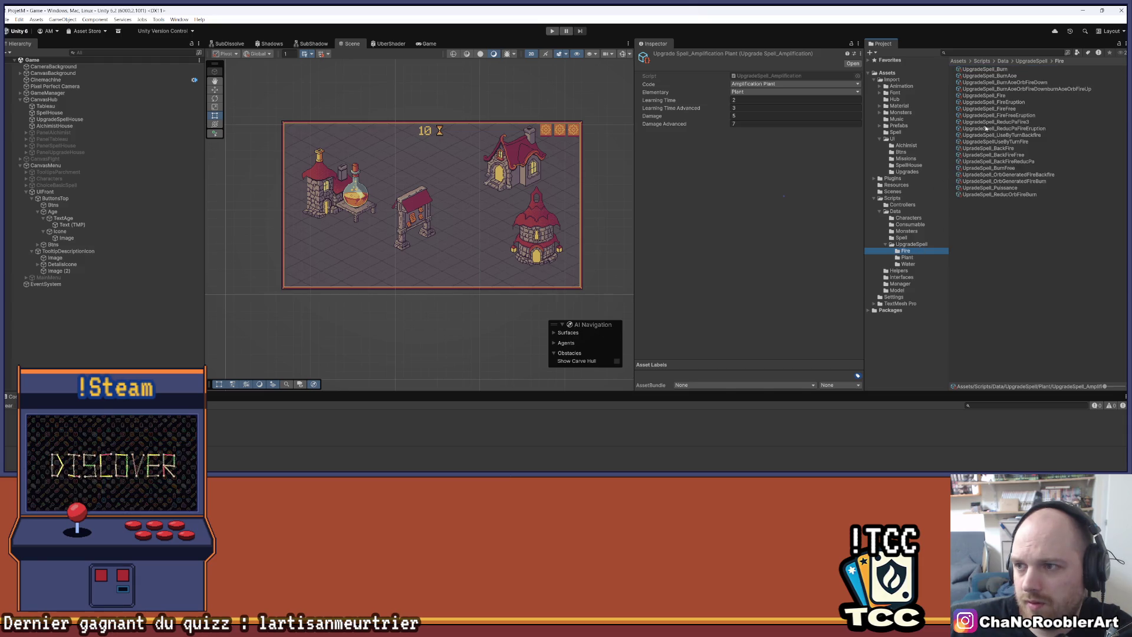
# Set the UpgradeSpell_Fire asset's Pa value to 1.
pyautogui.click(1000, 96)
pyautogui.click(760, 132)
pyautogui.press('Return')
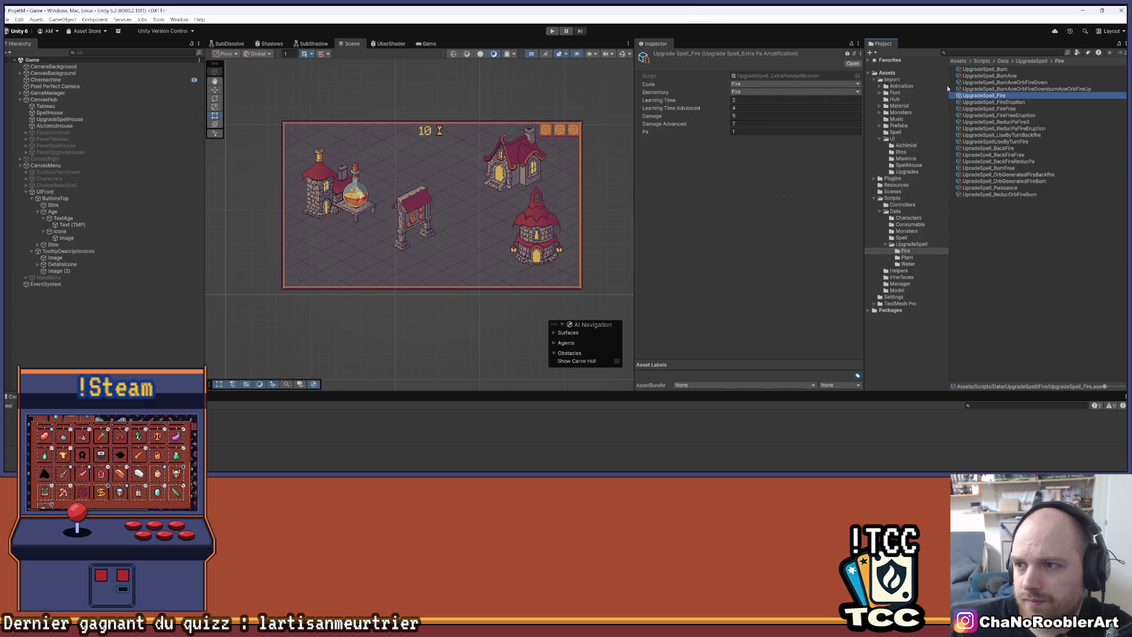
# Compare FireFree, FireFreeEruption and FireEruption upgrades, then inspect UpgradeSpell_AmplificationPlant in Plant.
pyautogui.click(1008, 110)
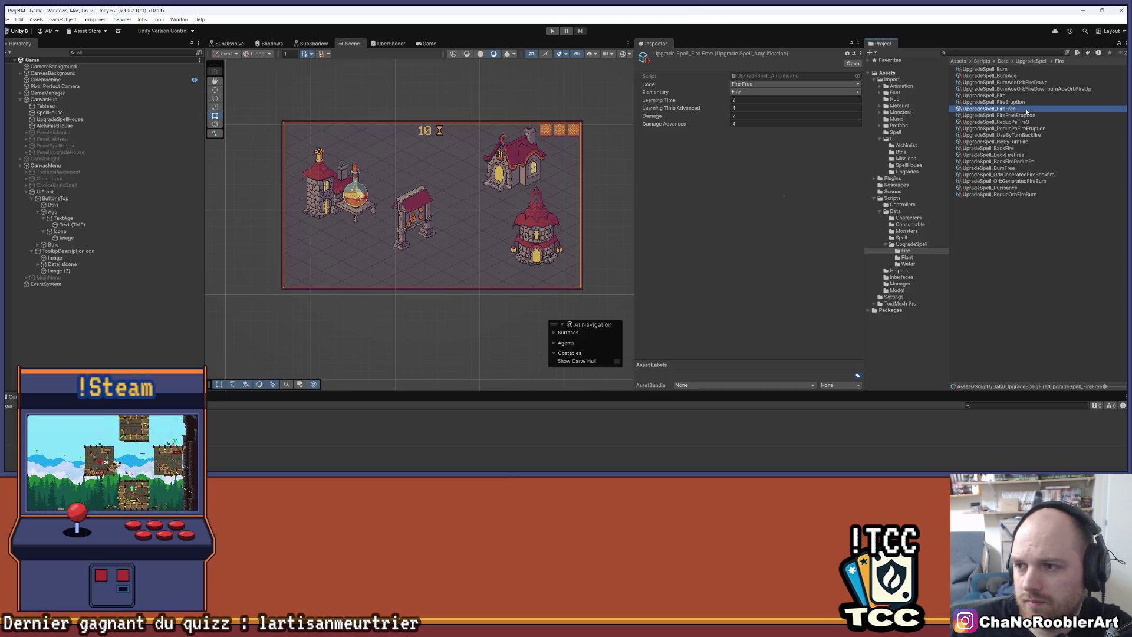
pyautogui.click(1027, 115)
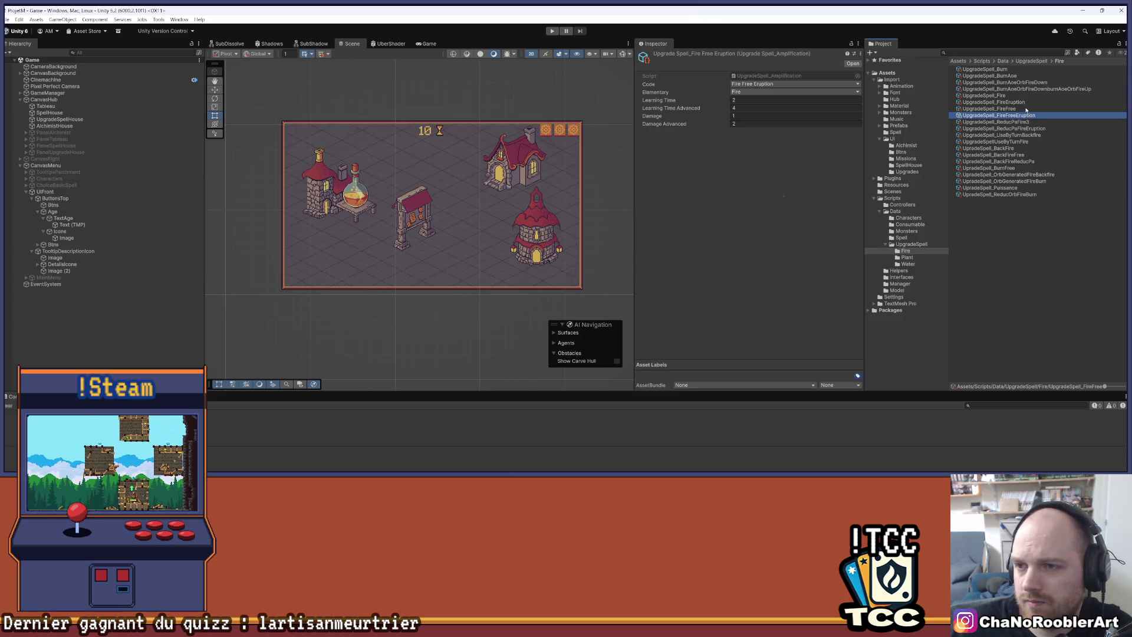
pyautogui.click(1025, 109)
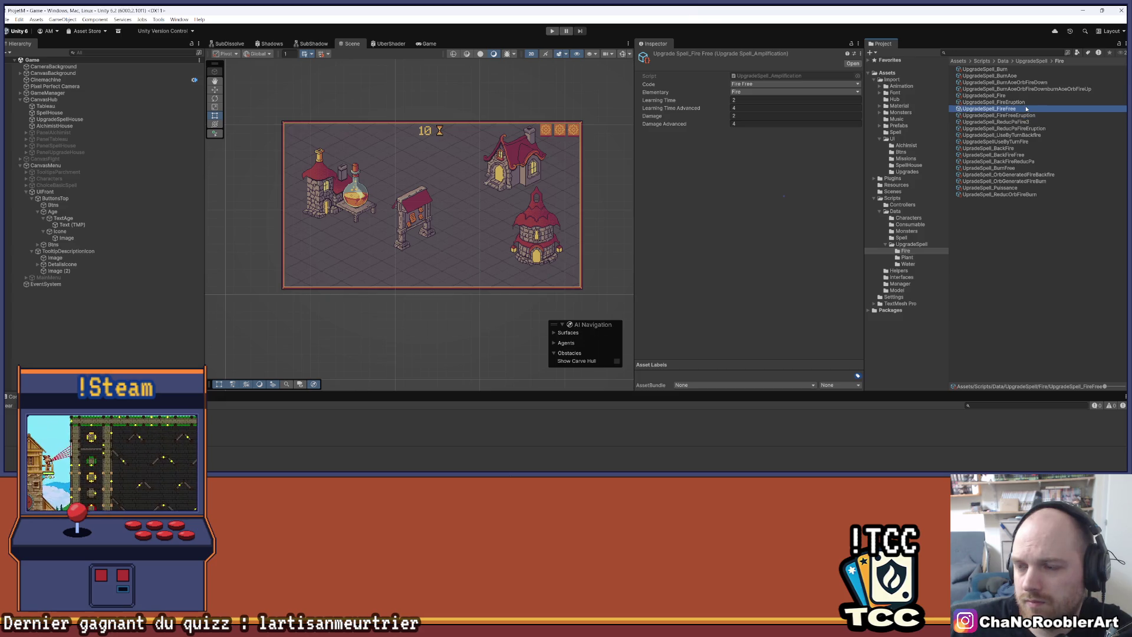
pyautogui.click(1026, 102)
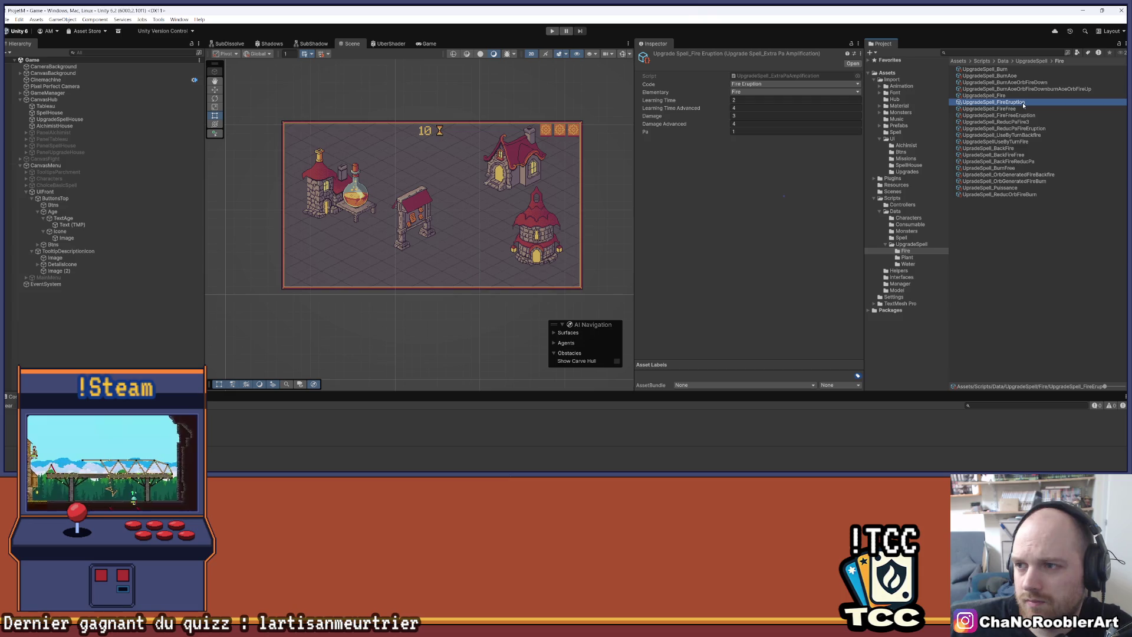
pyautogui.click(1021, 116)
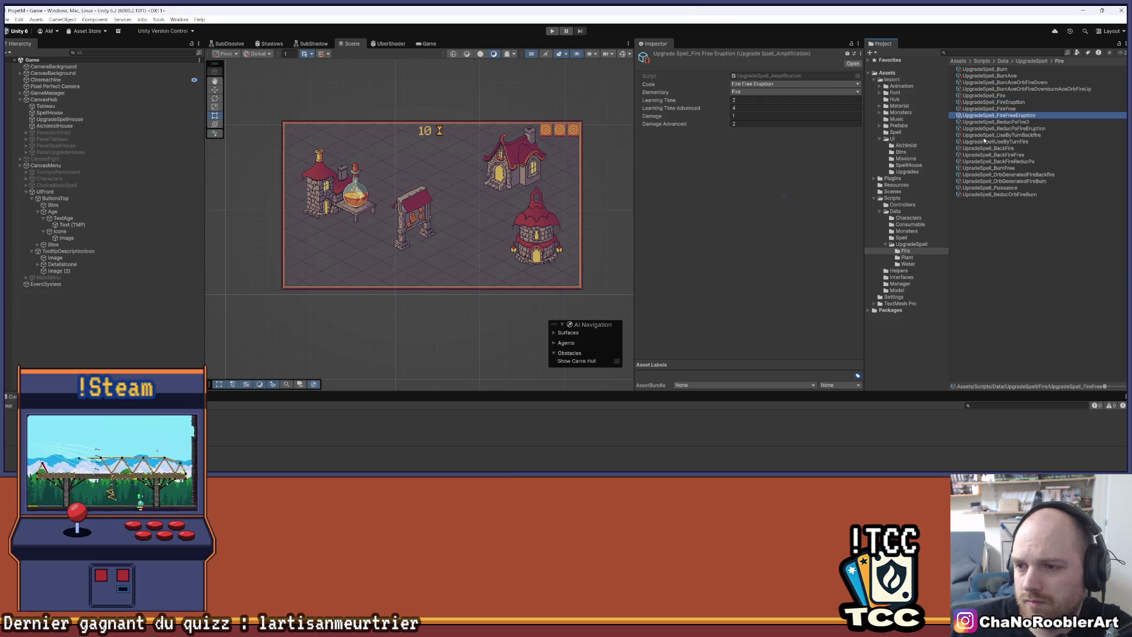
pyautogui.click(925, 258)
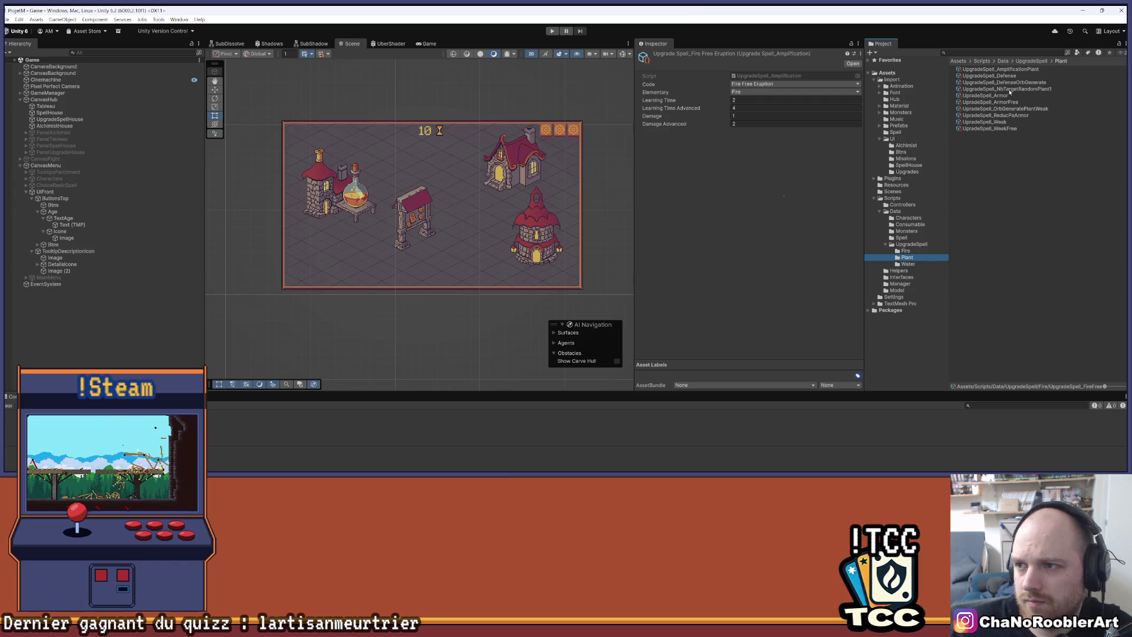
pyautogui.click(1013, 71)
# Append Free to make it UpgradeSpell_AmplificationPlantFree, then locate its Amplification script.
pyautogui.rightClick(1013, 70)
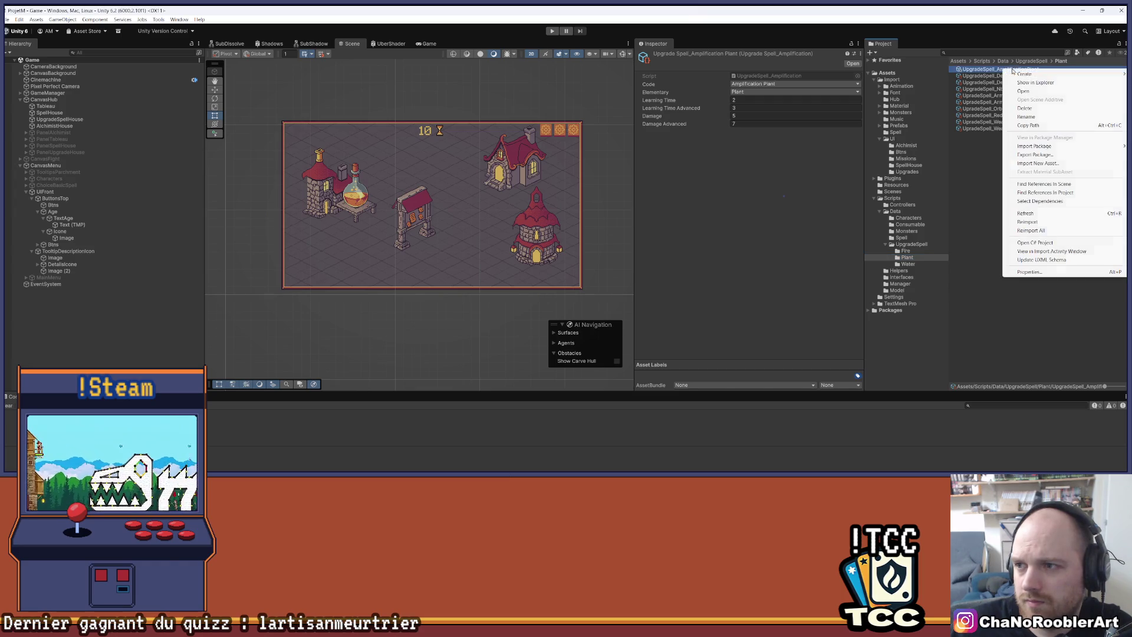
pyautogui.click(1061, 116)
pyautogui.press('End')
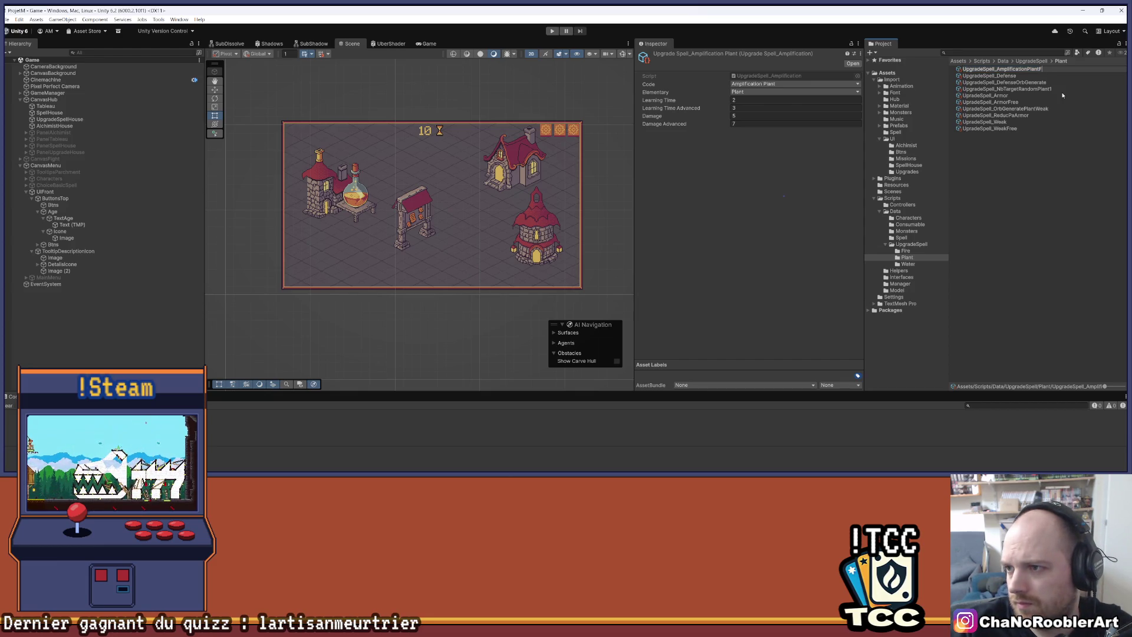
pyautogui.press('Return')
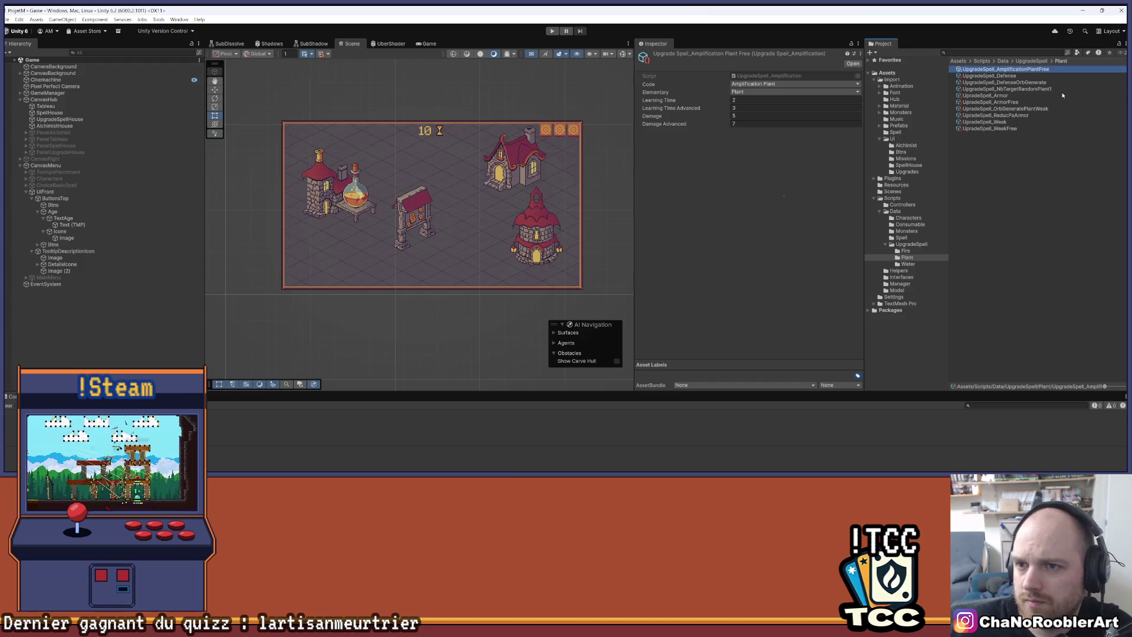
pyautogui.click(778, 76)
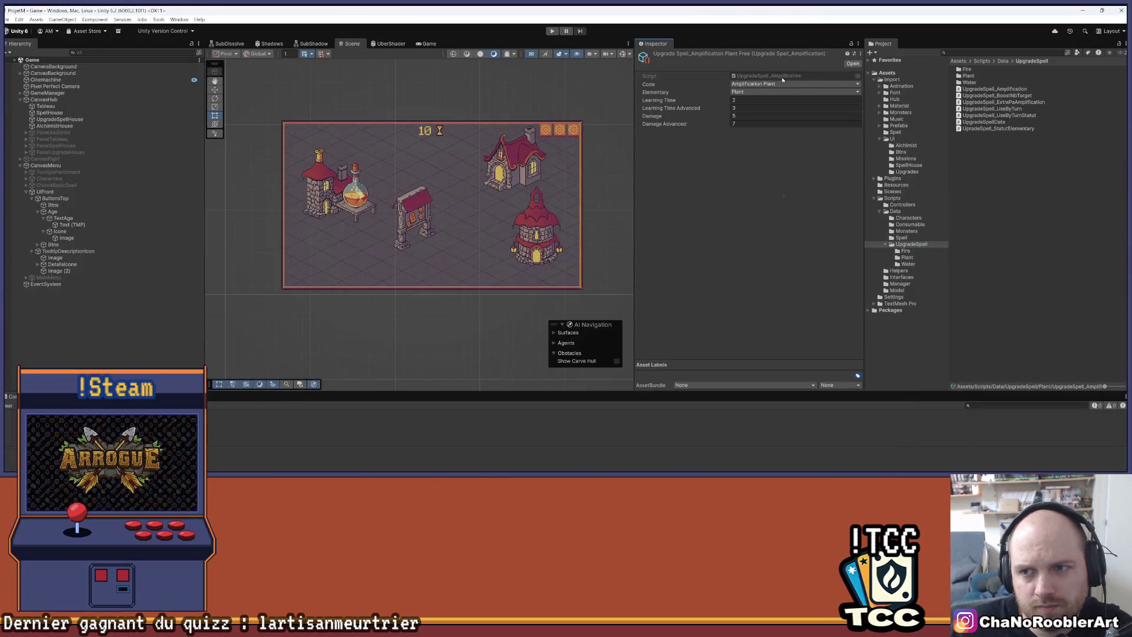
# Open UpgradeSpell_Amplification.cs in Visual Studio and jump to the UpgradeSpellData definition.
pyautogui.click(783, 80)
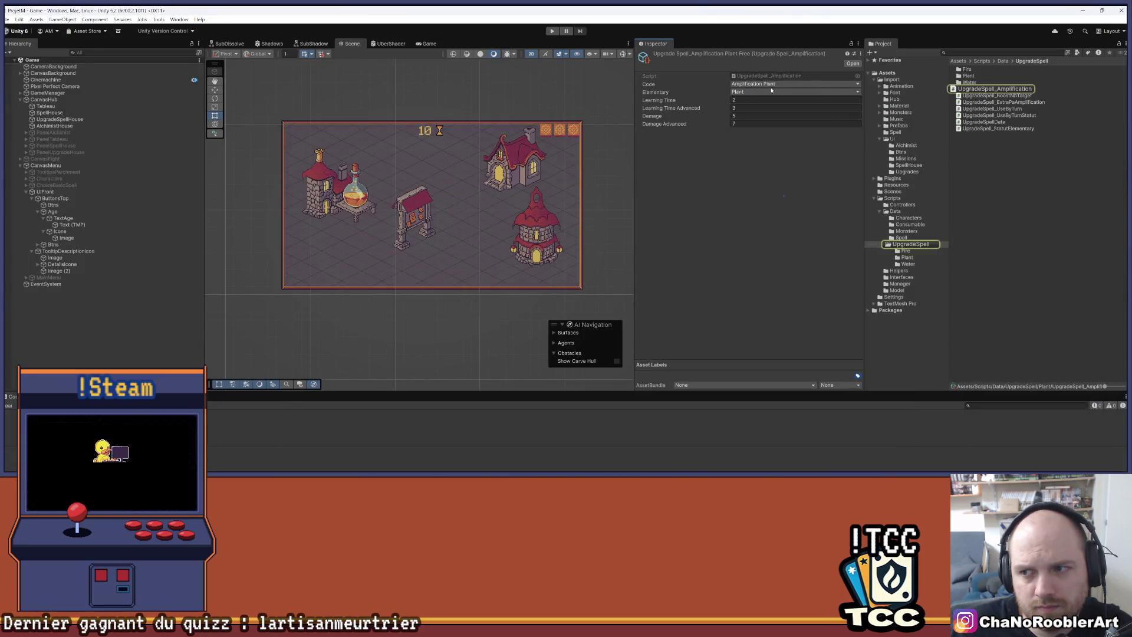
pyautogui.hotkey('alt', 'Tab')
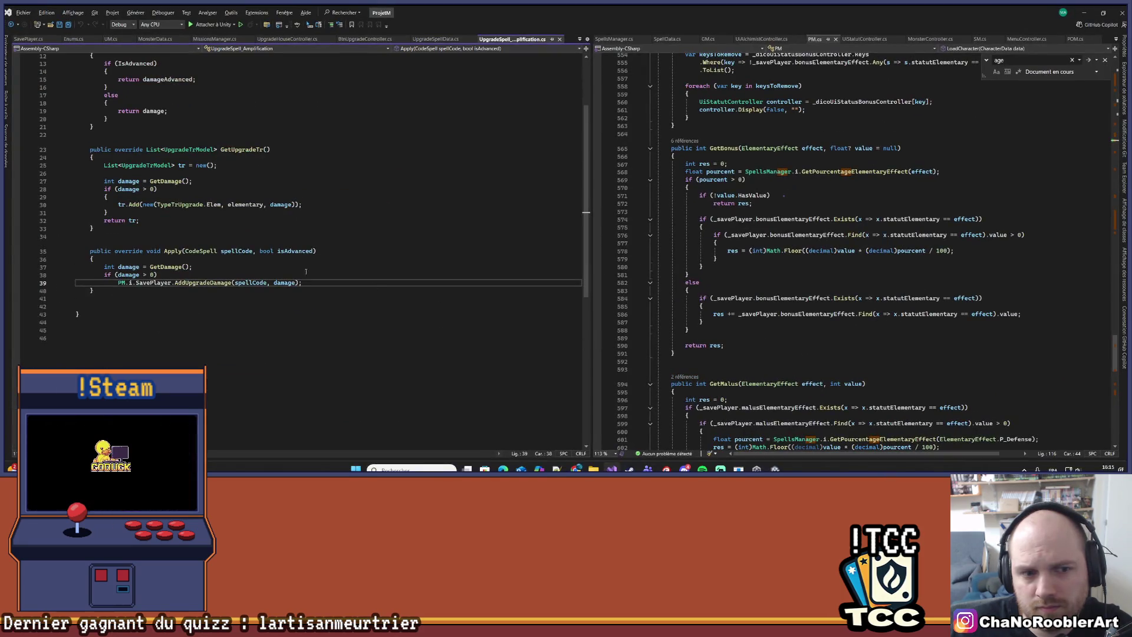
pyautogui.scroll(4, 215, 262)
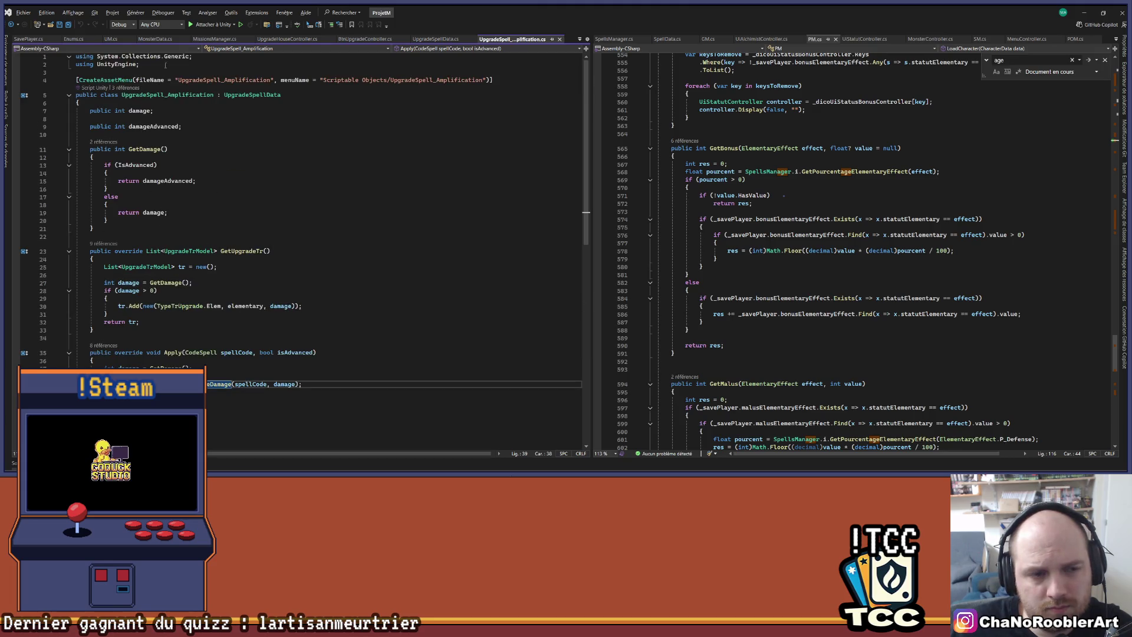
pyautogui.hotkey('alt', 'Tab')
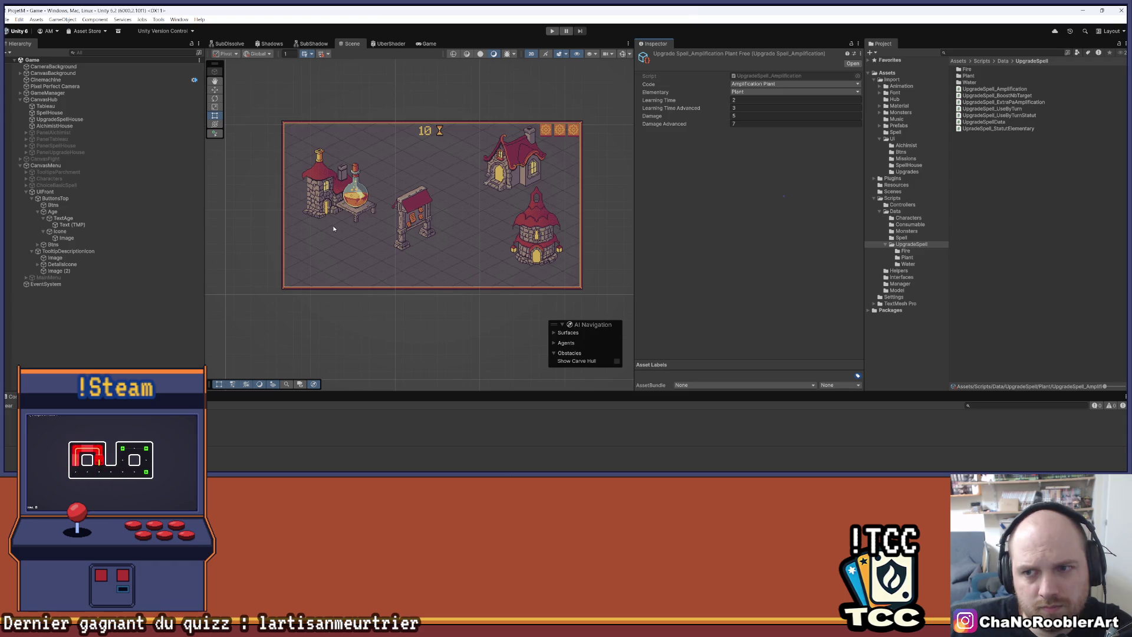
pyautogui.hotkey('alt', 'Tab')
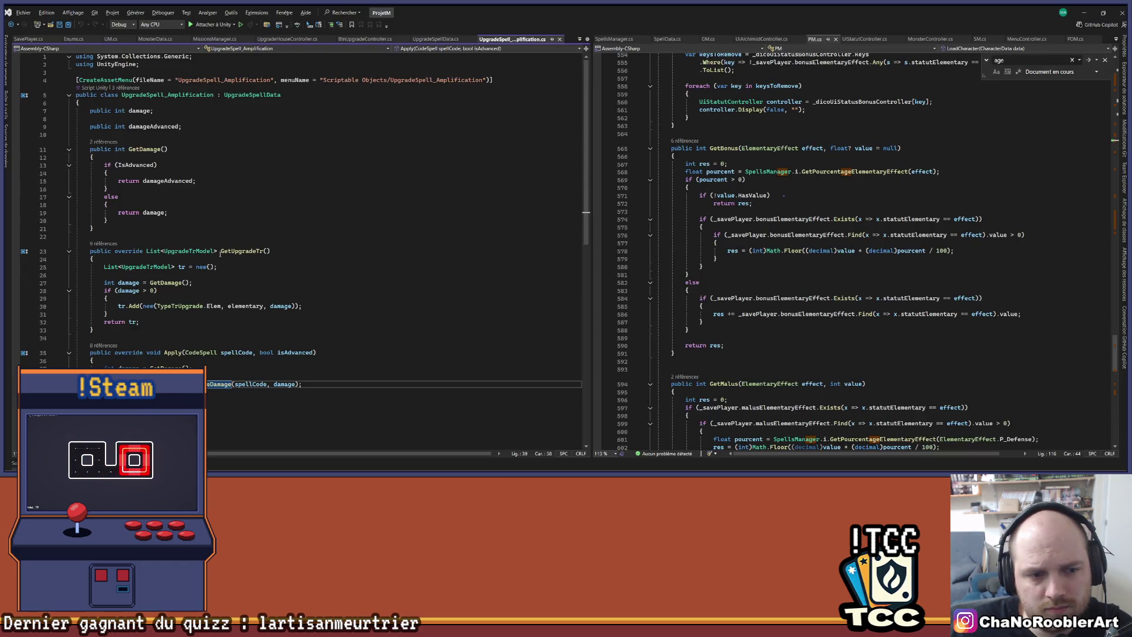
pyautogui.keyDown('ctrl'); pyautogui.click(247, 95); pyautogui.keyUp('ctrl')
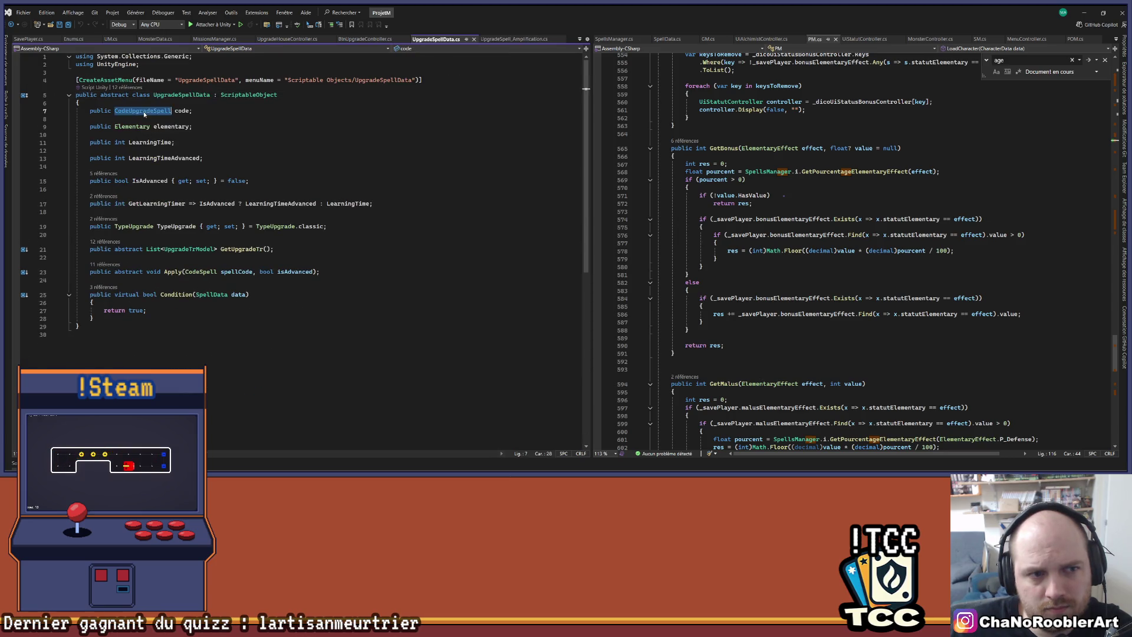
# Rename the CodeUpgradeSpell enum entry amplificationPlant to amplificationPlantFree in Enums.cs.
pyautogui.keyDown('ctrl'); pyautogui.click(142, 111); pyautogui.keyUp('ctrl')
pyautogui.scroll(-1, 247, 209)
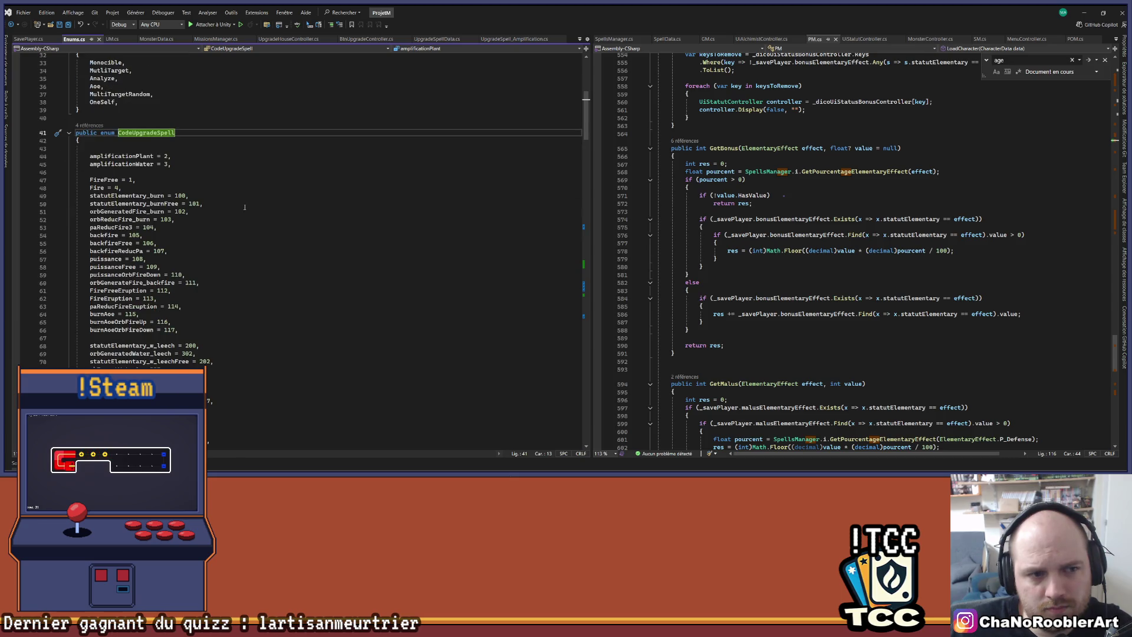
pyautogui.doubleClick(122, 157)
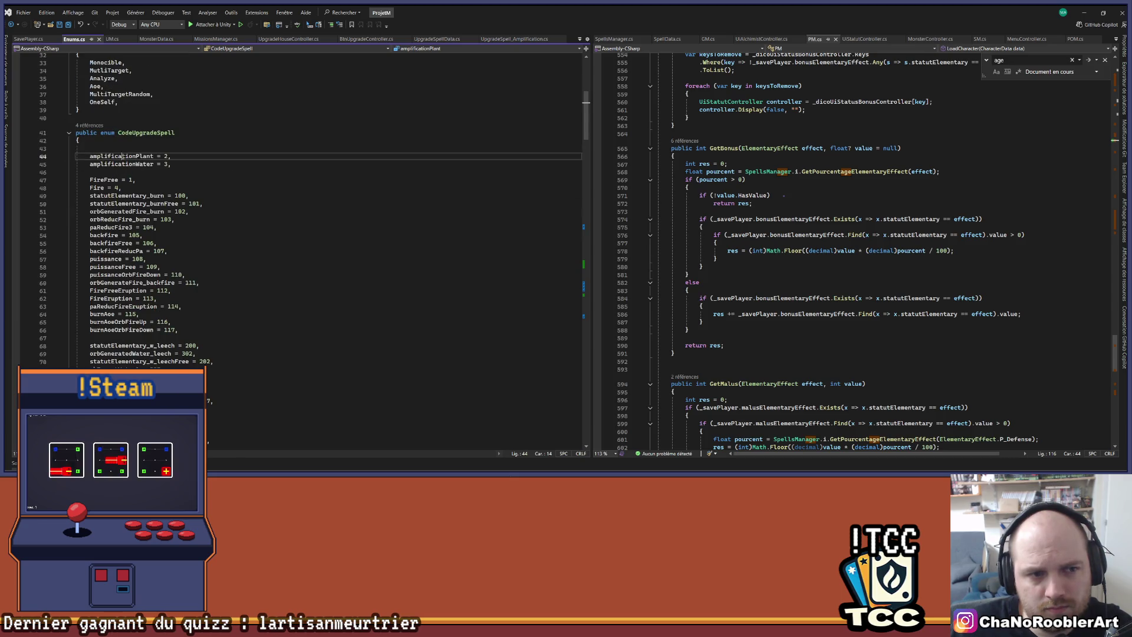
pyautogui.press('Right')
pyautogui.write('Free')
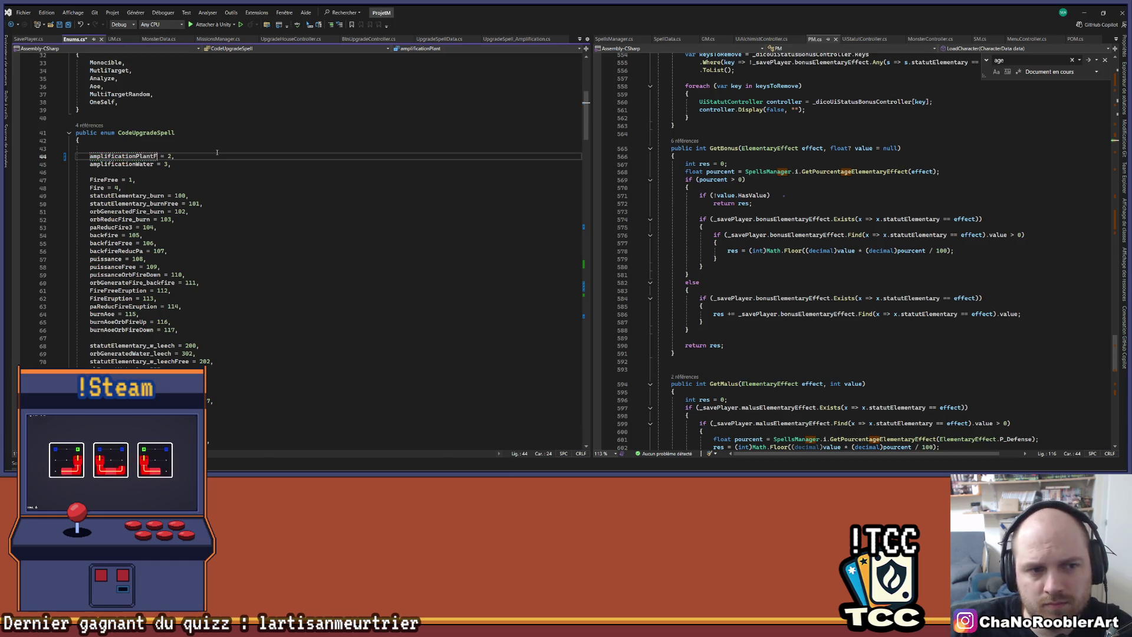
# Look over the neighbouring amplificationWater entry, then return to Unity so scripts recompile.
pyautogui.click(224, 164)
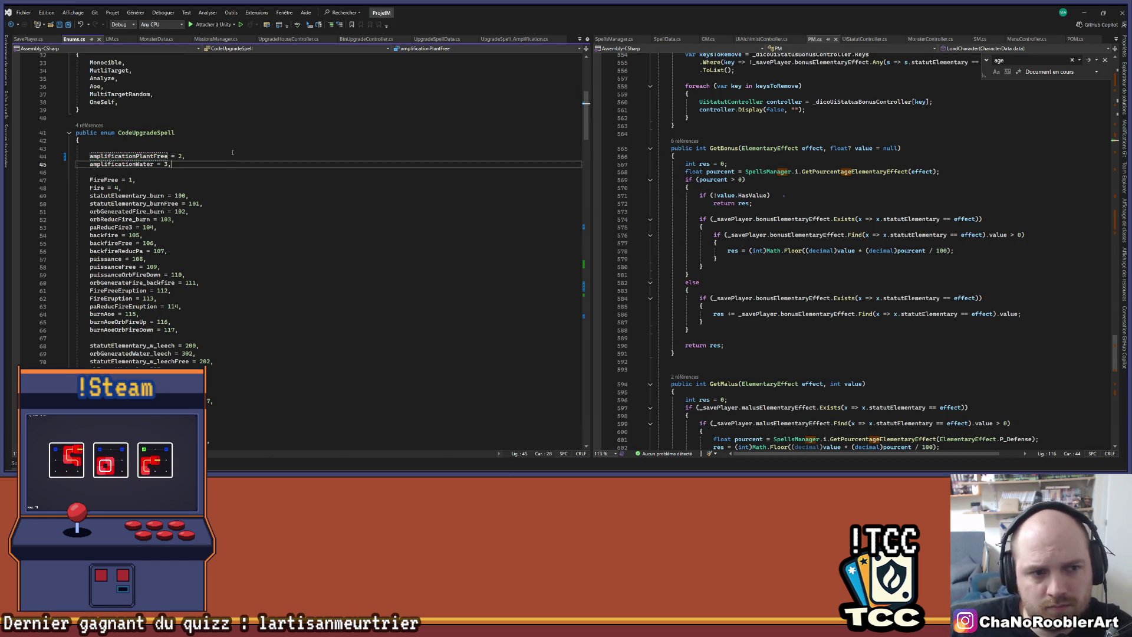
pyautogui.scroll(-2, 233, 164)
pyautogui.press('Down')
pyautogui.scroll(1, 233, 163)
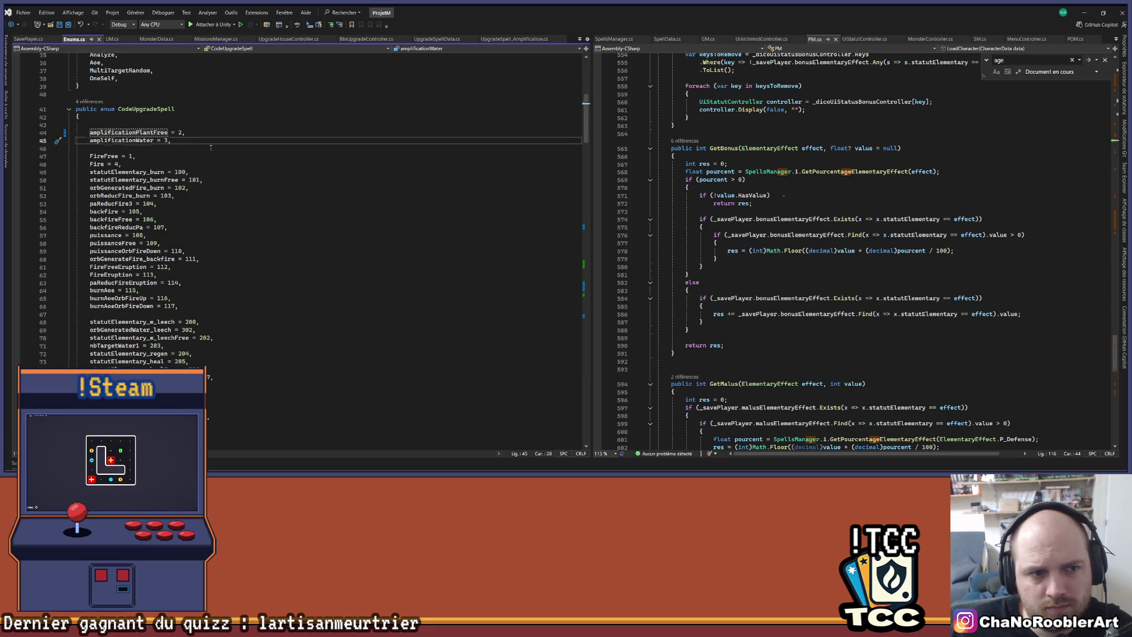
pyautogui.click(1083, 13)
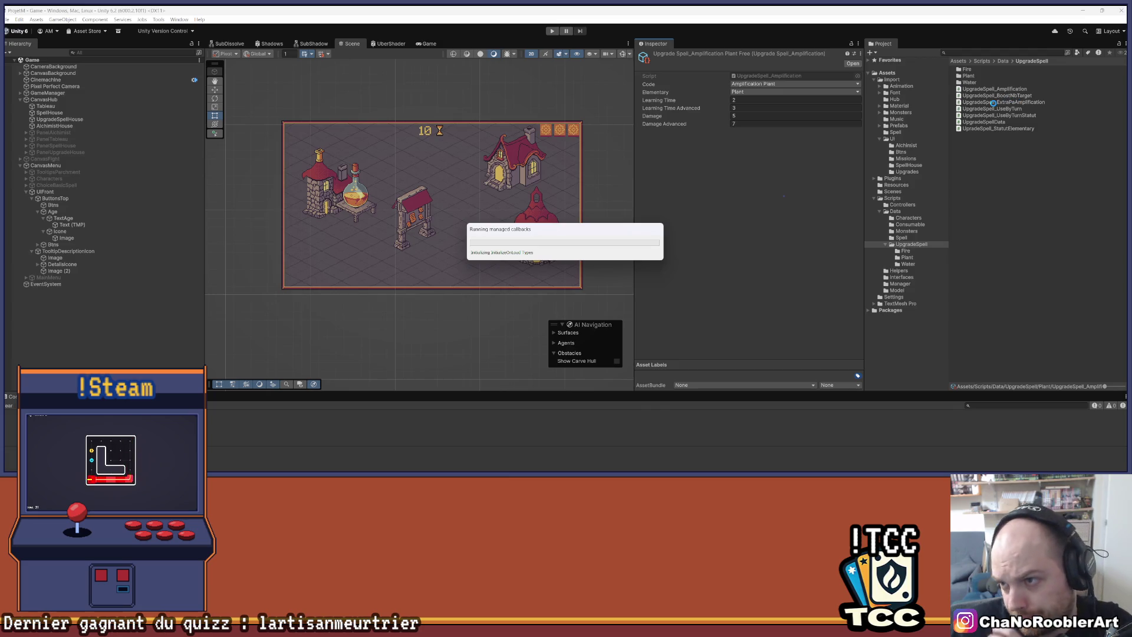
# Open the Plant upgrade-spell folder and select UpgradeSpell_AmplificationPlantFree, whose Code shows Amplification Plant Free.
pyautogui.doubleClick(968, 75)
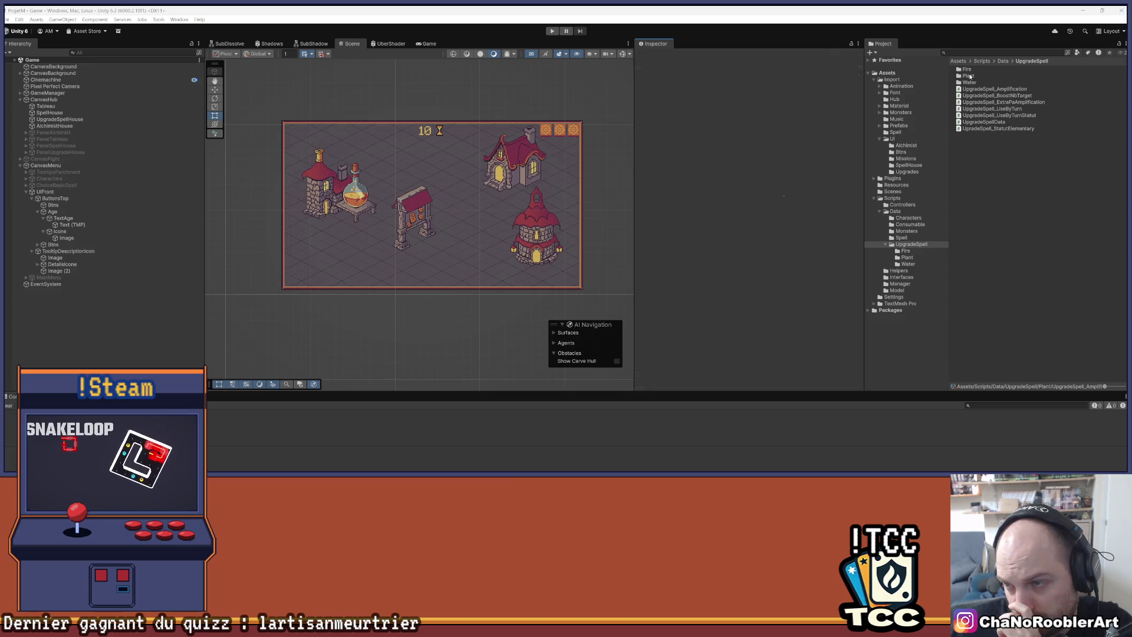
pyautogui.click(989, 75)
pyautogui.click(991, 69)
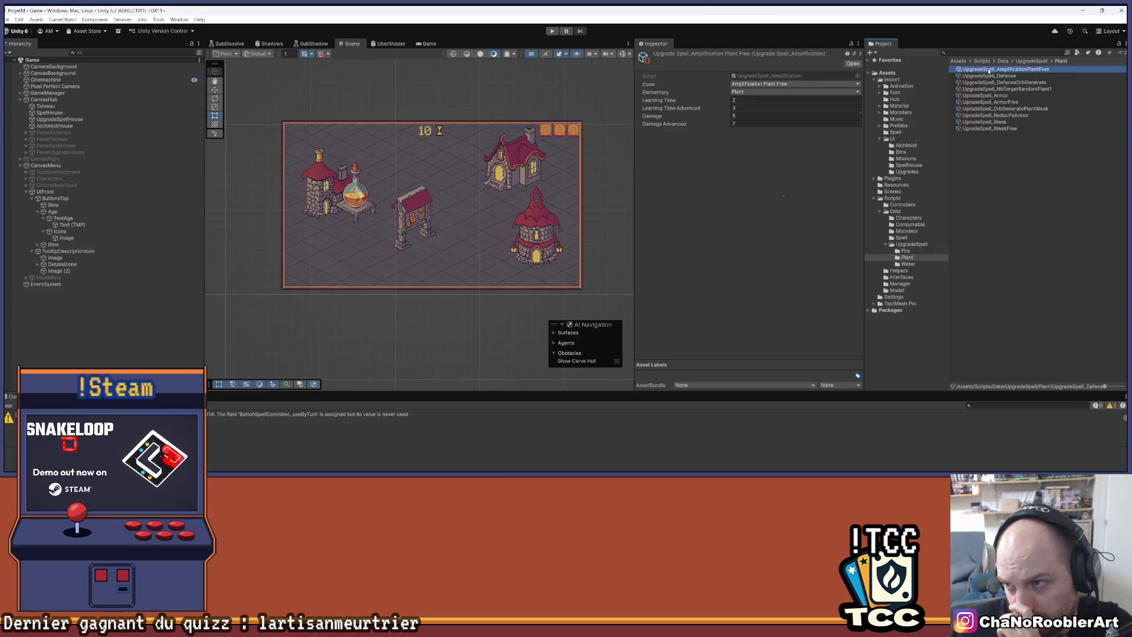